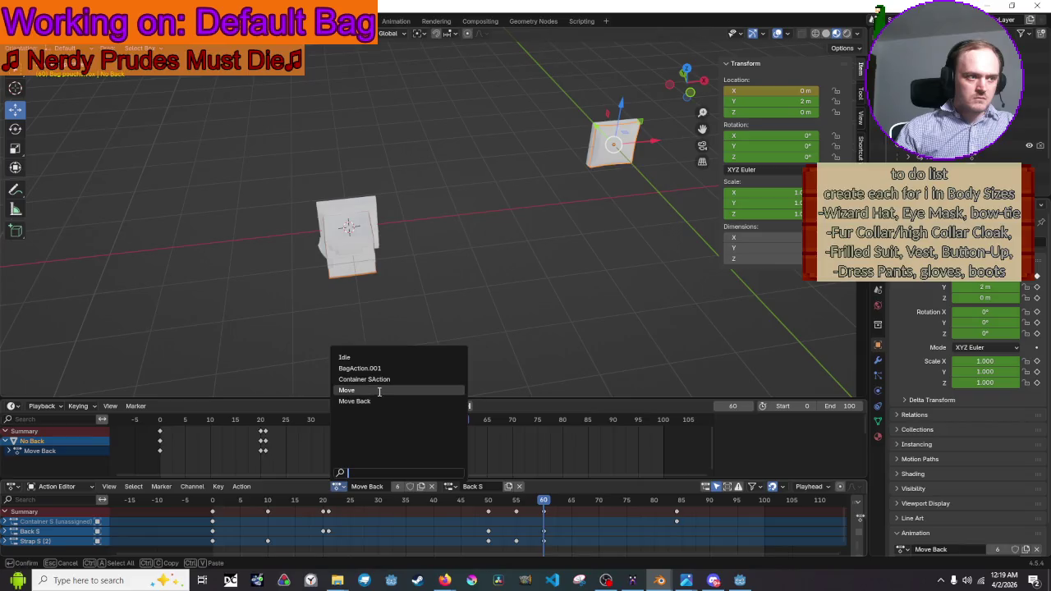
Assign the Move action to Container Highlighter and preview the bag animation
key("space")
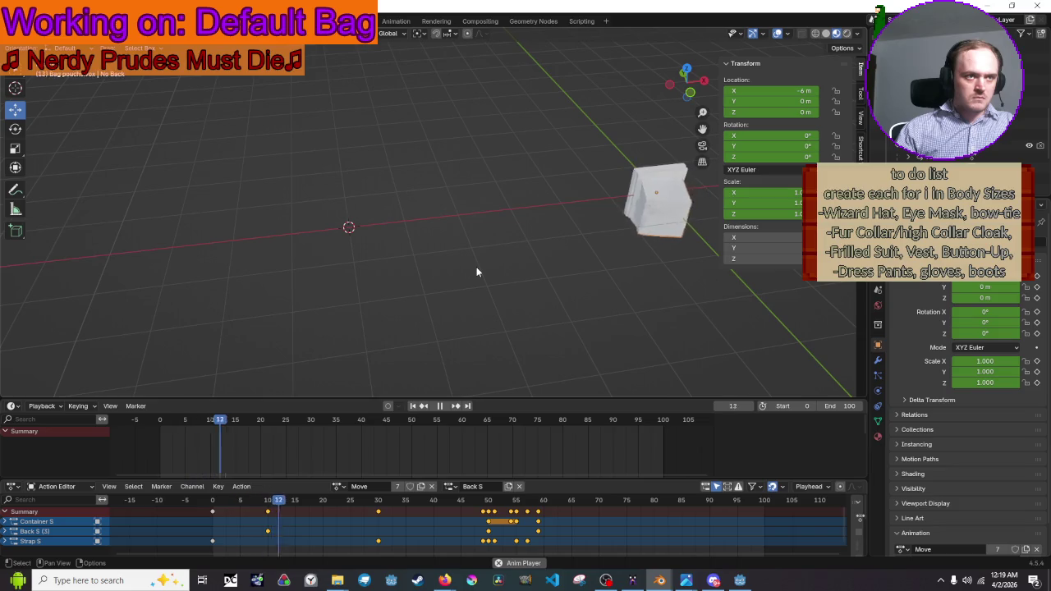
key("space")
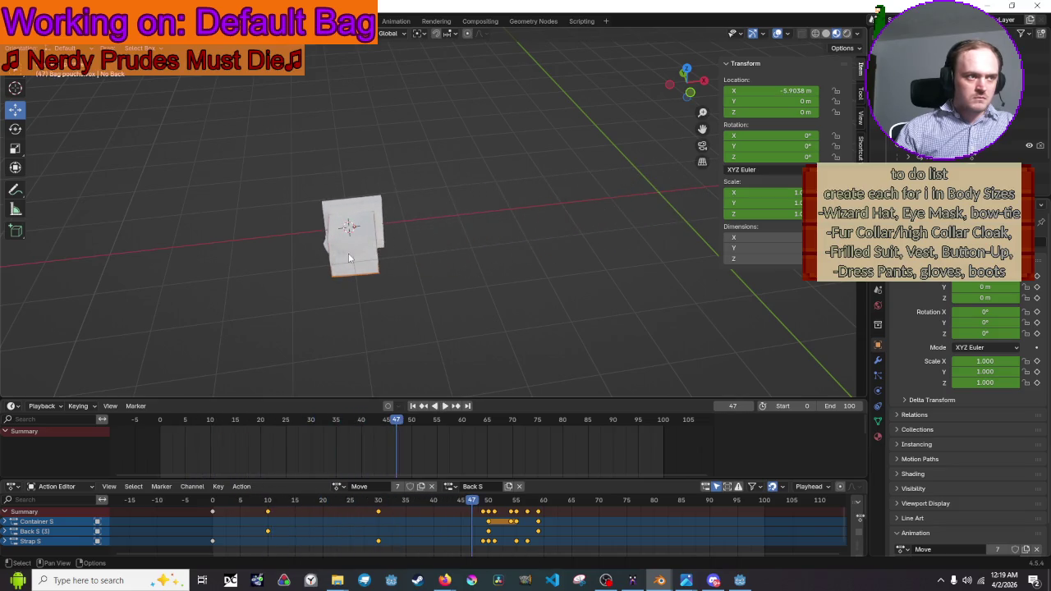
left_click(348, 253)
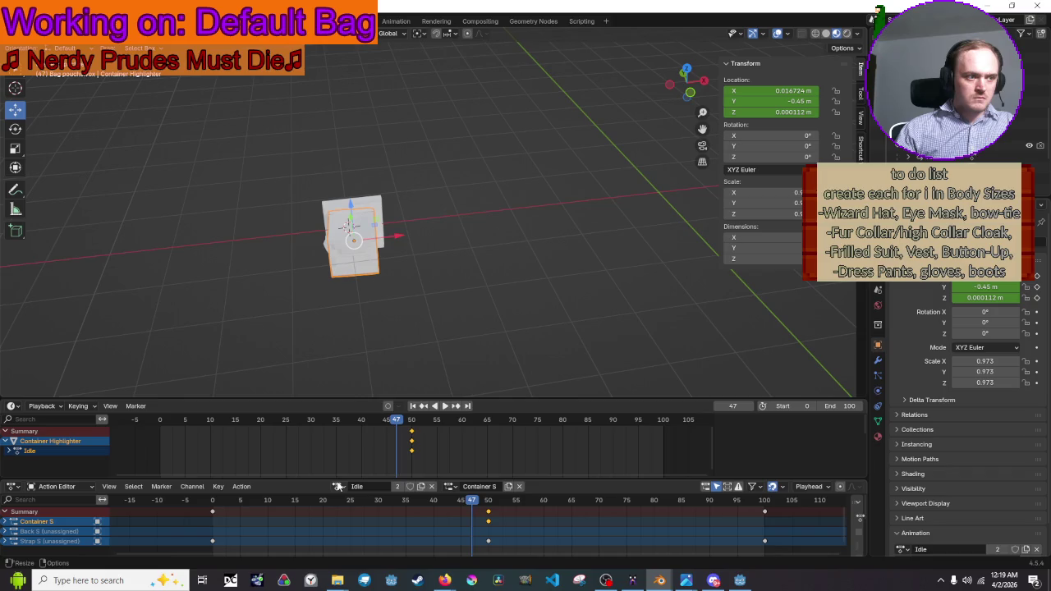
left_click(339, 486)
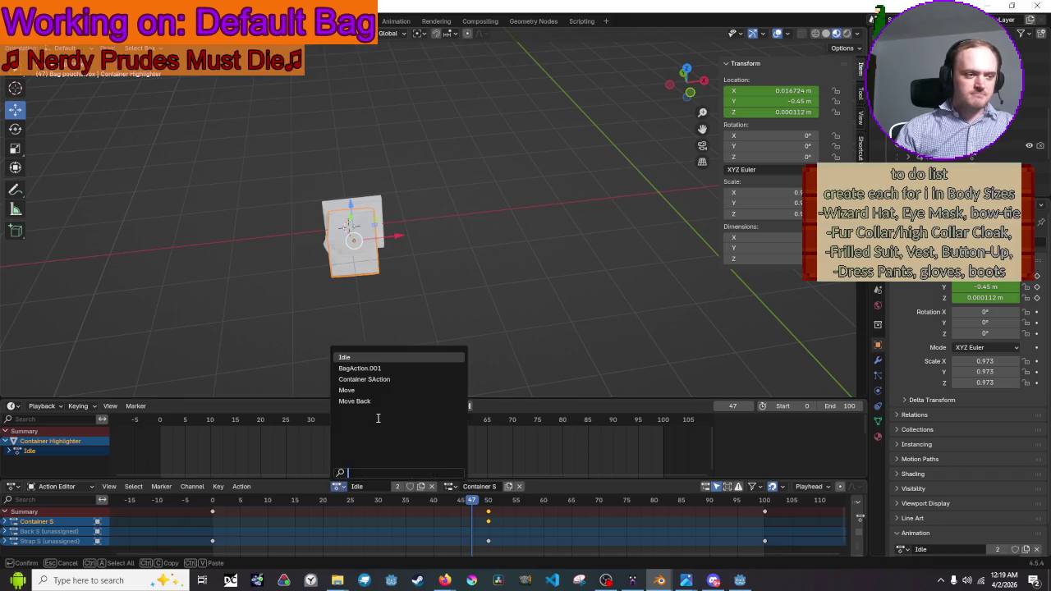
left_click(394, 387)
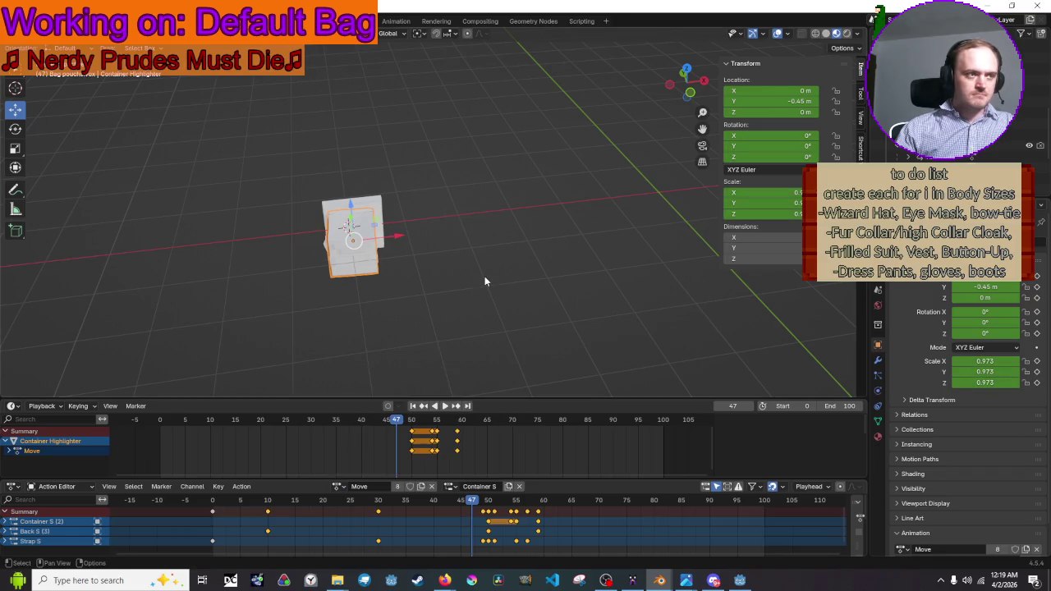
key("space")
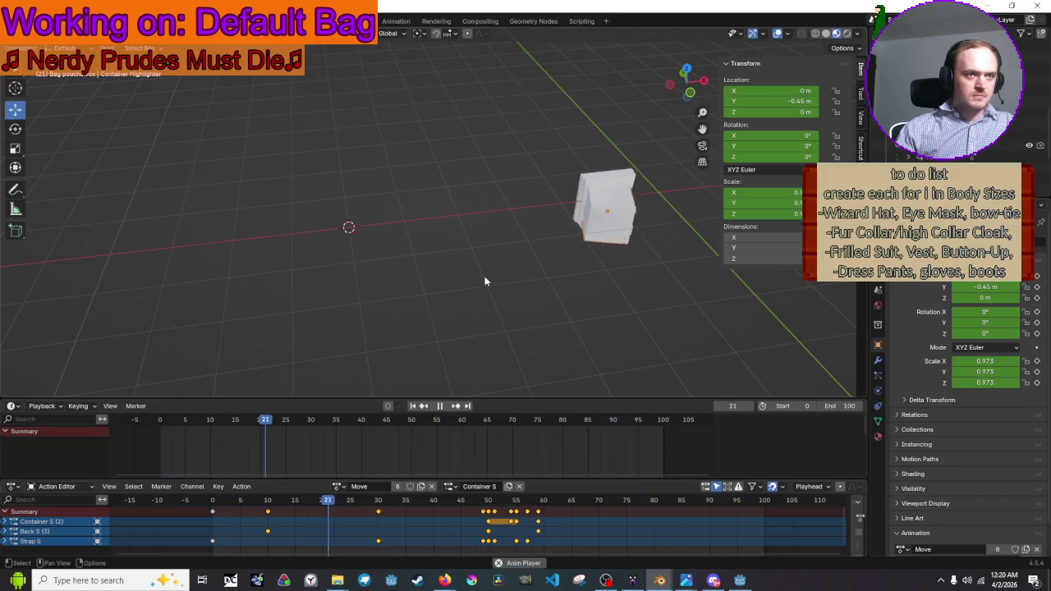
key("space")
Select the Strap S object and assign it the Move action too
left_click(499, 235)
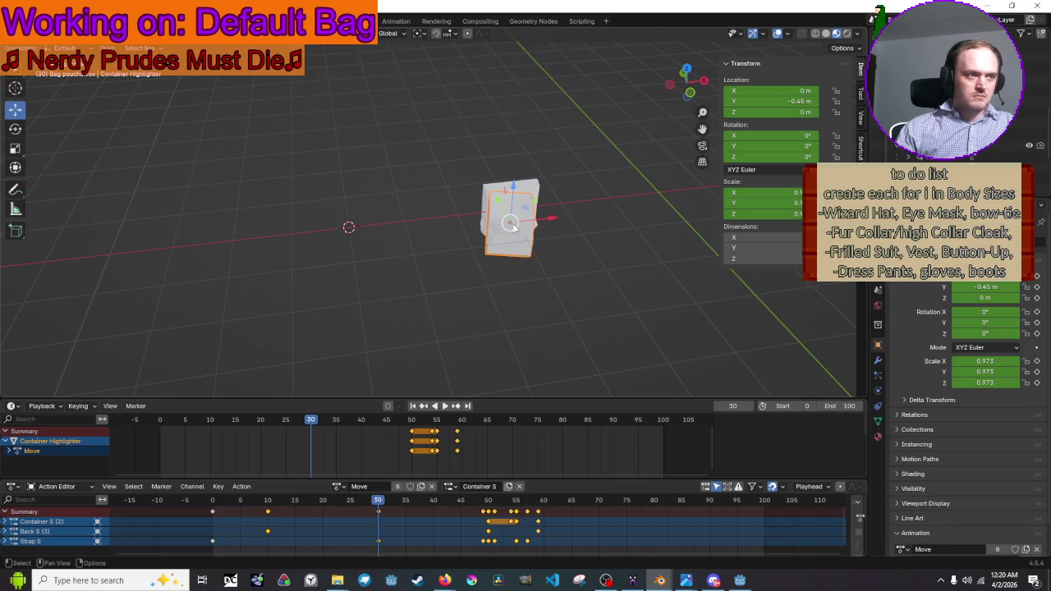
left_click(514, 228)
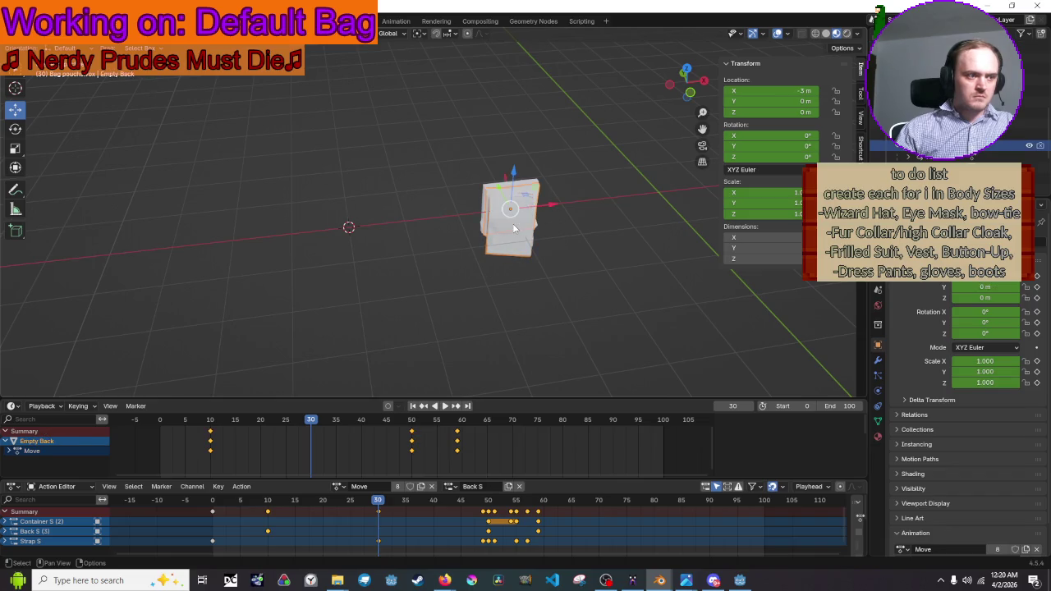
left_click(531, 245)
left_click(531, 245)
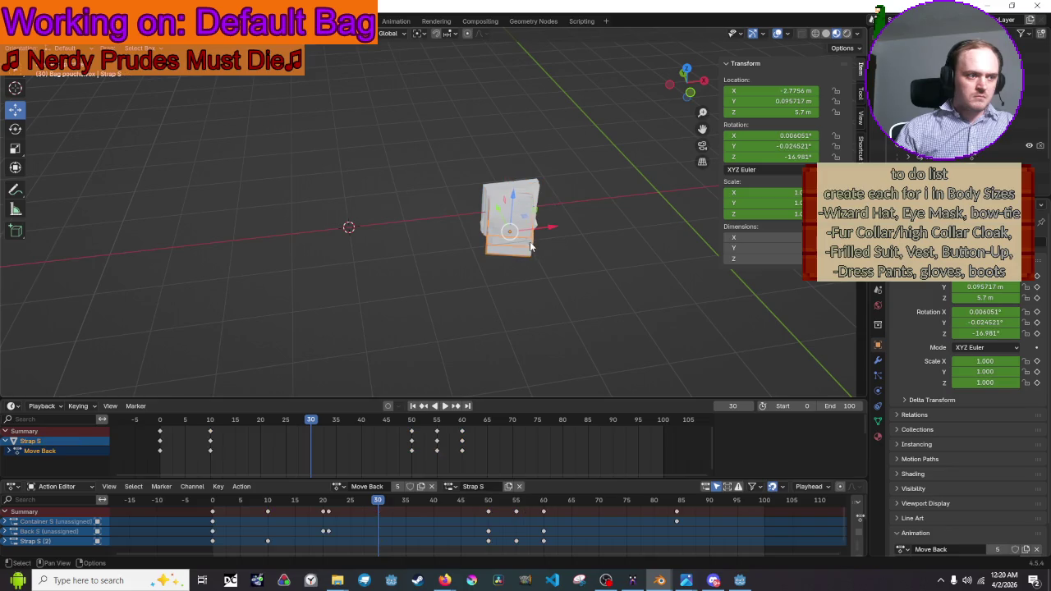
left_click(336, 486)
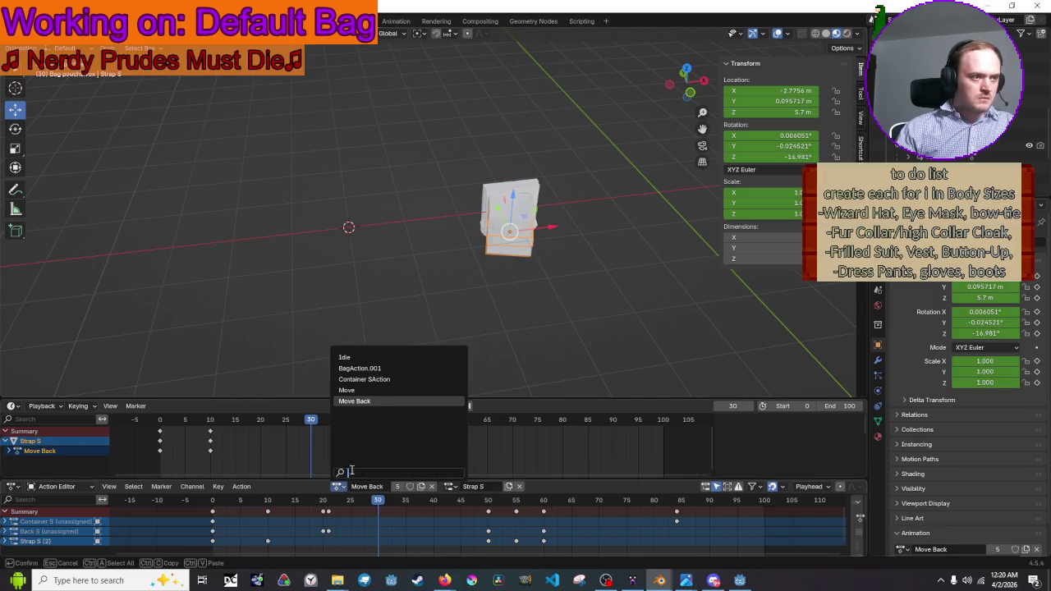
left_click(375, 387)
Stop playback, rewind to frame 0, and assign the Move action to Empty Strap
left_click(406, 291)
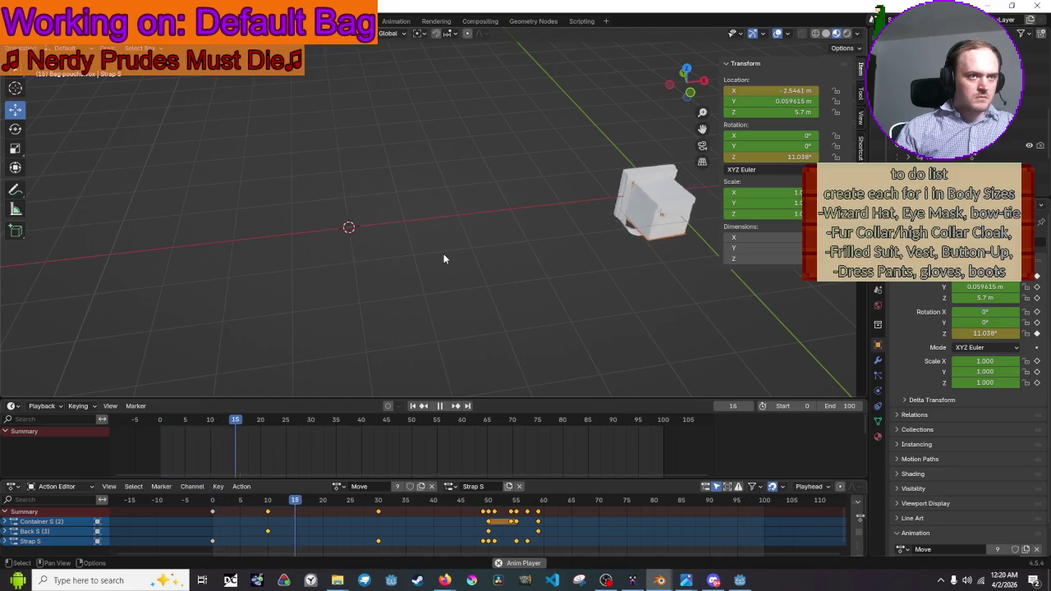
key("space")
left_click(522, 232)
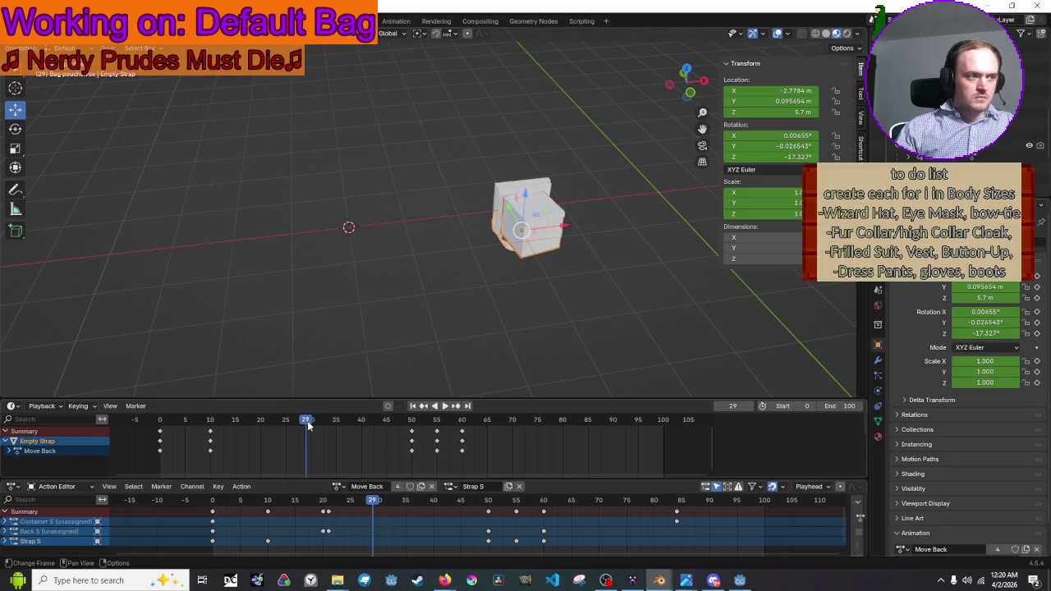
left_click_drag(305, 425, 160, 431)
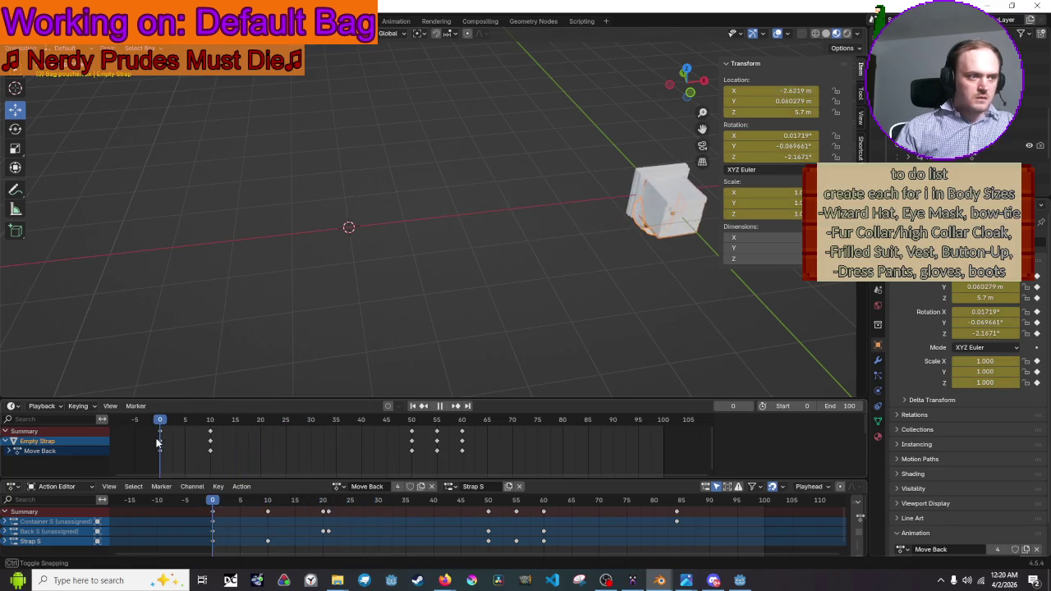
left_click(338, 487)
left_click(388, 389)
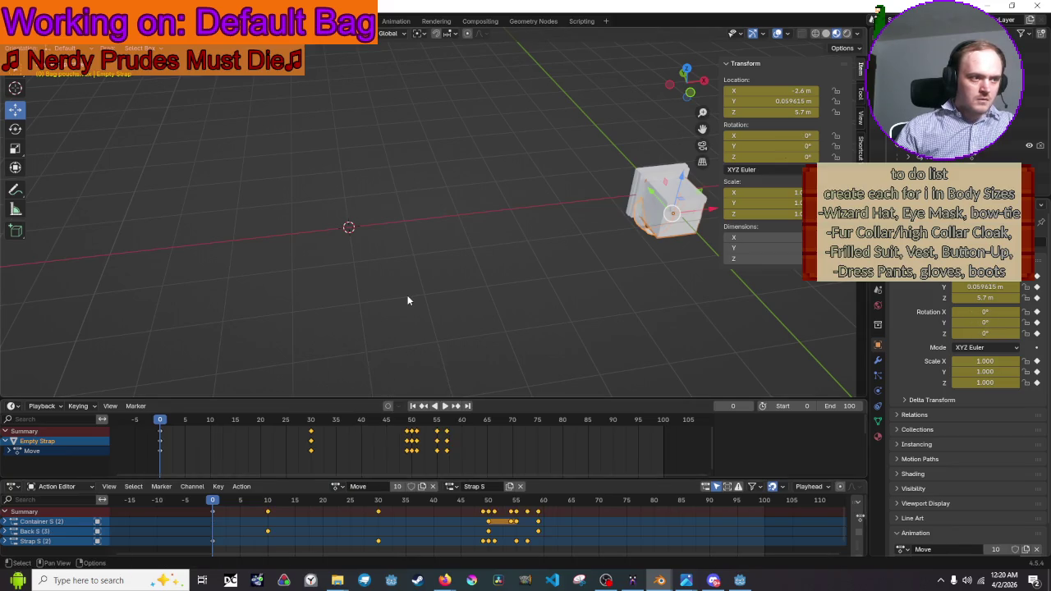
Play the combined bag animation and scrub the timeline to inspect the motion
left_click(407, 299)
key("space")
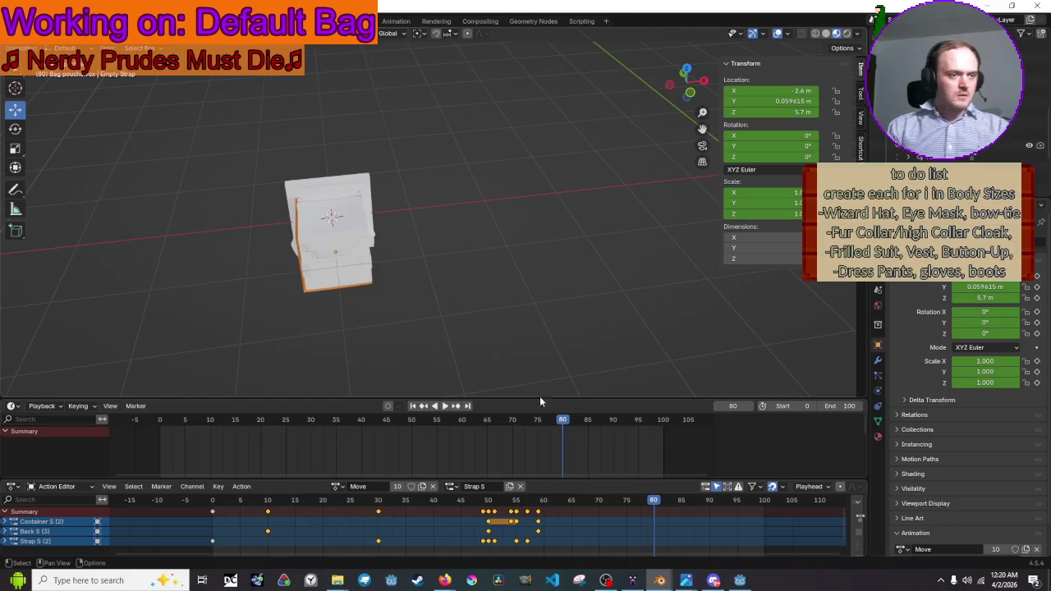
left_click(420, 502)
mouse_move(420, 507)
left_mouse_down()
mouse_move(212, 507)
mouse_move(493, 507)
mouse_move(277, 504)
mouse_move(212, 517)
left_mouse_up()
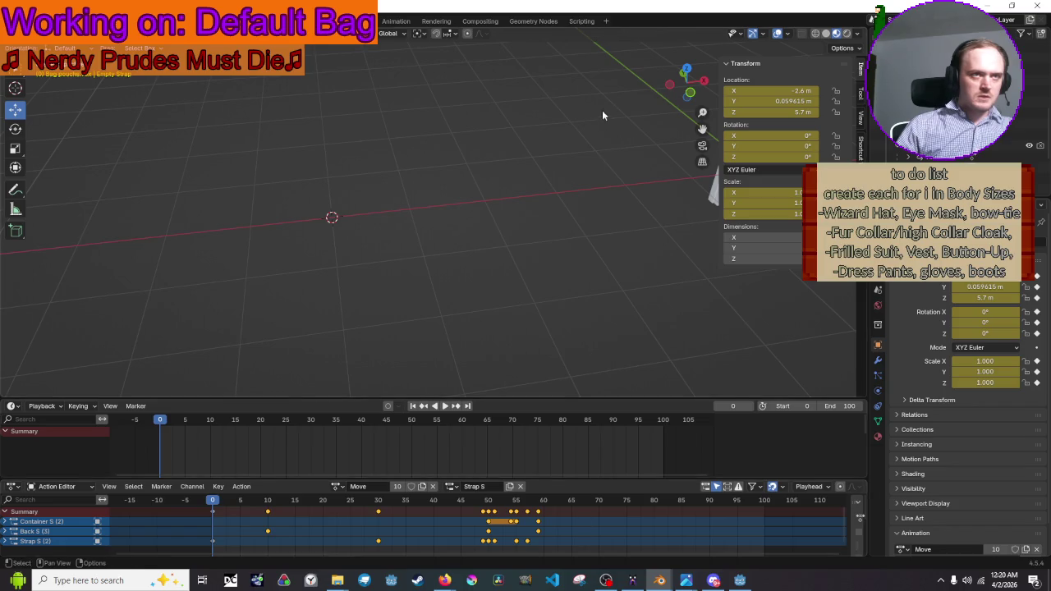
mouse_move(679, 568)
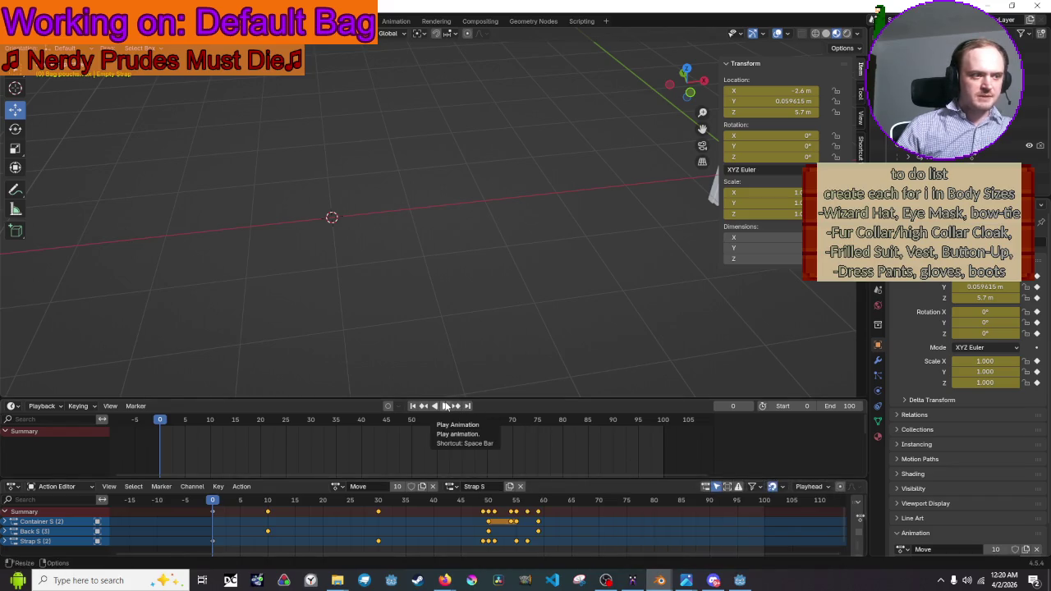
Run the game in Godot and toggle the equipment screen to watch the backpack slide in
left_click(740, 580)
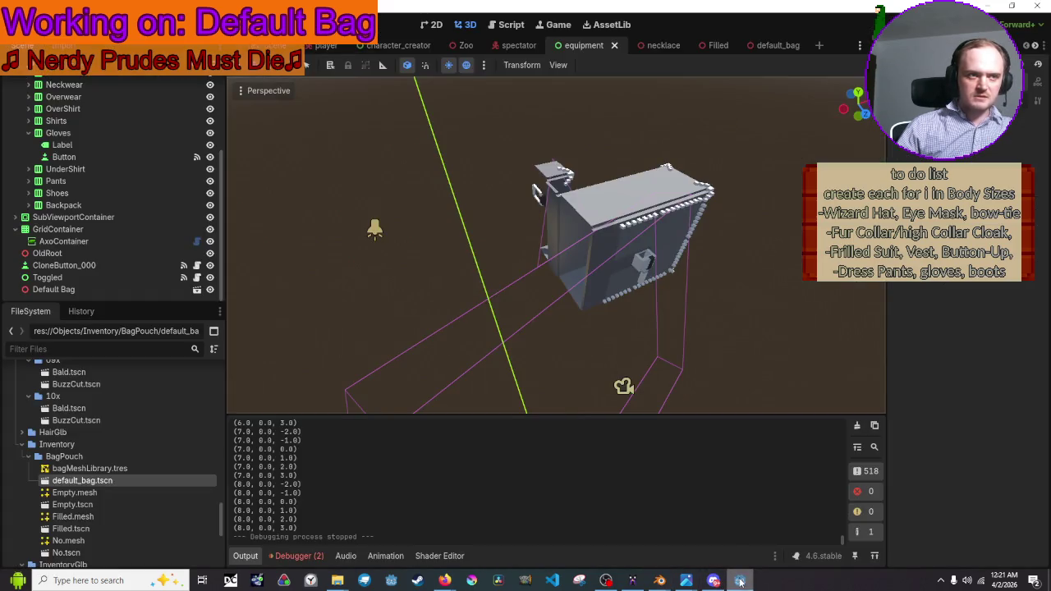
key("F5")
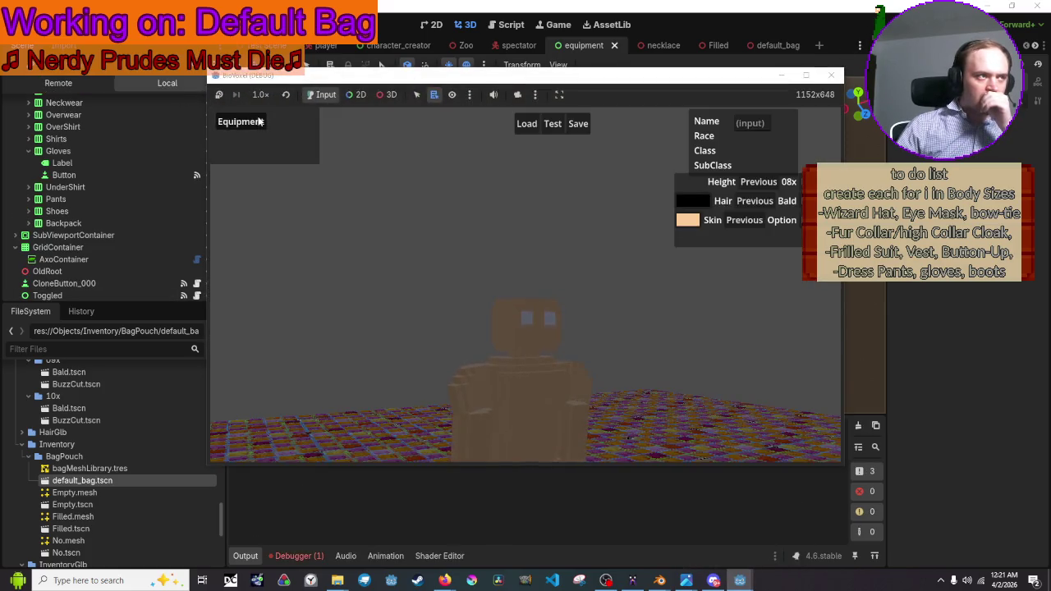
left_click(259, 122)
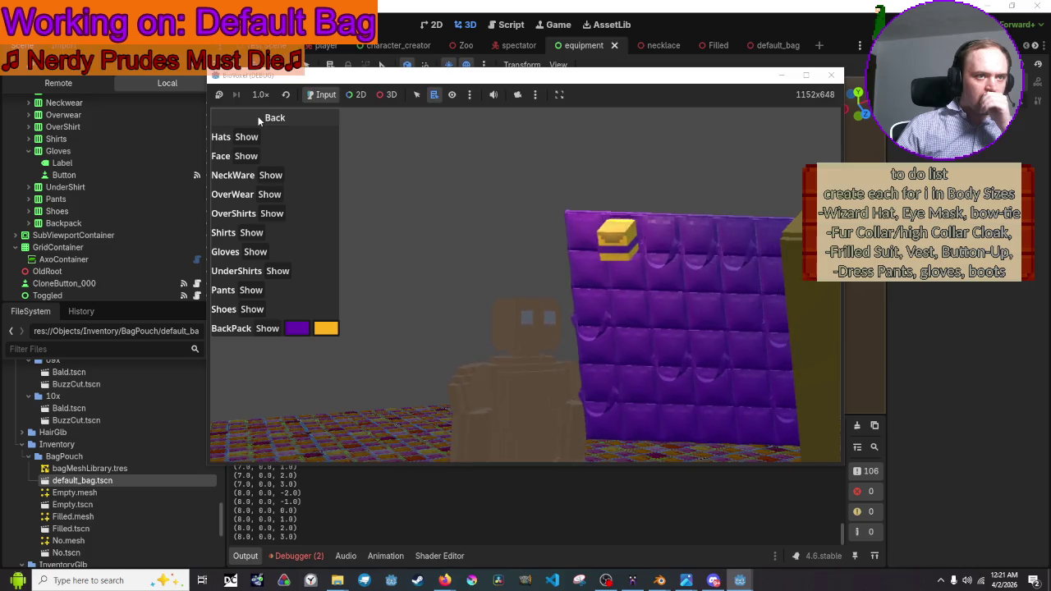
left_click(259, 121)
left_click(258, 122)
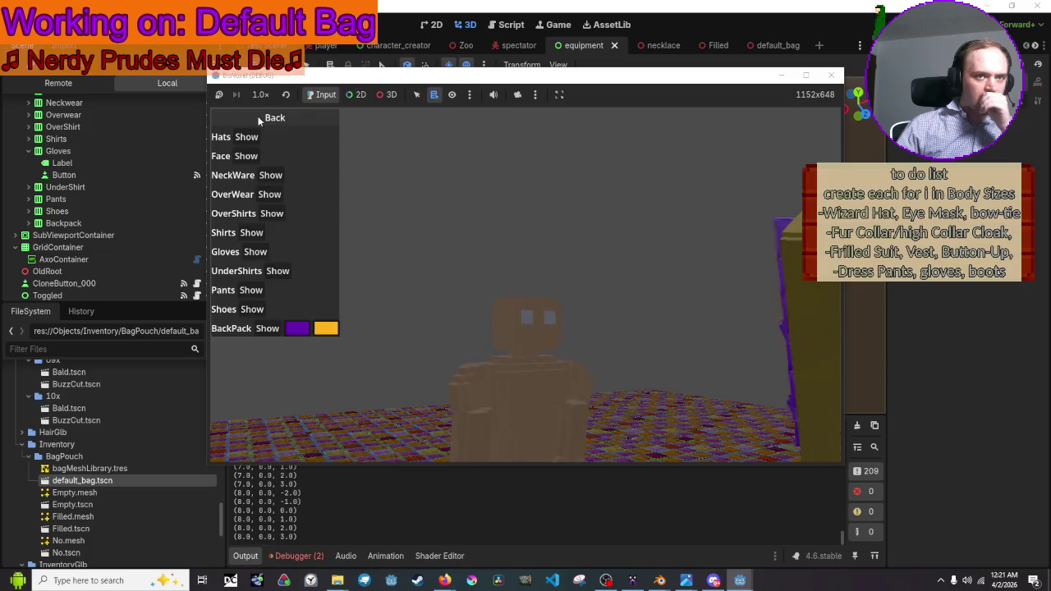
left_click(258, 121)
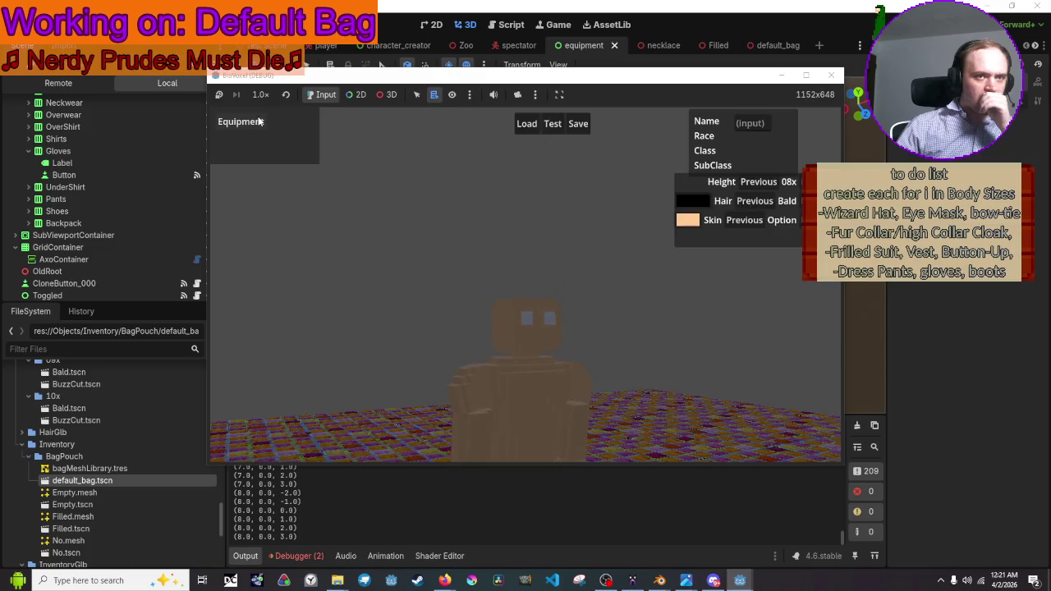
left_click(258, 122)
left_click(259, 121)
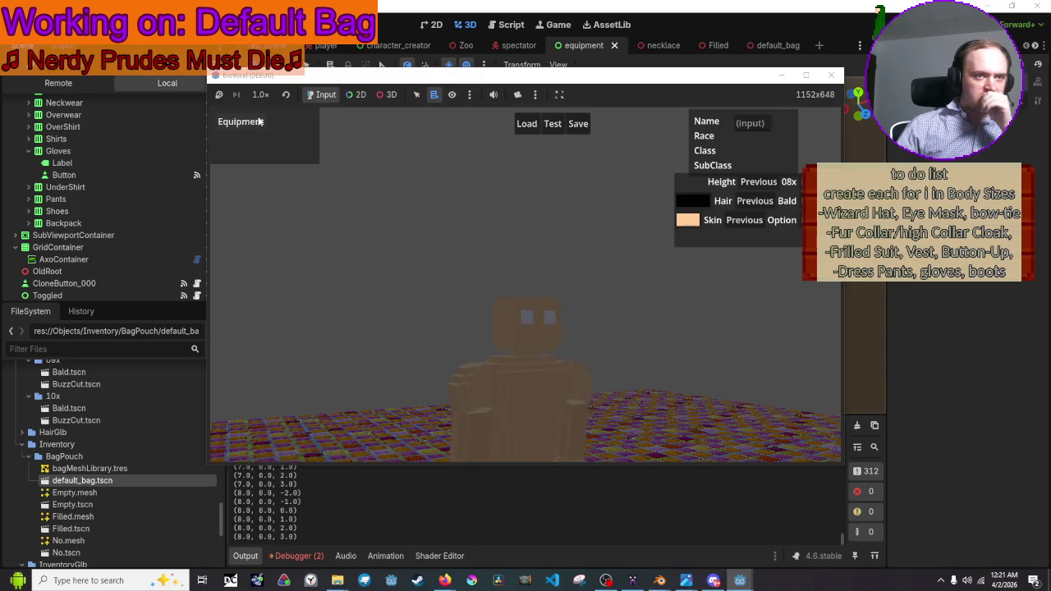
left_click(258, 121)
left_click(258, 121)
left_click(259, 121)
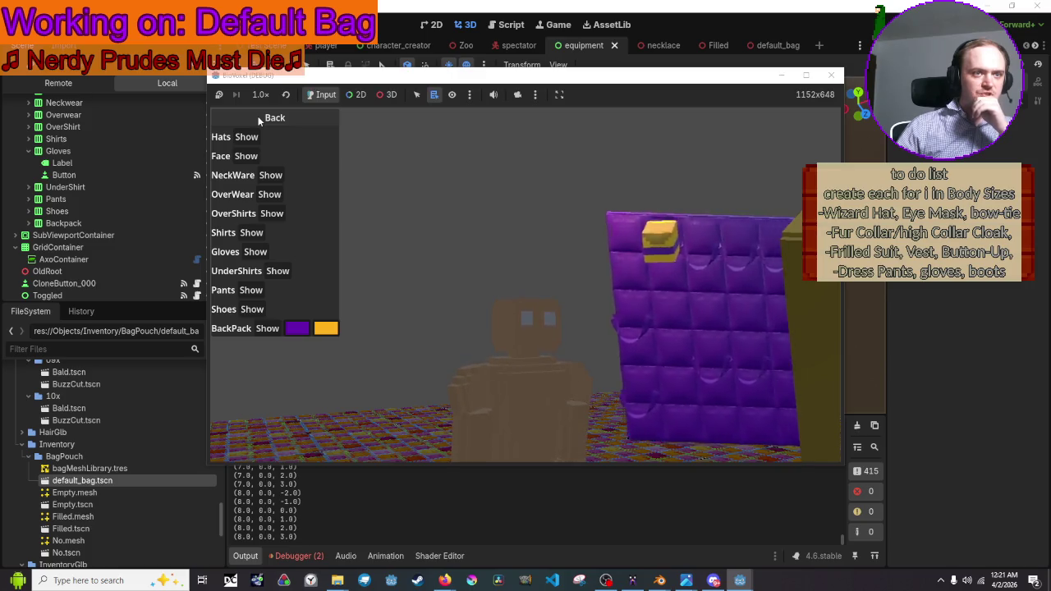
Replay the backpack slide-in a few more times, then close the running game
left_click(258, 121)
left_click(259, 121)
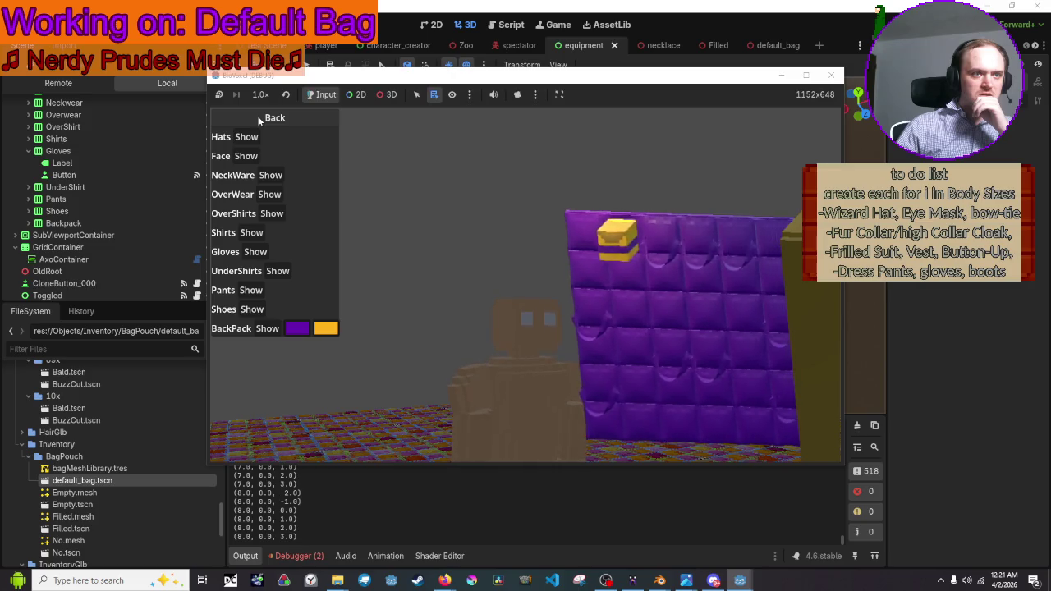
left_click(258, 121)
left_click(258, 121)
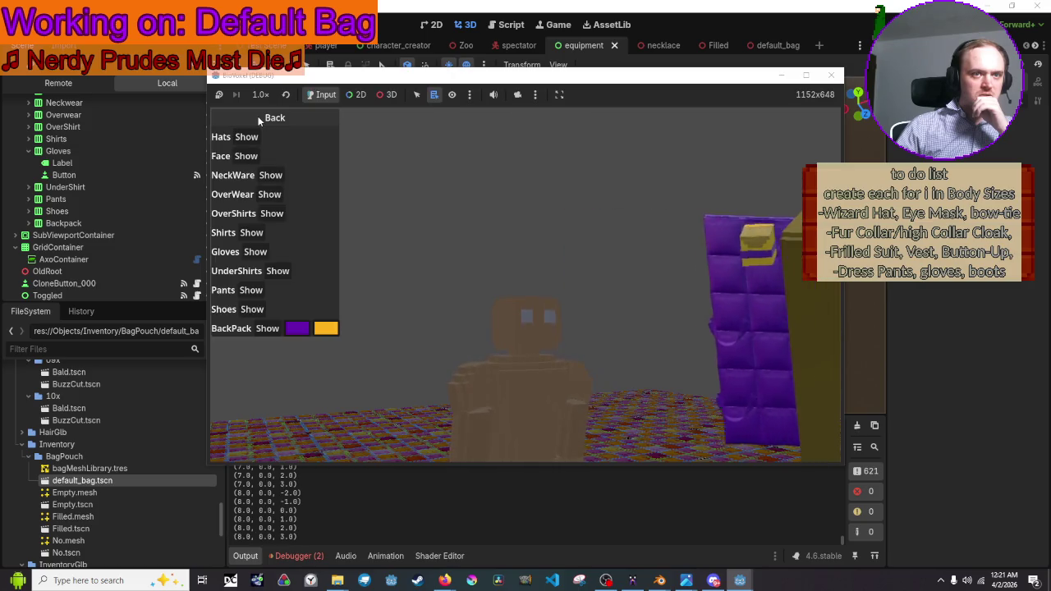
left_click(259, 121)
left_click(259, 122)
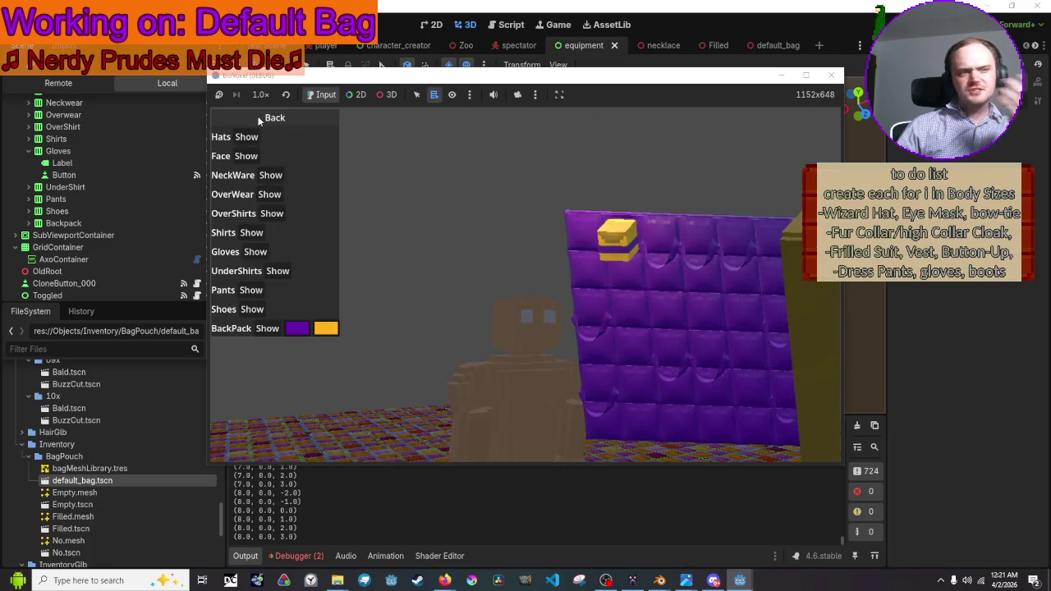
left_click(258, 122)
left_click(258, 122)
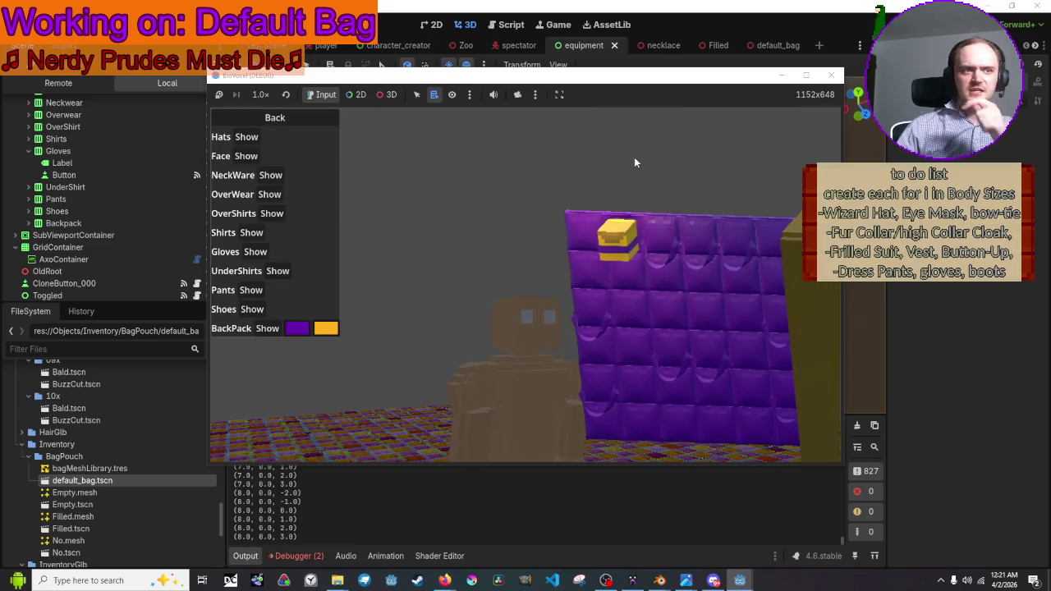
left_click(831, 77)
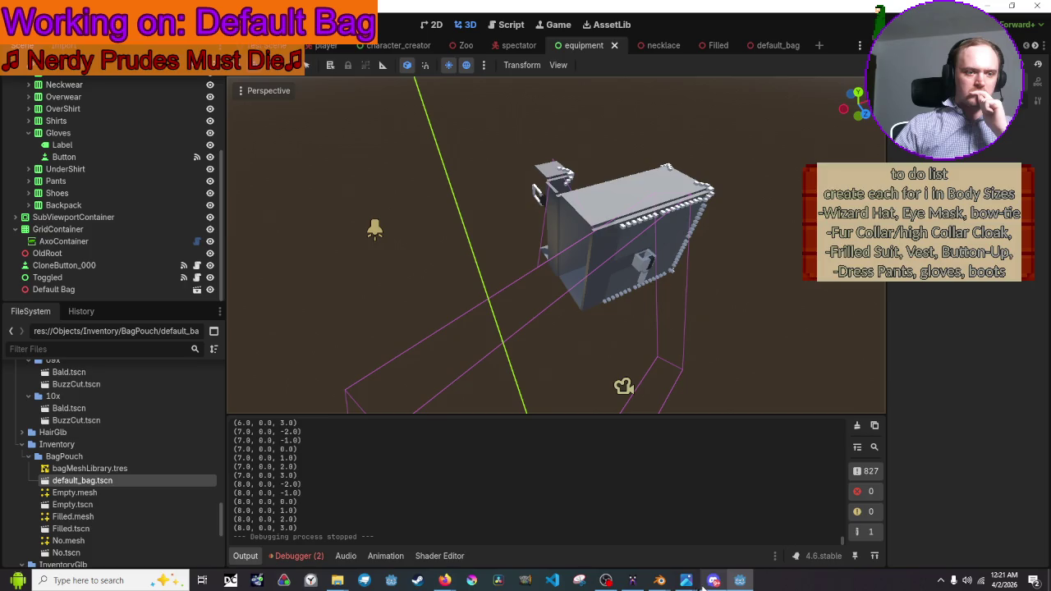
mouse_move(654, 583)
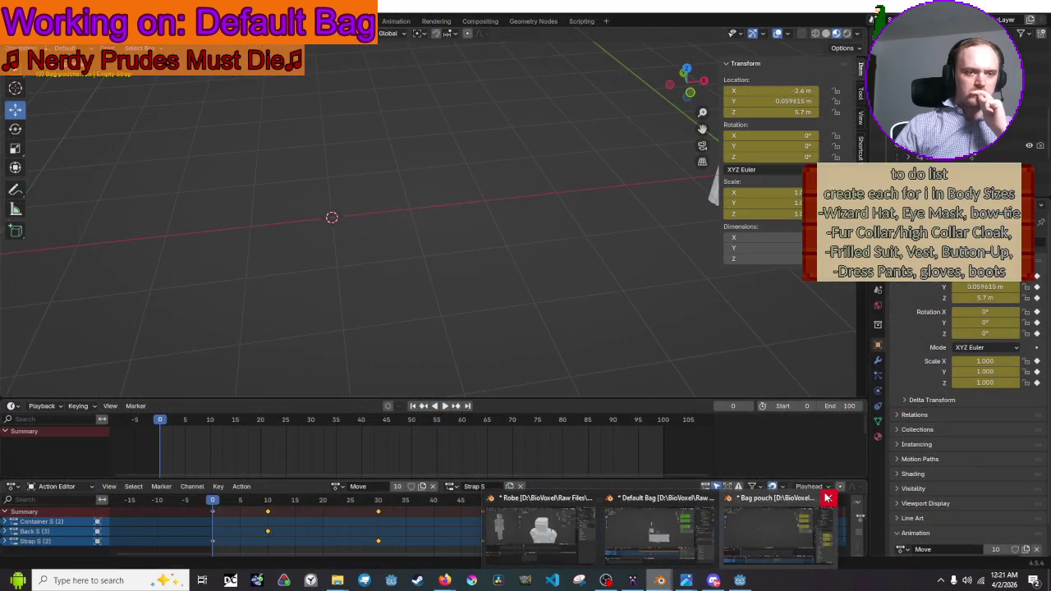
Close the Bag pouch file without saving and return to the Default Bag file
left_click(827, 498)
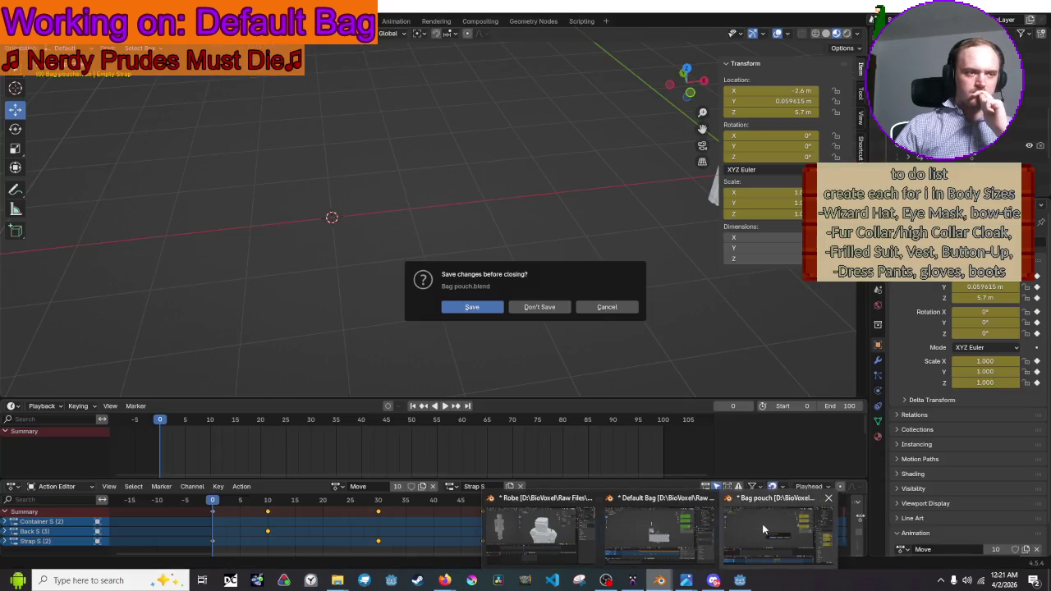
left_click(762, 523)
left_click(542, 306)
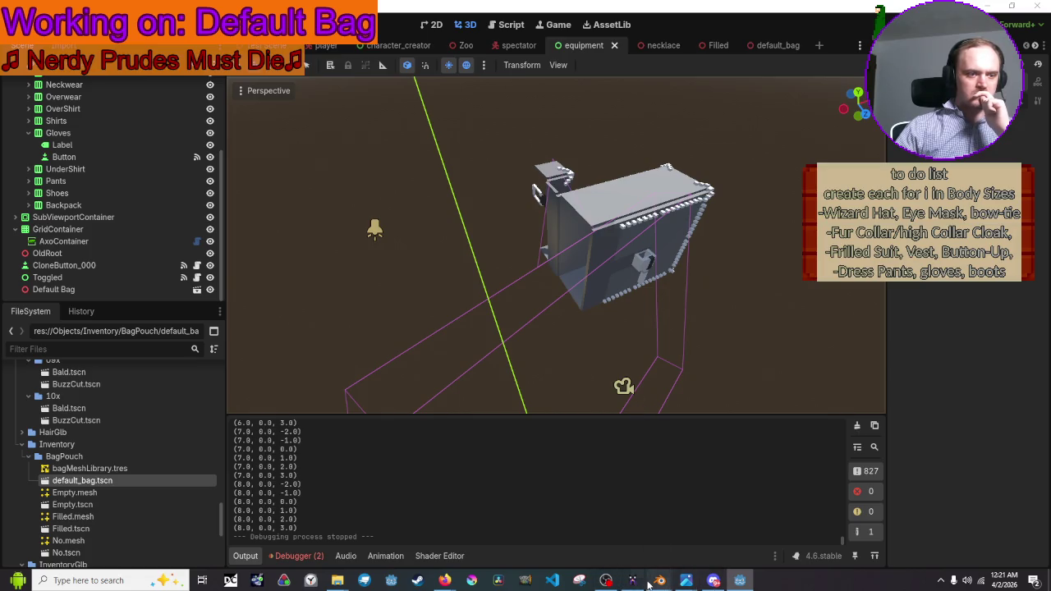
mouse_move(659, 578)
left_click(673, 541)
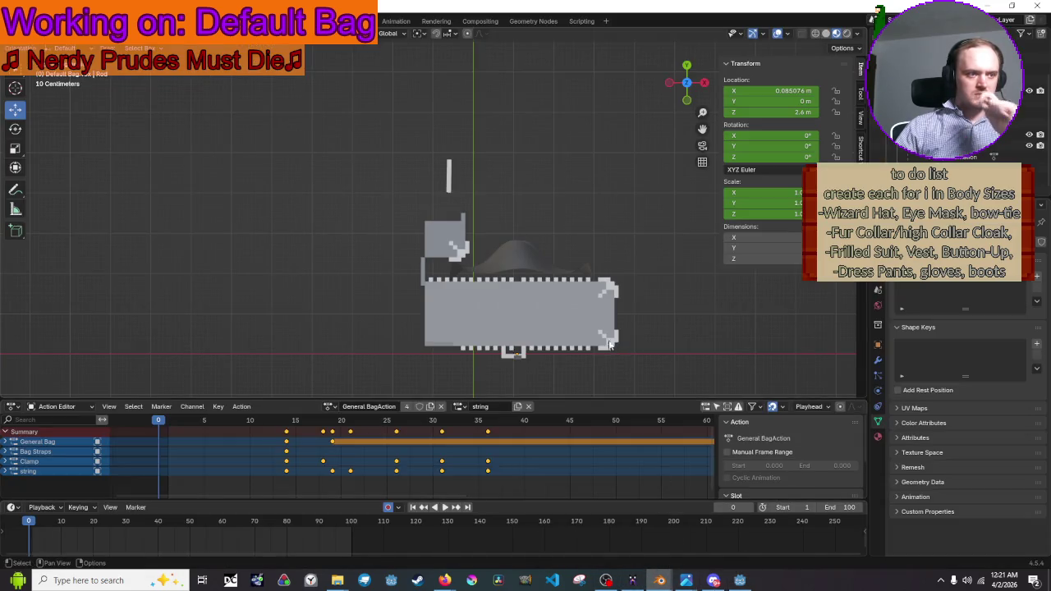
Move the bag animation's frame-15 keyframes to frame 10 and preview the timing
mouse_move(215, 425)
left_mouse_down()
mouse_move(197, 423)
mouse_move(345, 423)
mouse_move(296, 433)
left_mouse_up()
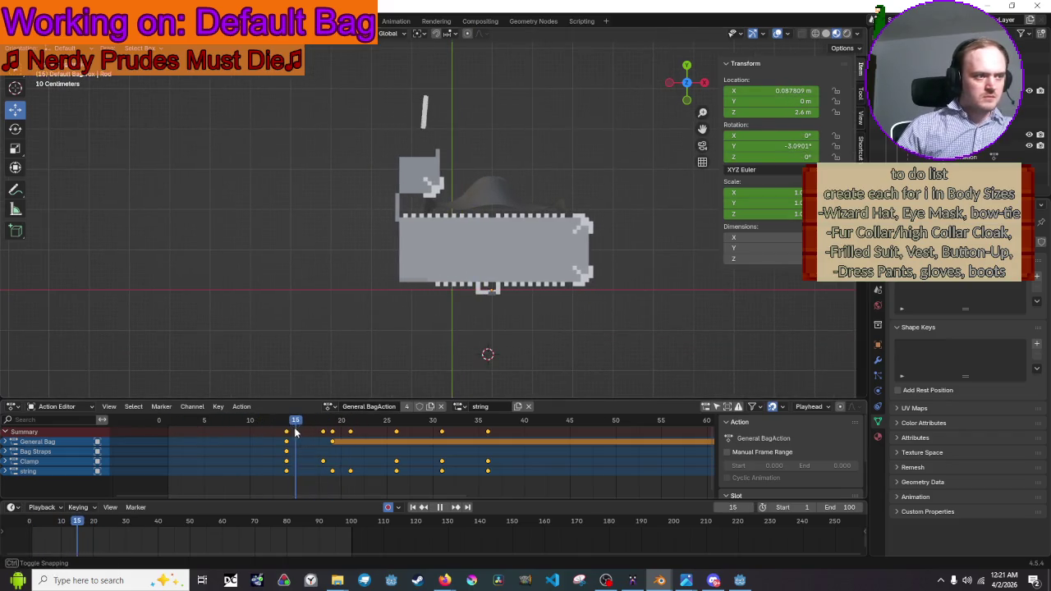
left_click(287, 432)
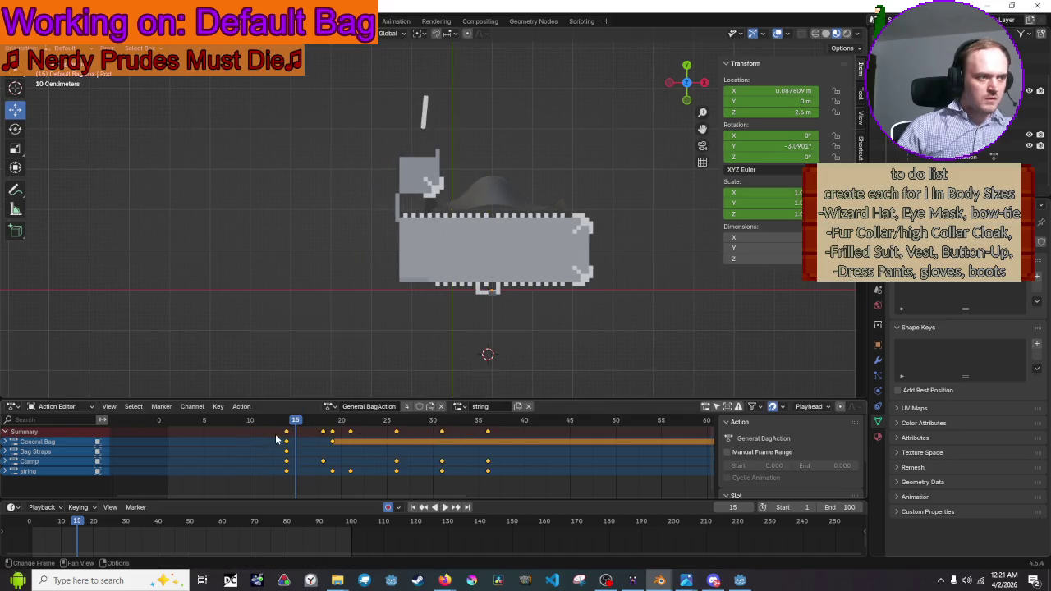
key("g")
left_click(249, 435)
key("shift+ctrl+space")
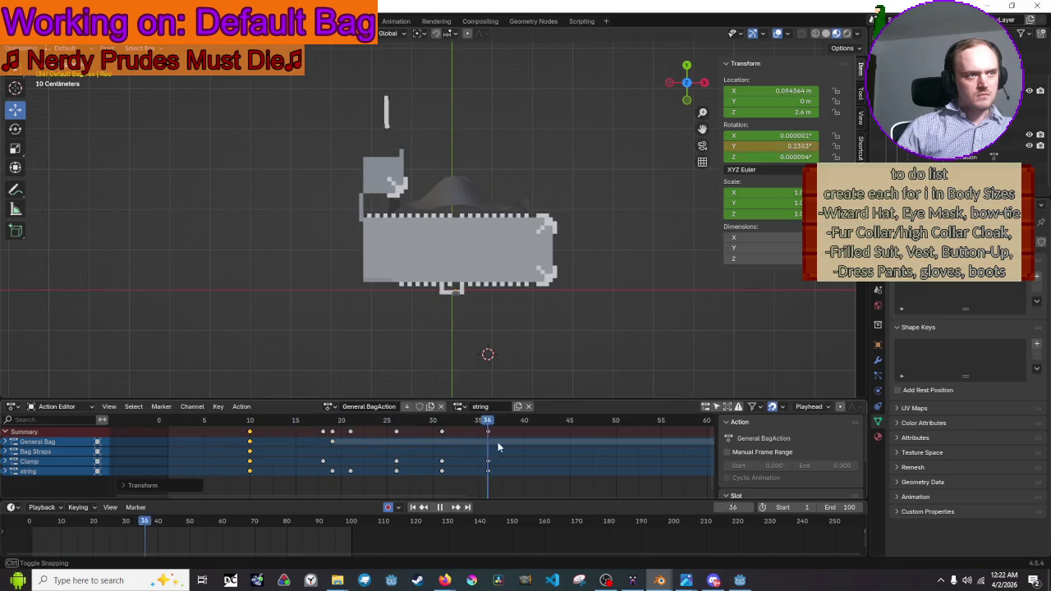
Stop playback at frame 10, save Default Bag.blend, and select all bag objects
left_click_drag(228, 448, 249, 448)
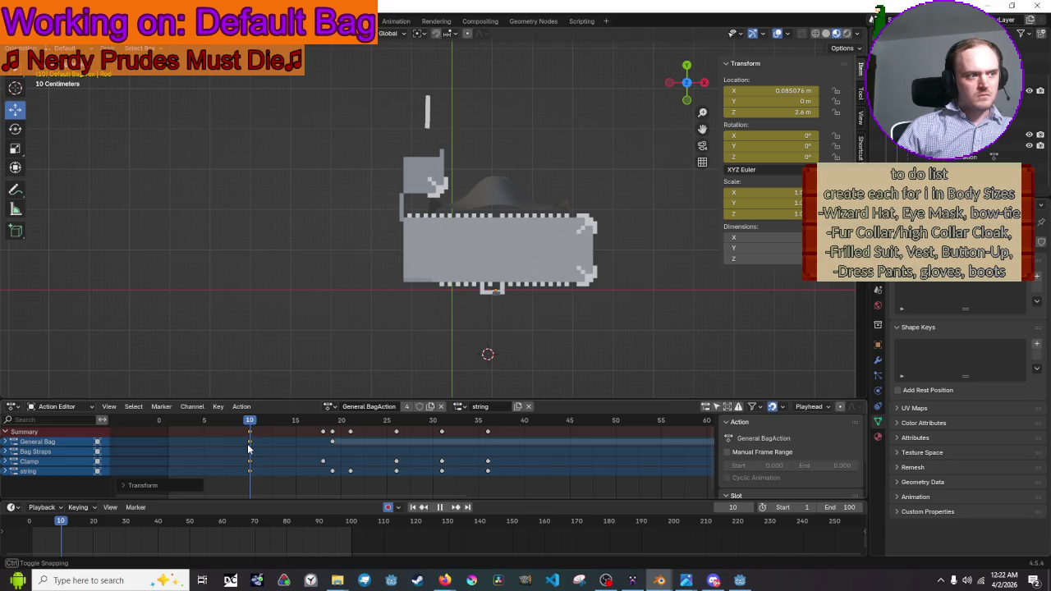
left_click_drag(249, 448, 249, 448)
key("space")
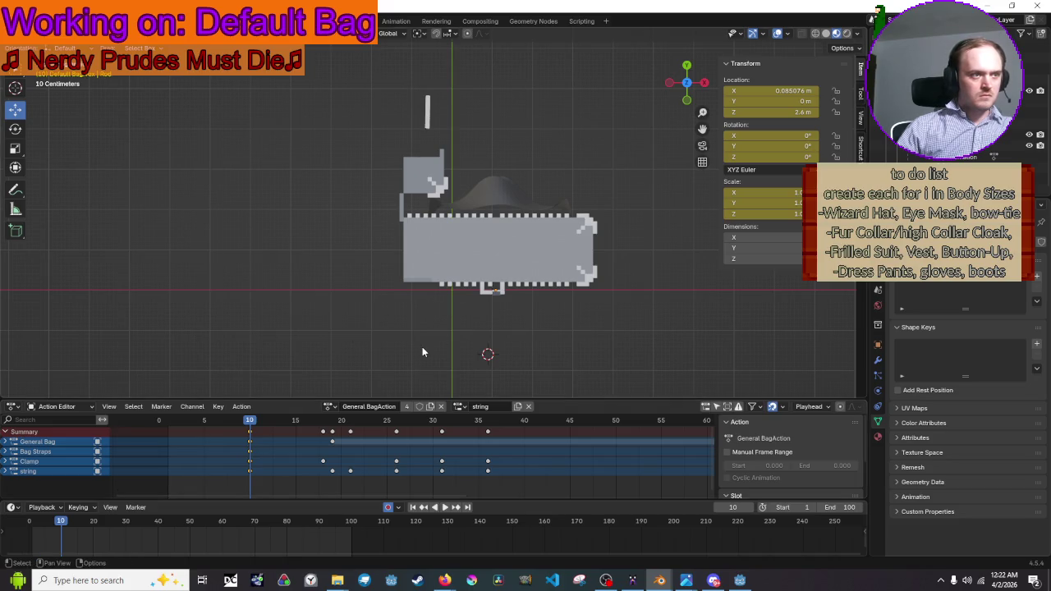
key("ctrl+s")
key("a")
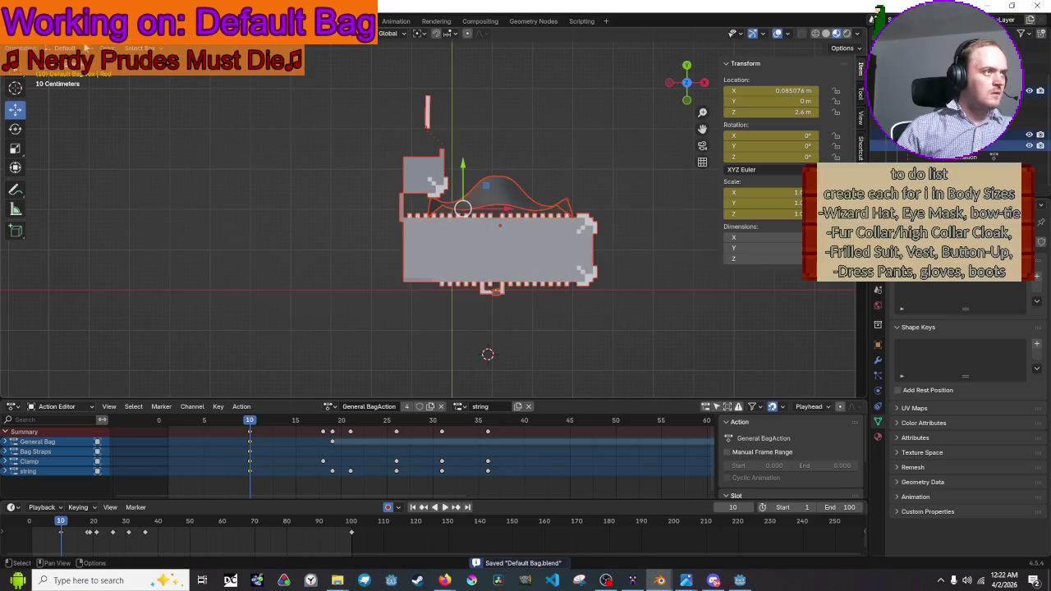
left_click(28, 21)
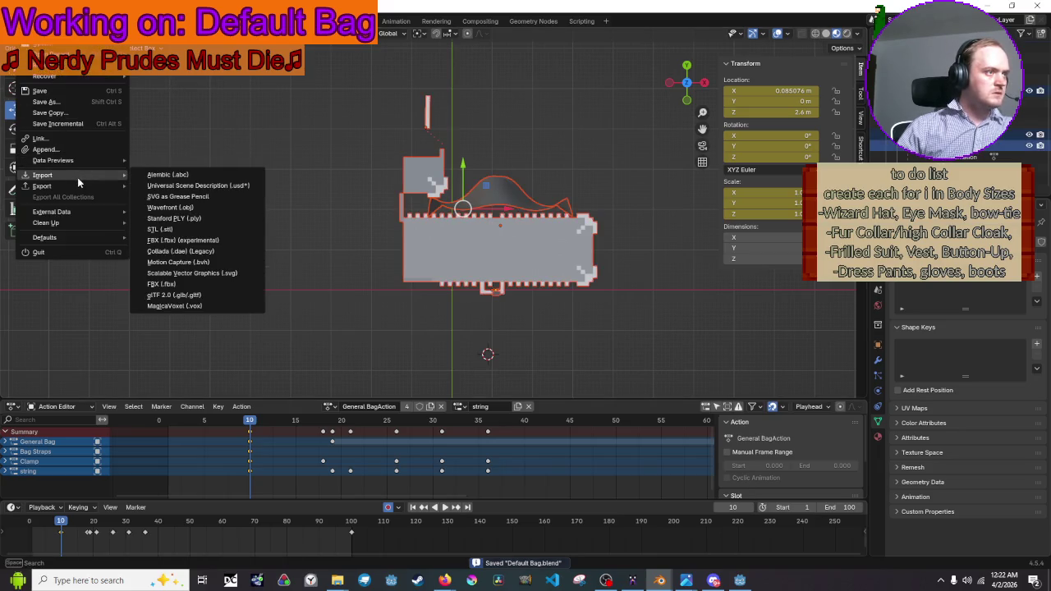
Export all bag objects as glTF 2.0, overwriting Default Bag.glb, then deselect them
mouse_move(85, 190)
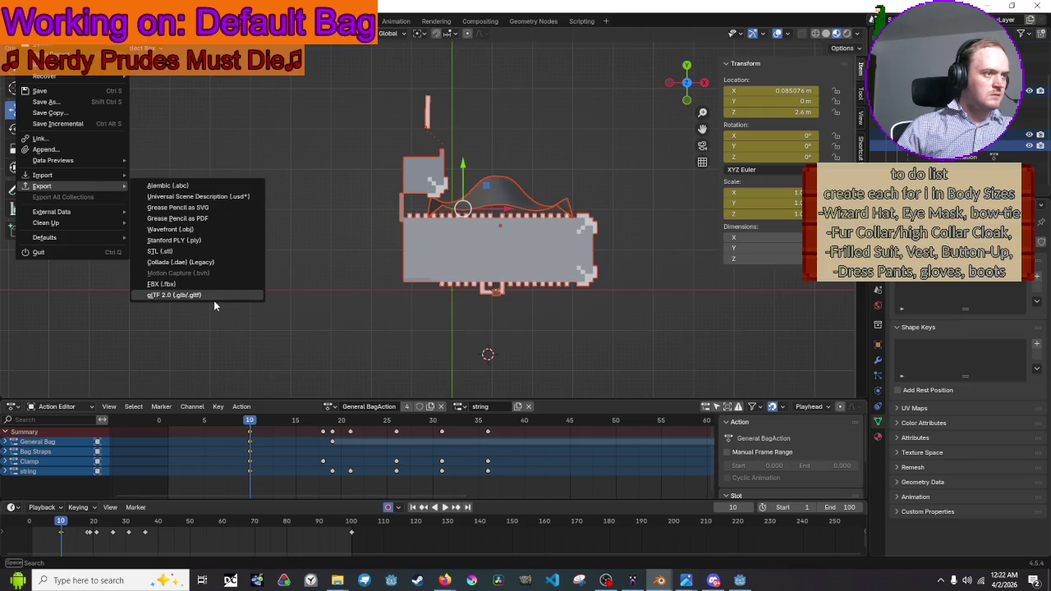
left_click(214, 300)
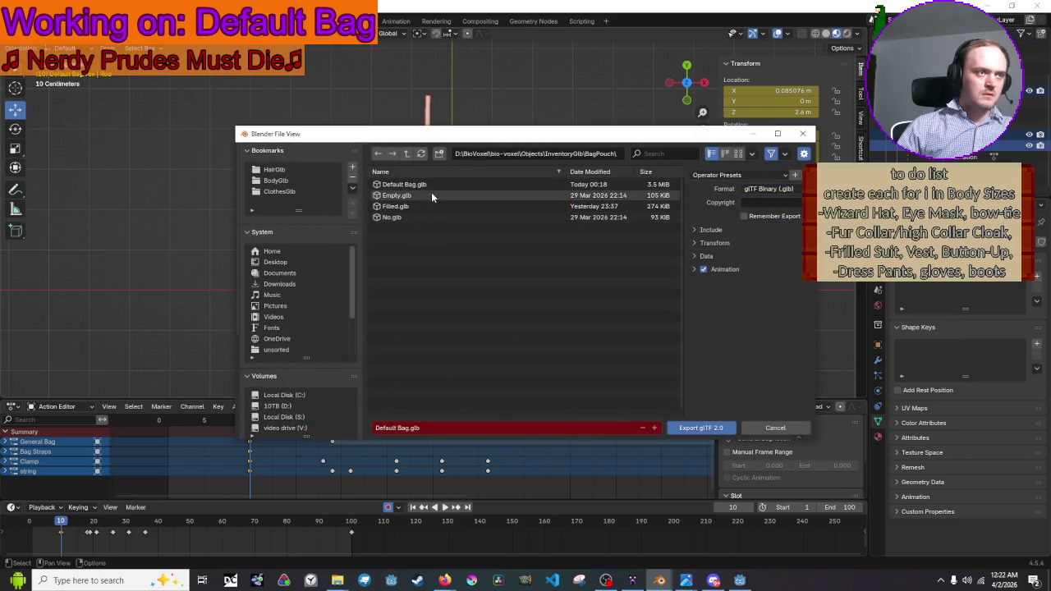
left_click(431, 185)
left_click(727, 237)
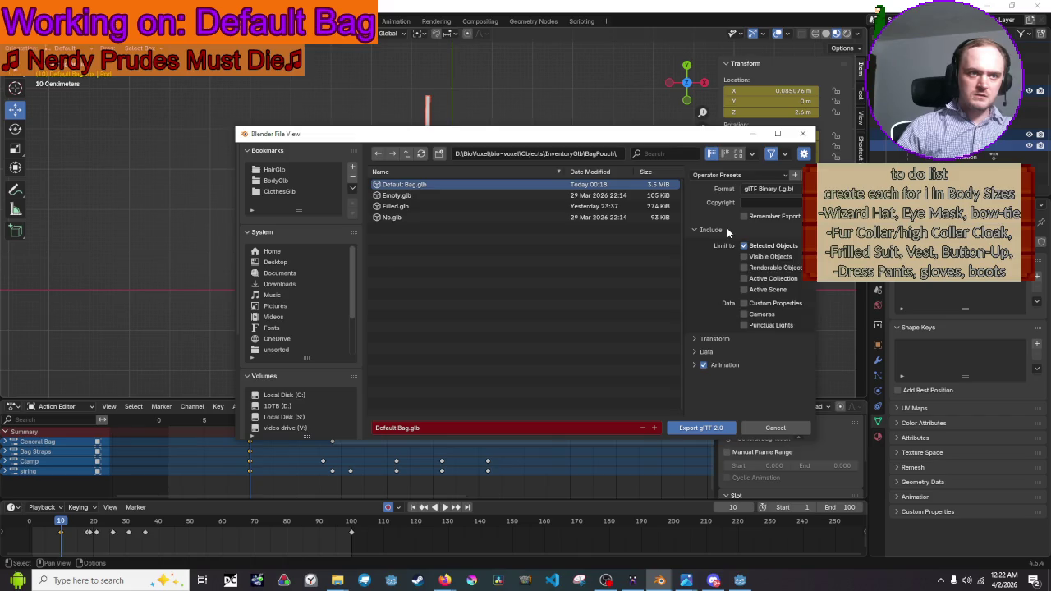
left_click(698, 428)
left_click(517, 168)
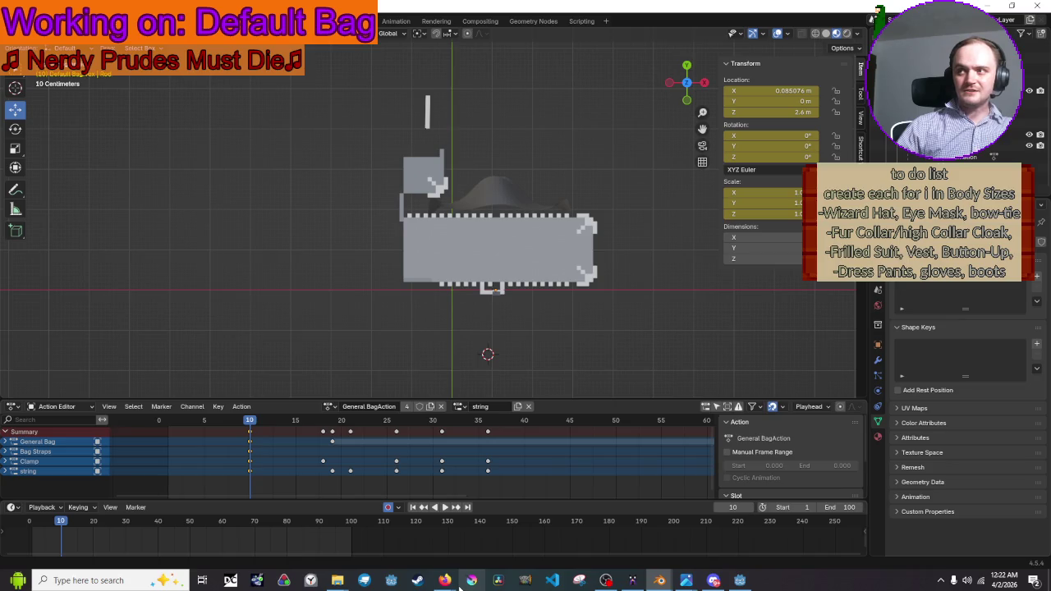
mouse_move(444, 581)
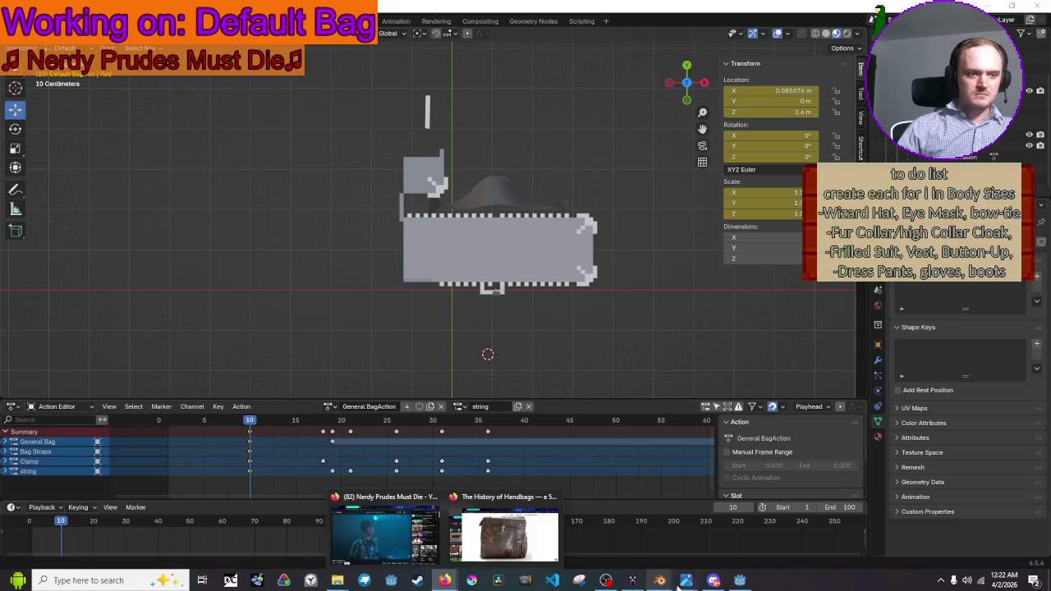
left_click(740, 580)
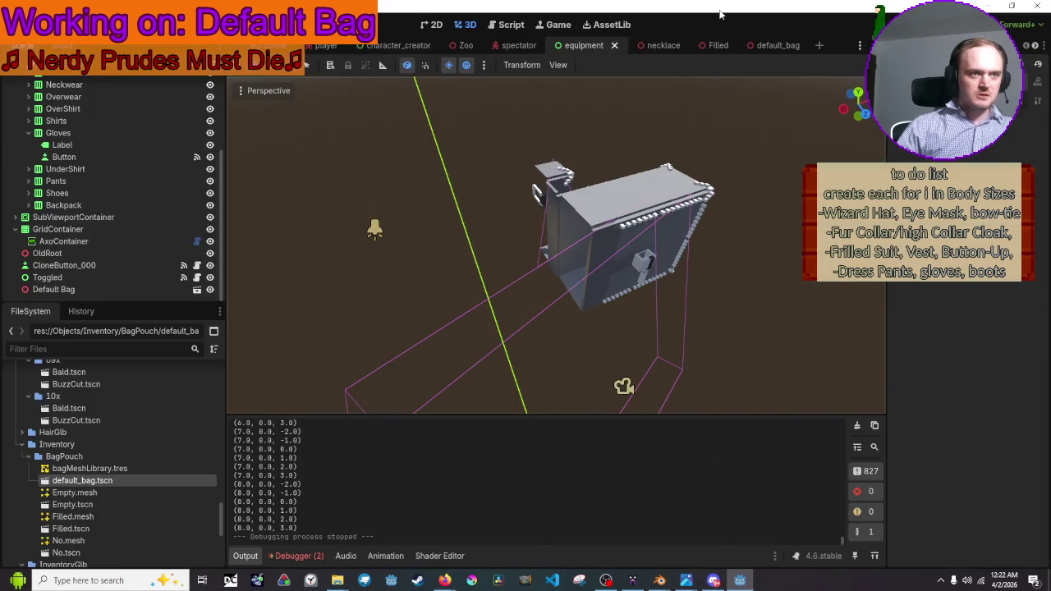
Run the game with F5, toggle Equipment and Back to view the purple backpack, then close it
key("F5")
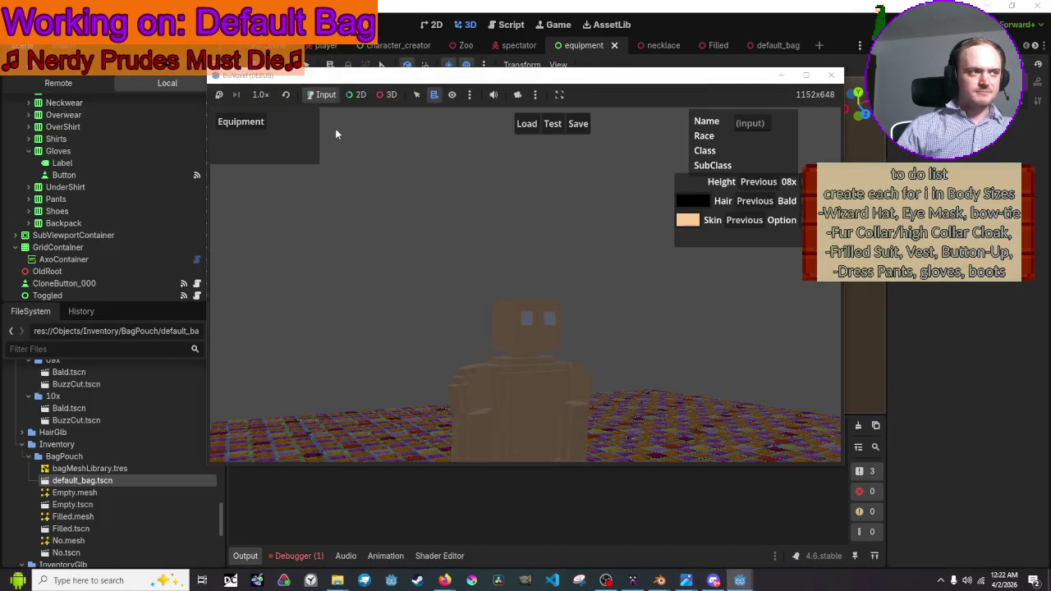
left_click(254, 125)
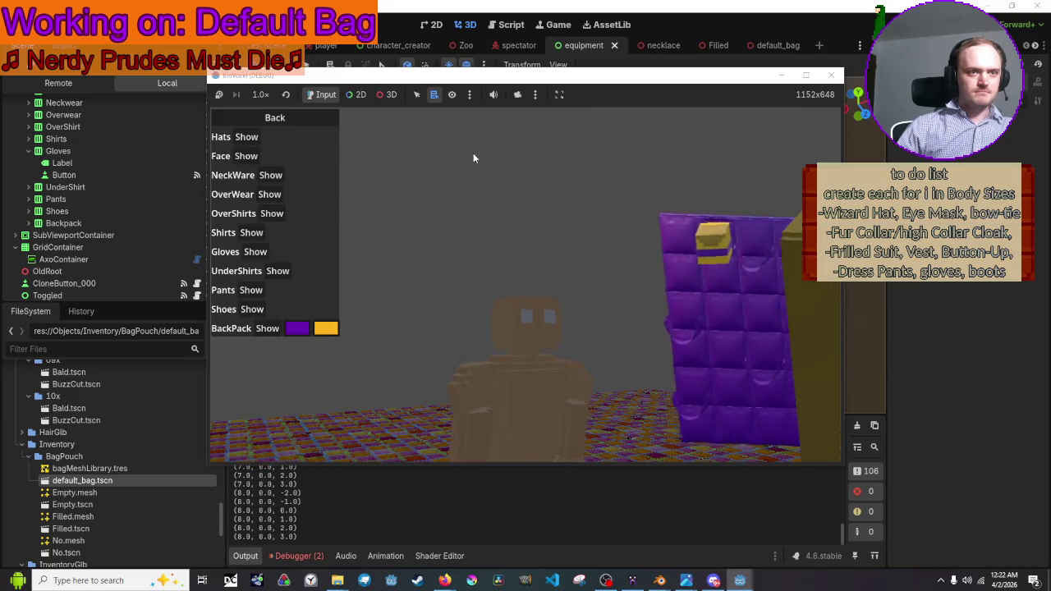
left_click(263, 122)
left_click(263, 122)
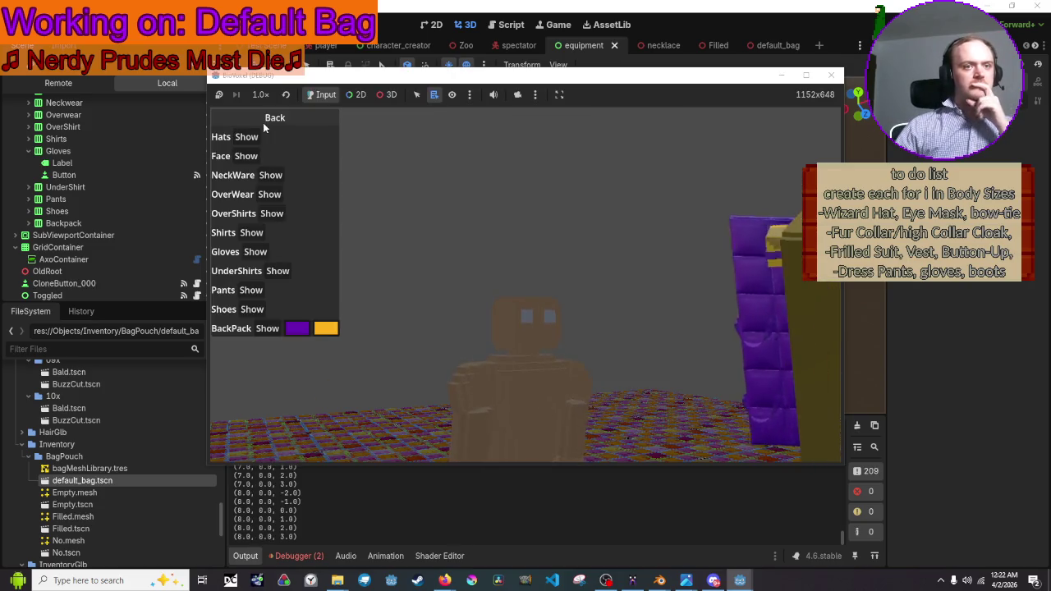
left_click(261, 121)
left_click(261, 121)
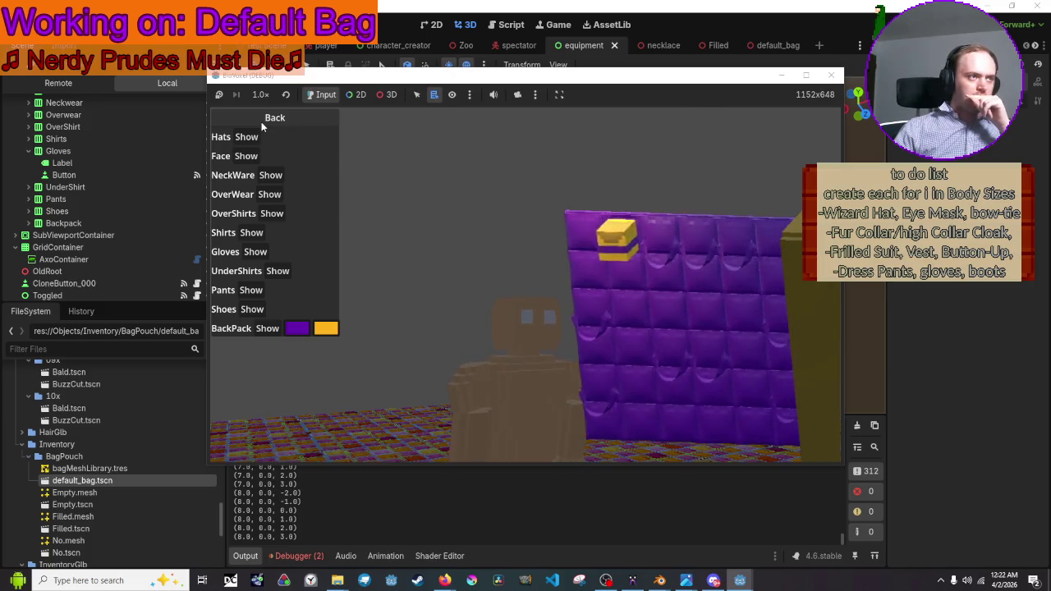
left_click(261, 121)
left_click(261, 123)
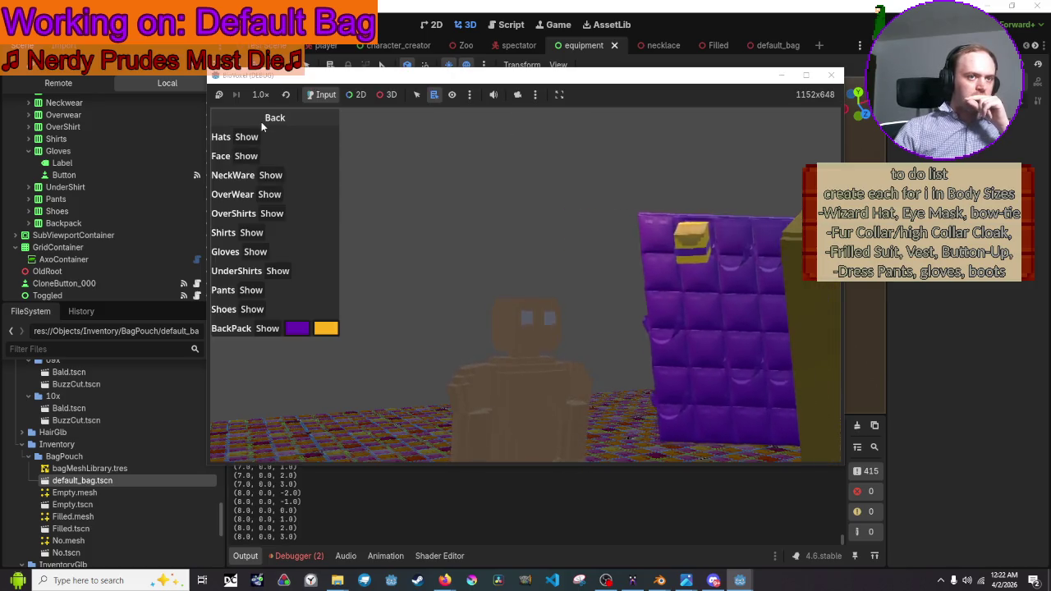
left_click(261, 121)
left_click(261, 121)
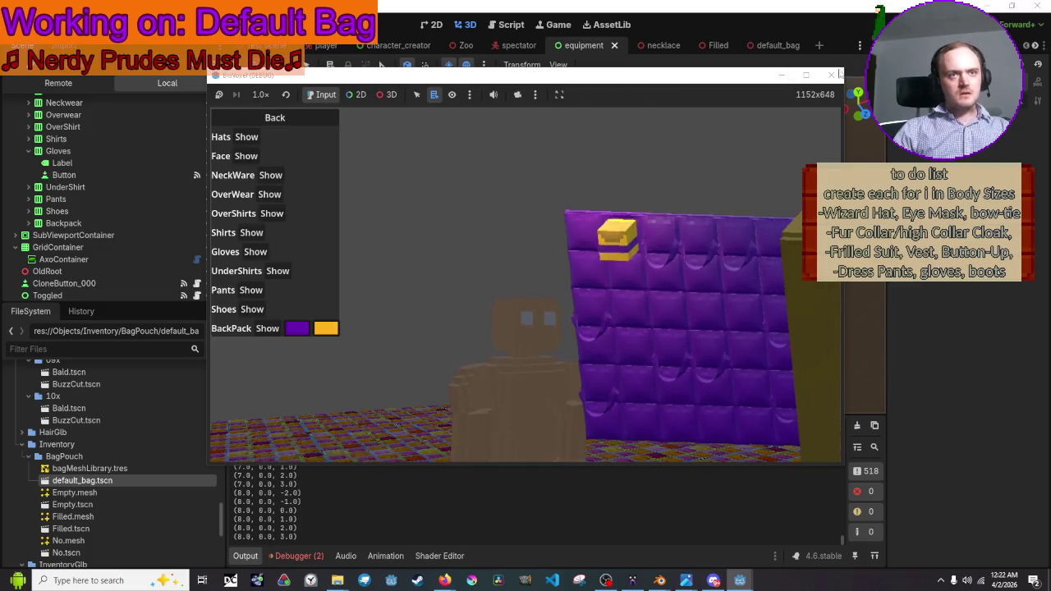
left_click(831, 76)
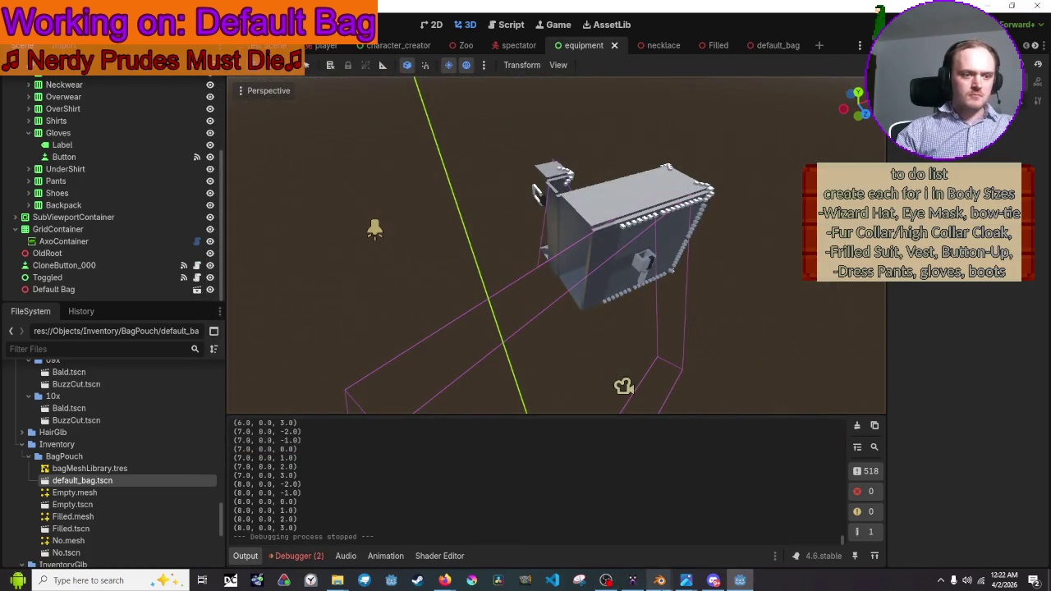
Shift the later bag keyframes a few frames later in Default Bag and check the timing
mouse_move(660, 580)
left_click(687, 534)
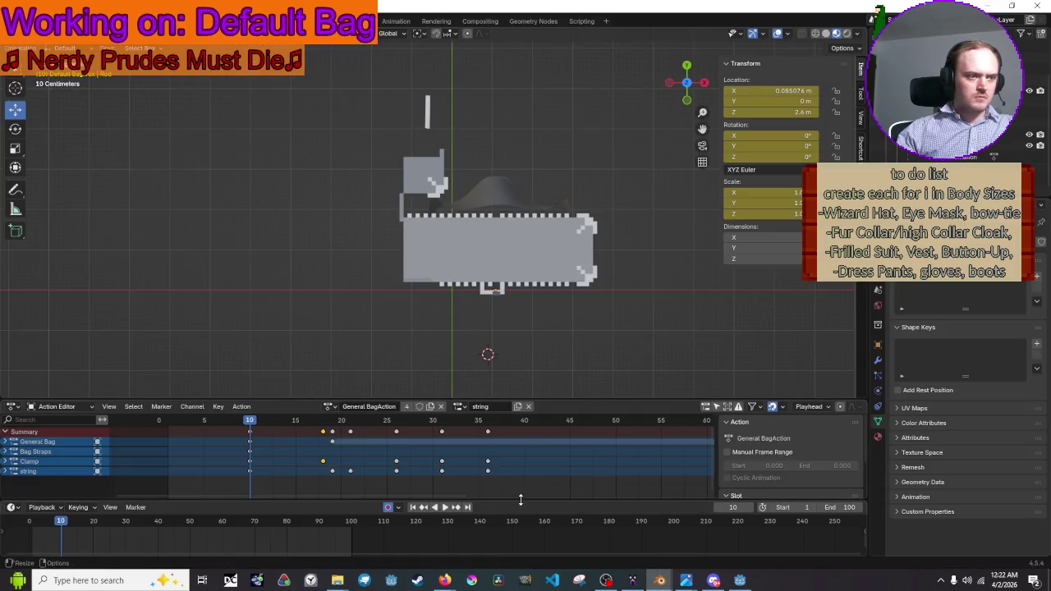
left_click_drag(521, 491, 329, 435)
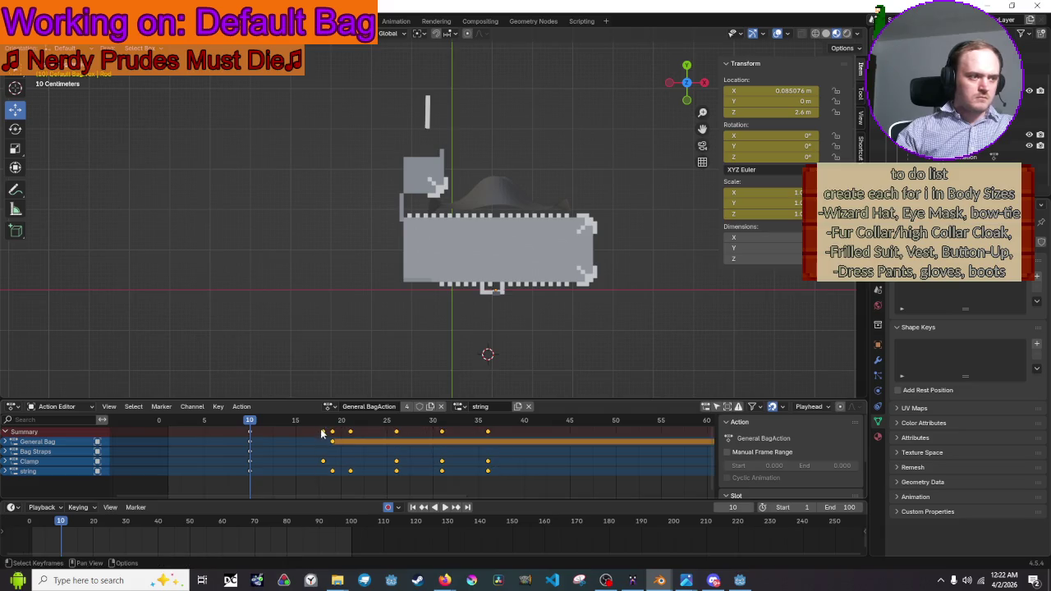
key("g")
left_click(341, 433)
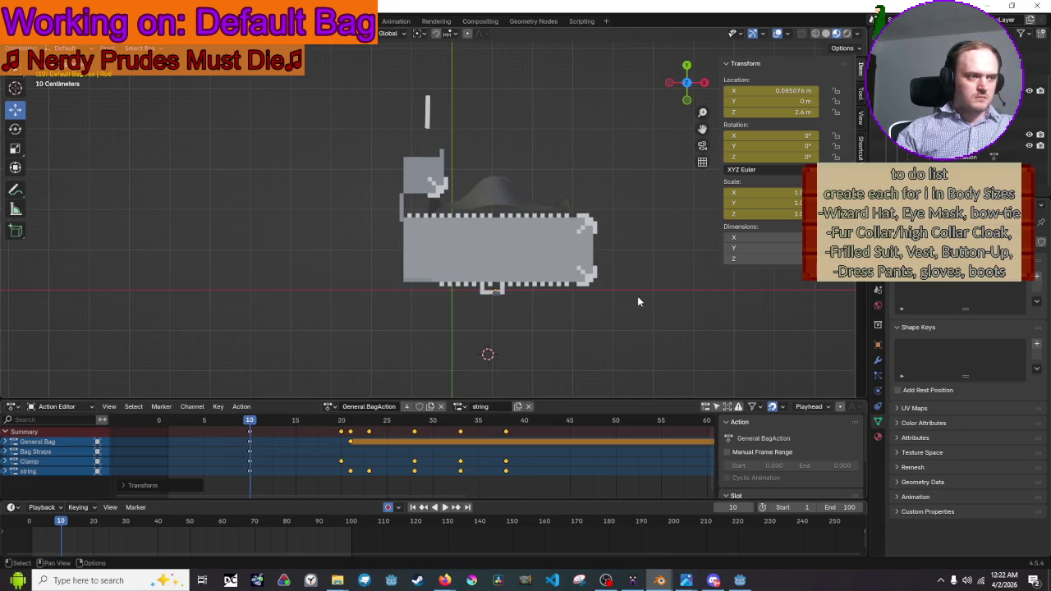
key("space")
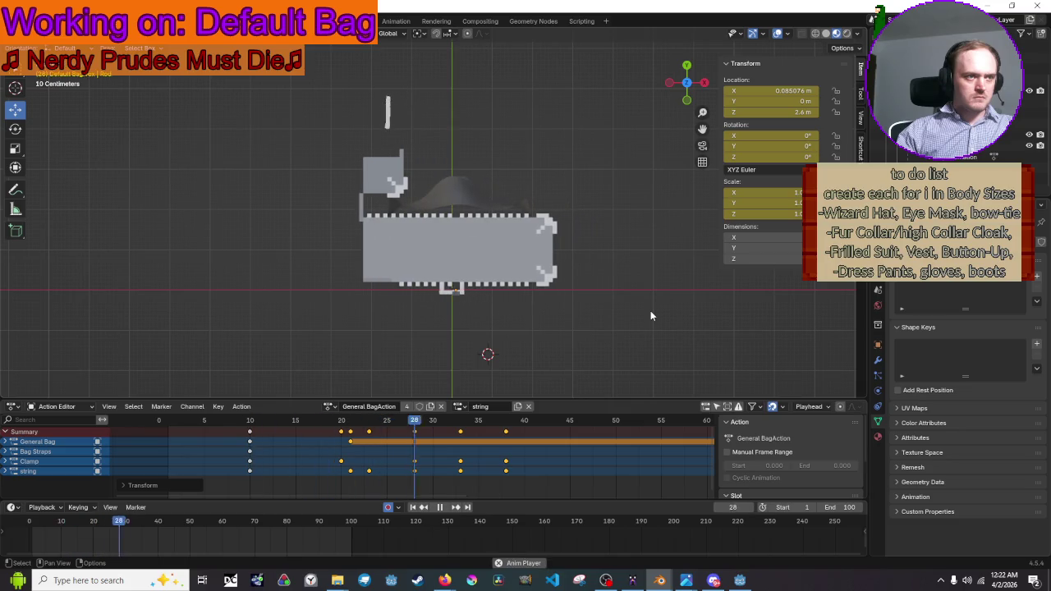
key("g")
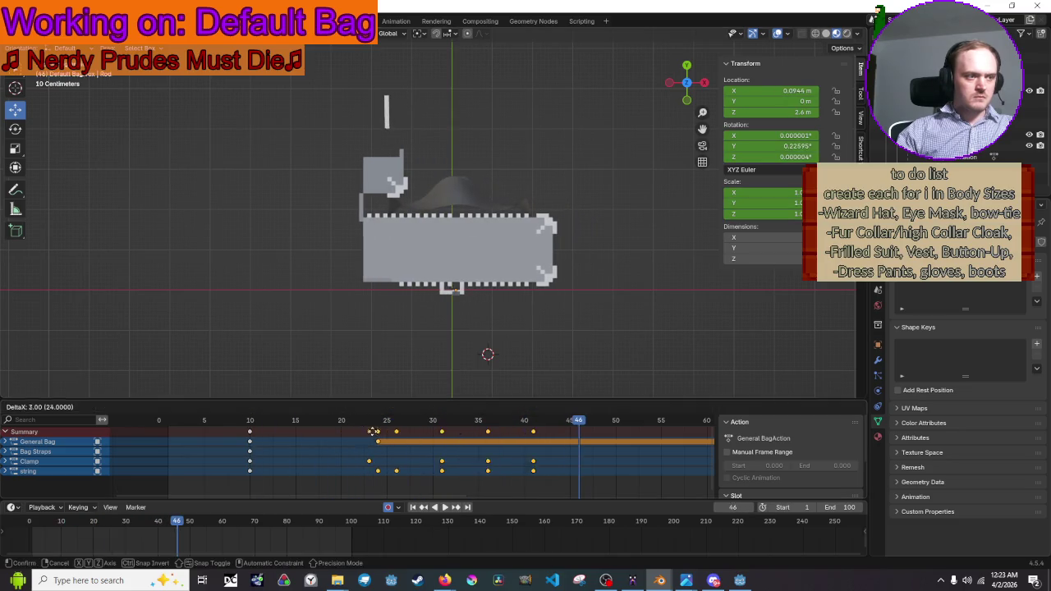
left_click(393, 431)
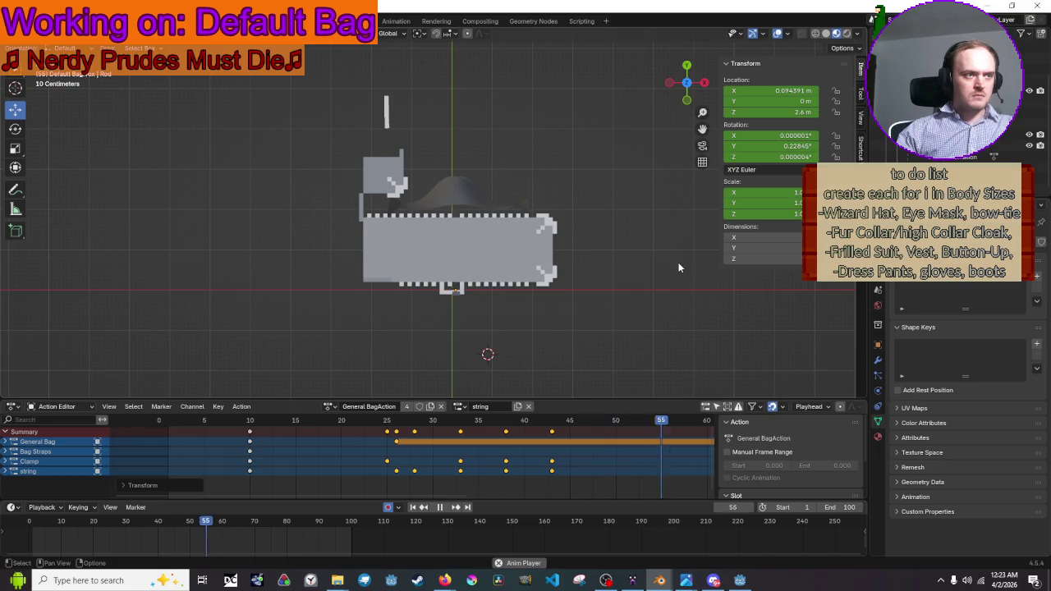
Save Default Bag.blend and re-export all bag objects over Default Bag.glb as glTF 2.0
key("ctrl+s")
key("space")
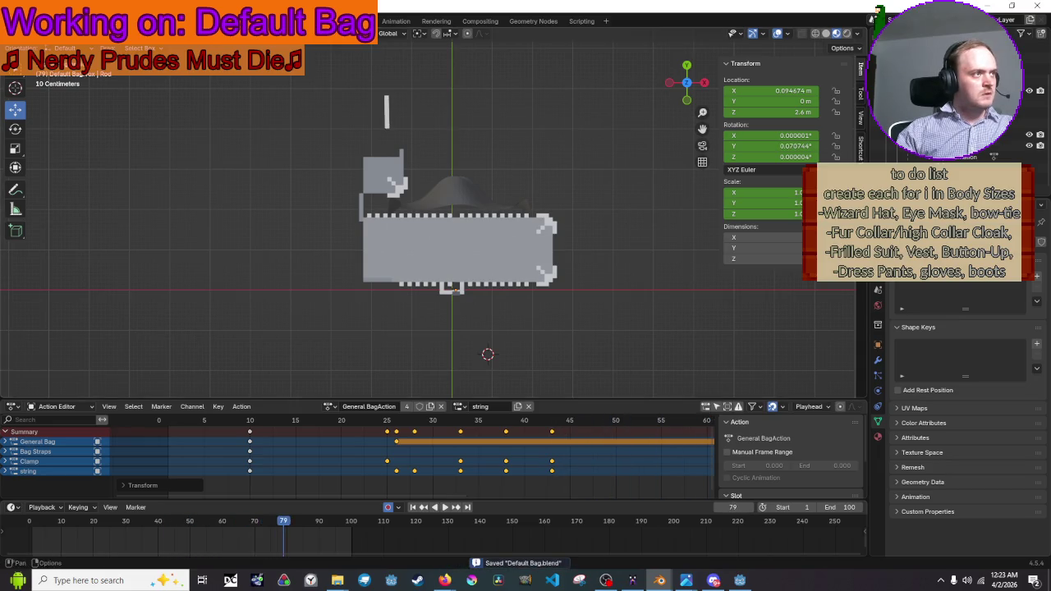
key("a")
left_click(12, 20)
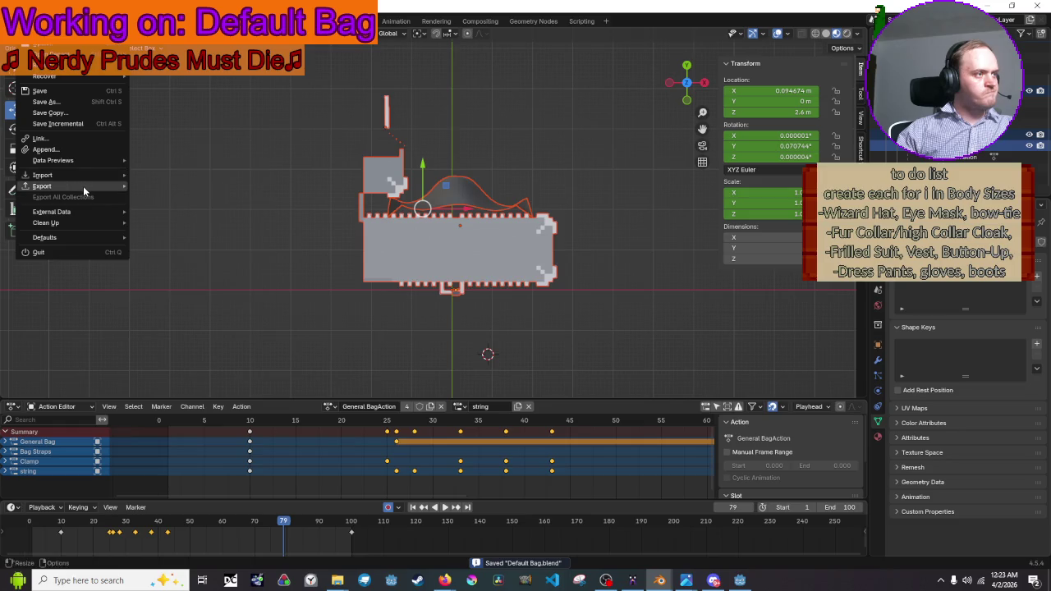
mouse_move(83, 186)
left_click(235, 293)
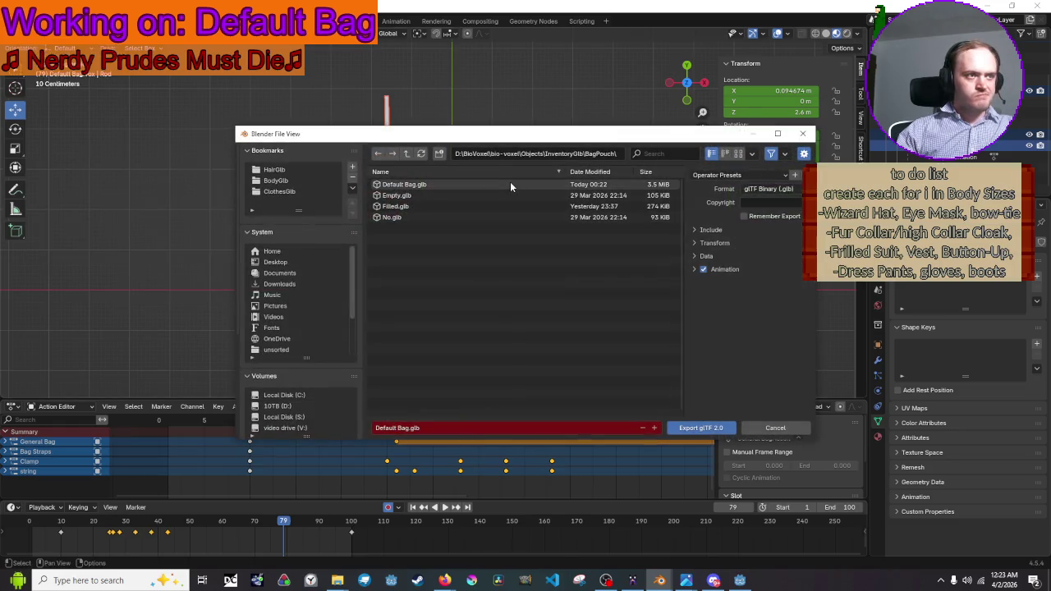
left_click(735, 269)
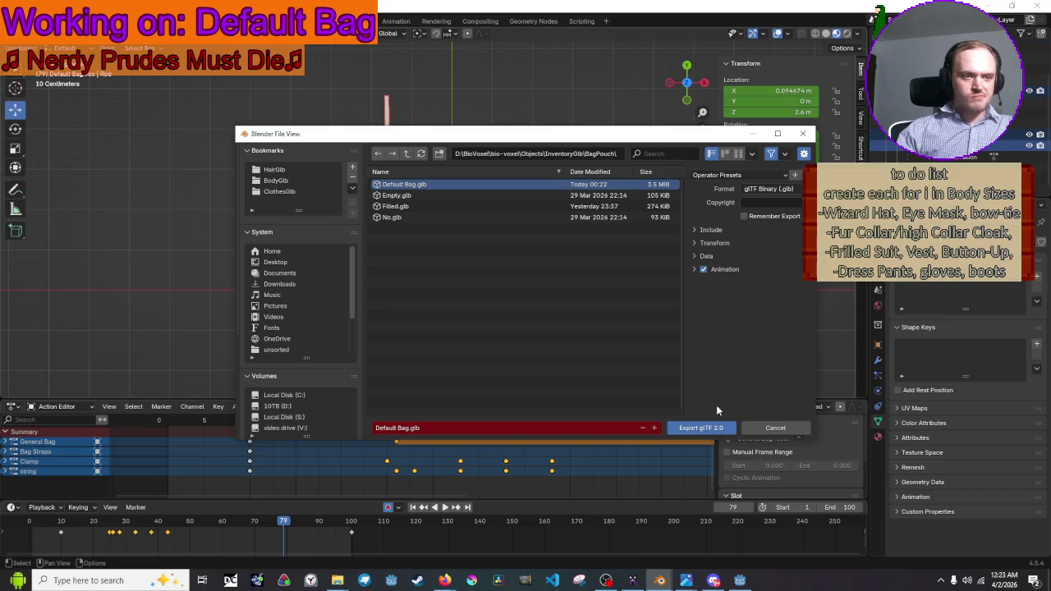
left_click(700, 428)
left_click(526, 133)
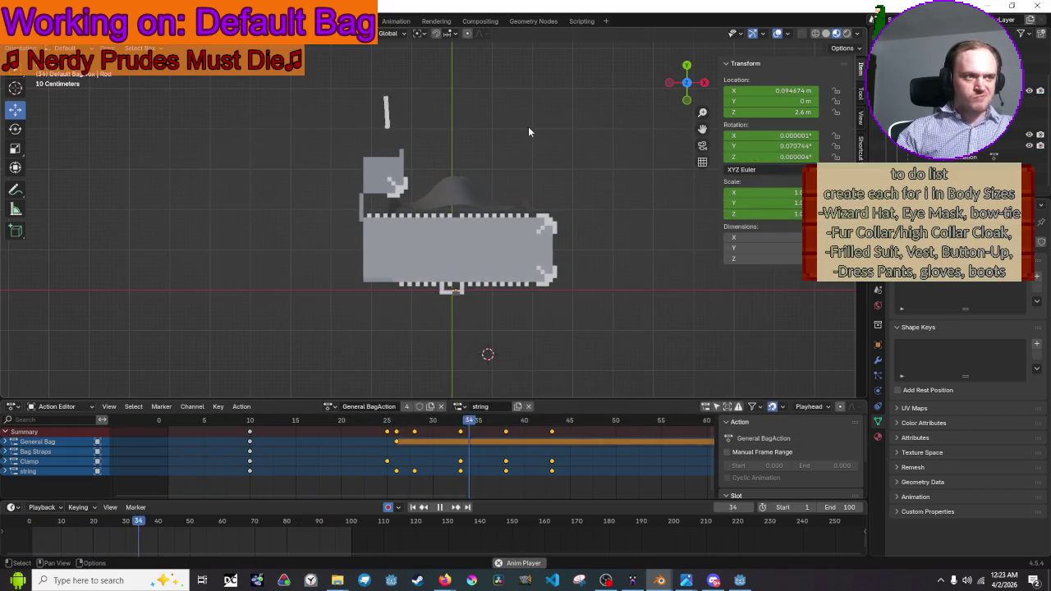
key("space")
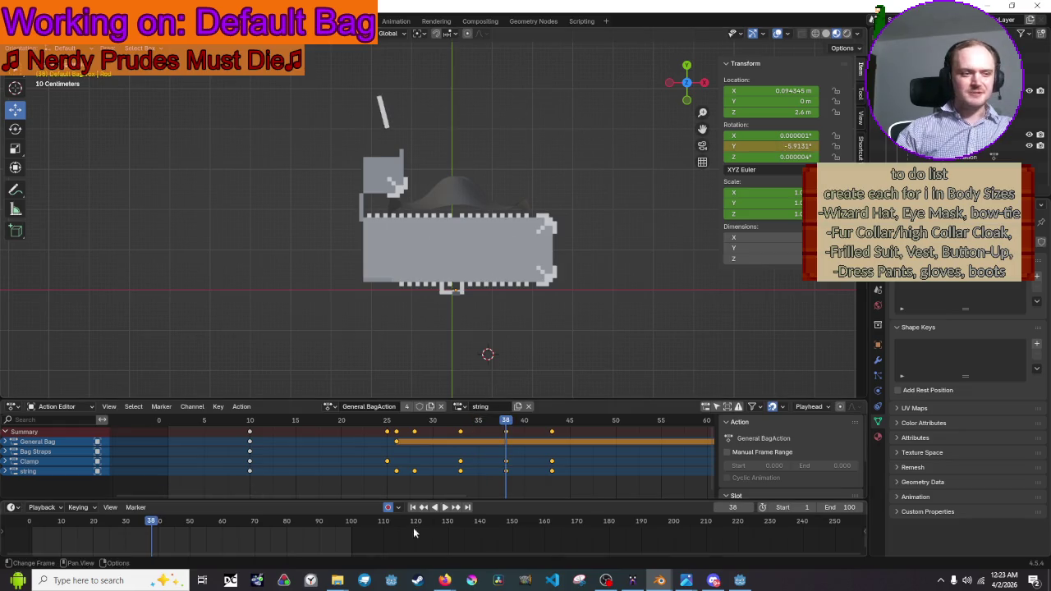
left_click(739, 580)
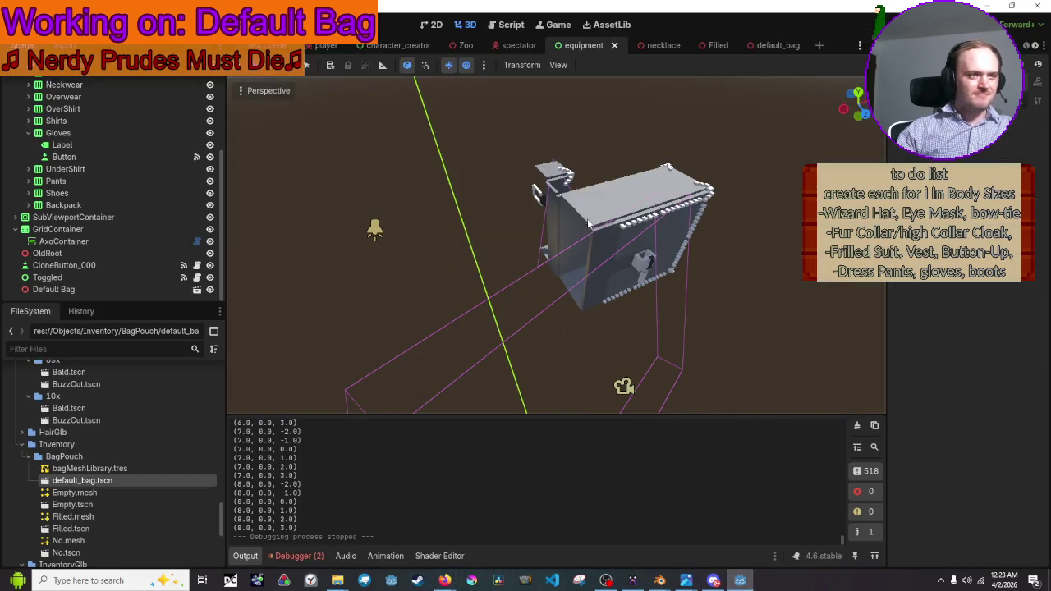
Run the game, open Equipment to view the purple backpack, then close it and return to Blender
key("F5")
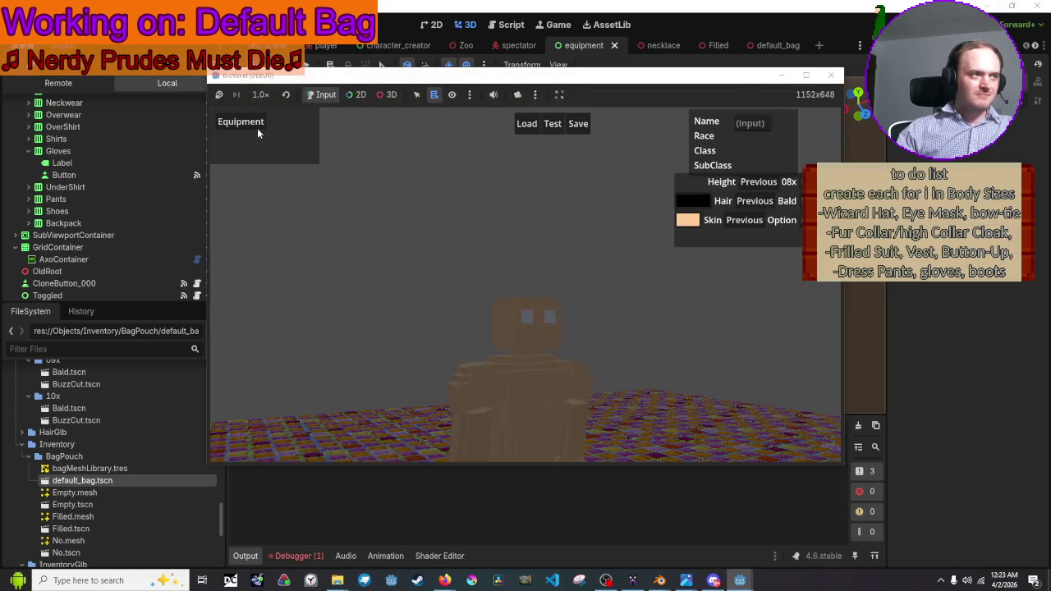
left_click(257, 128)
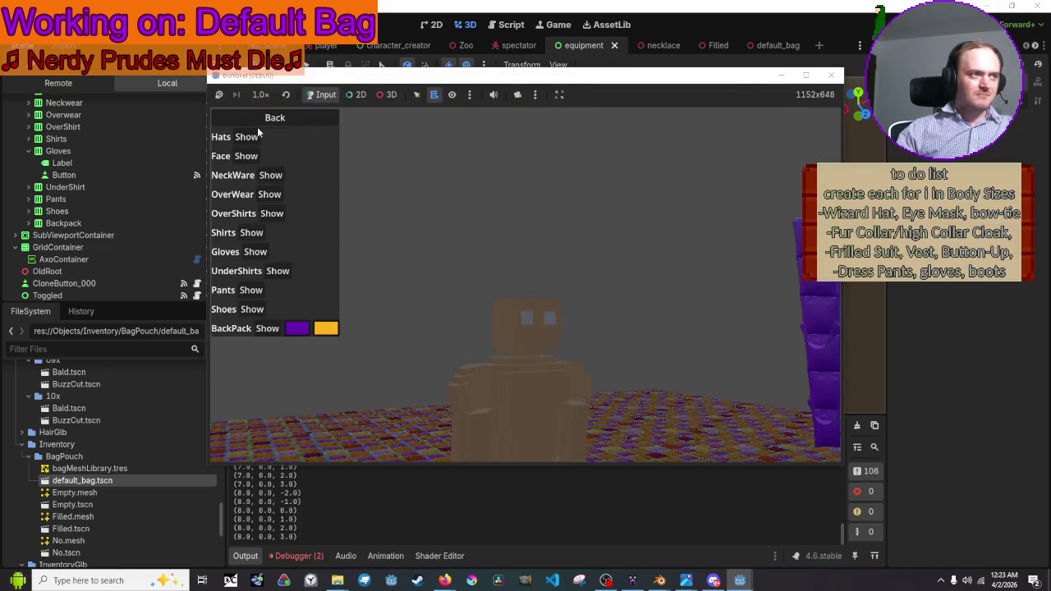
left_click(832, 75)
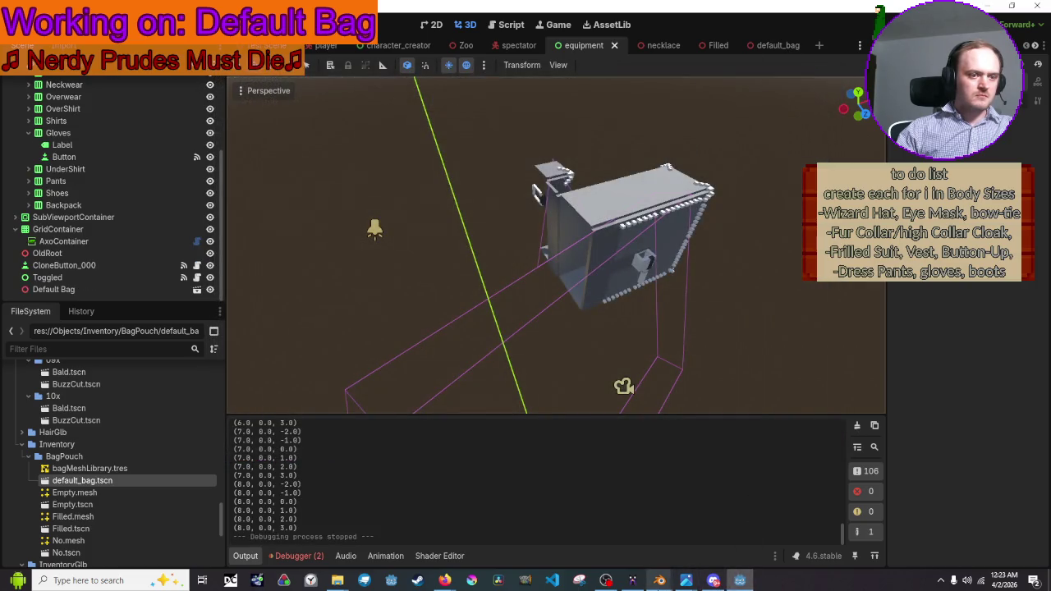
mouse_move(659, 578)
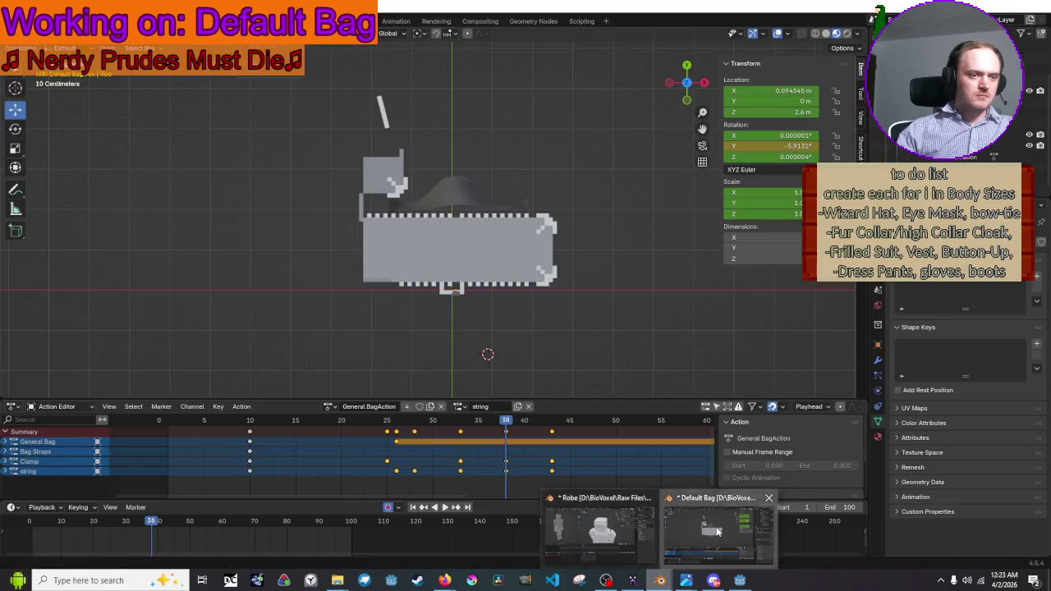
left_click(718, 525)
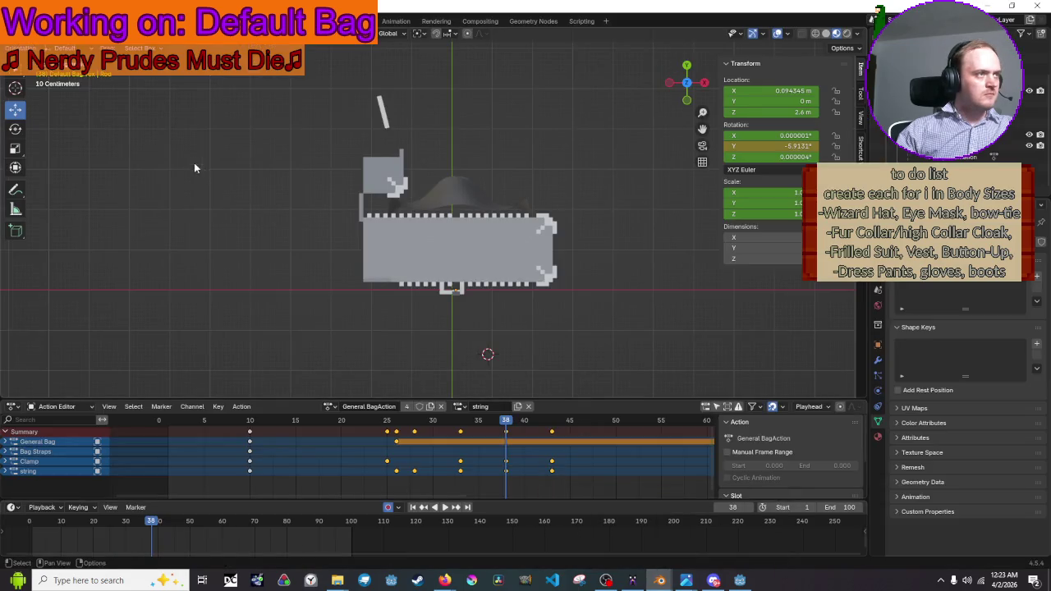
Overwrite Default Bag.glb with a new glTF 2.0 export, then return to Godot
left_click(27, 20)
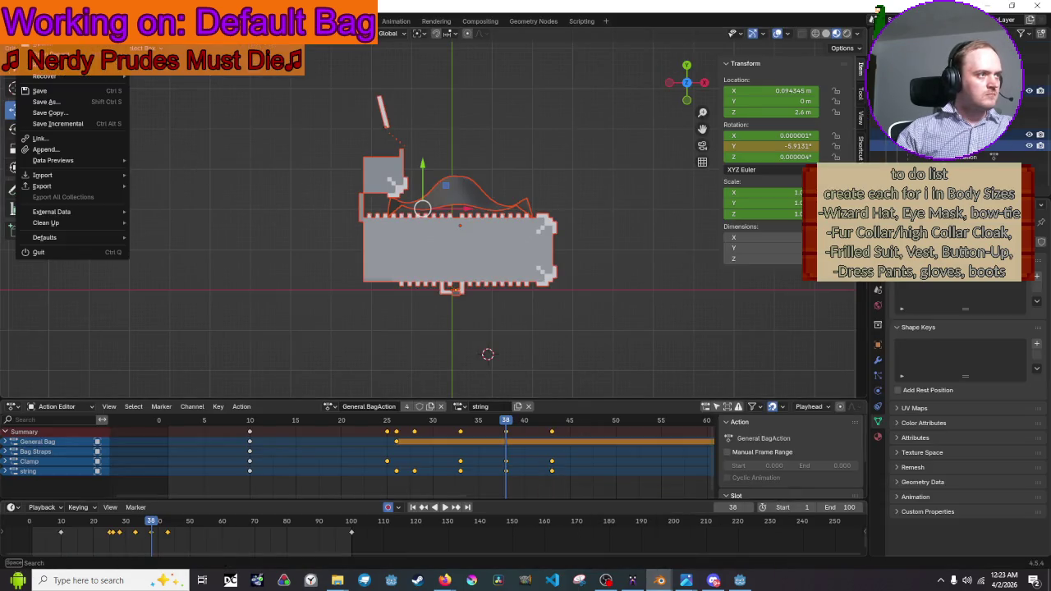
mouse_move(64, 174)
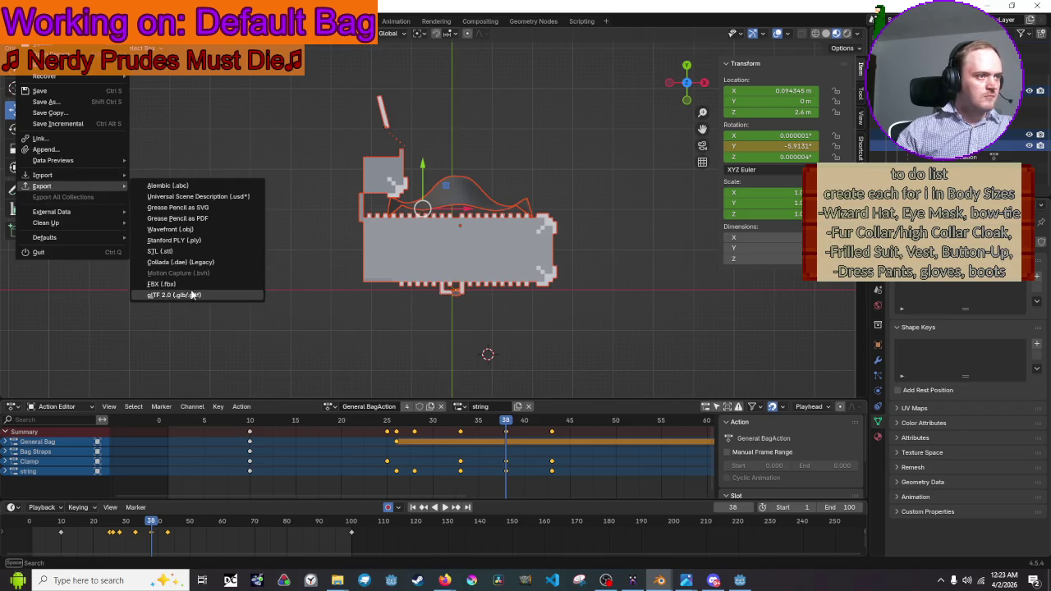
left_click(191, 295)
left_click(485, 186)
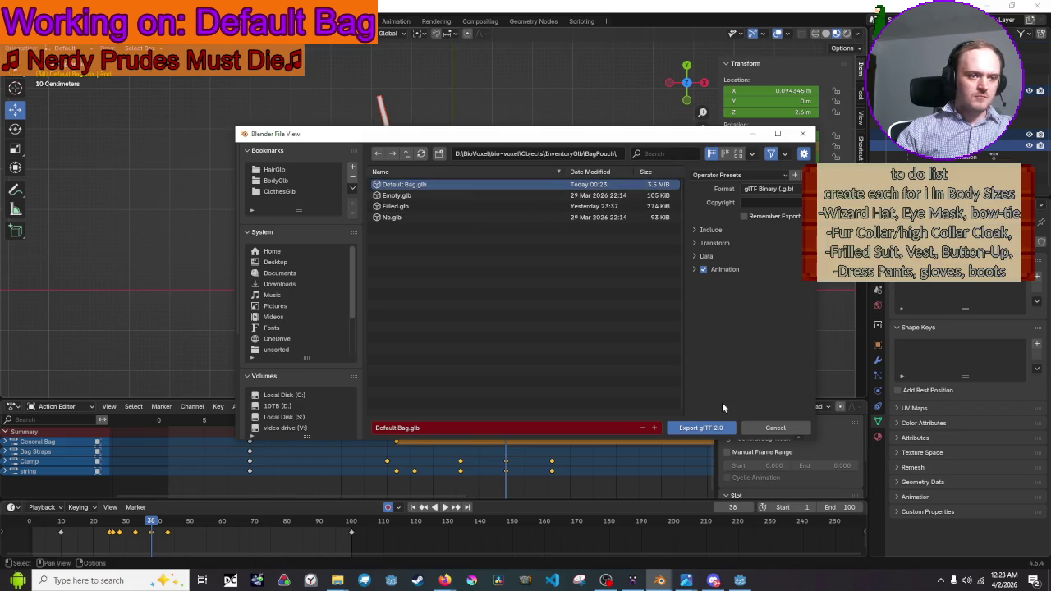
left_click(719, 430)
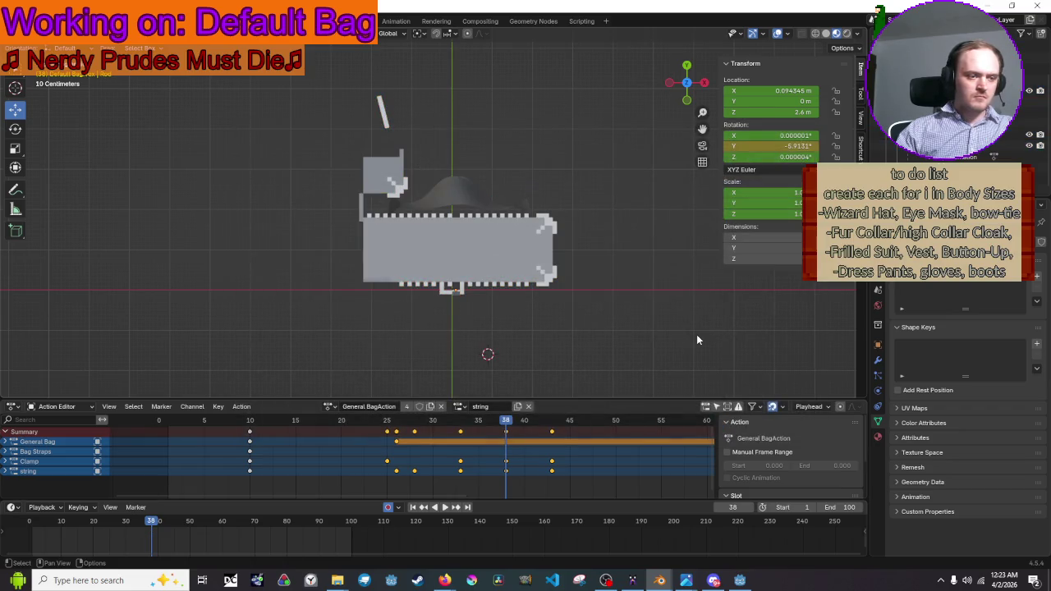
left_click(739, 580)
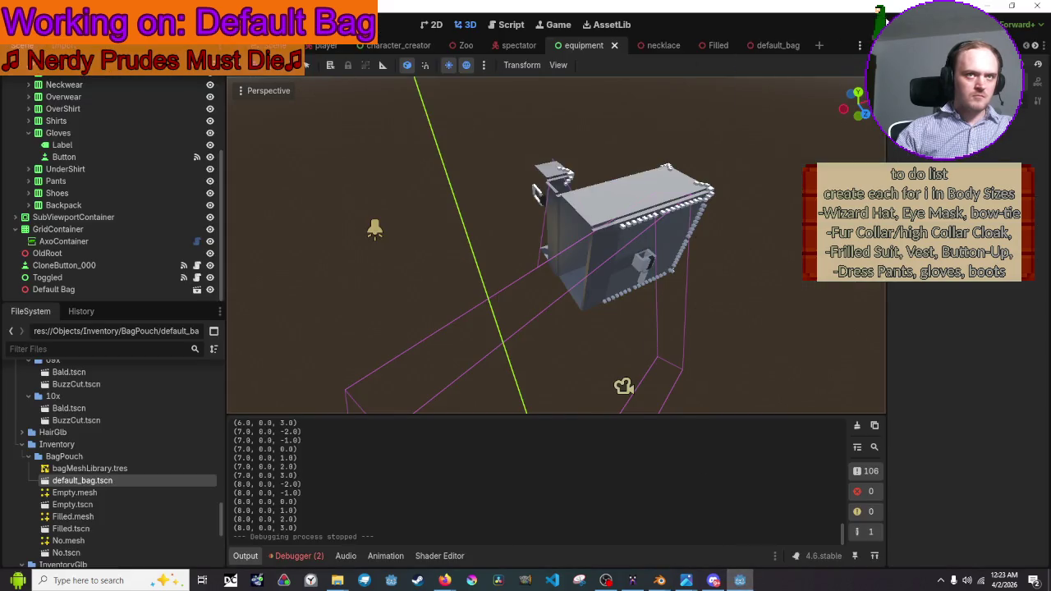
left_click(888, 23)
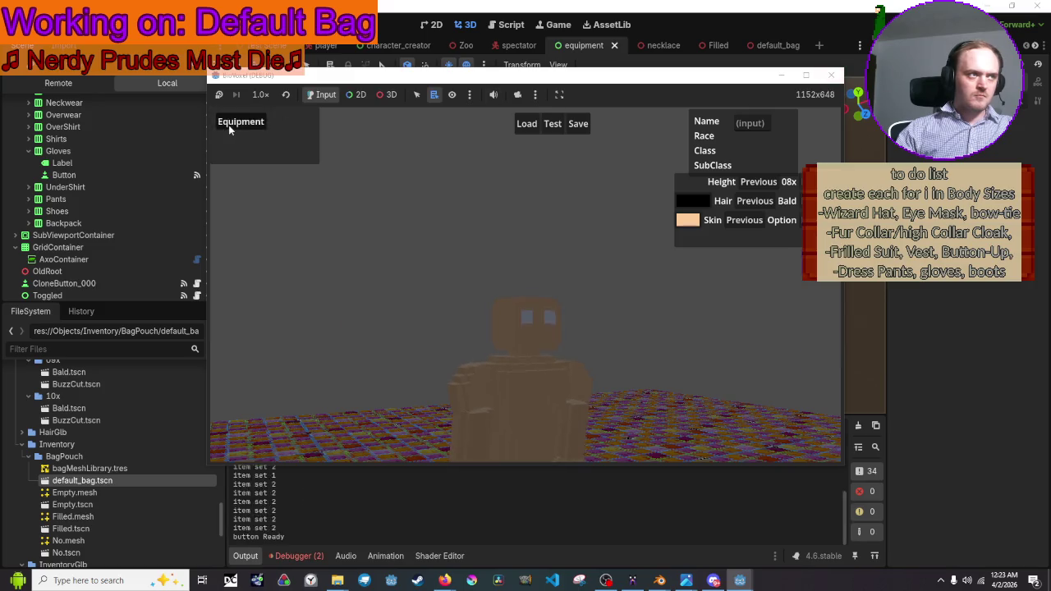
left_click(229, 125)
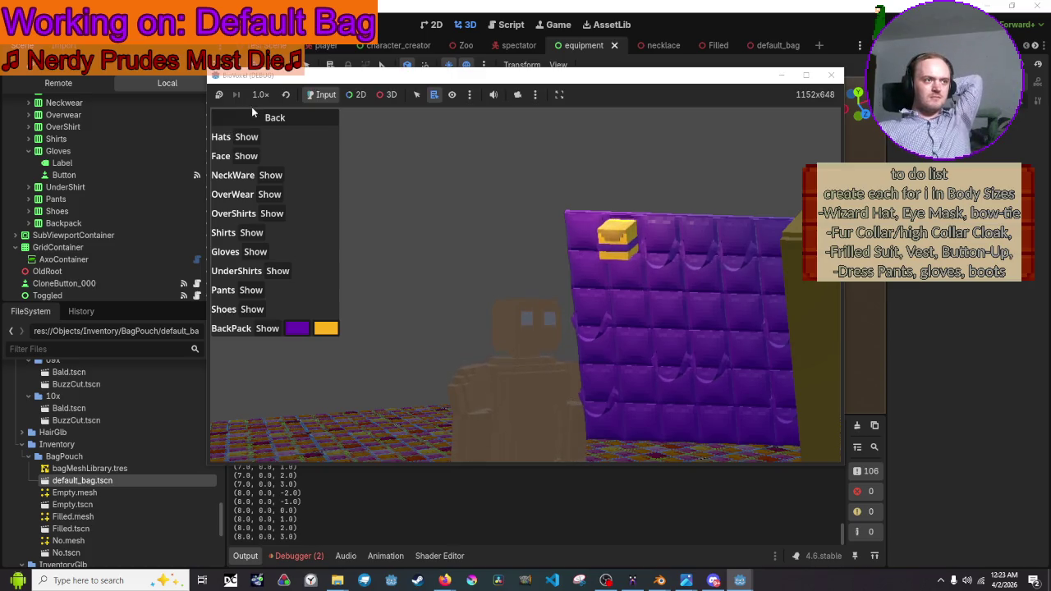
left_click(257, 119)
left_click(257, 121)
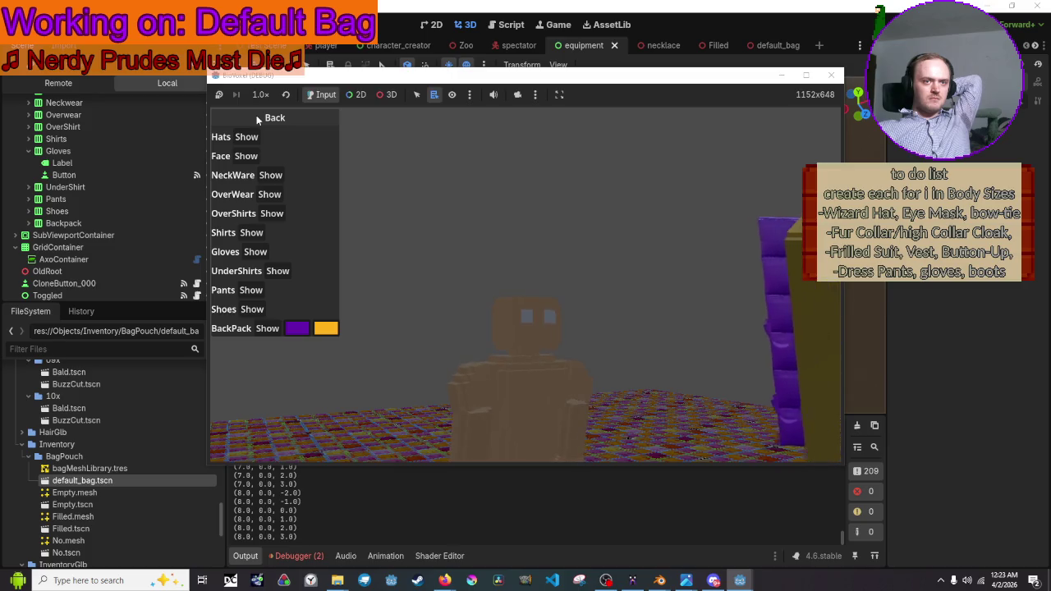
left_click(256, 115)
left_click(257, 115)
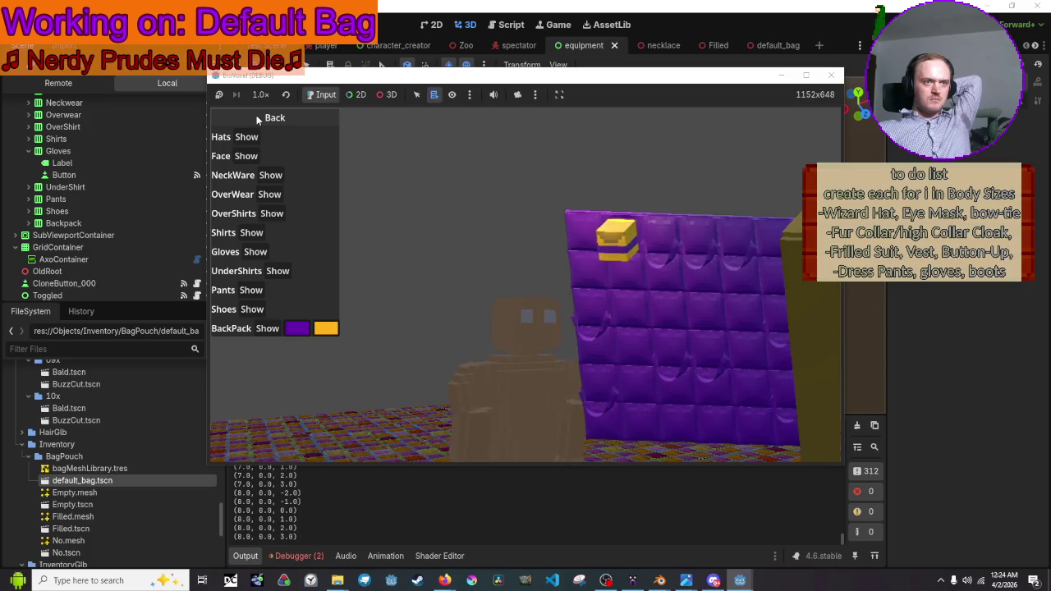
left_click(256, 115)
left_click(256, 115)
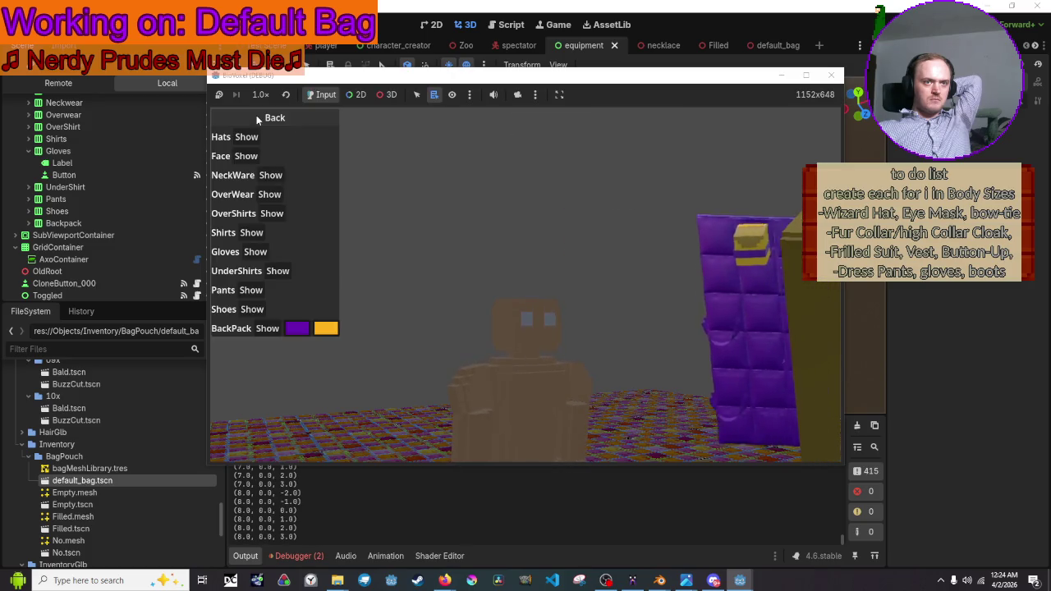
left_click(256, 119)
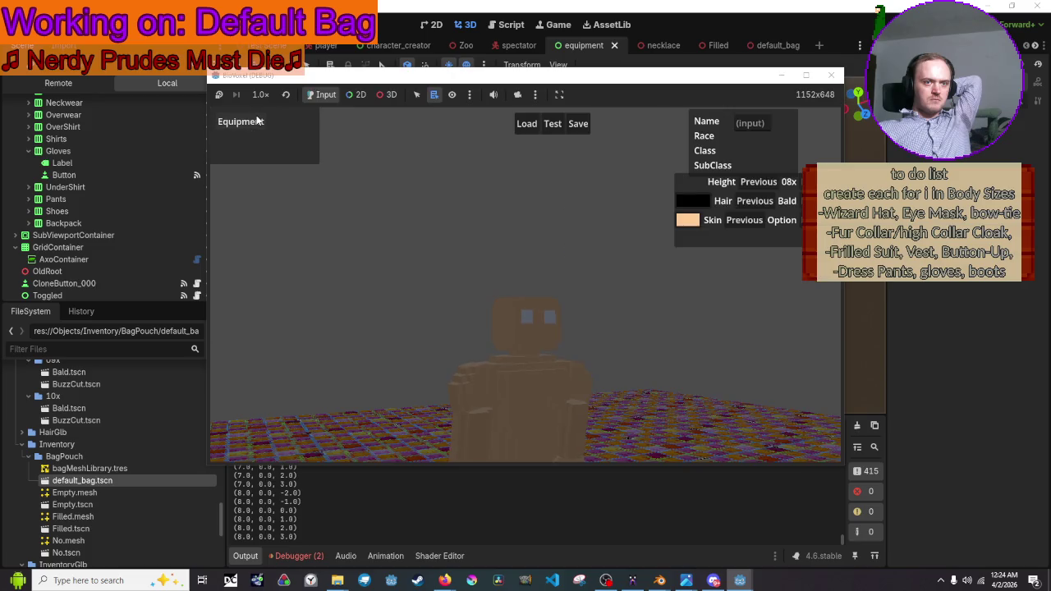
left_click(256, 120)
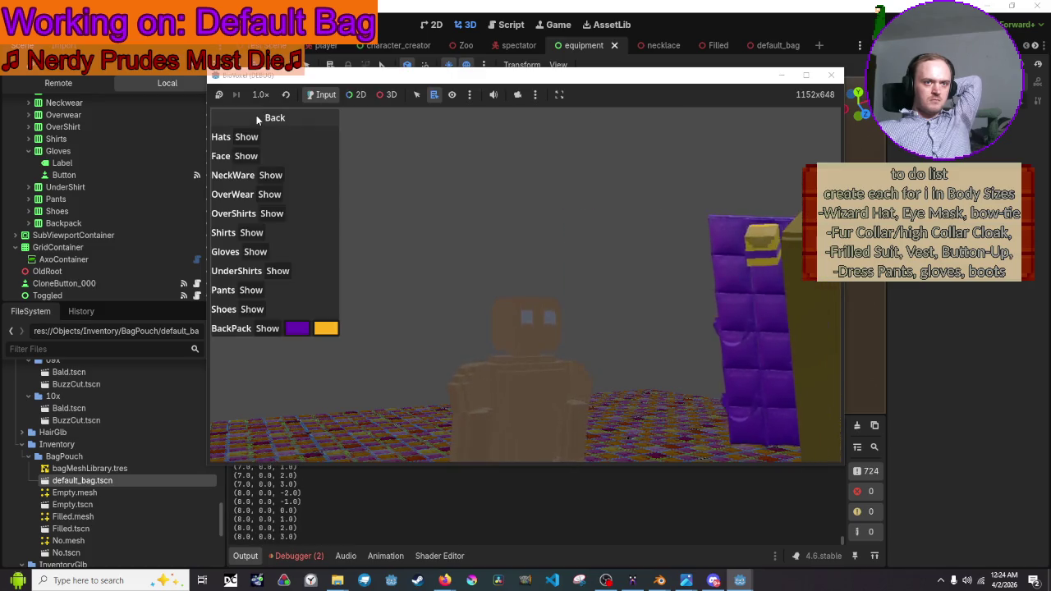
left_click(831, 75)
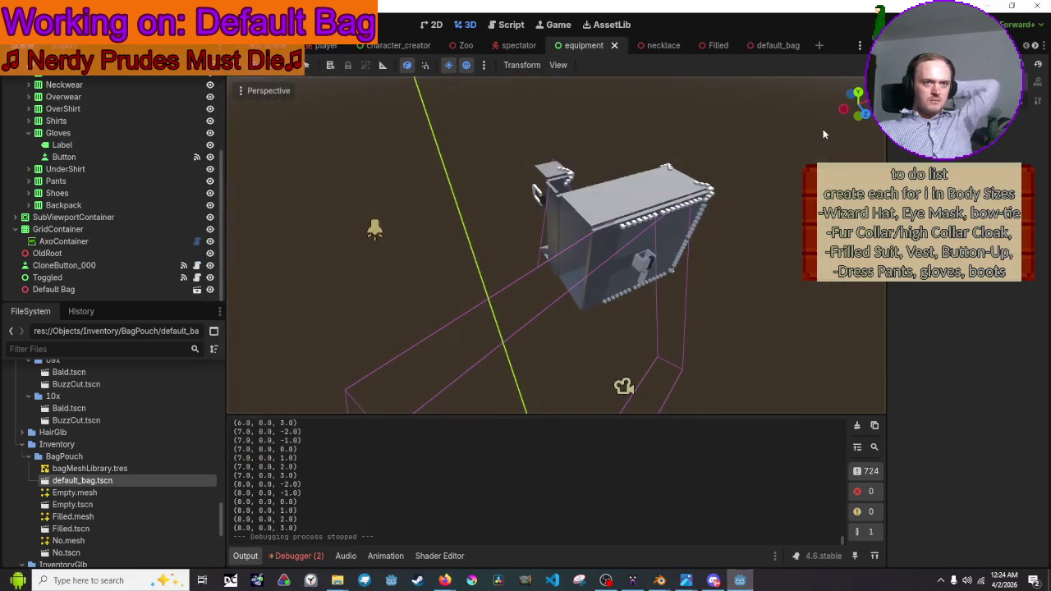
mouse_move(660, 581)
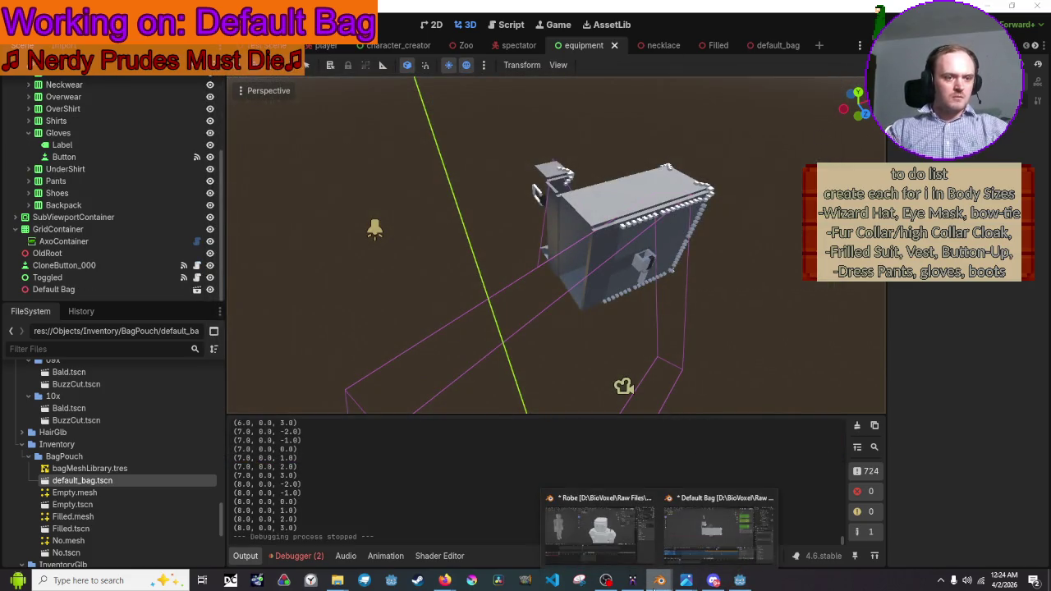
left_click(712, 532)
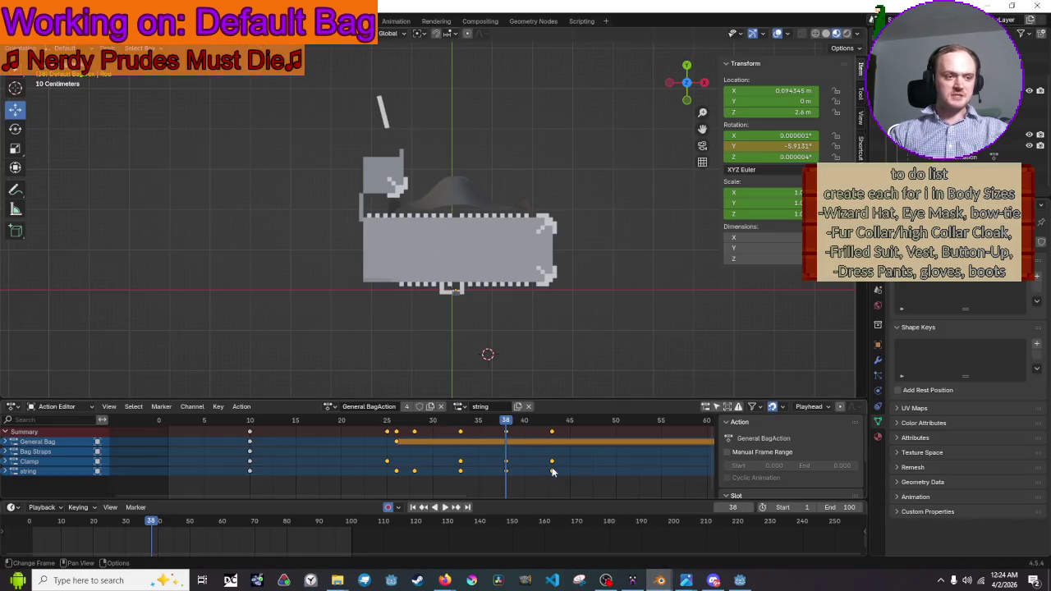
Drag the later bag keyframes one frame to the right, then bring the YouTube video forward
left_click_drag(551, 466, 563, 457)
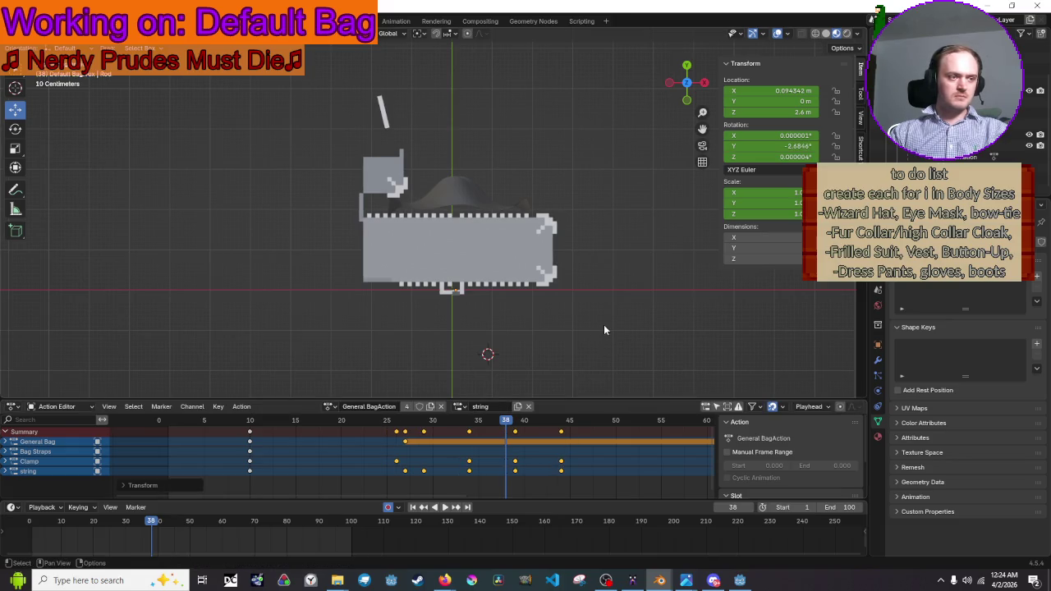
mouse_move(444, 581)
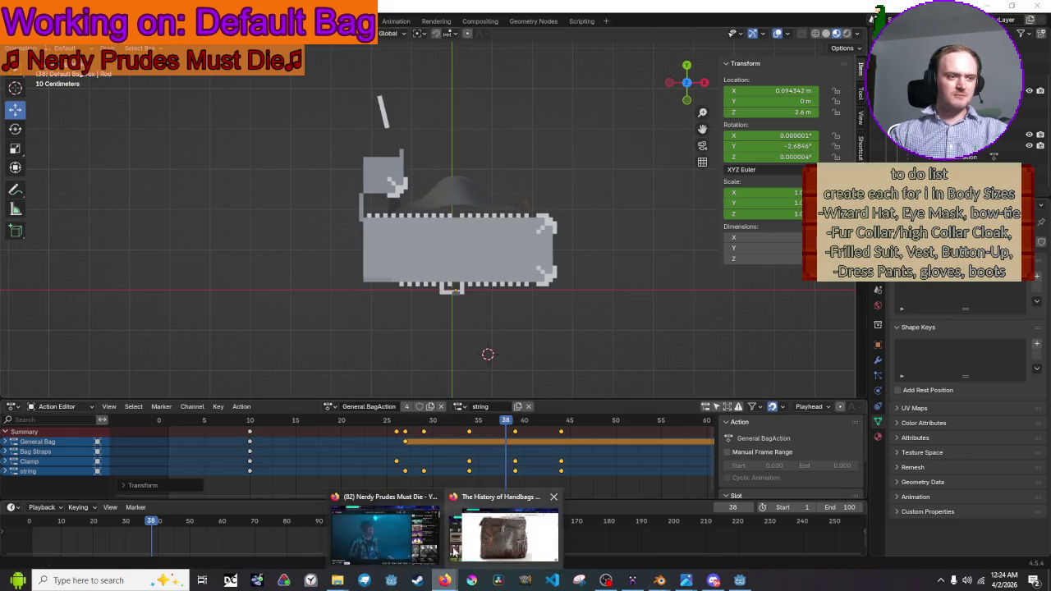
left_click(401, 534)
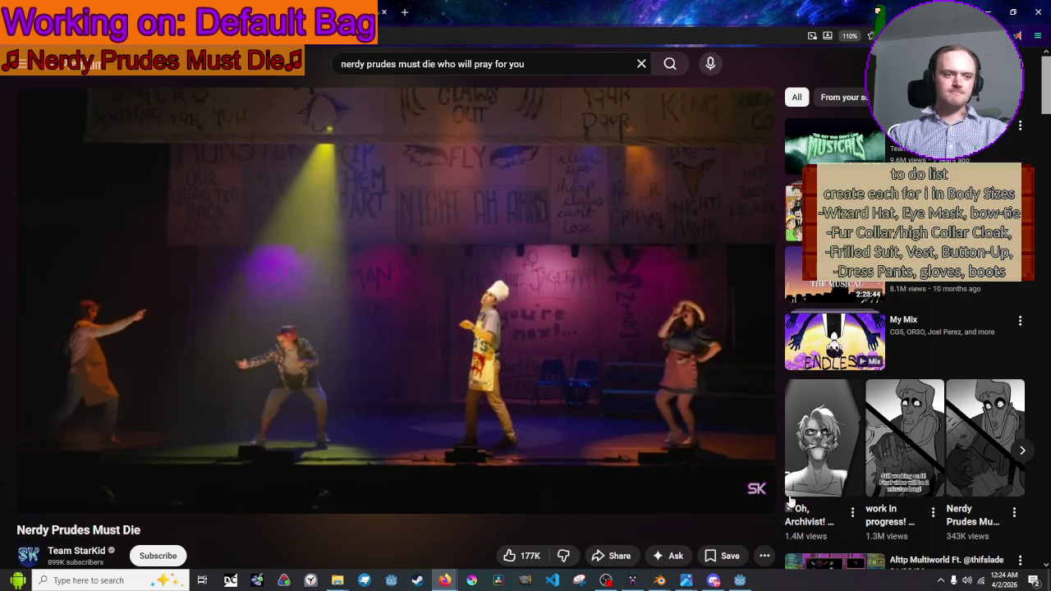
Return from the YouTube video to the Godot editor showing the equipment scene with the bag model
left_click(740, 580)
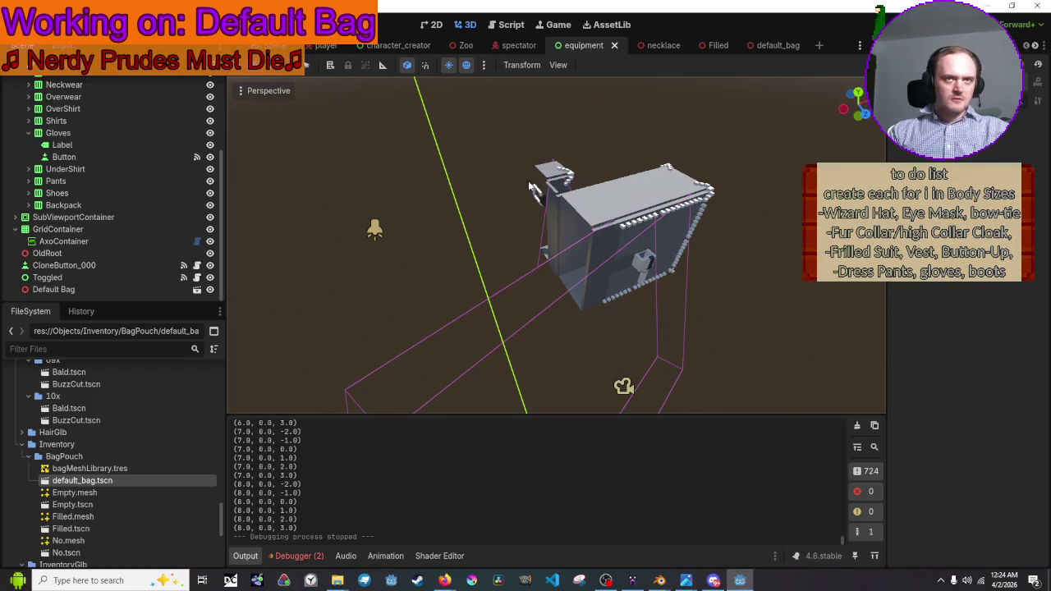
Run the game briefly with F6, then return to the Blender Default Bag project
key("F6")
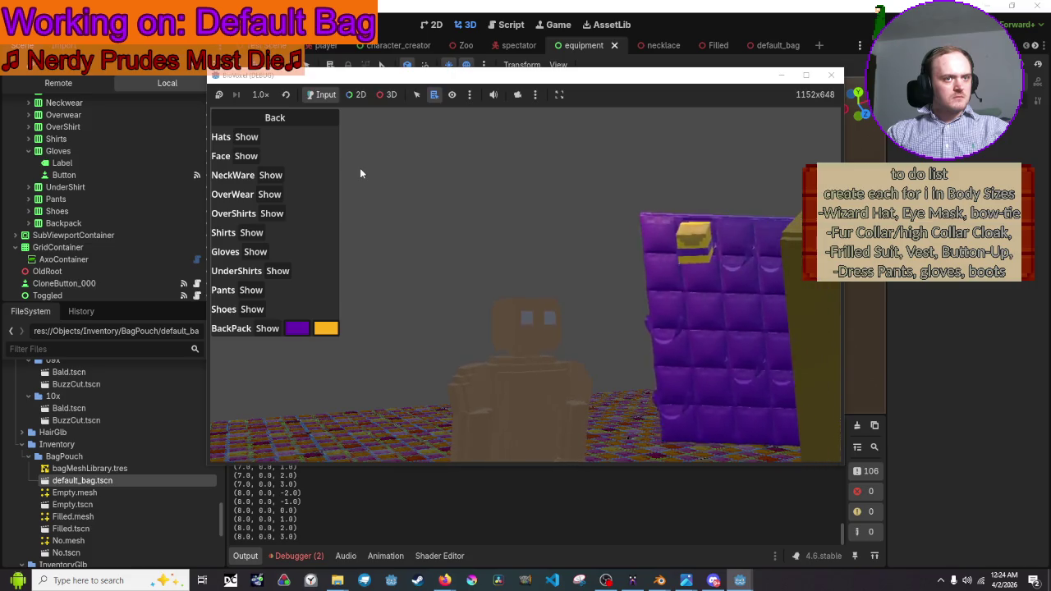
left_click(663, 582)
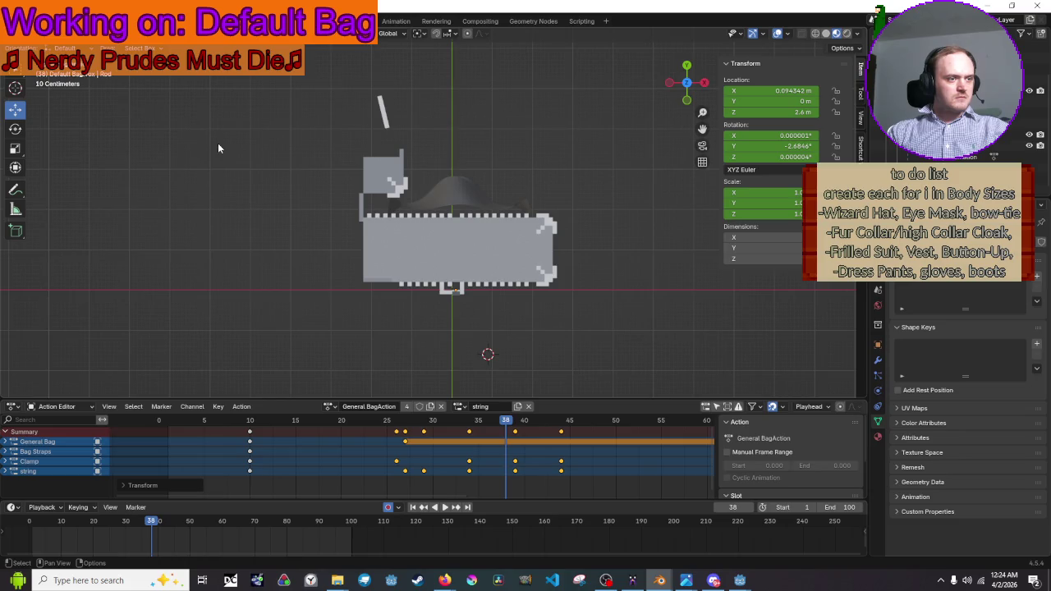
Select all objects, export them as glTF 2.0 over Default Bag.glb, and stop the animation playback
key("a")
left_click(25, 21)
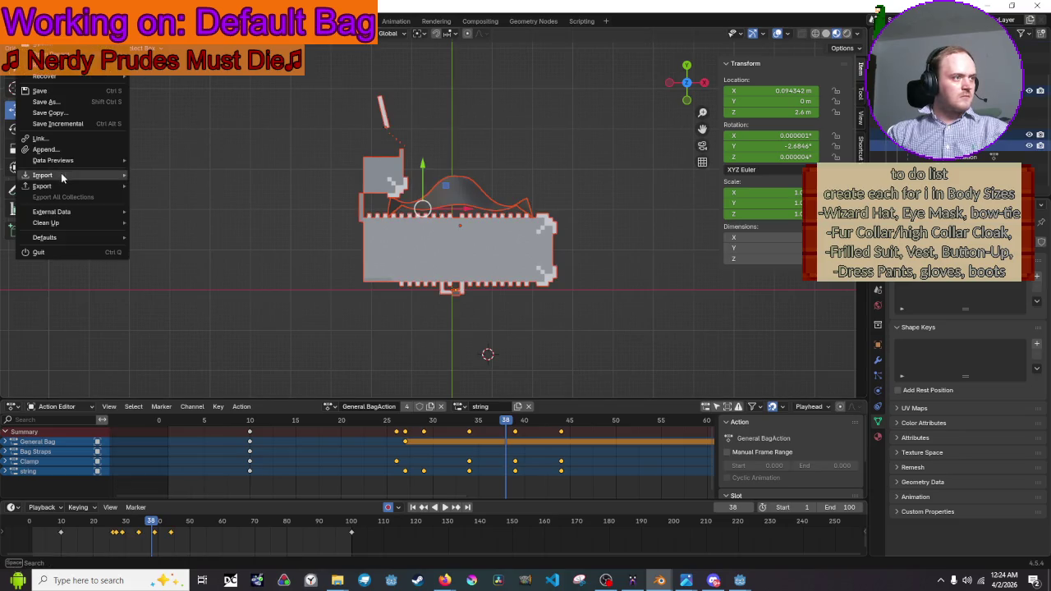
mouse_move(65, 188)
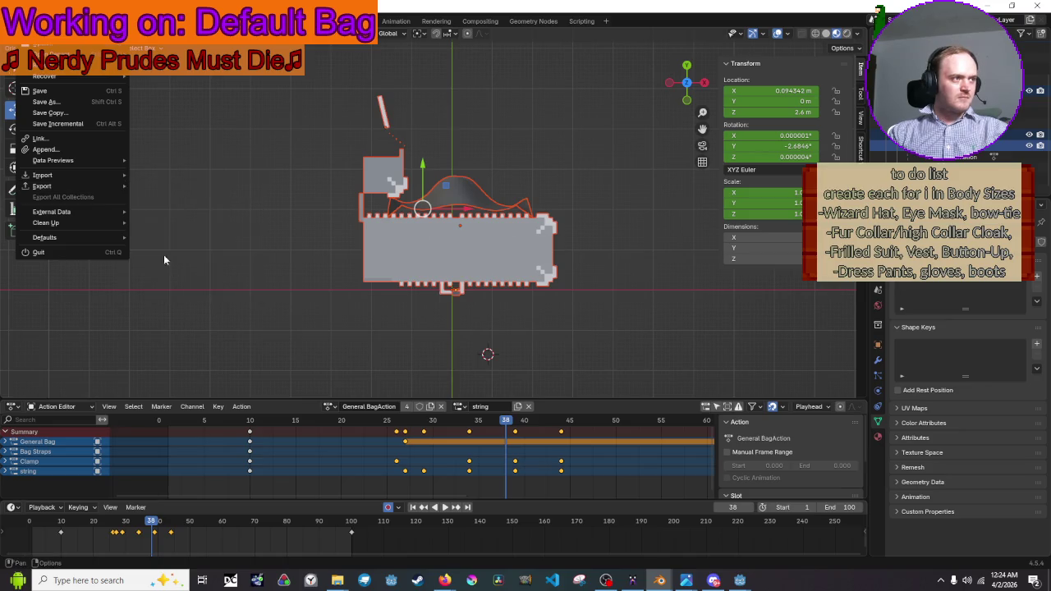
left_click(181, 295)
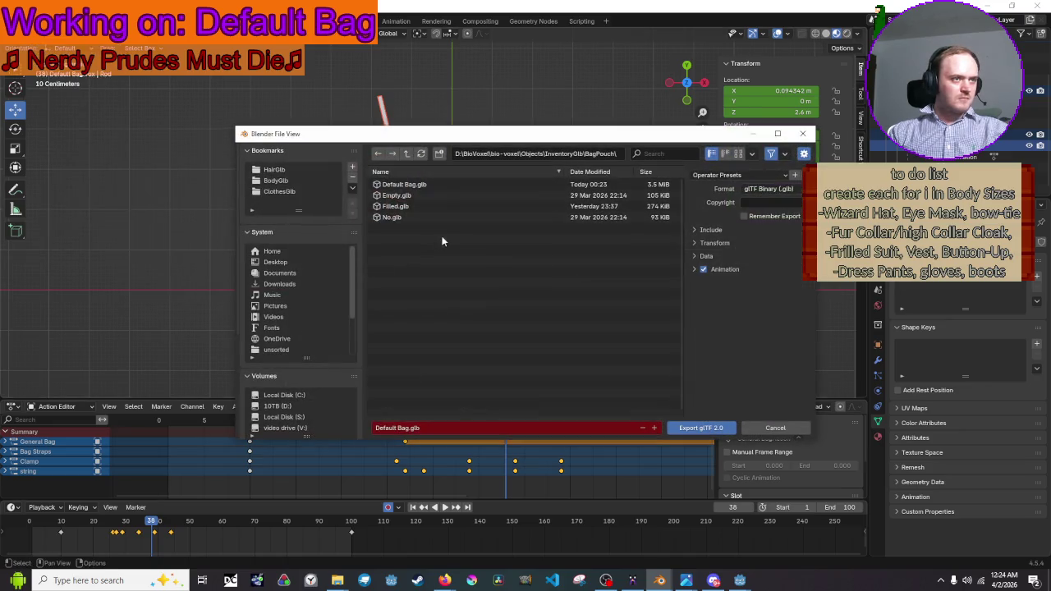
left_click(697, 427)
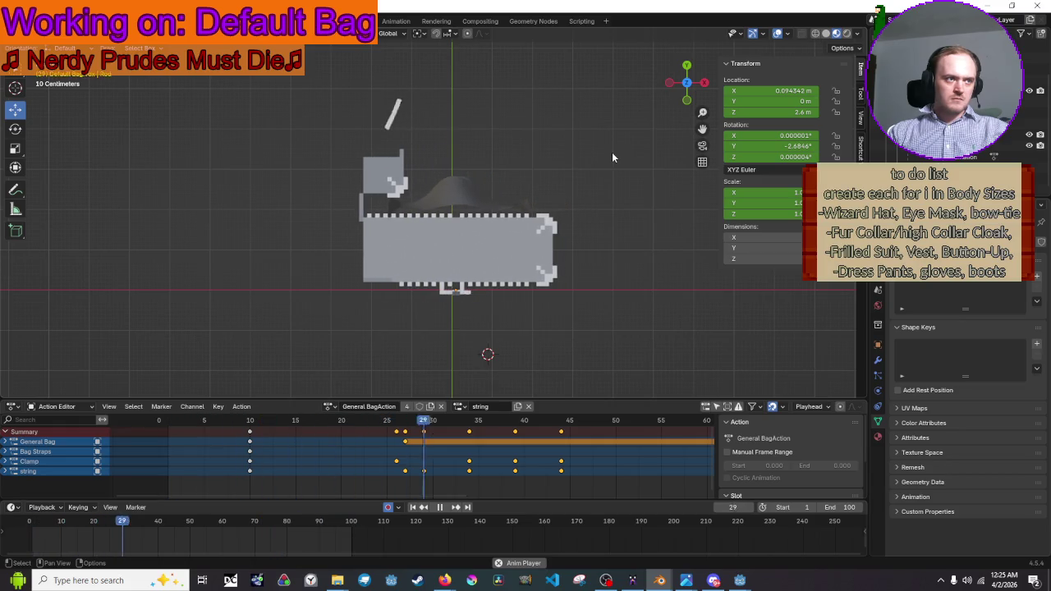
key("space")
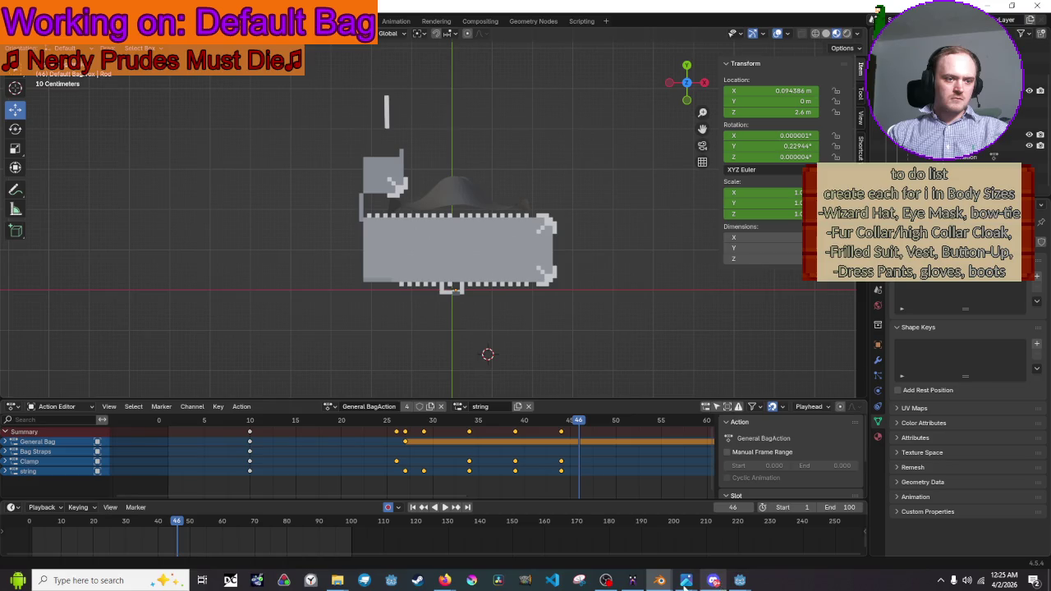
In the running game, toggle the equipment list repeatedly to watch the purple backpack slide in, then close the game
mouse_move(739, 580)
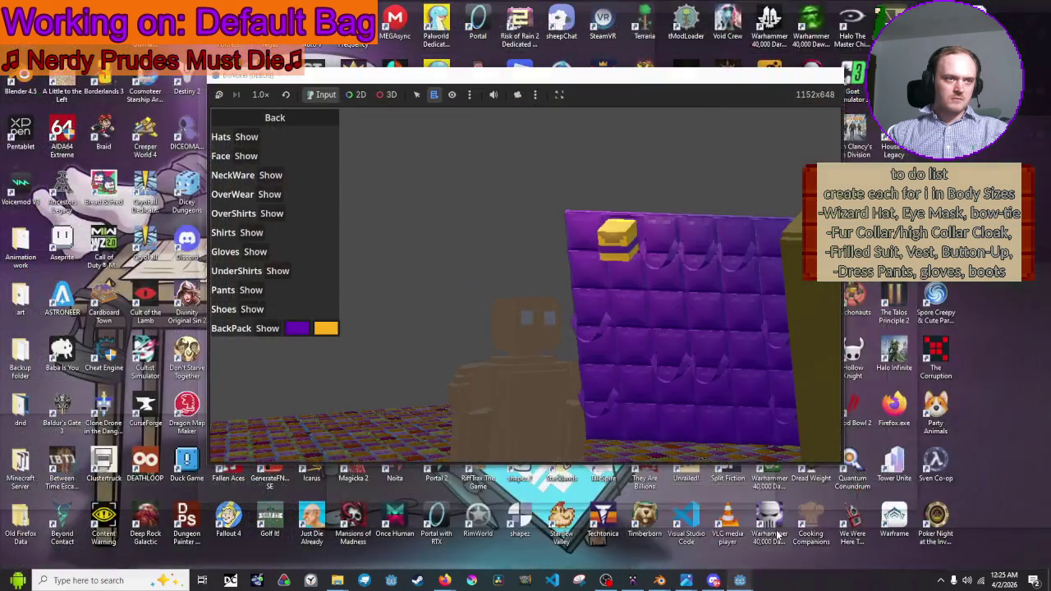
left_click(784, 529)
left_click(280, 121)
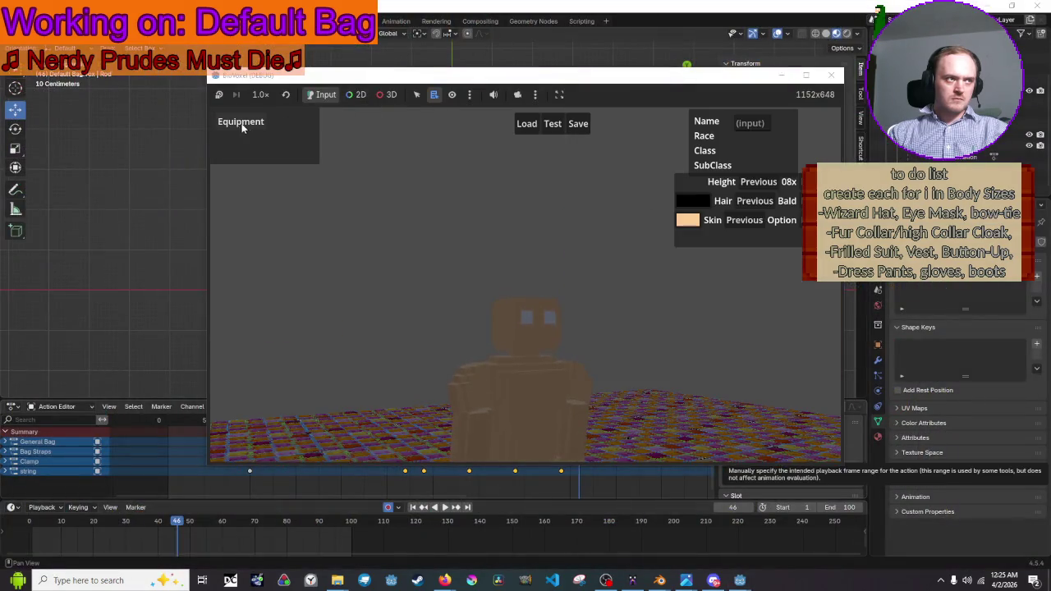
left_click(244, 124)
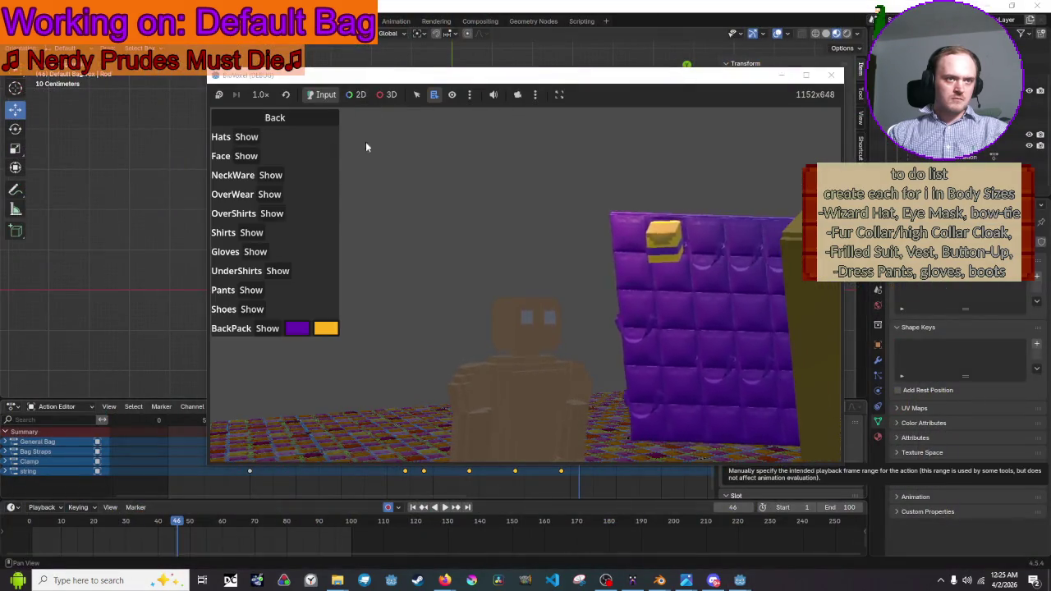
left_click(283, 119)
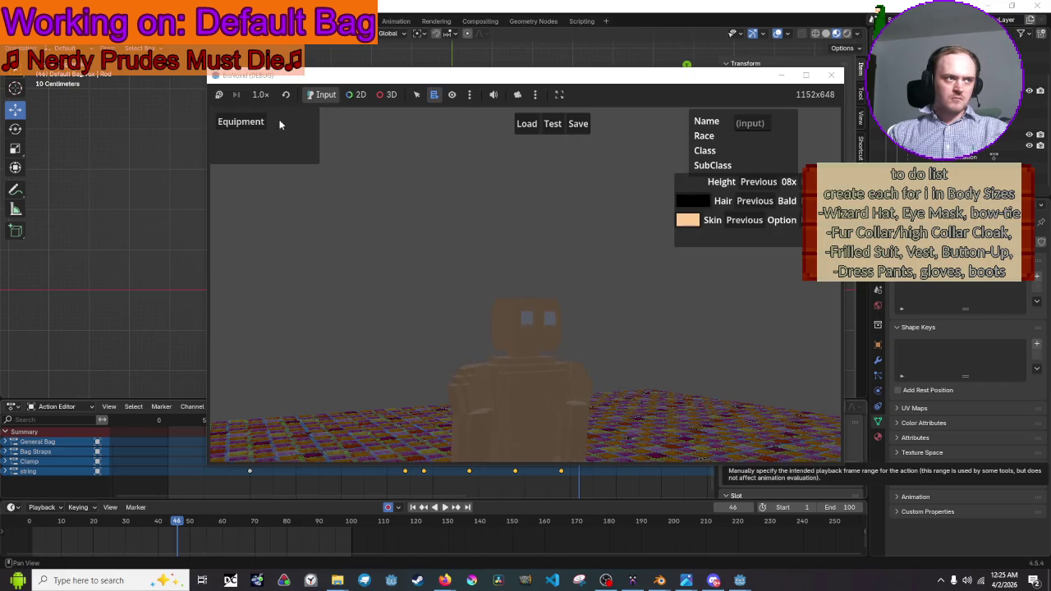
left_click(258, 124)
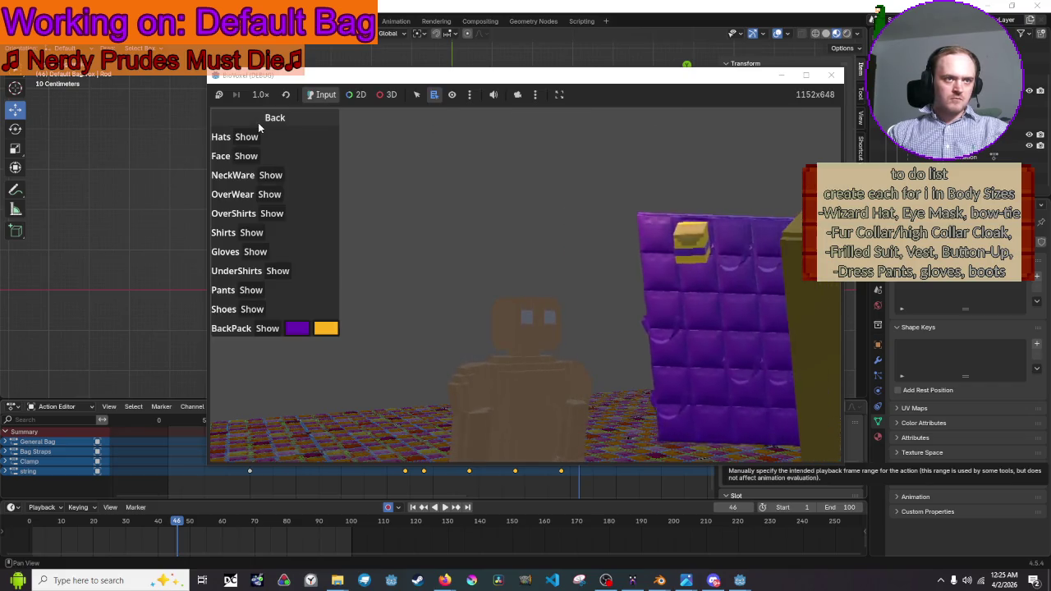
left_click(257, 122)
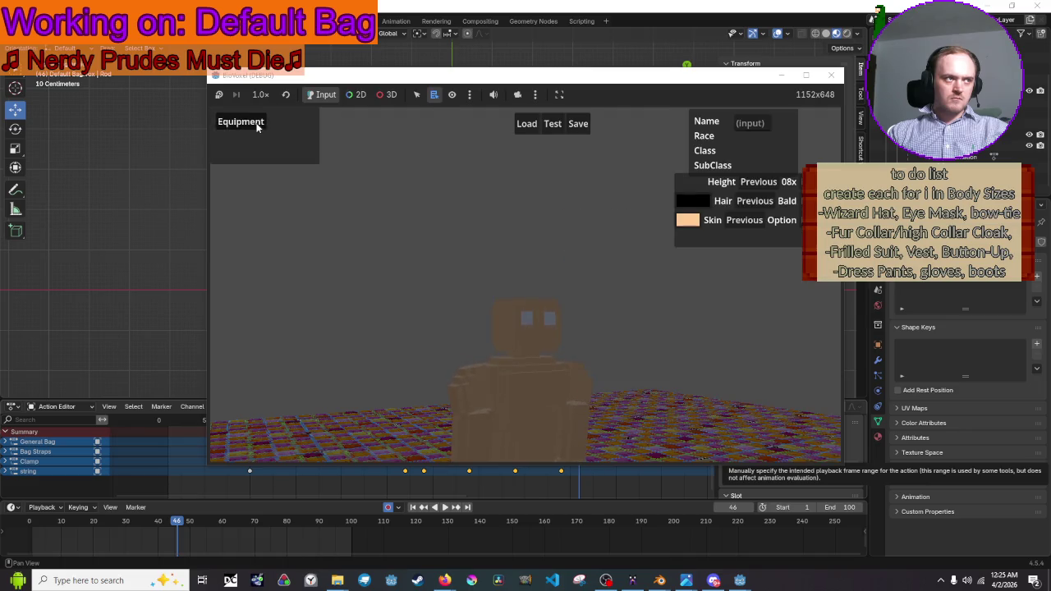
left_click(256, 124)
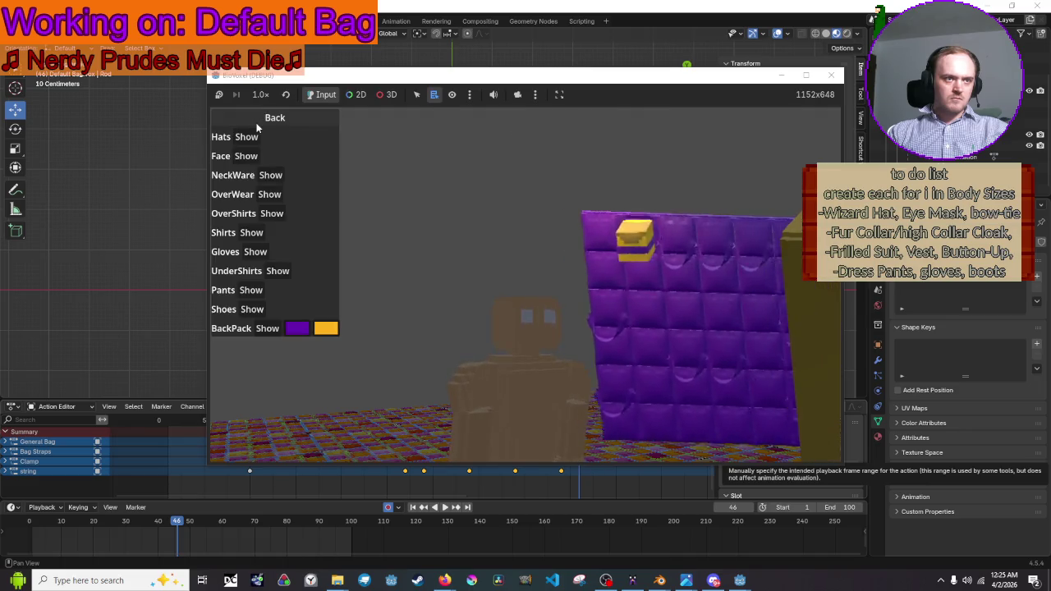
left_click(256, 123)
left_click(256, 124)
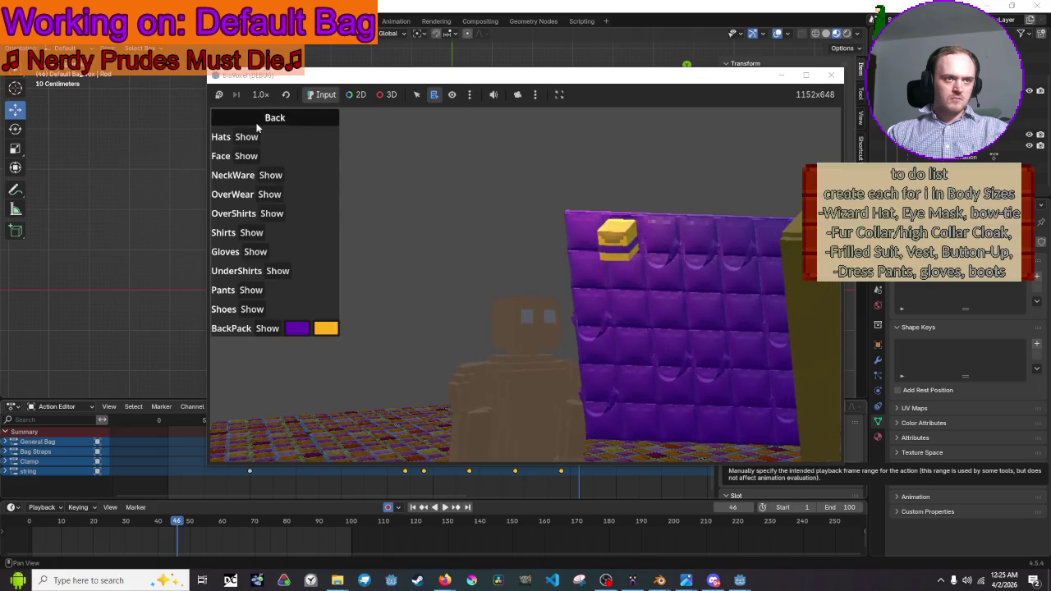
left_click(256, 124)
left_click(256, 124)
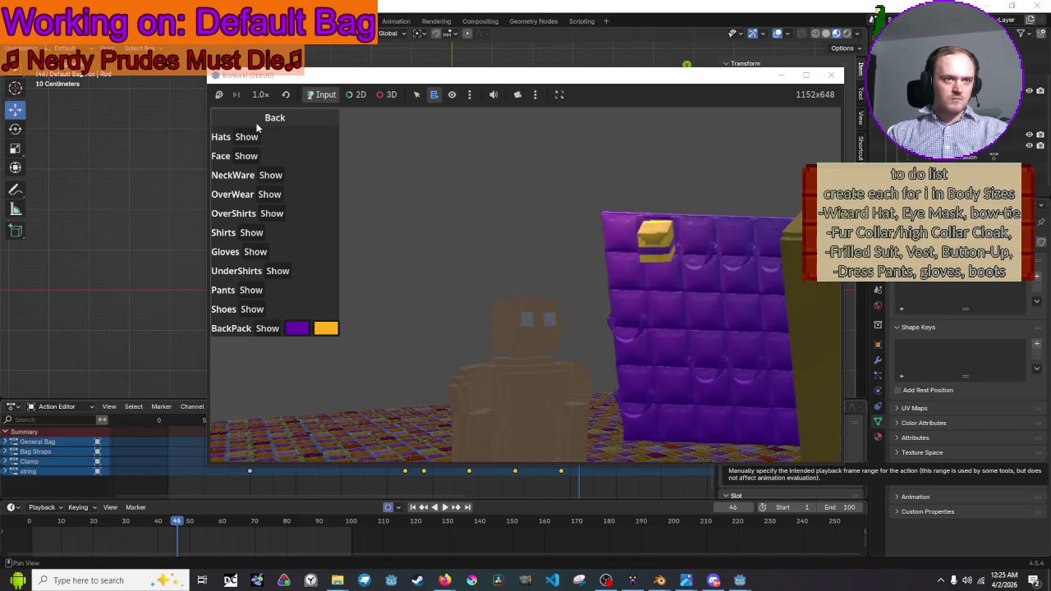
left_click(256, 127)
left_click(256, 128)
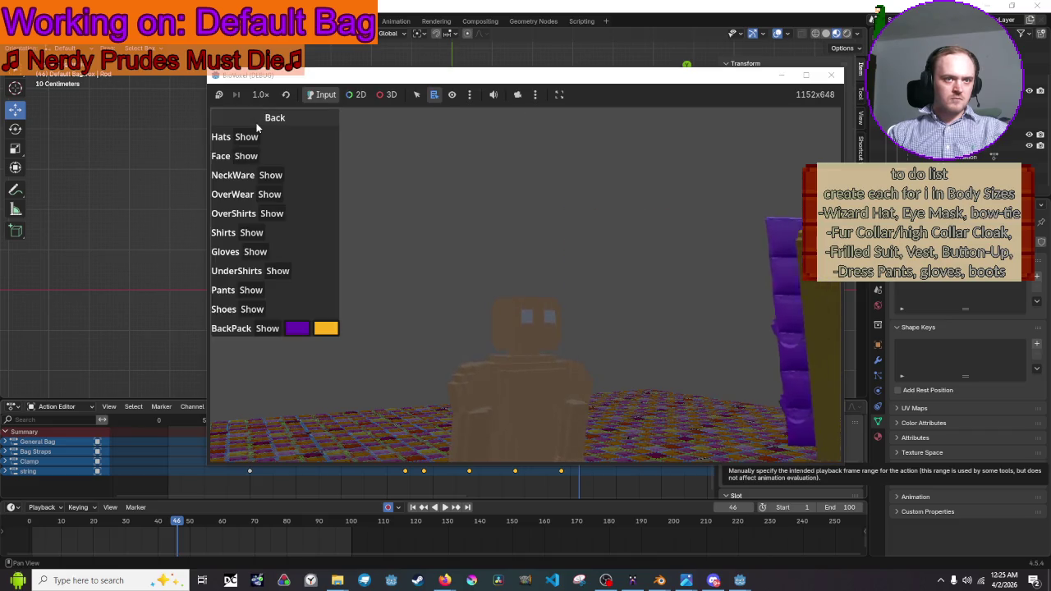
left_click(256, 127)
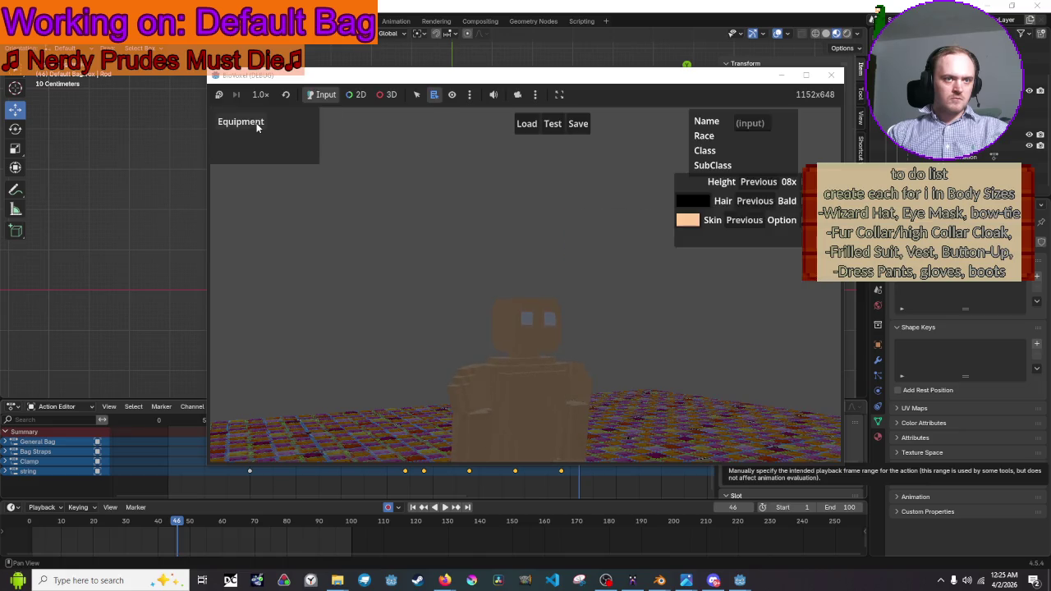
left_click(256, 127)
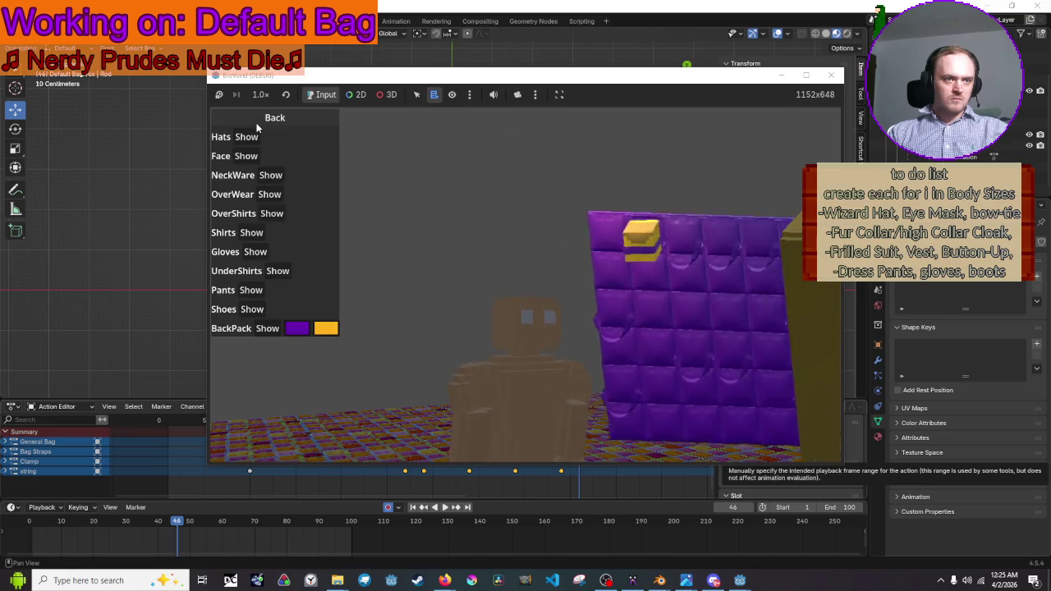
left_click(256, 128)
left_click(256, 128)
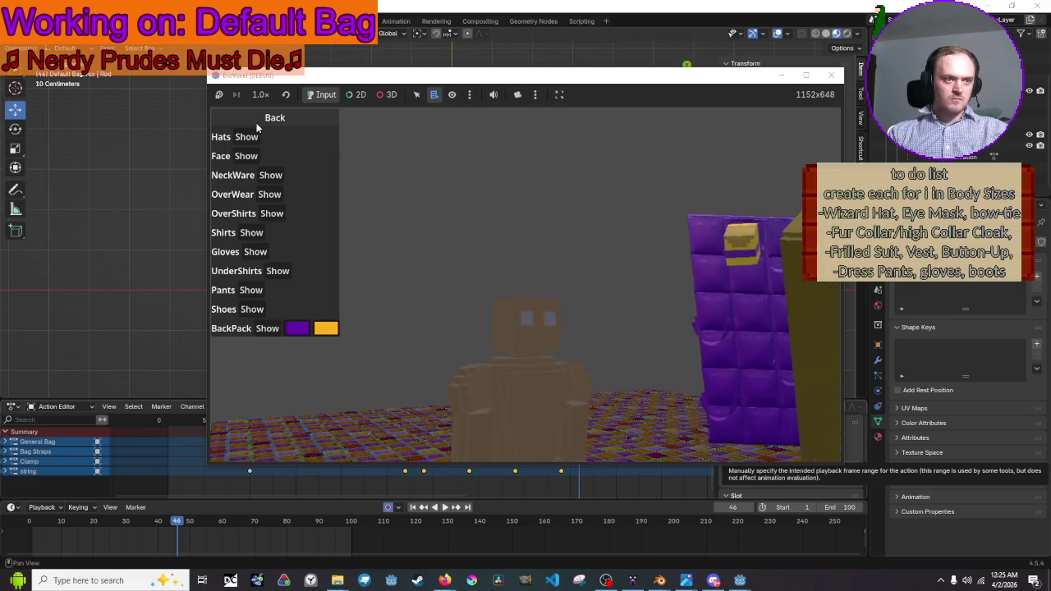
left_click(831, 74)
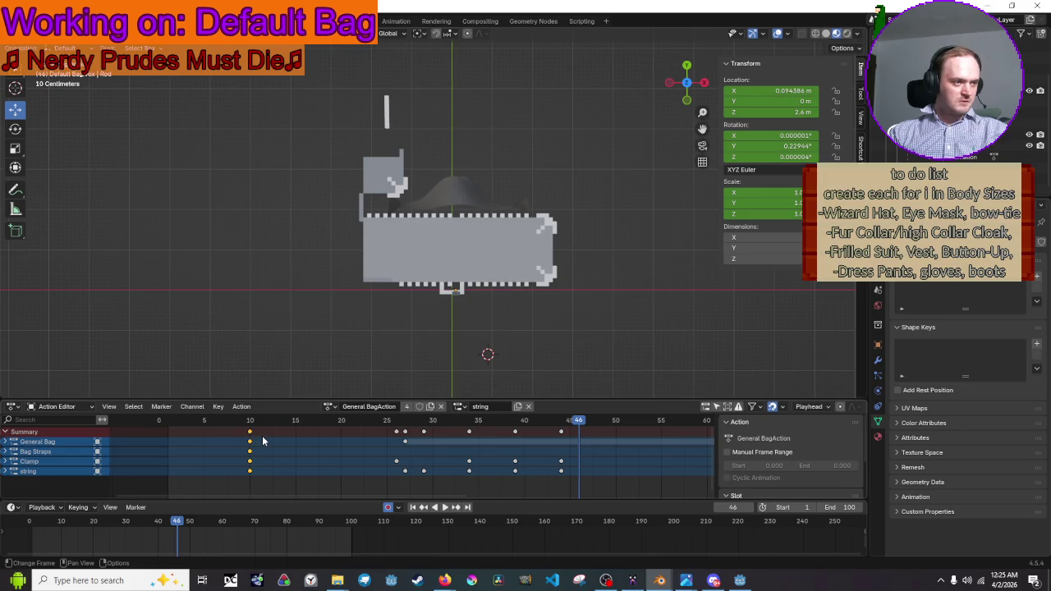
Move the frame-10 keyframes to frame 11 and export all objects as glTF 2.0 over Default Bag.glb
left_click_drag(251, 436, 258, 436)
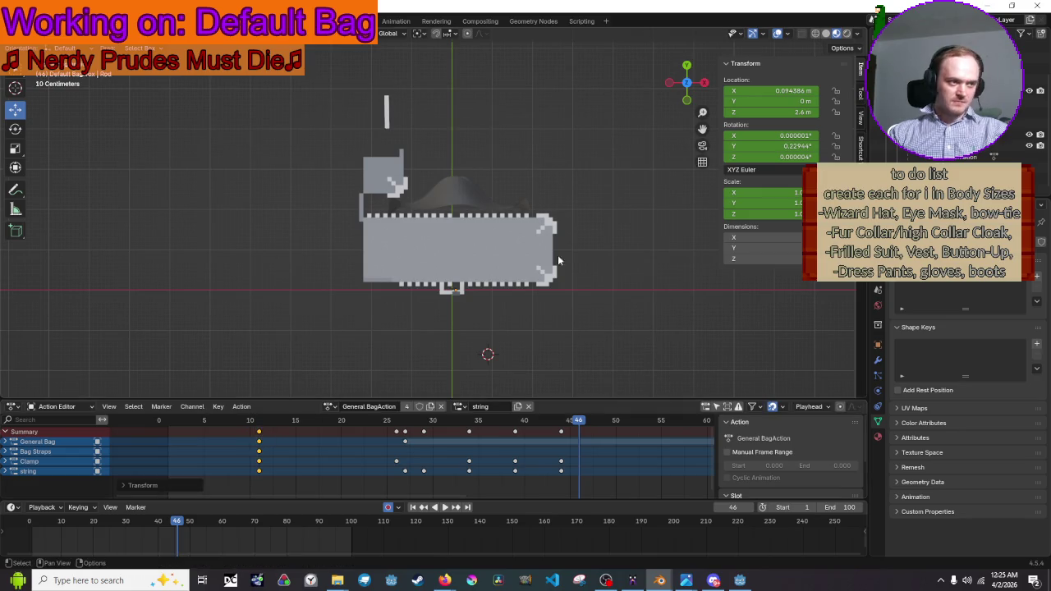
key("a")
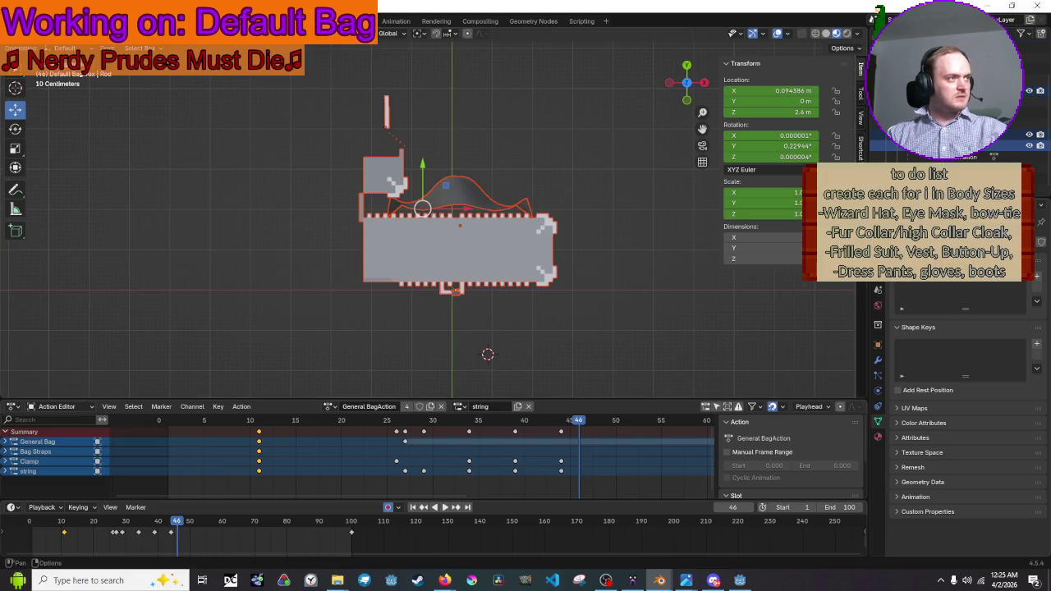
left_click(12, 48)
mouse_move(49, 185)
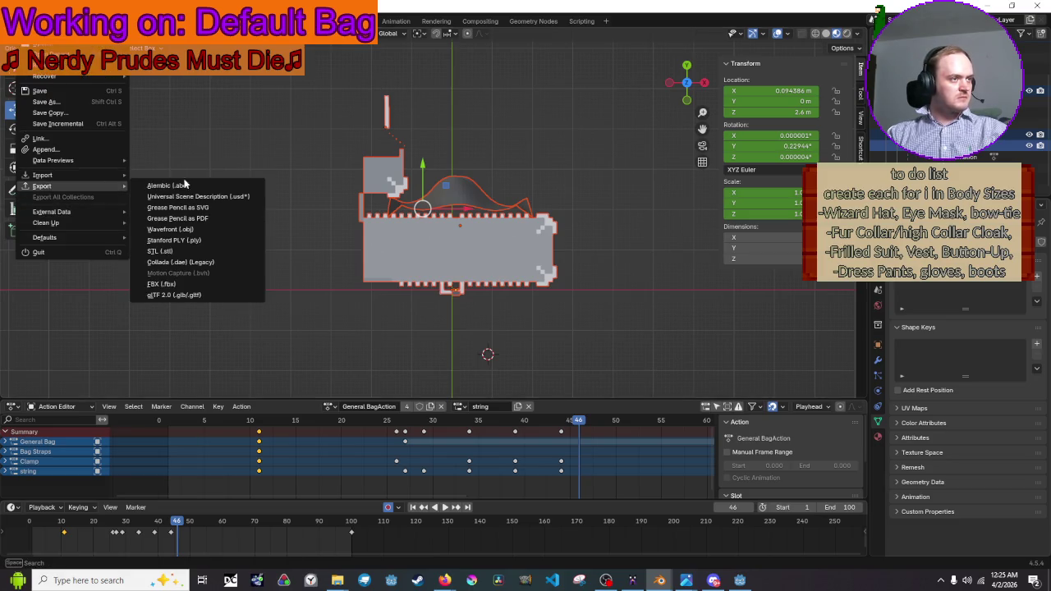
left_click(230, 296)
left_click(522, 183)
left_click(717, 428)
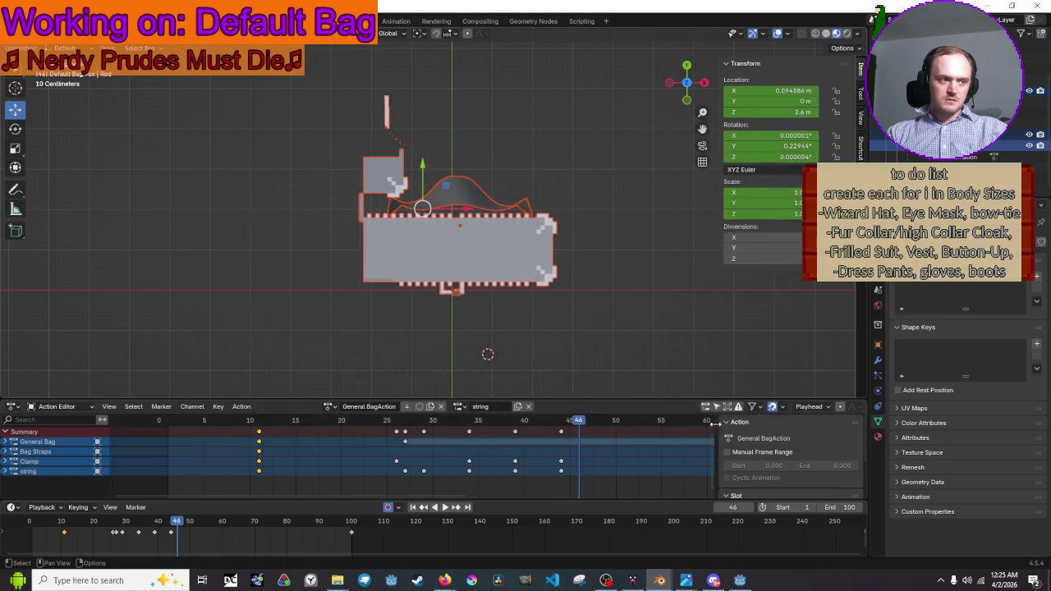
left_click(643, 363)
key("alt+Tab")
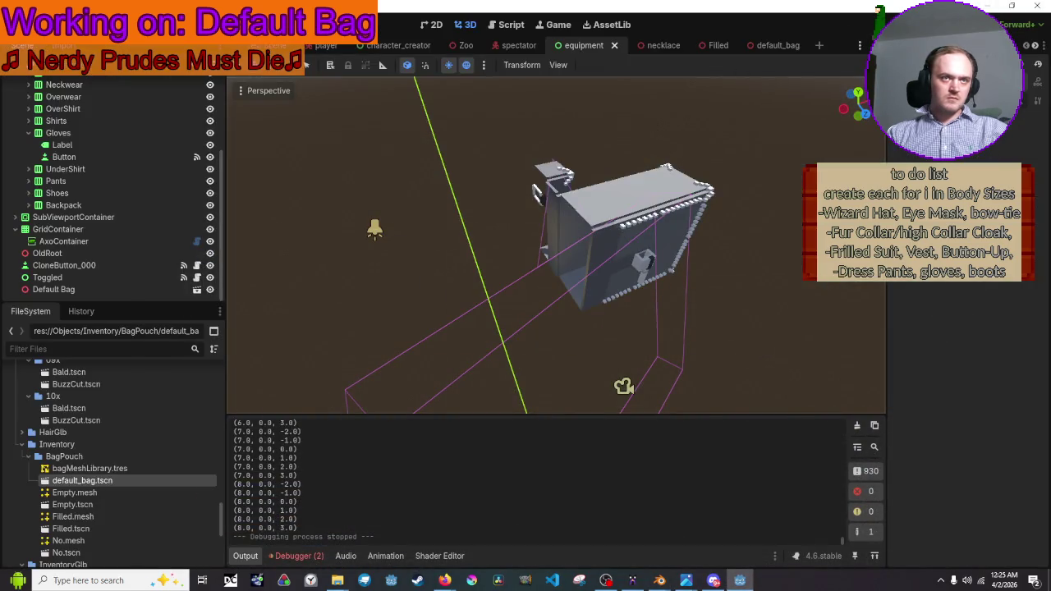
Run the game with F5 and toggle the equipment list several times to preview the bag
key("F5")
left_click(270, 122)
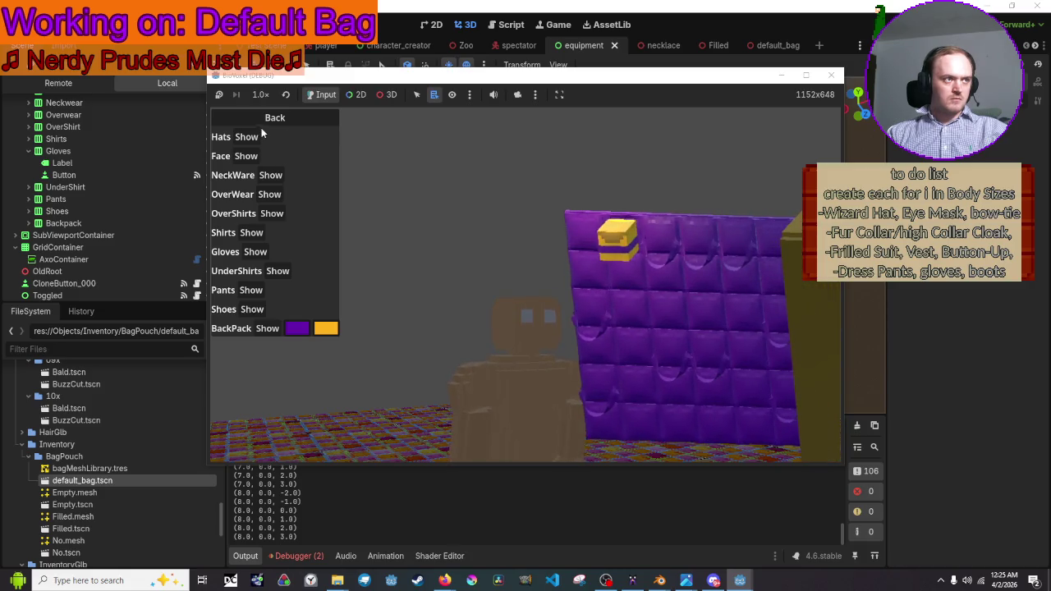
left_click(265, 120)
left_click(265, 120)
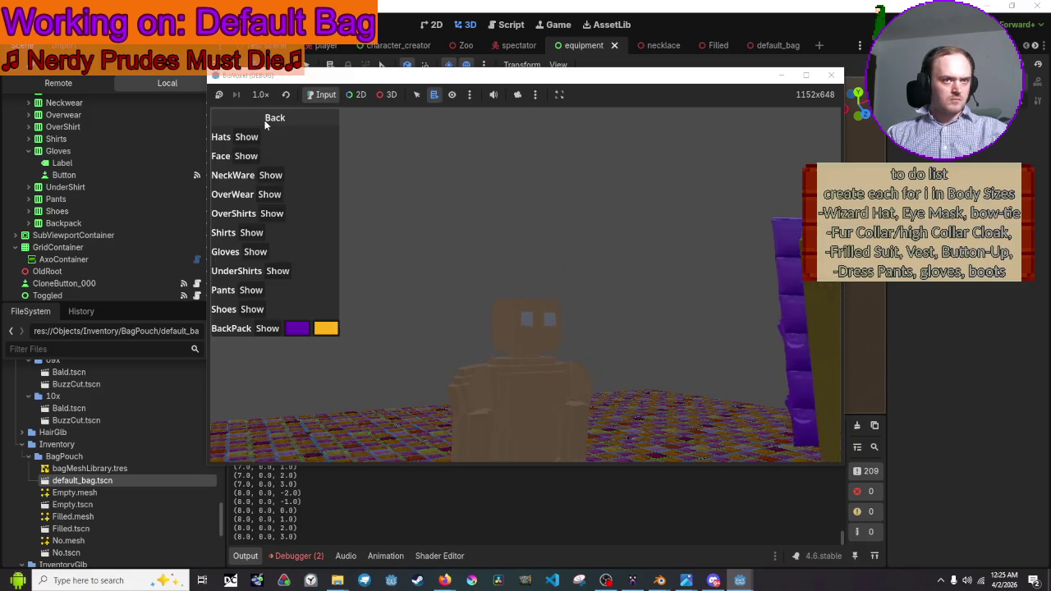
left_click(264, 120)
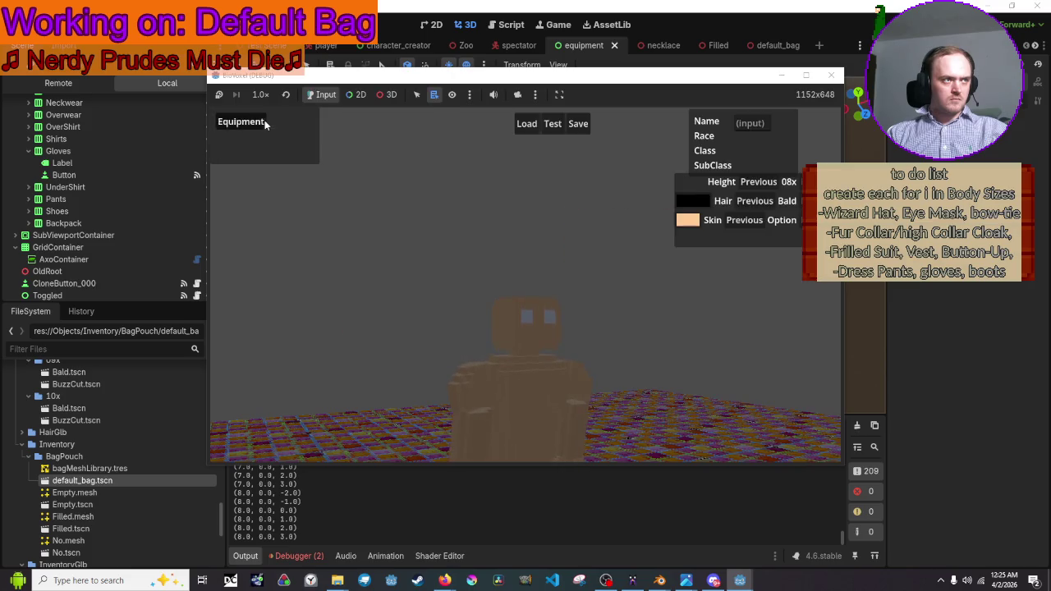
left_click(265, 119)
left_click(264, 120)
left_click(264, 120)
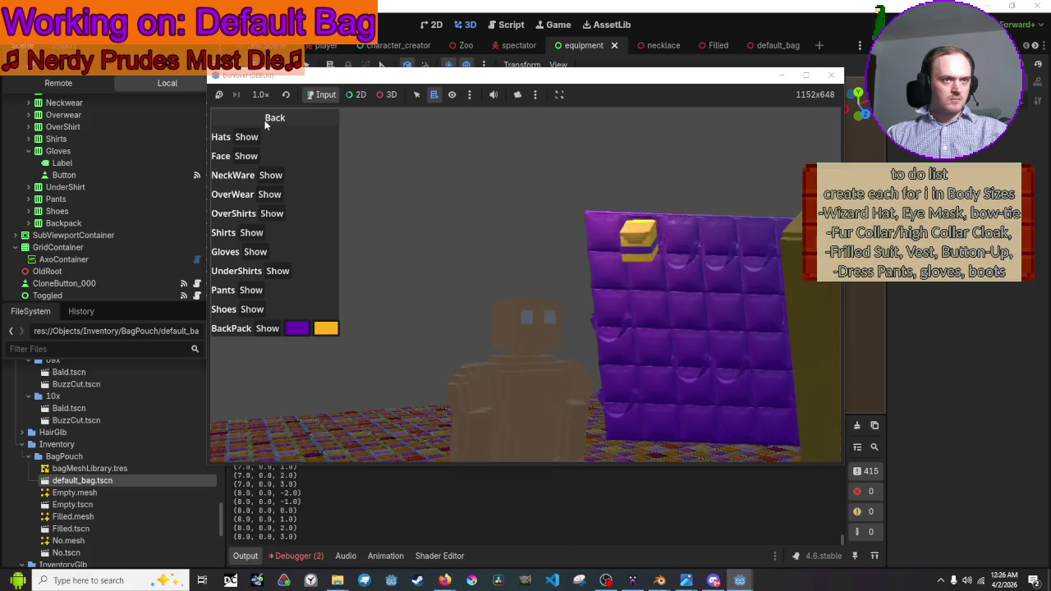
left_click(265, 120)
left_click(264, 120)
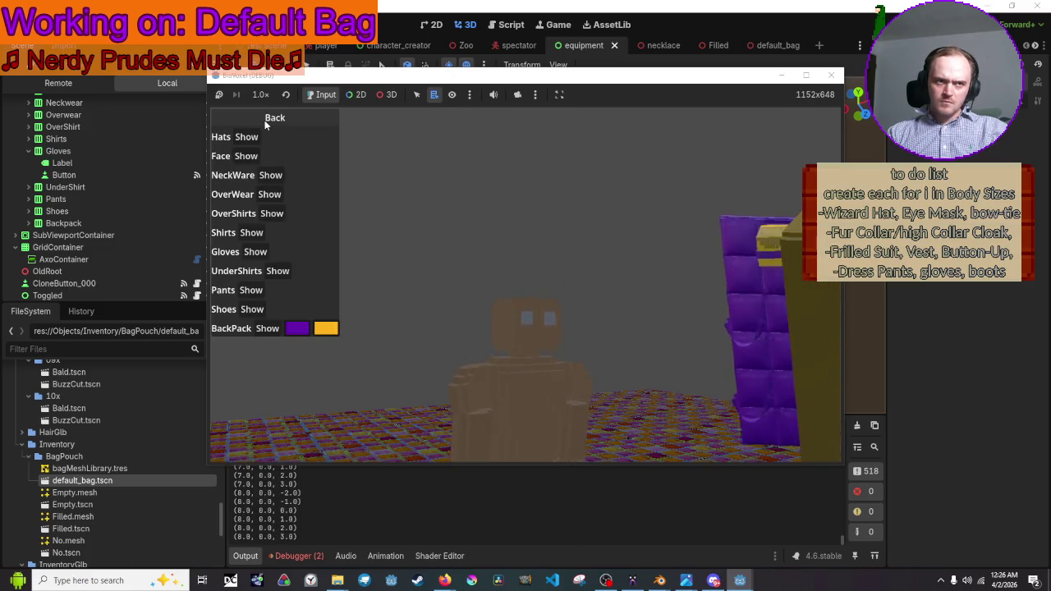
Close the game, open the default_bag scene, and scroll the FileSystem toward InventoryGlb/BagPouch
left_click(832, 76)
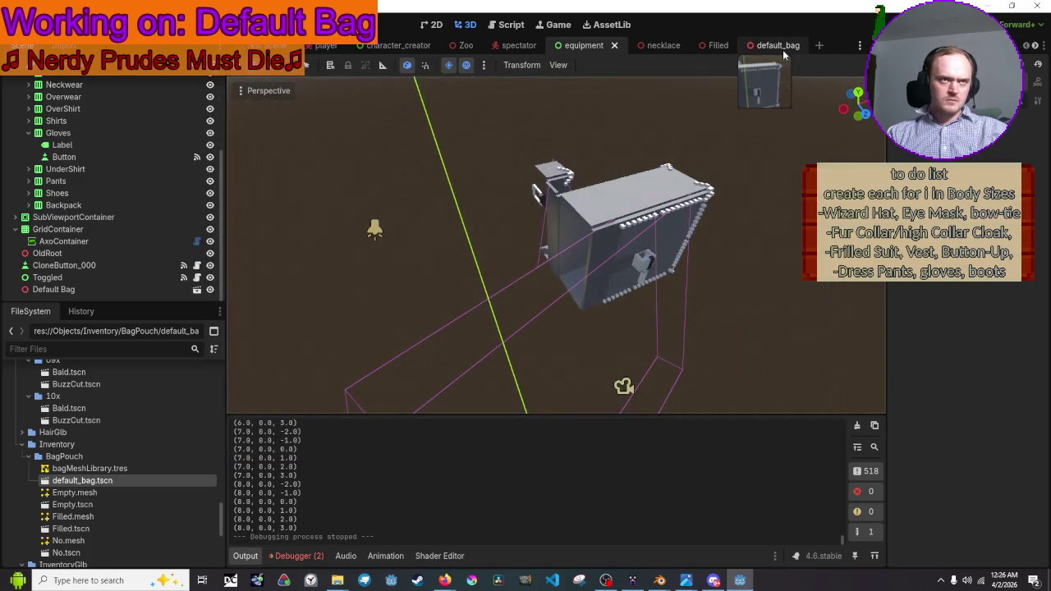
left_click(778, 47)
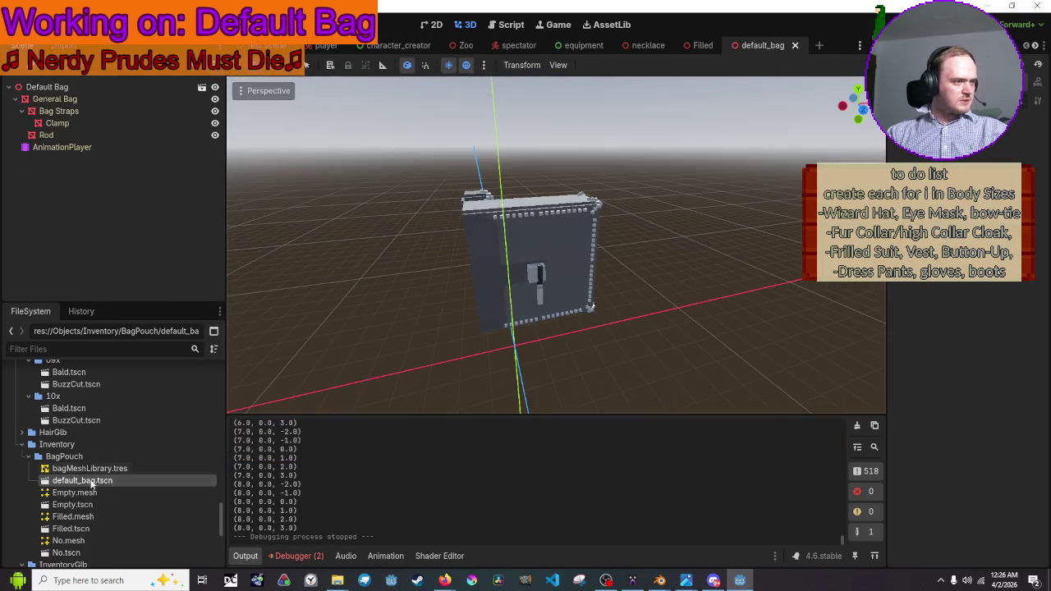
scroll(91, 482, "down", 4)
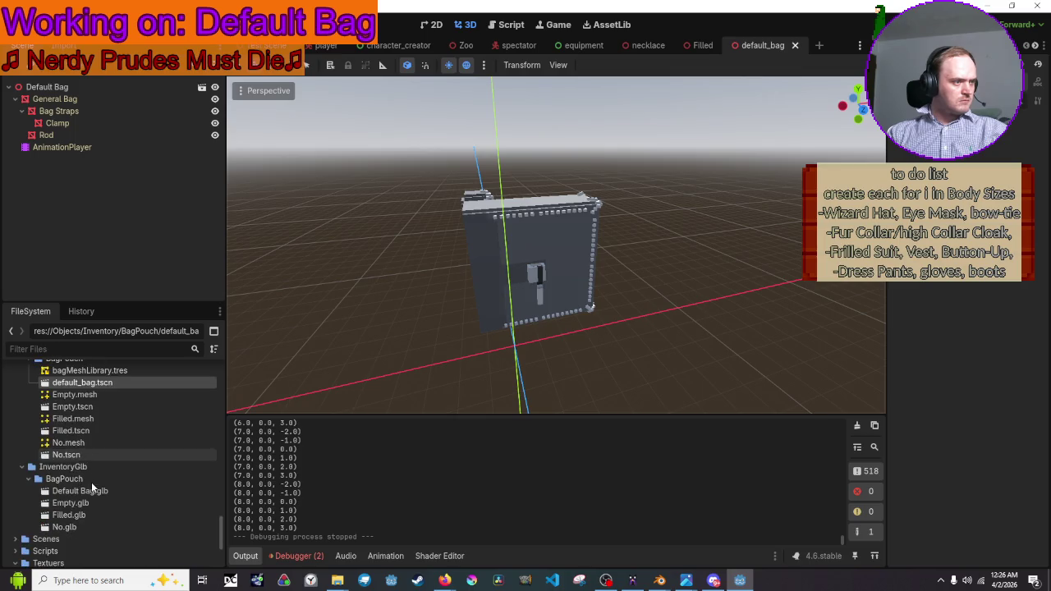
Reimport Default Bag.glb, run the game, and check the purple backpack on the equipment screen
double_click(95, 491)
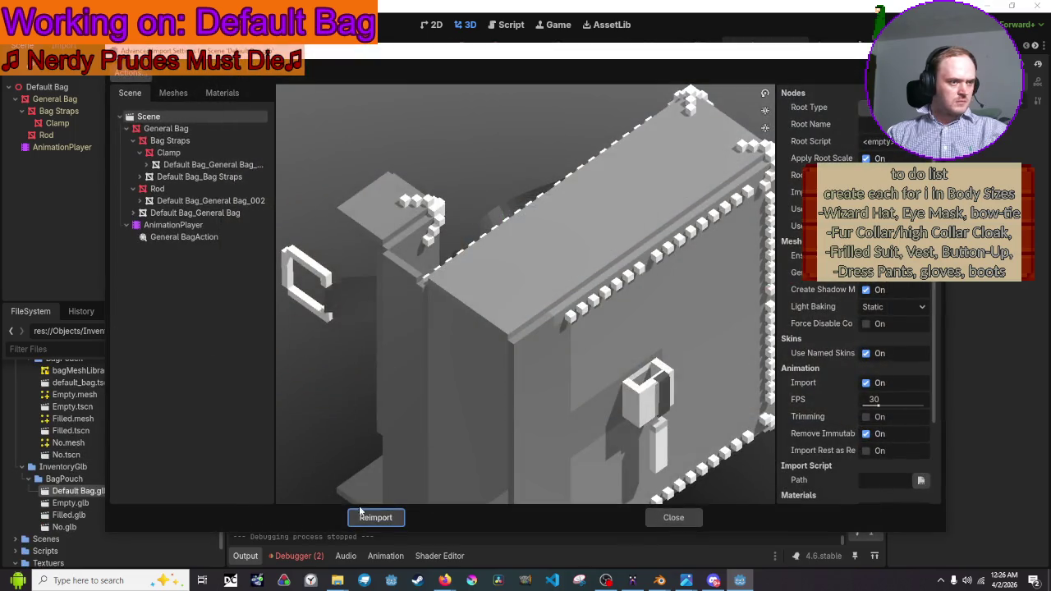
left_click(376, 515)
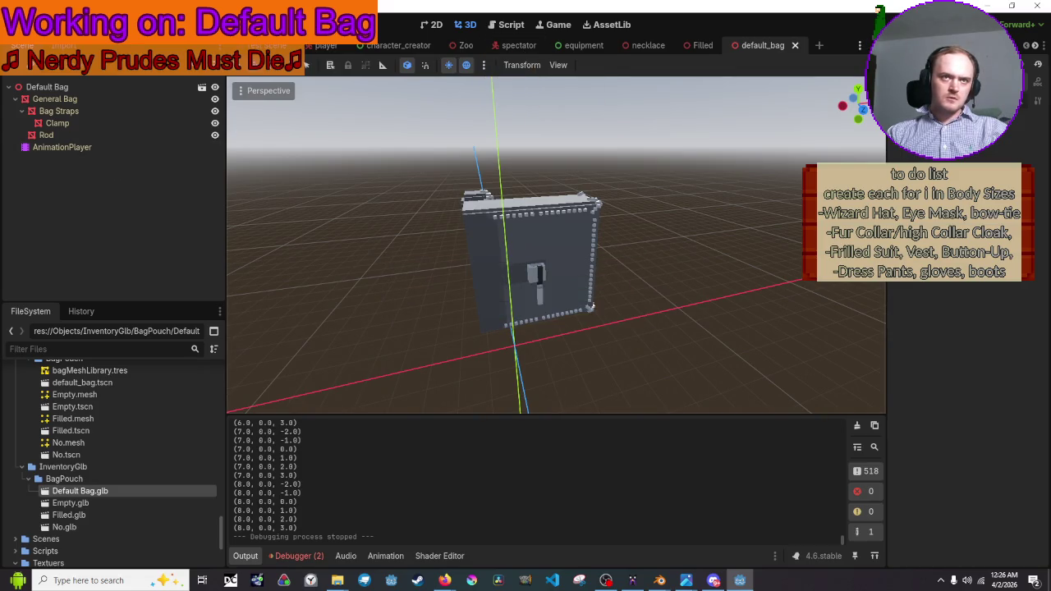
key("F5")
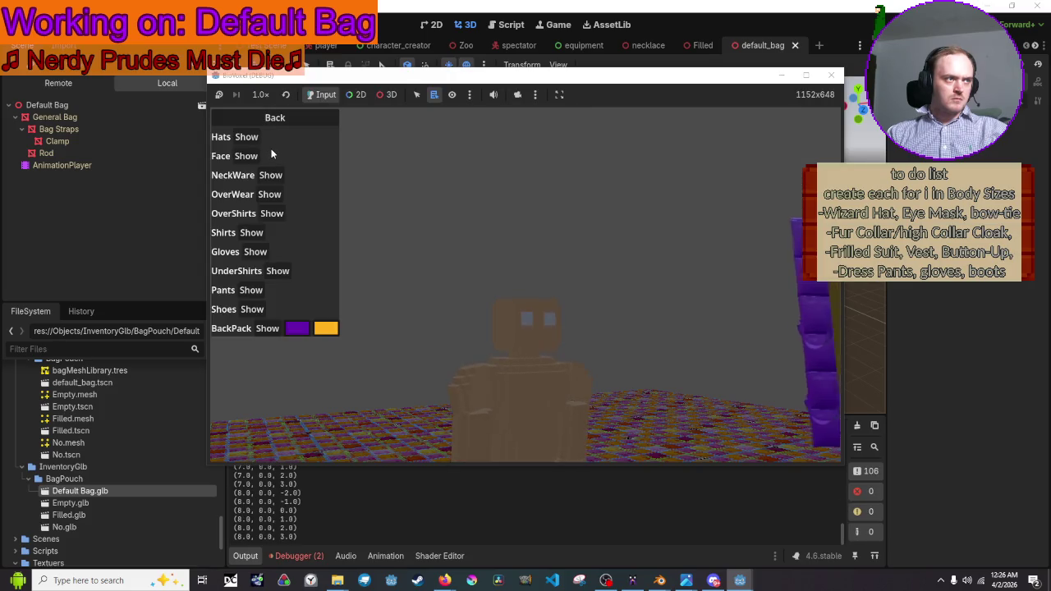
left_click(258, 124)
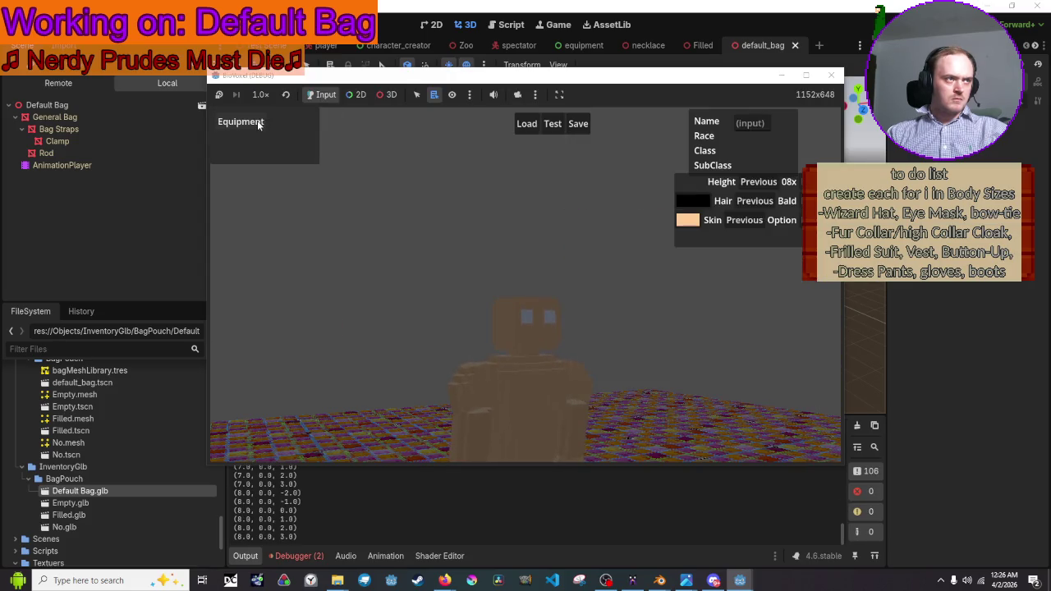
left_click(258, 123)
left_click(258, 122)
left_click(257, 123)
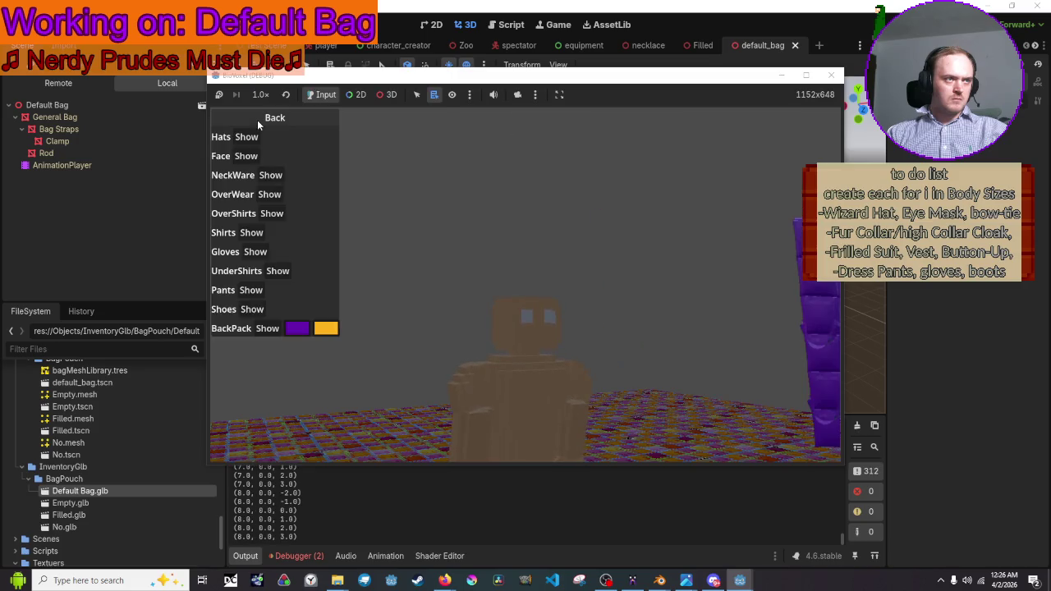
left_click(830, 73)
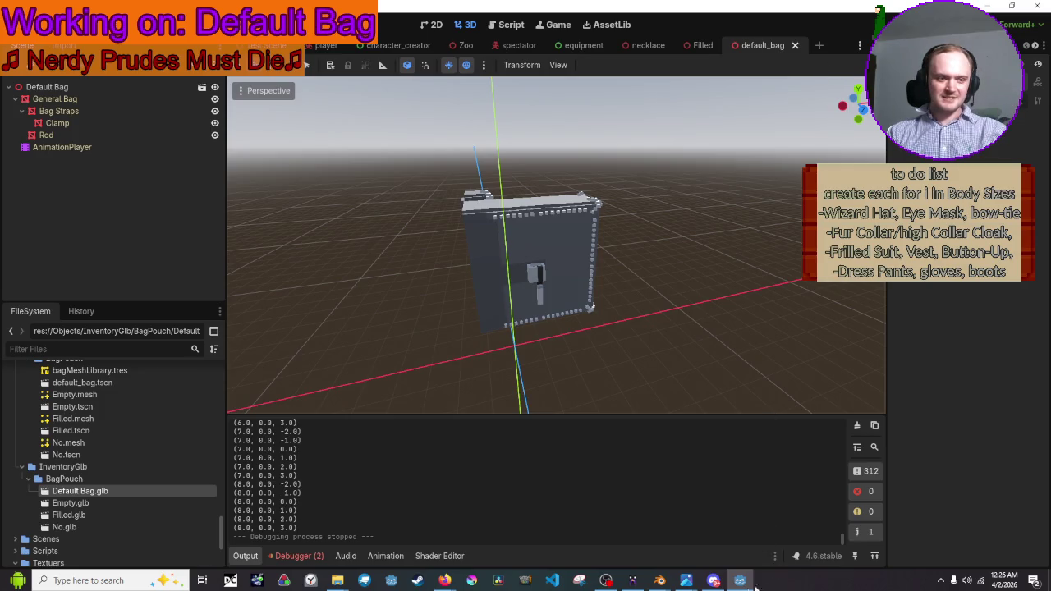
Return to Blender and move the frame-11 keyframes to frame 12 in the Action Editor
mouse_move(664, 581)
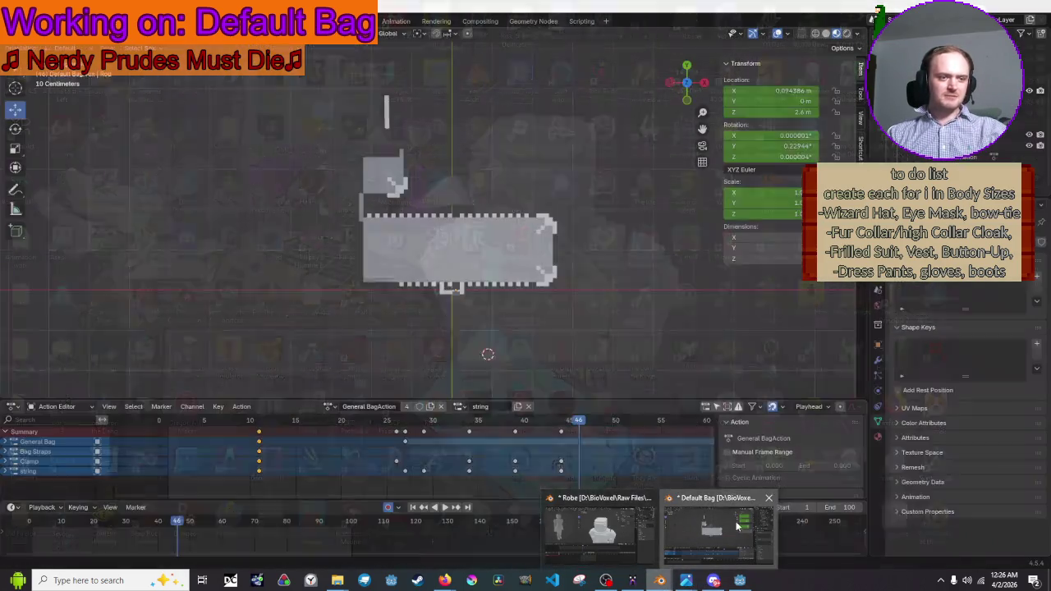
left_click(737, 527)
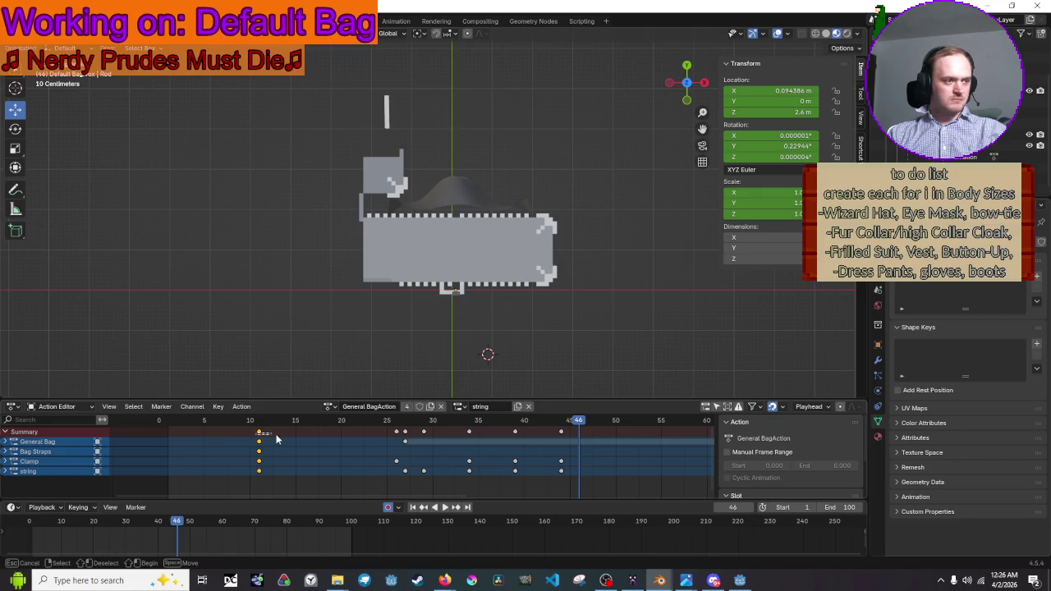
left_click_drag(258, 436, 268, 437)
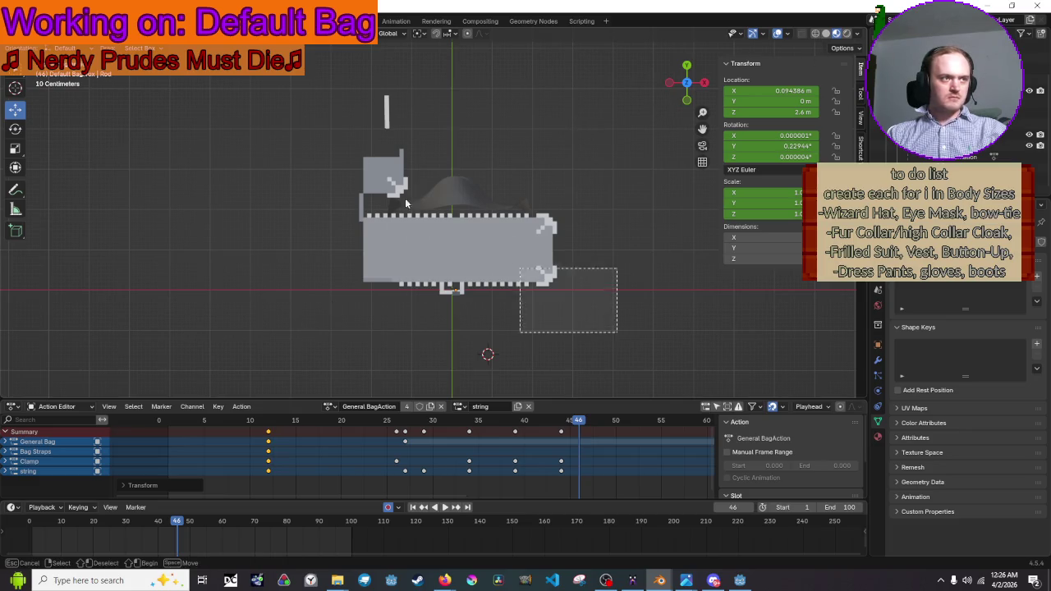
Select all bag objects and export them as glTF 2.0, overwriting Default Bag.glb
key("a")
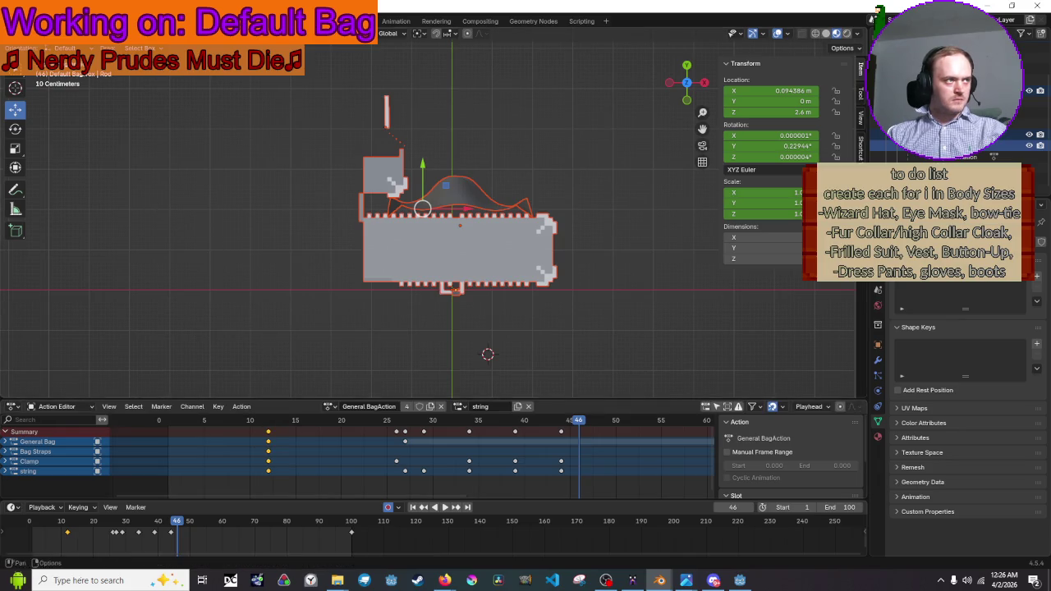
left_click(31, 20)
mouse_move(88, 184)
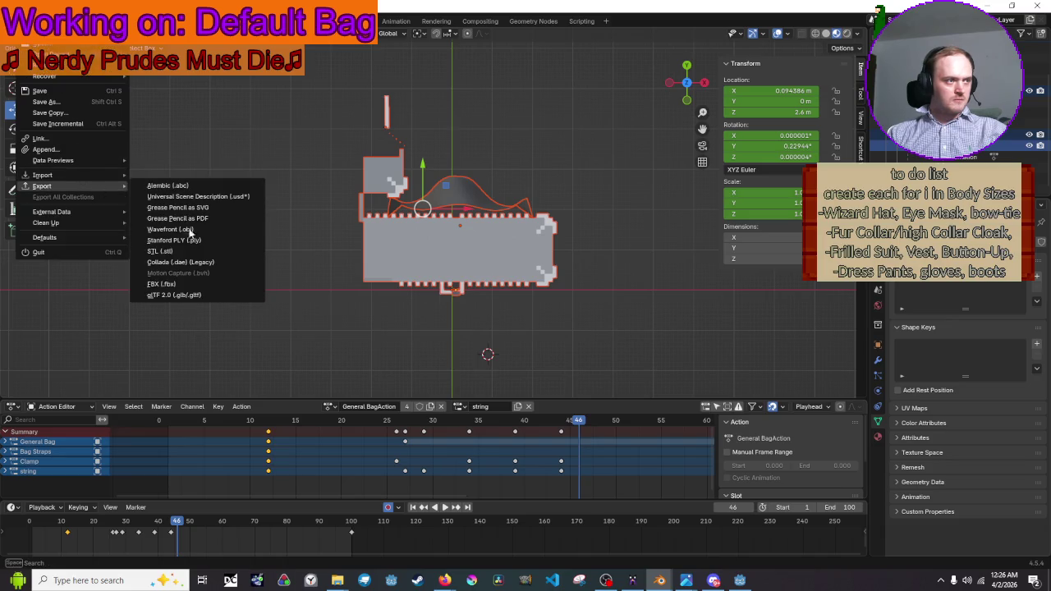
left_click(192, 297)
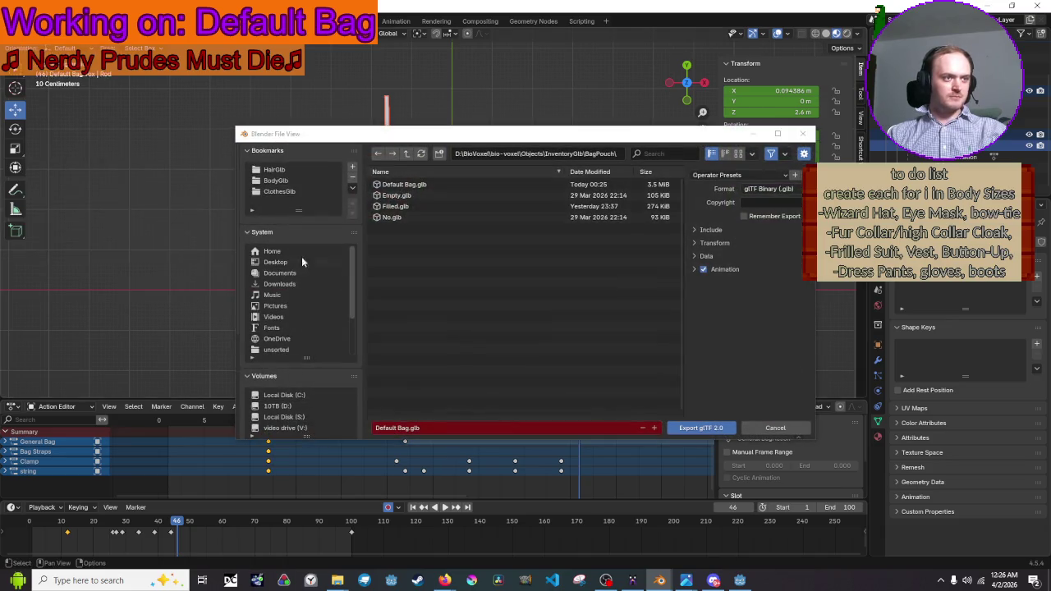
left_click(404, 184)
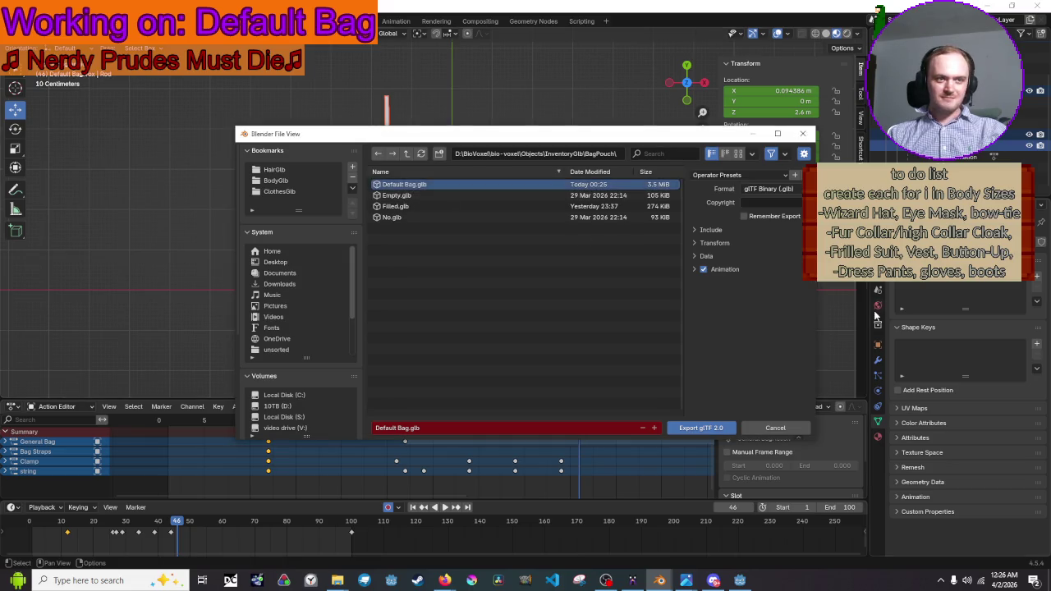
left_click(717, 430)
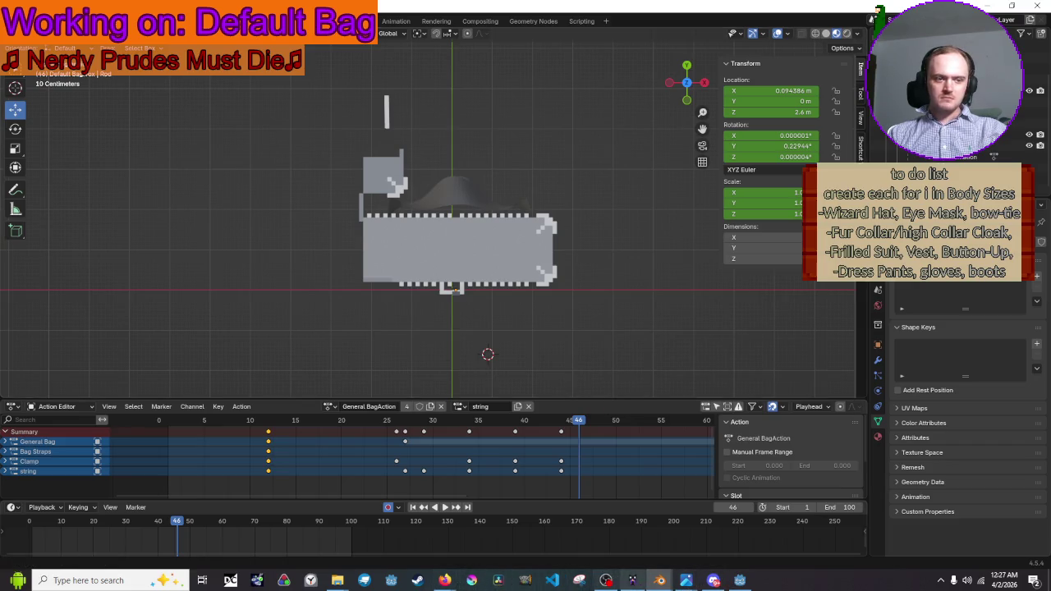
left_click(739, 580)
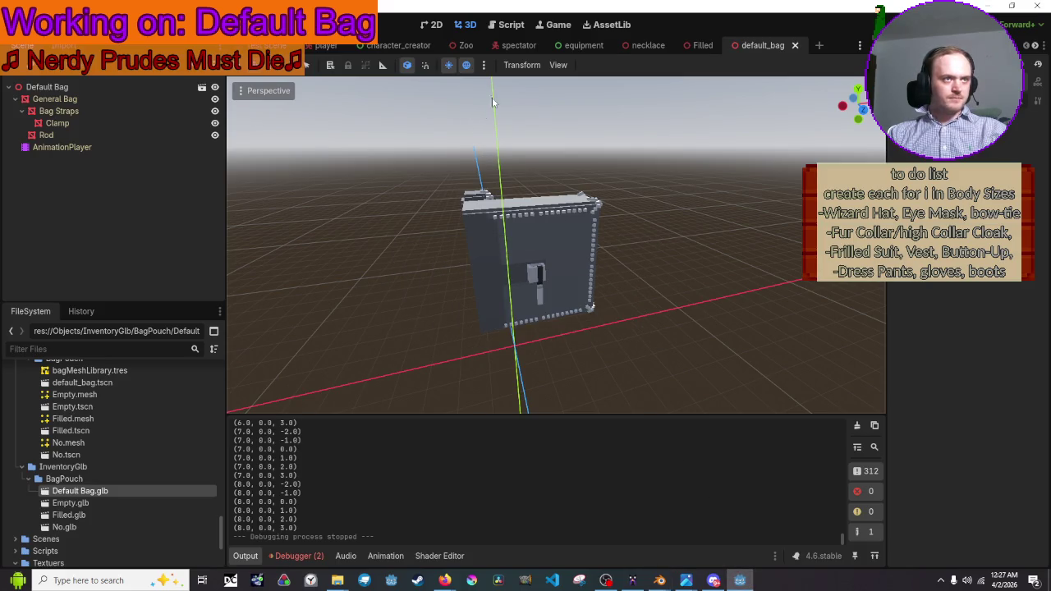
Run the game with F5, replay the backpack slide-in by toggling the equipment list repeatedly, then stop it
key("F5")
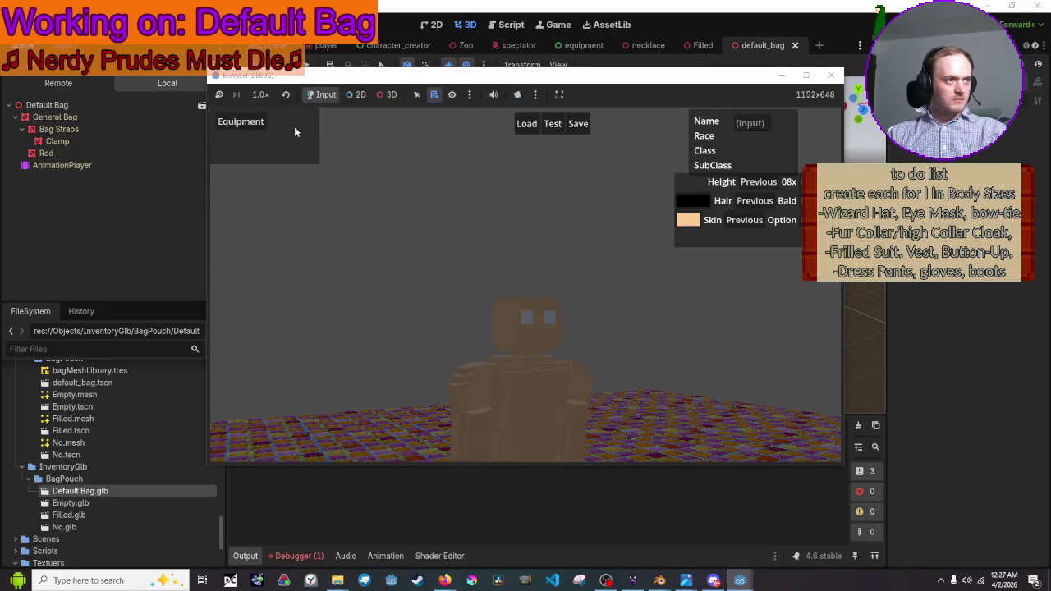
left_click(241, 125)
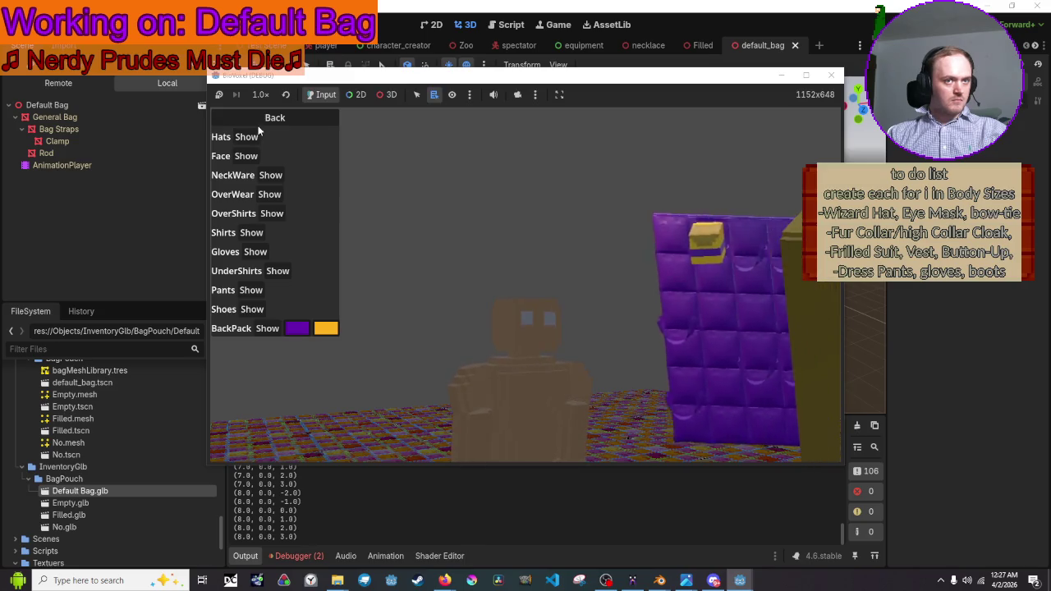
left_click(258, 123)
left_click(256, 120)
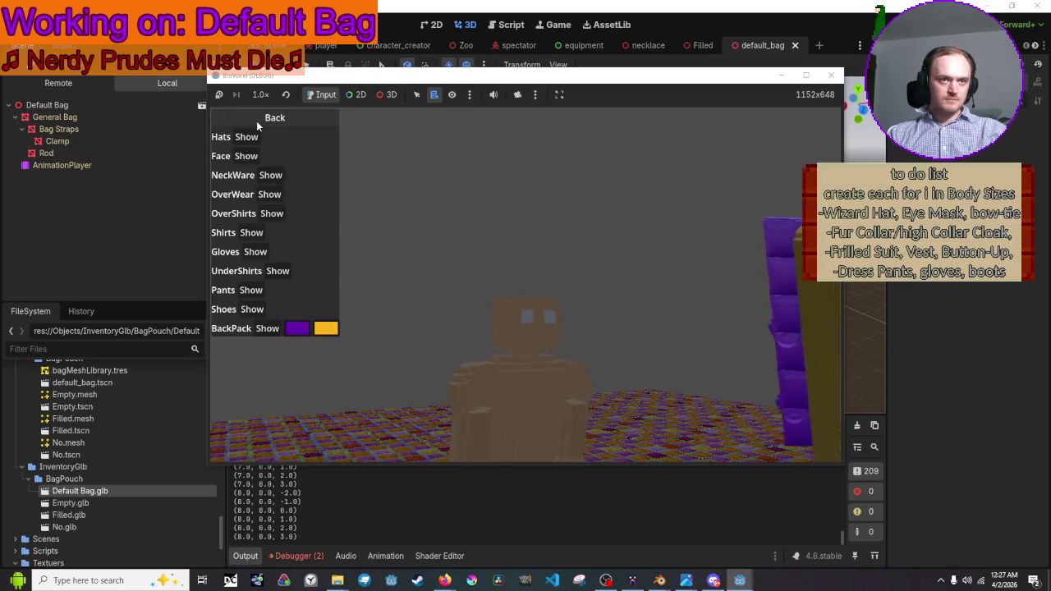
left_click(256, 121)
left_click(256, 121)
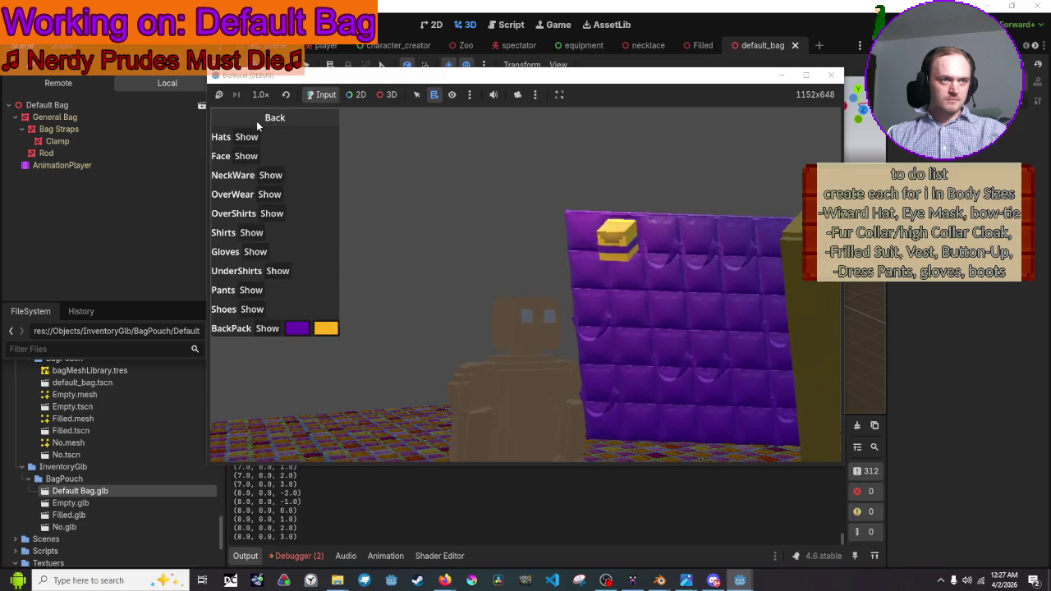
left_click(256, 120)
left_click(256, 122)
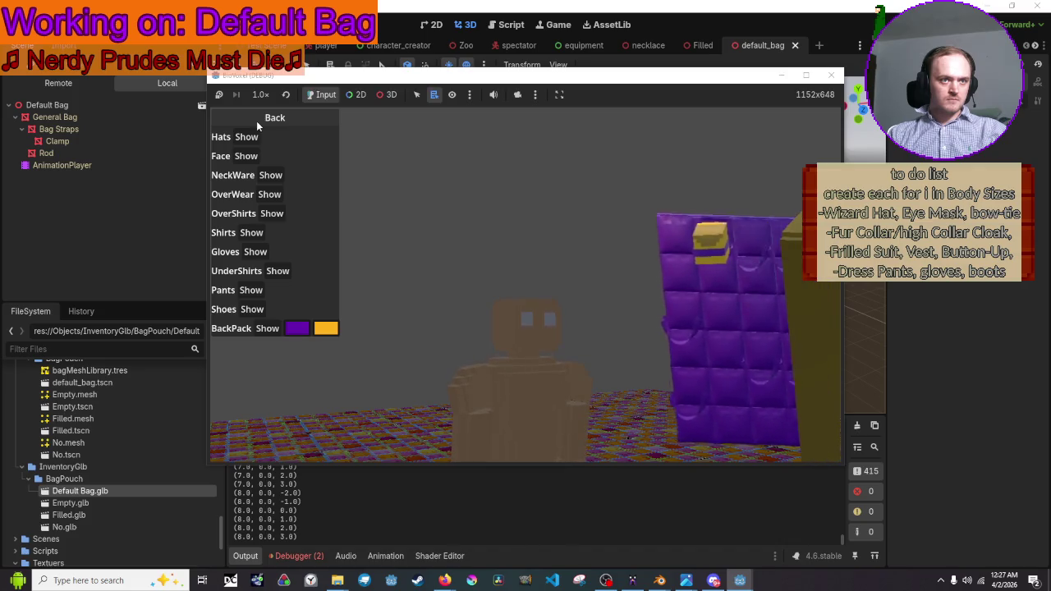
left_click(256, 121)
left_click(256, 121)
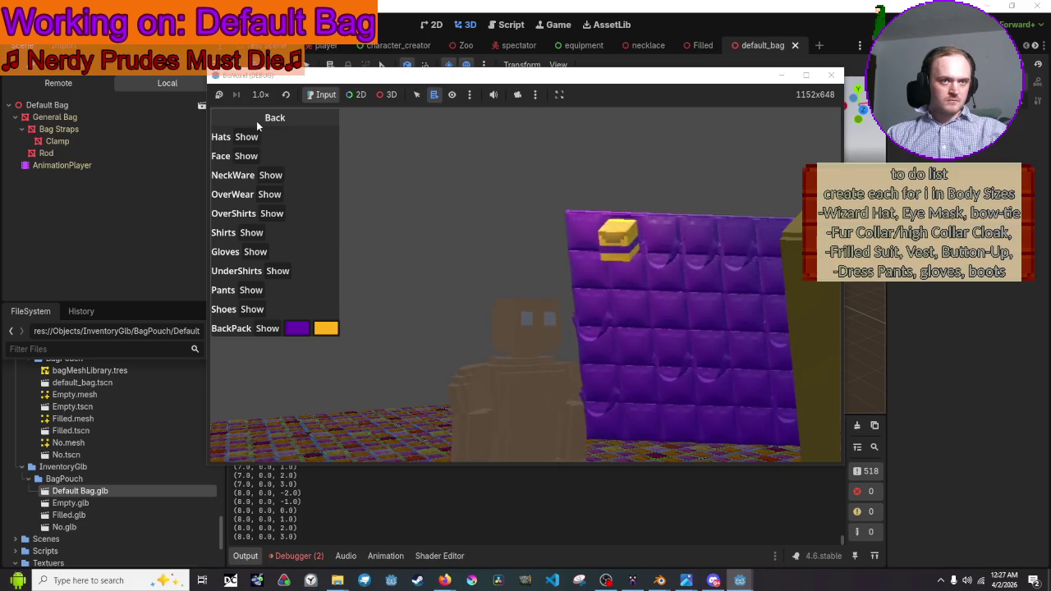
left_click(256, 121)
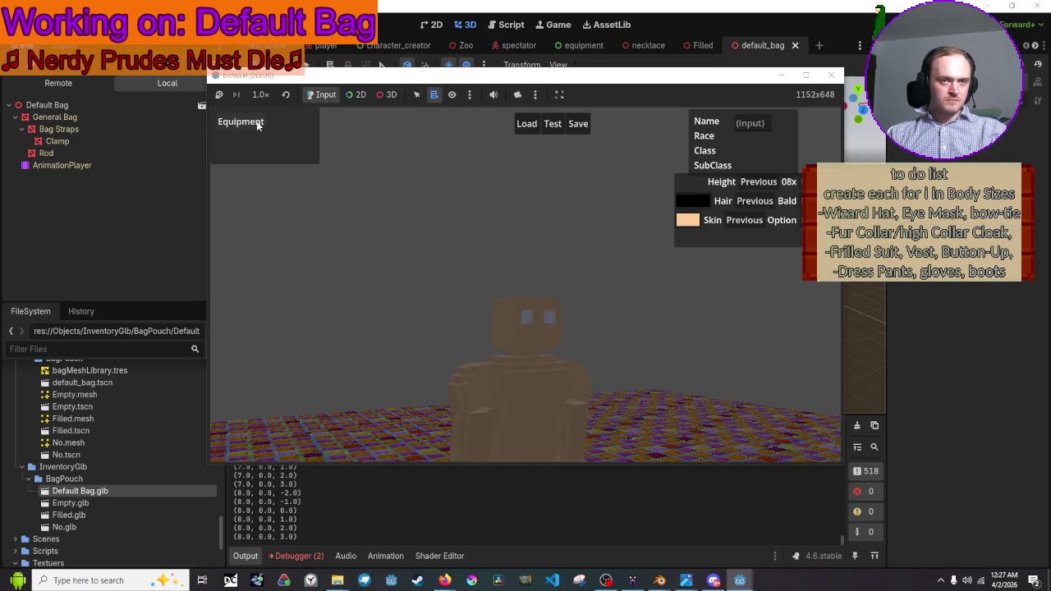
left_click(257, 123)
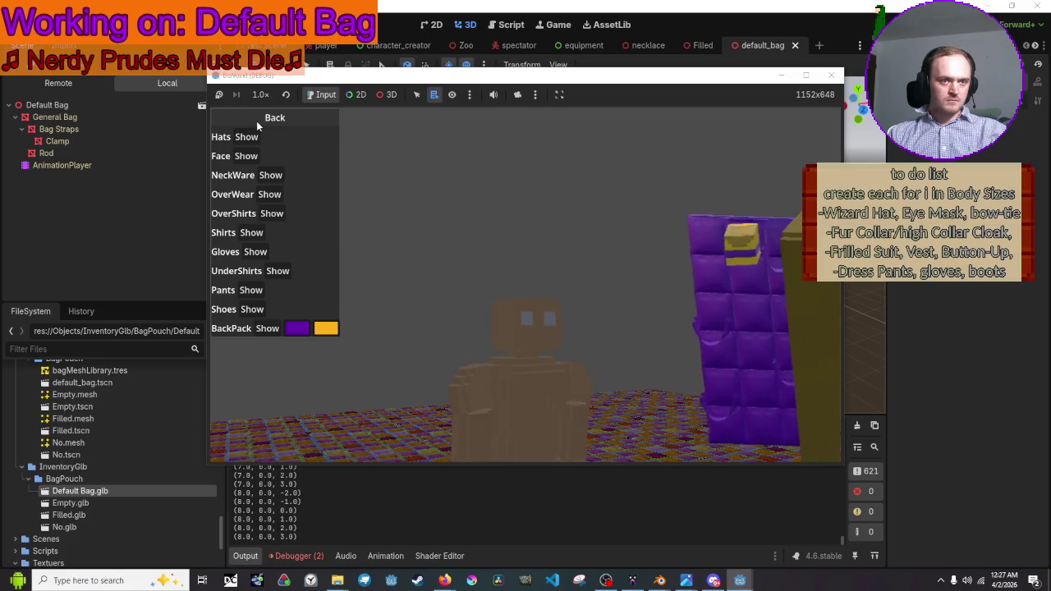
left_click(256, 121)
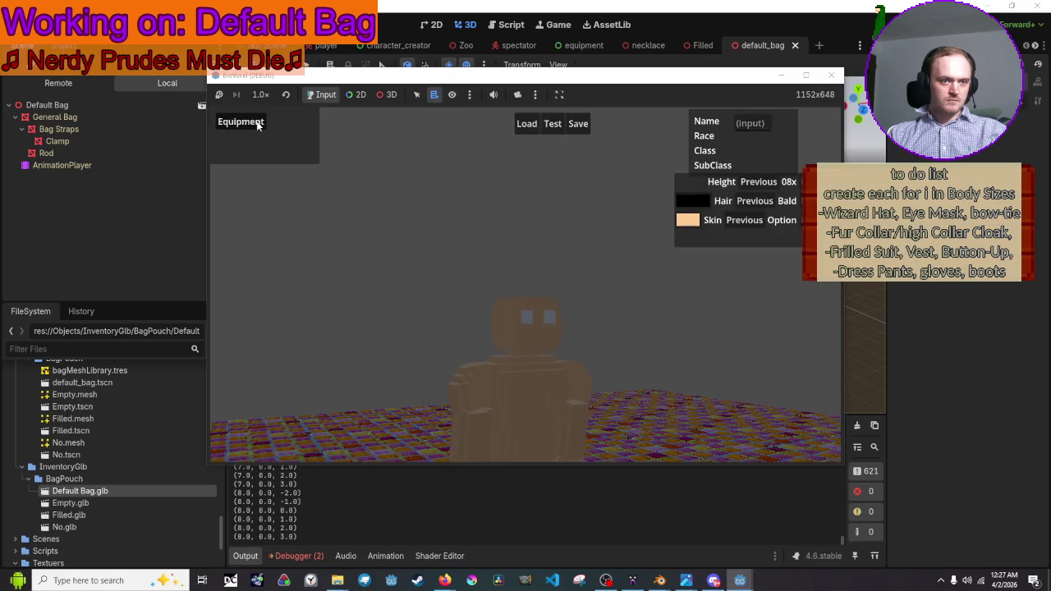
left_click(256, 120)
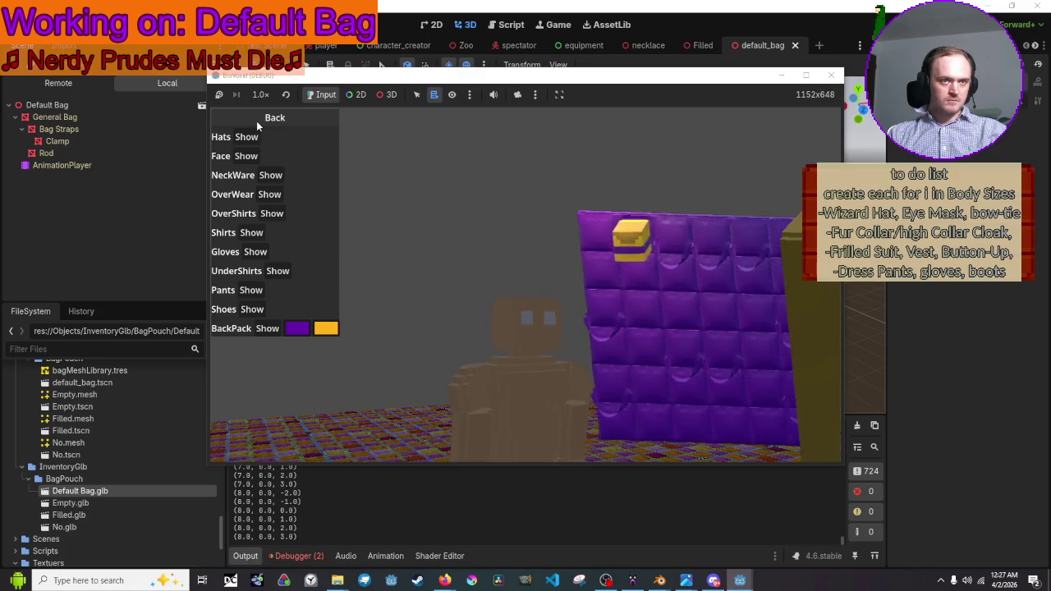
left_click(256, 120)
left_click(256, 121)
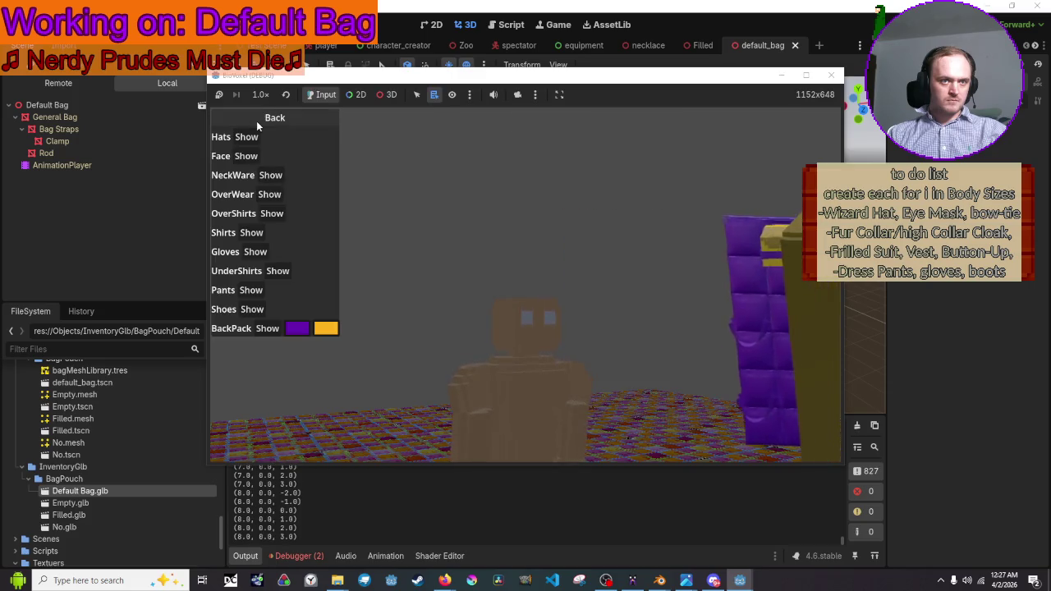
left_click(256, 121)
left_click(256, 120)
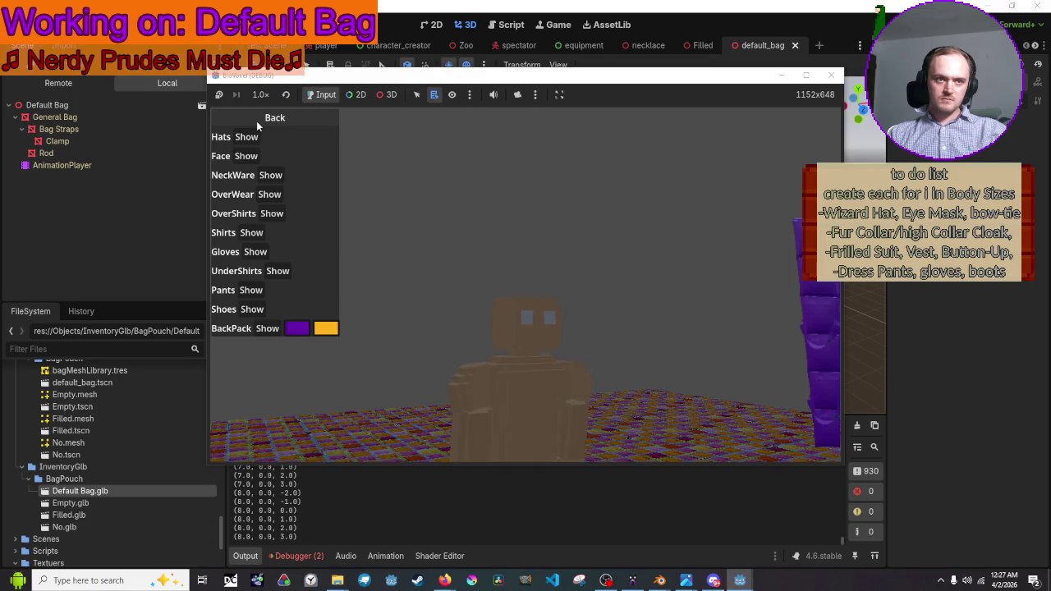
left_click(831, 75)
Back in Blender, move the frame-12 keyframes to frame 13 and save the blend file
mouse_move(661, 583)
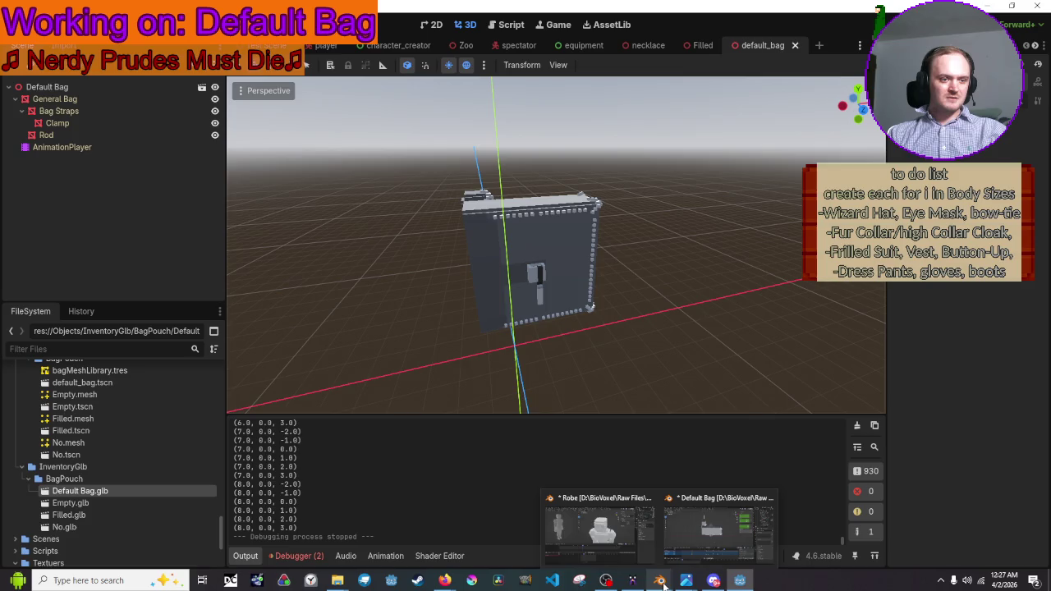
left_click(696, 537)
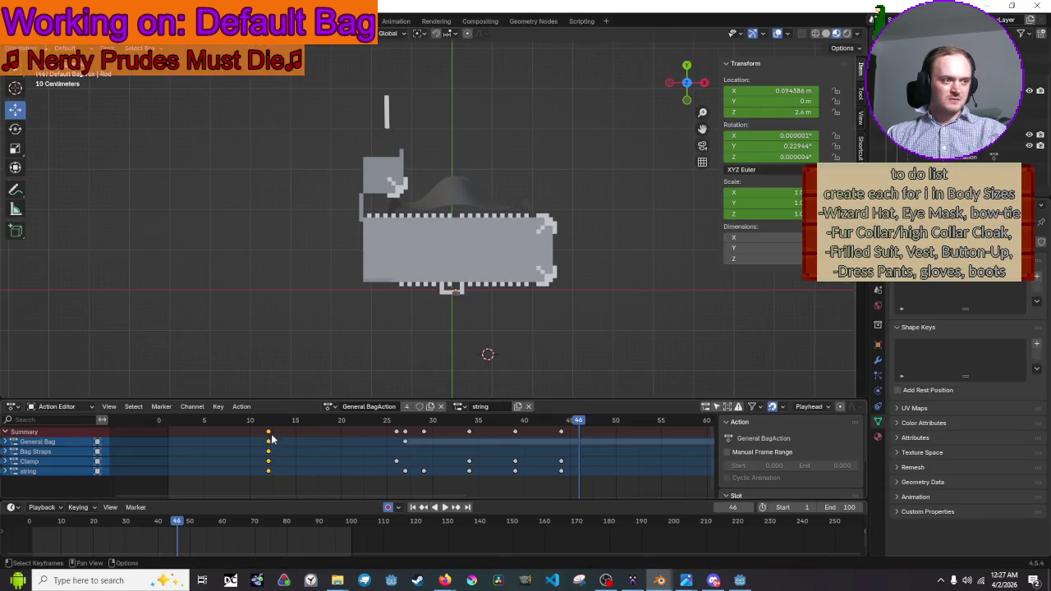
key("g")
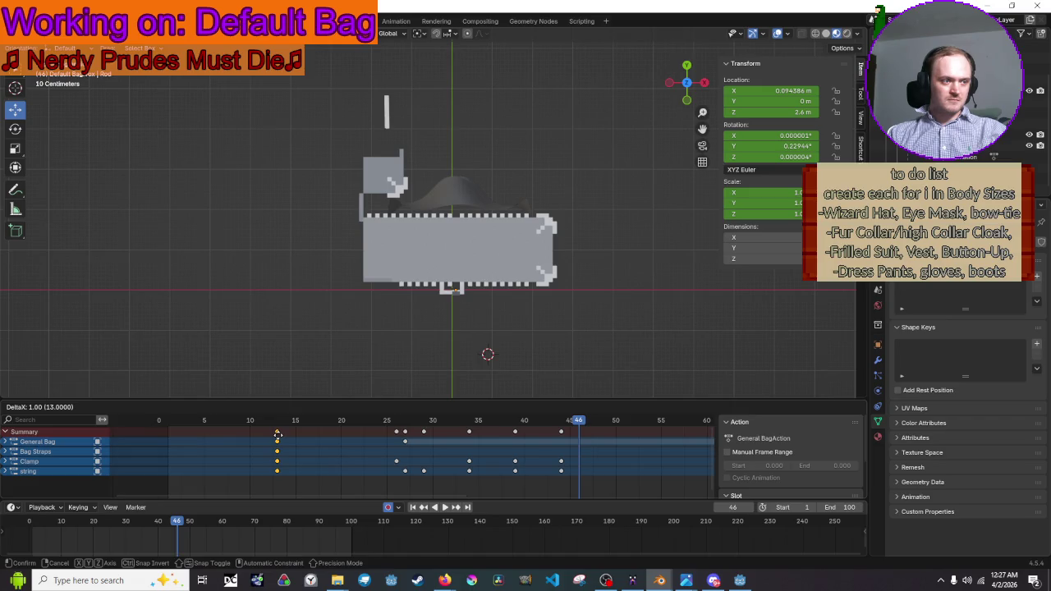
left_click(278, 433)
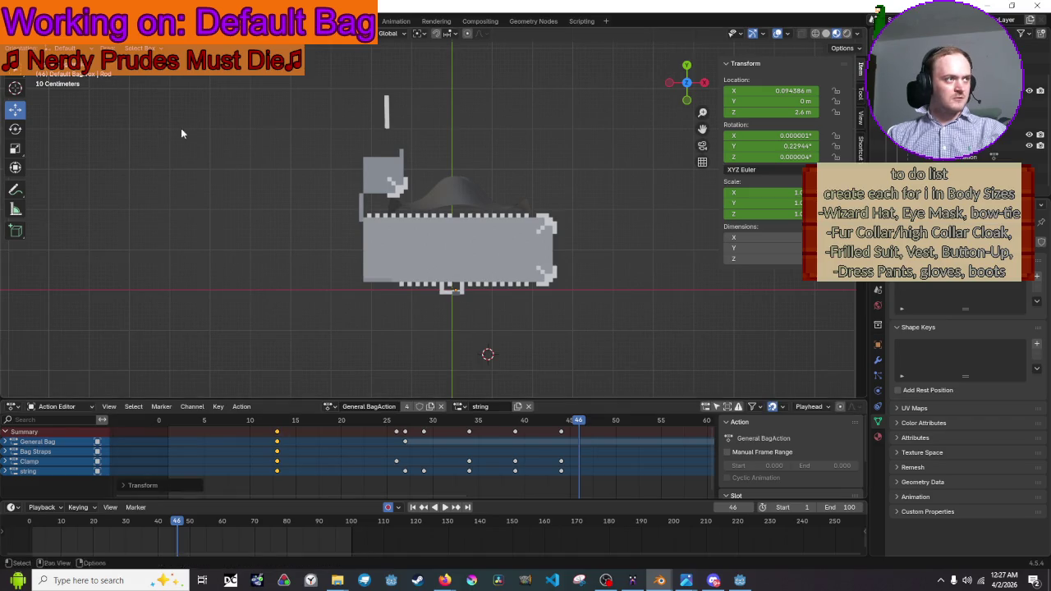
key("ctrl+s")
left_click(28, 12)
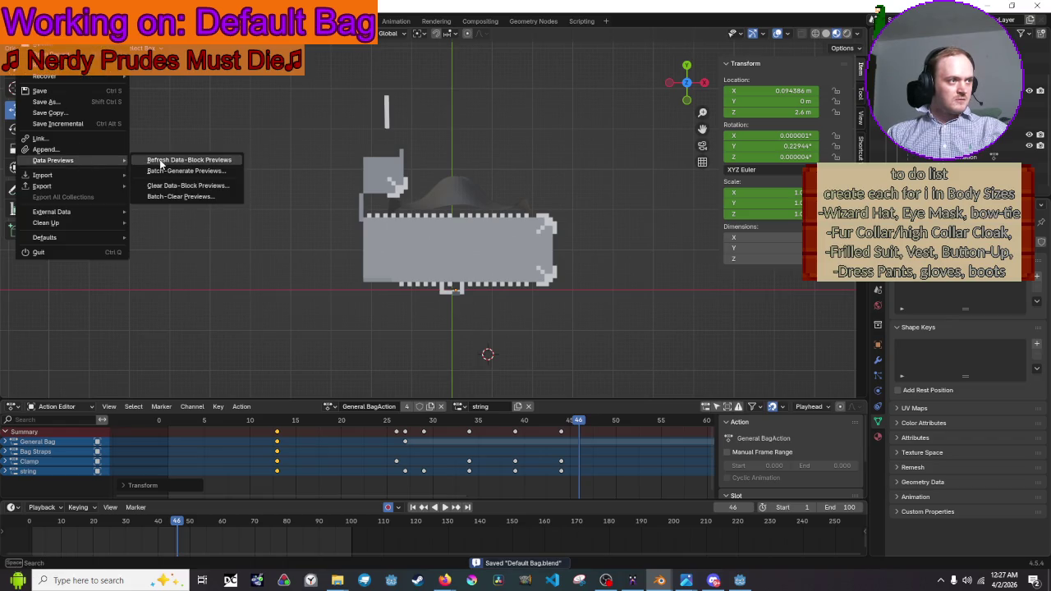
Select all objects and export them as glTF 2.0 over Default Bag.glb
key("a")
left_click(29, 12)
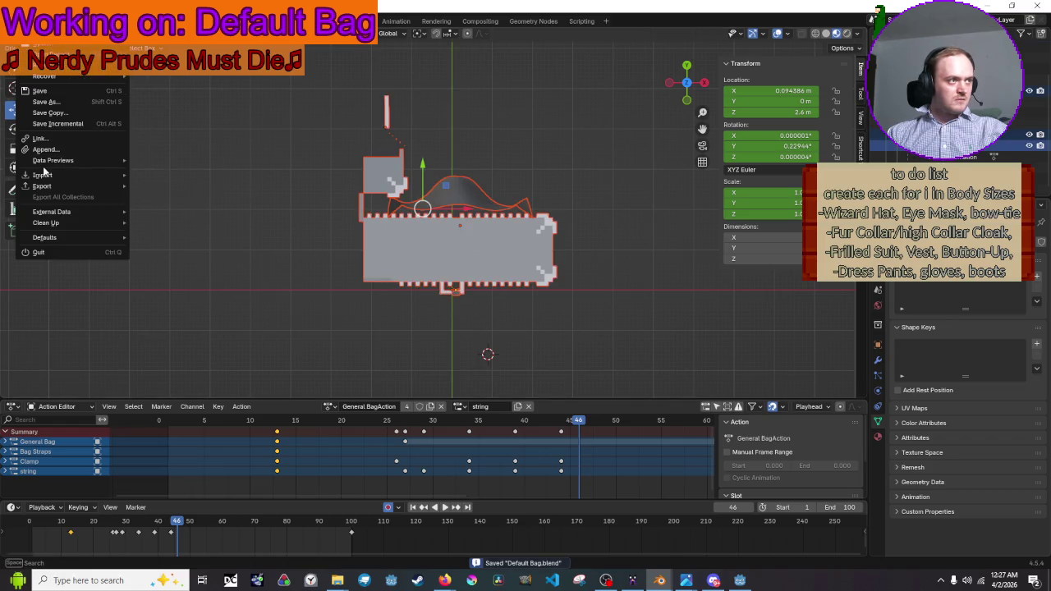
mouse_move(47, 179)
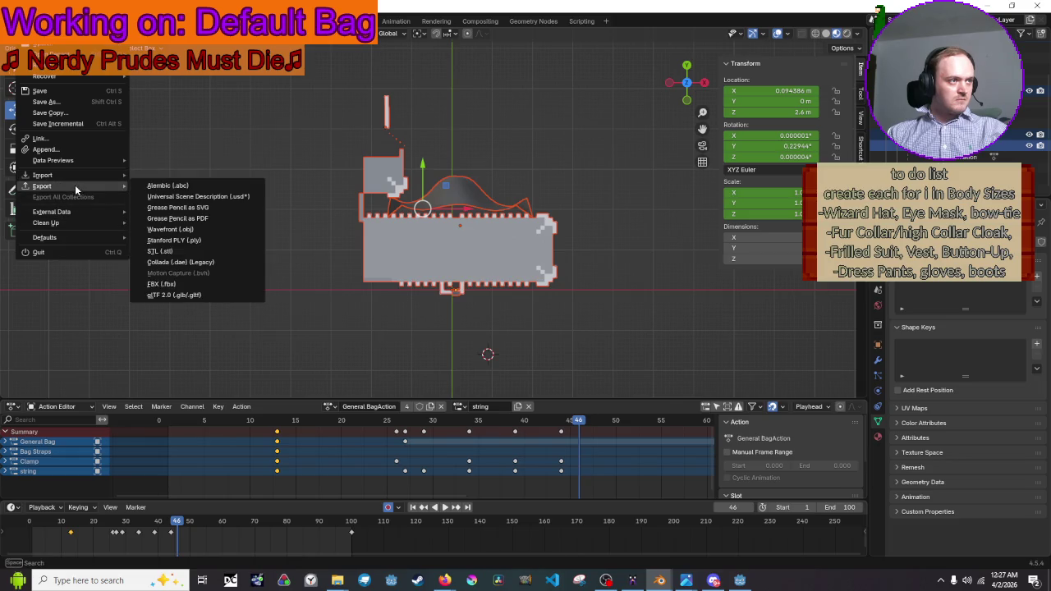
left_click(205, 295)
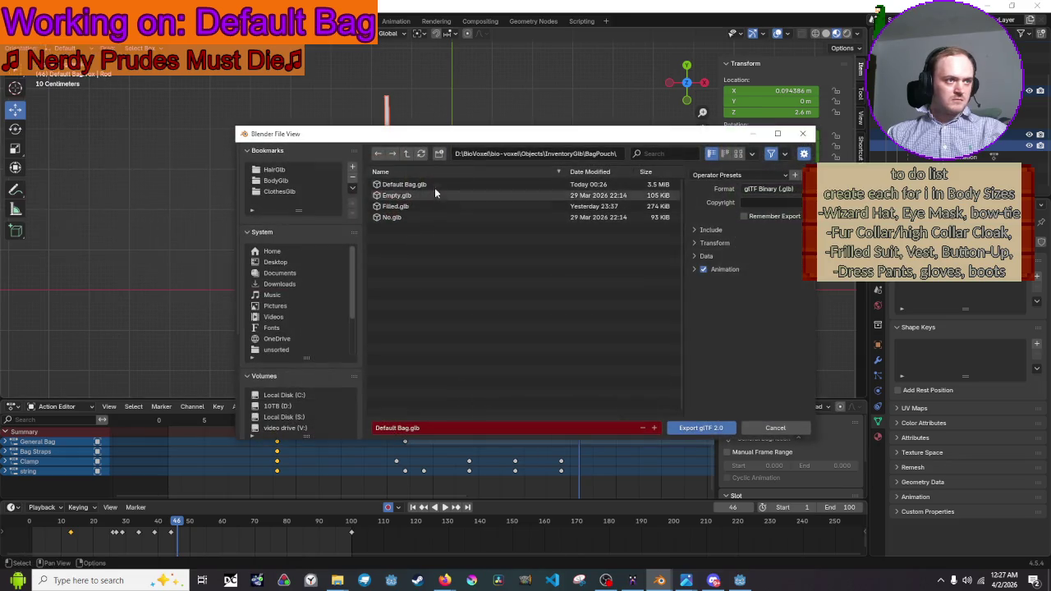
left_click(715, 429)
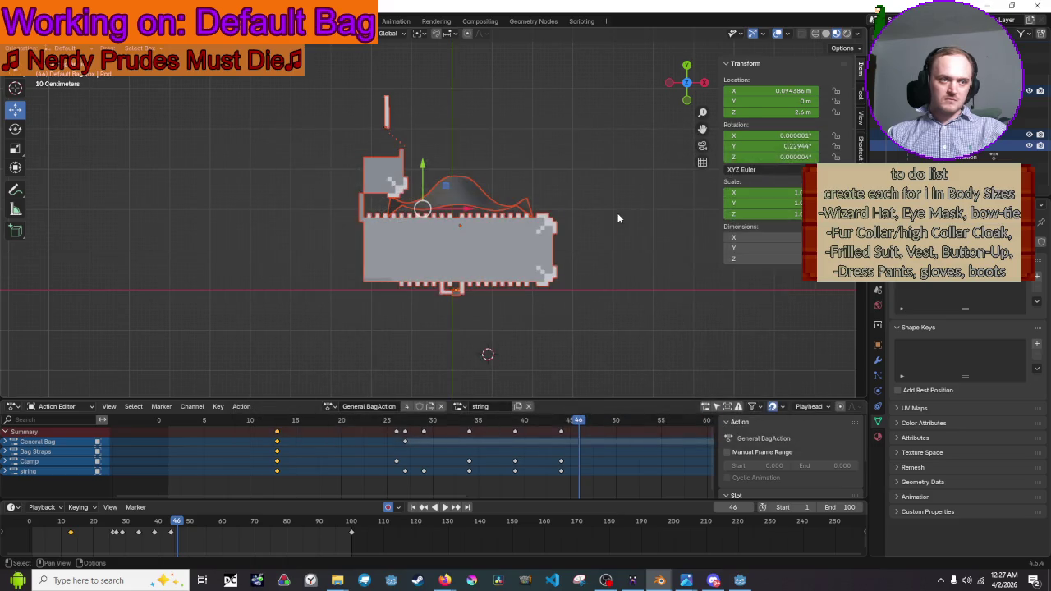
left_click(1001, 5)
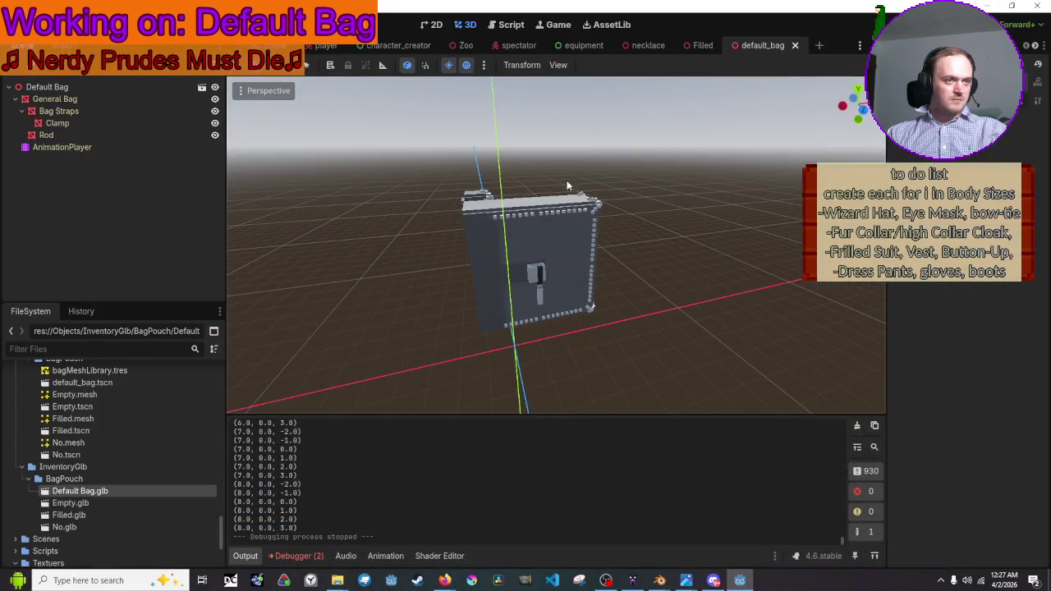
left_click(871, 30)
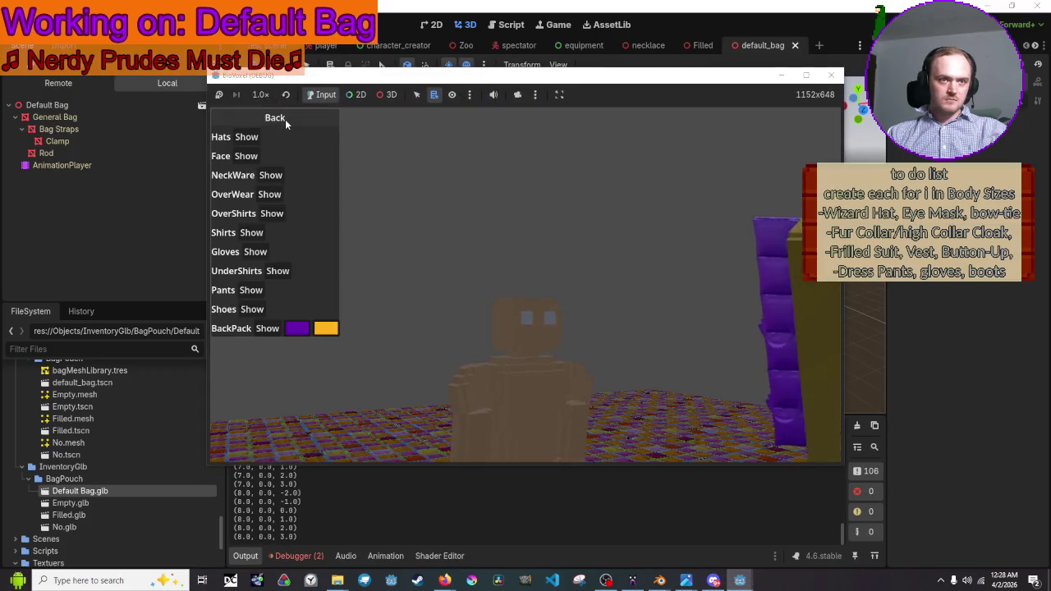
left_click(273, 119)
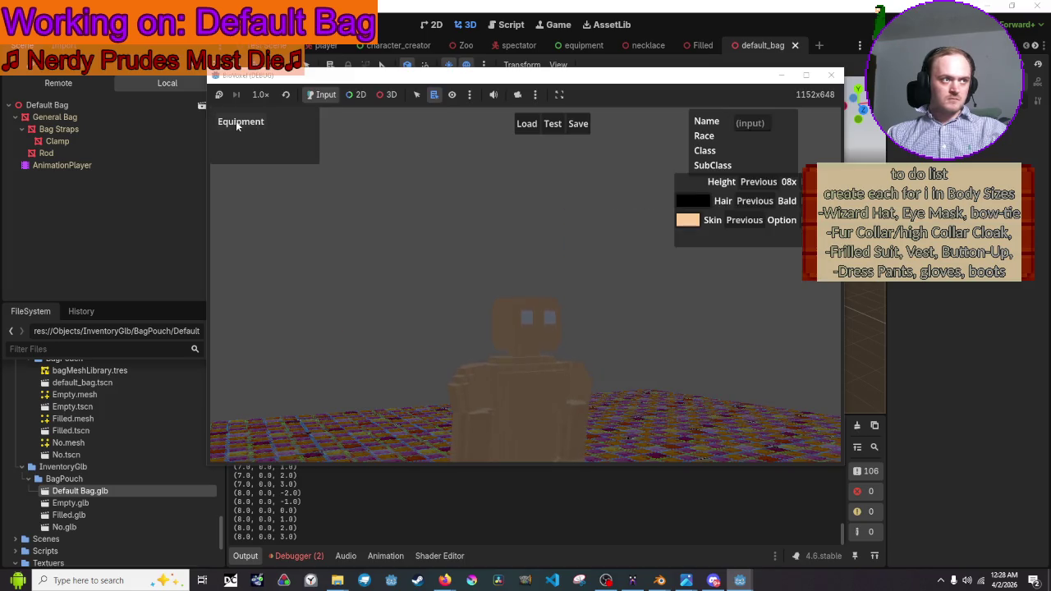
left_click(235, 120)
left_click(236, 121)
left_click(235, 121)
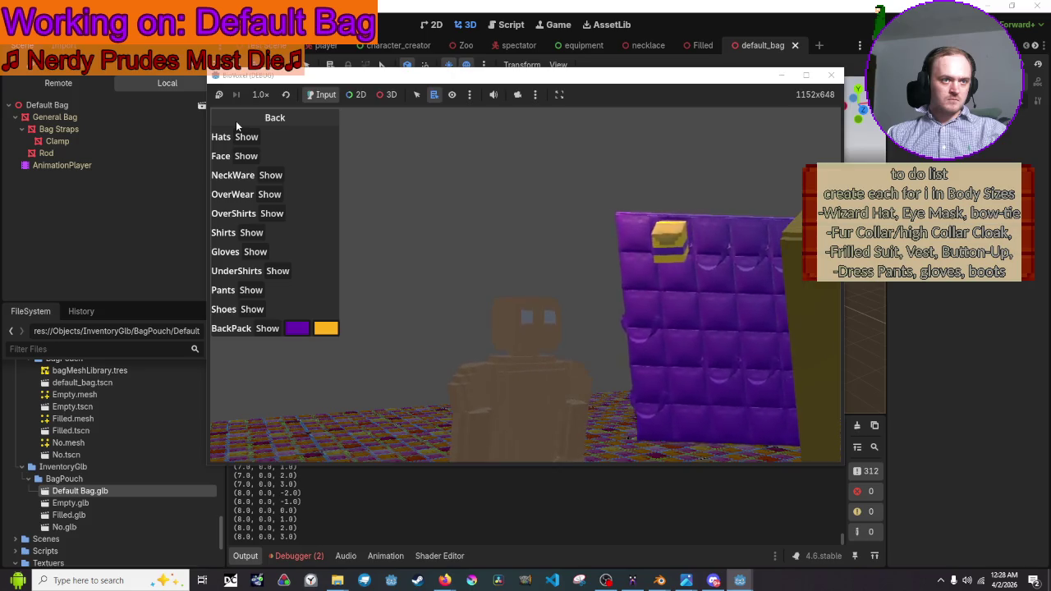
left_click(235, 121)
left_click(235, 120)
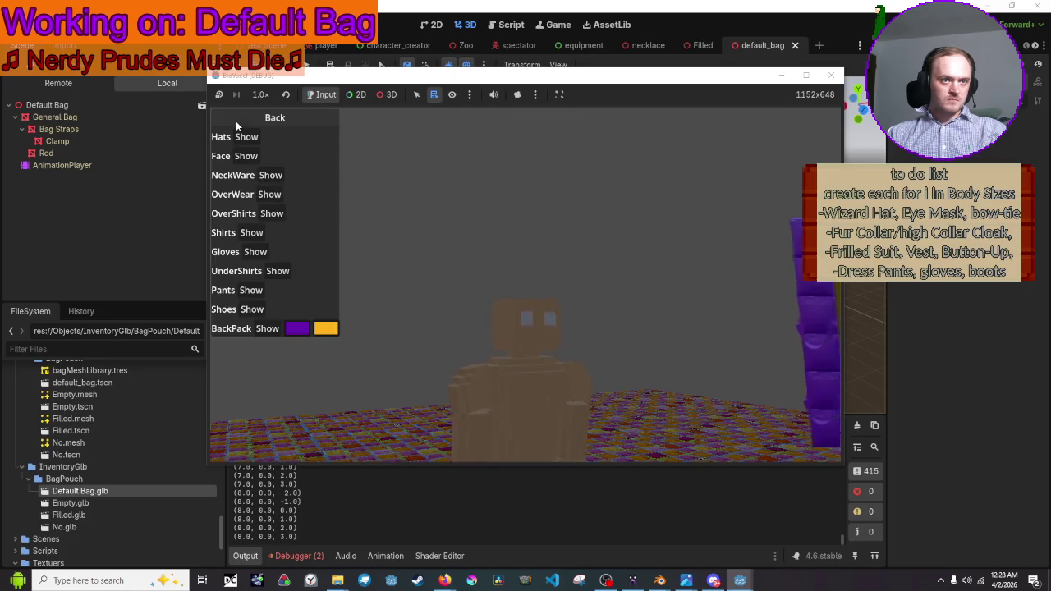
left_click(235, 121)
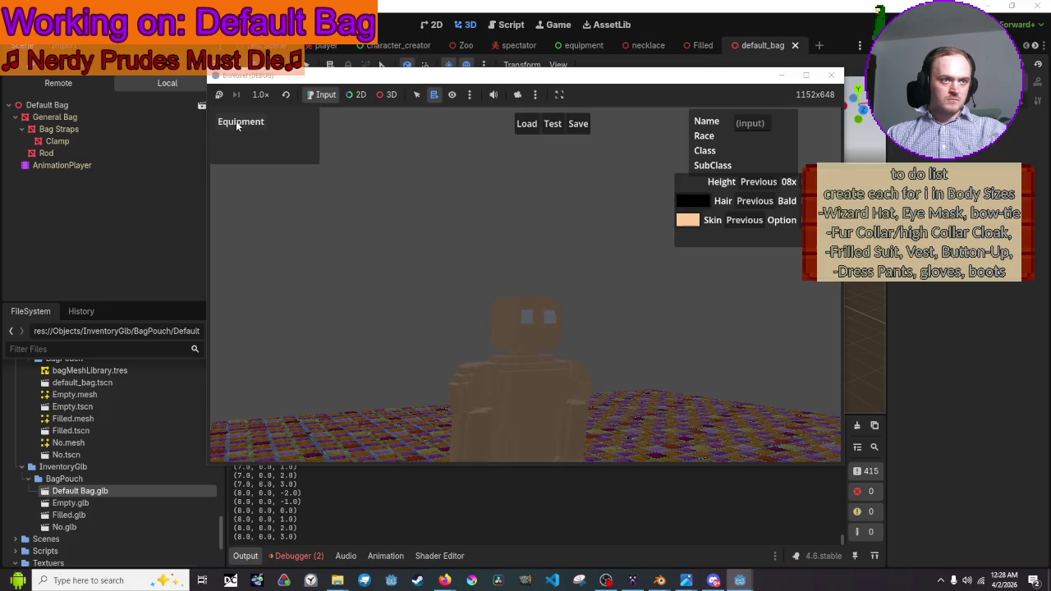
left_click(235, 121)
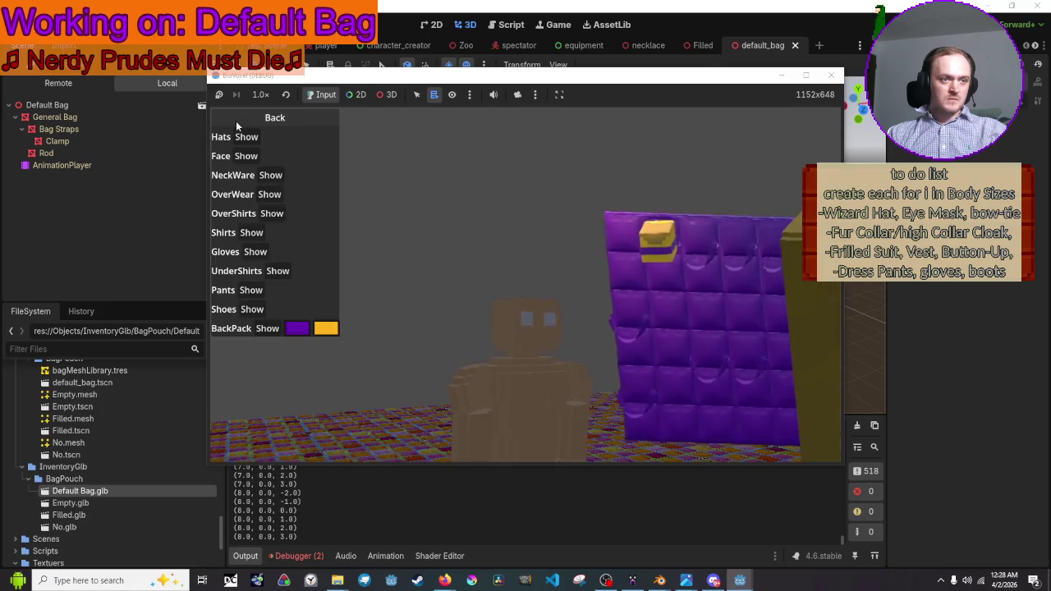
left_click(833, 74)
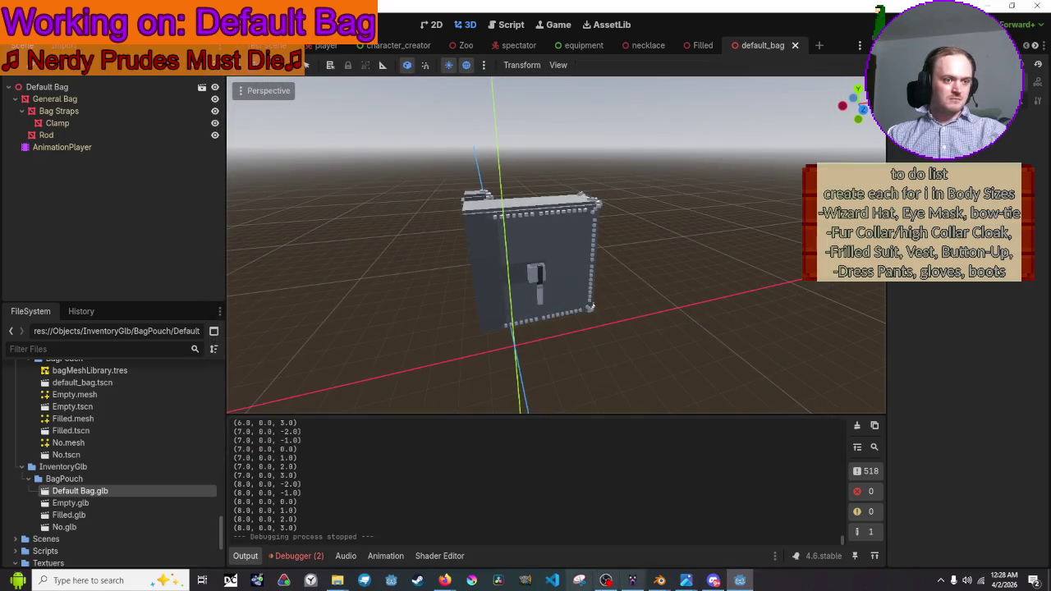
Box-select the keyframes from frame 27 onward, shift them later, and save the blend file
mouse_move(669, 583)
left_click(698, 518)
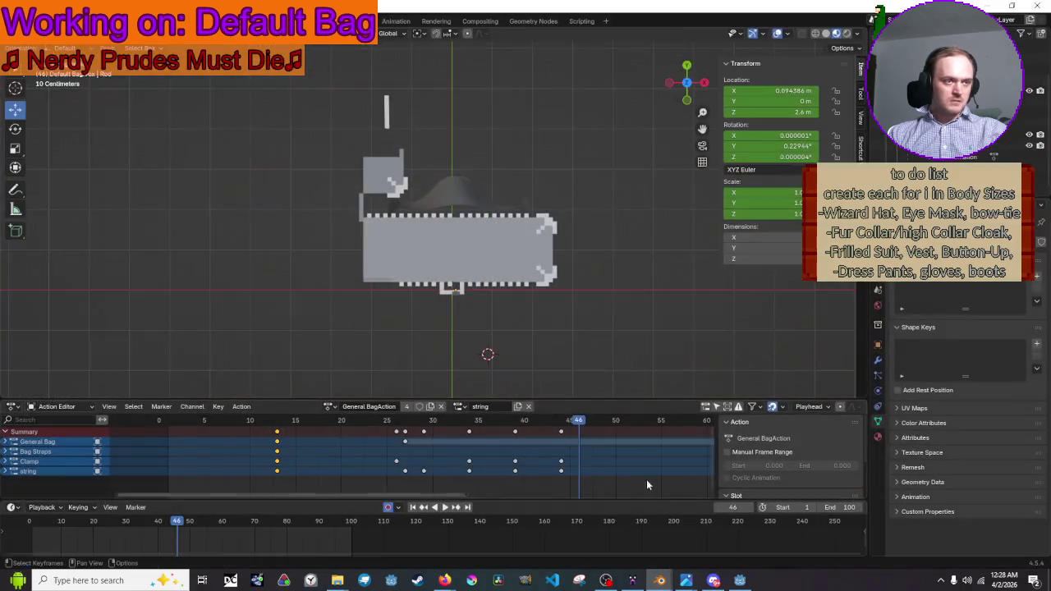
mouse_move(391, 486)
left_mouse_down()
mouse_move(607, 421)
mouse_move(633, 427)
left_mouse_up()
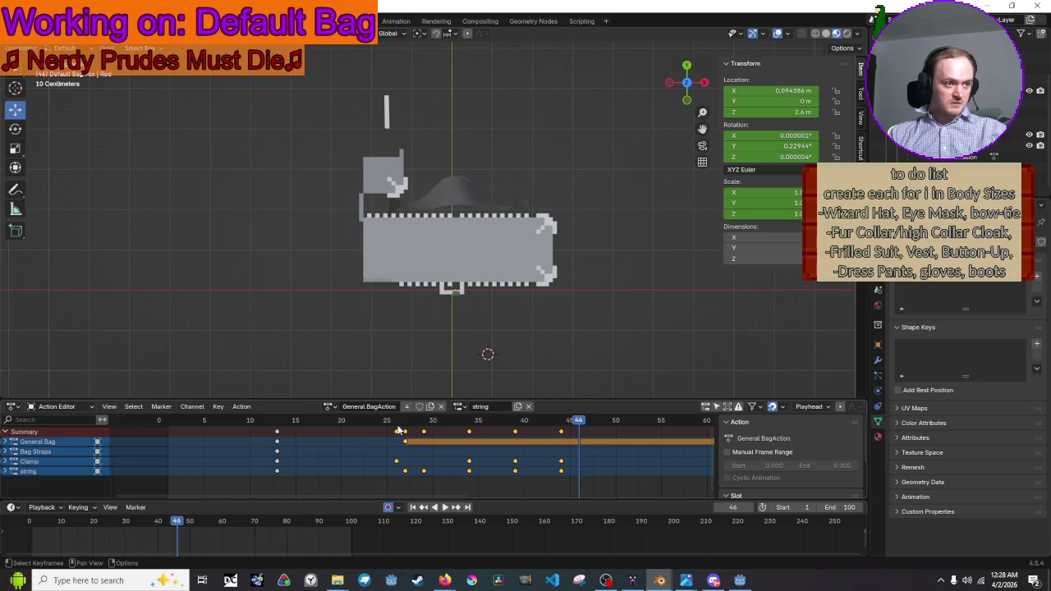
left_click_drag(400, 435, 436, 433)
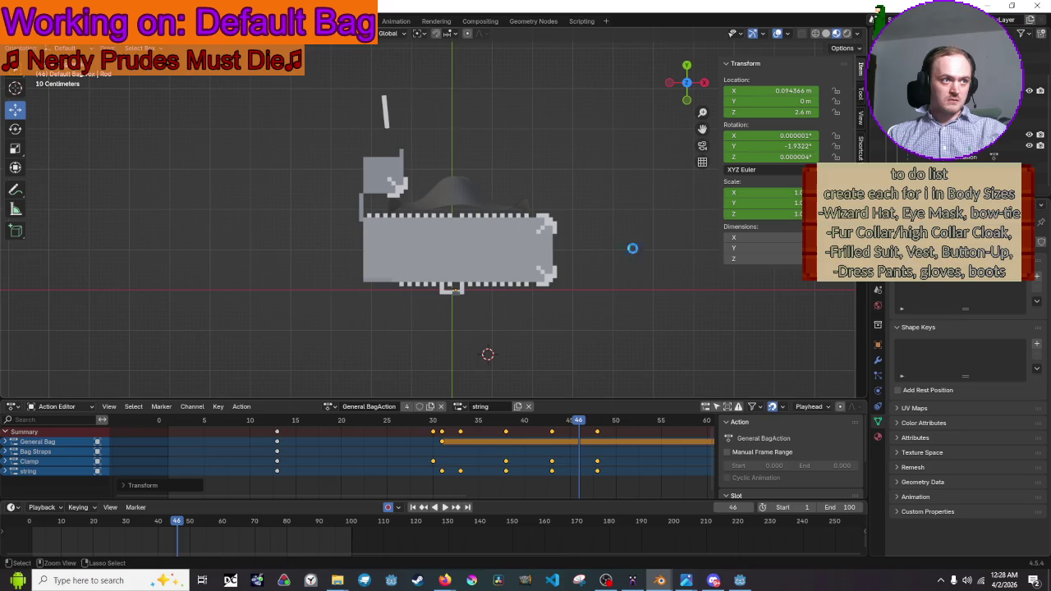
key("ctrl+s")
Select all objects and export a glTF 2.0 file overwriting Default Bag.glb
key("a")
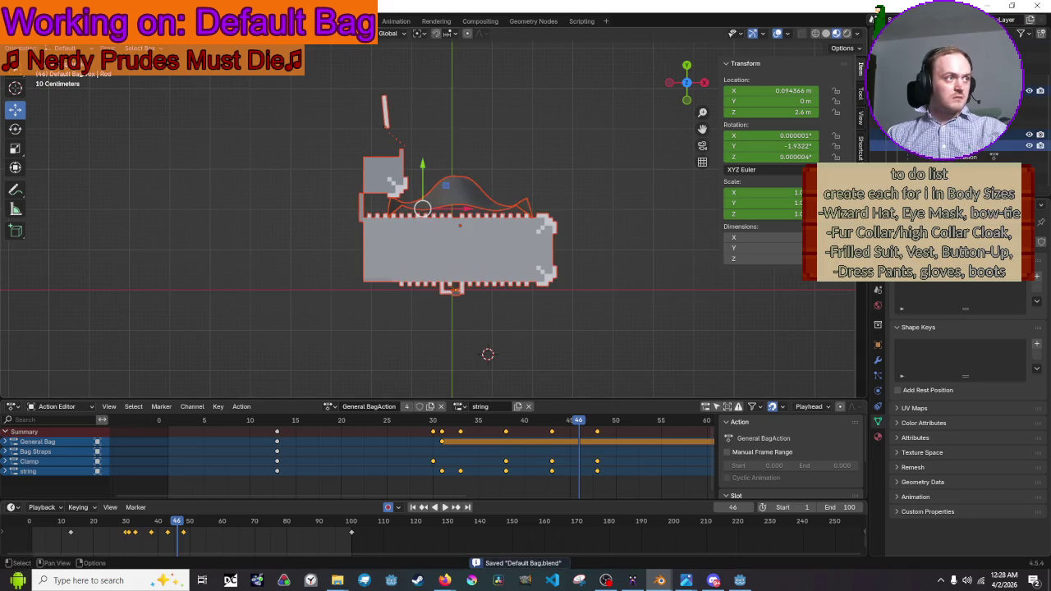
left_click(25, 21)
mouse_move(88, 175)
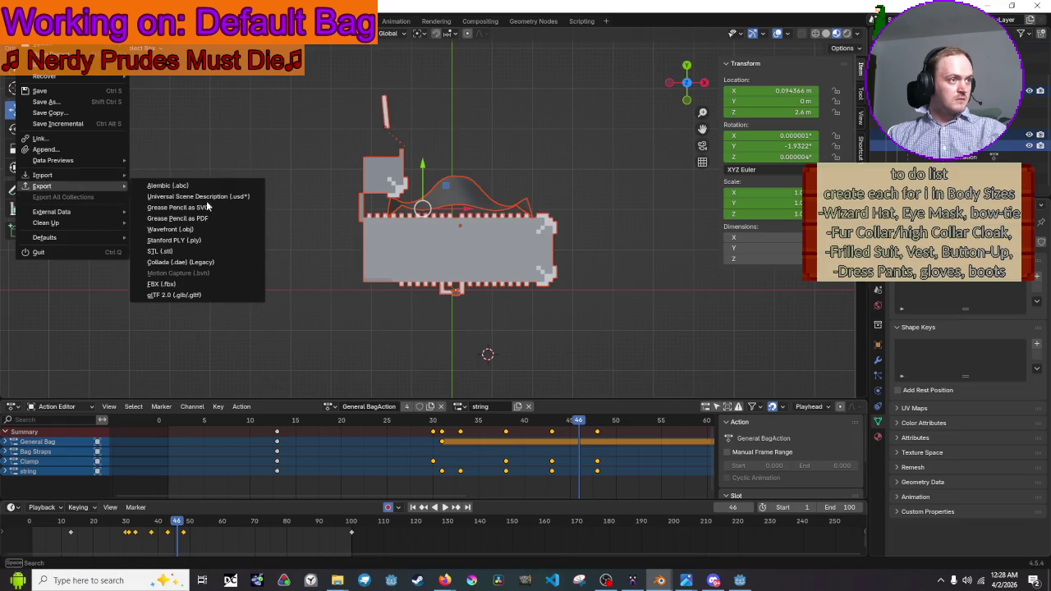
left_click(210, 296)
left_click(482, 175)
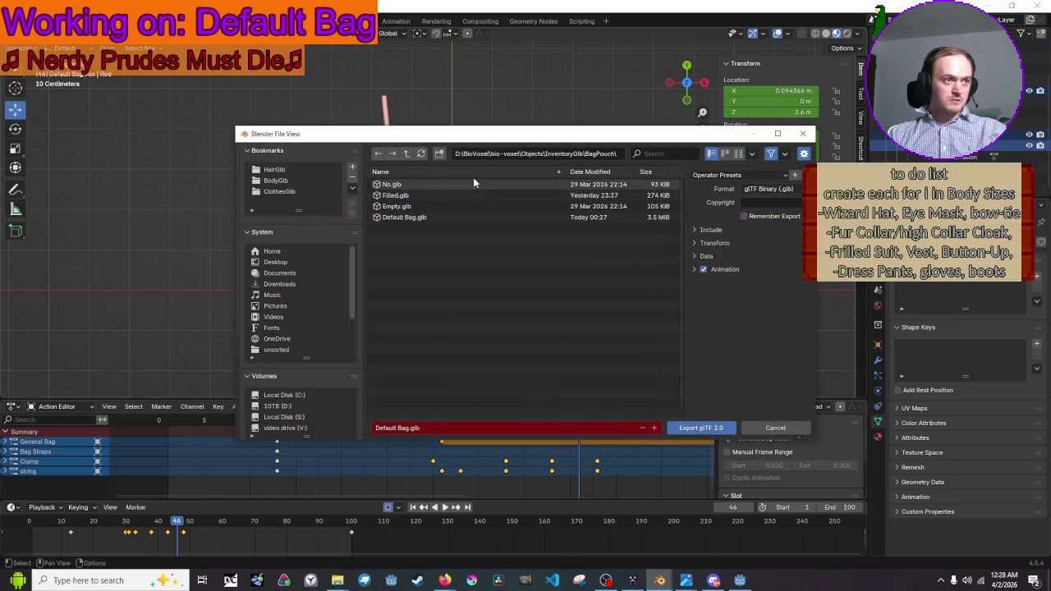
left_click(461, 206)
left_click(460, 216)
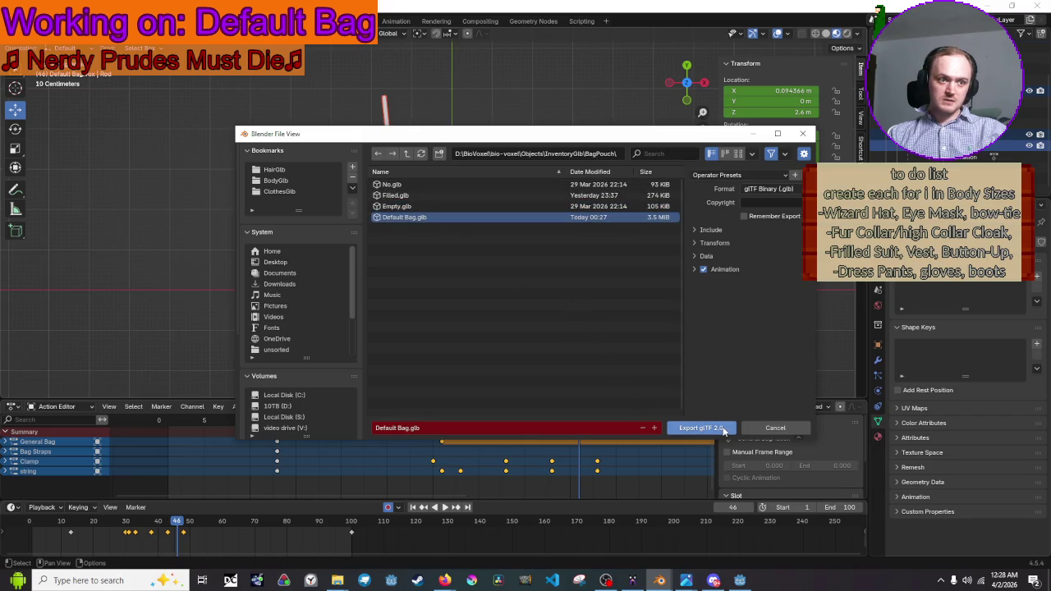
left_click(700, 428)
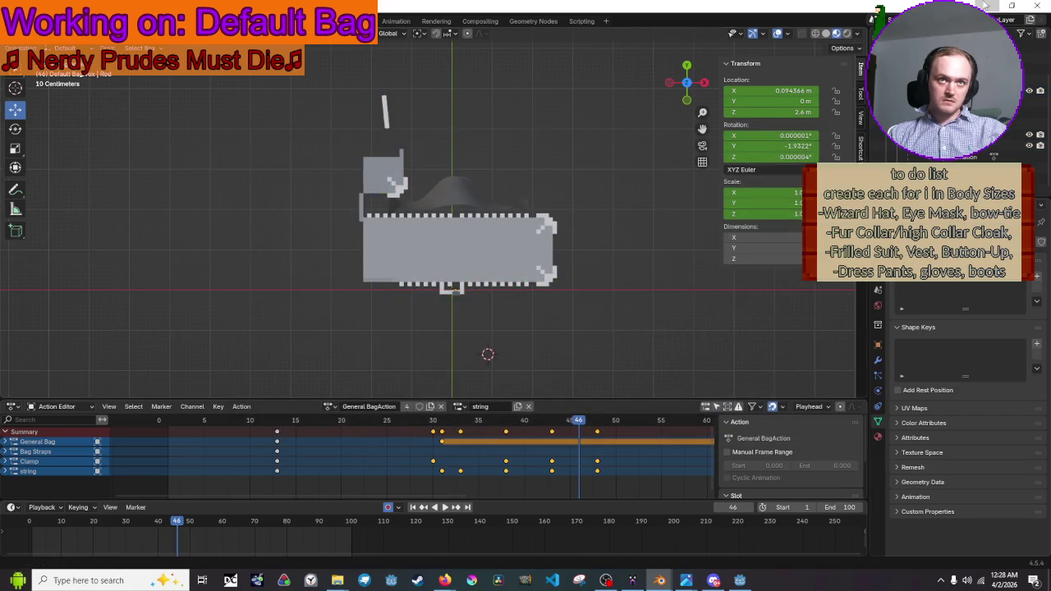
key("alt+Tab")
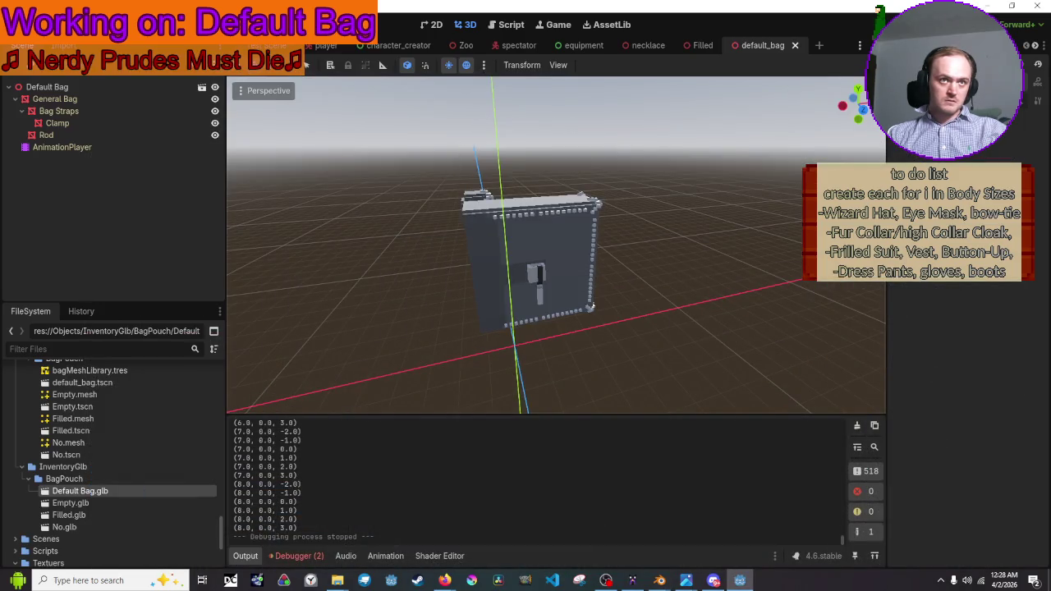
Run the game with F5, check the backpack in the equipment list, then close it
key("F5")
left_click(248, 119)
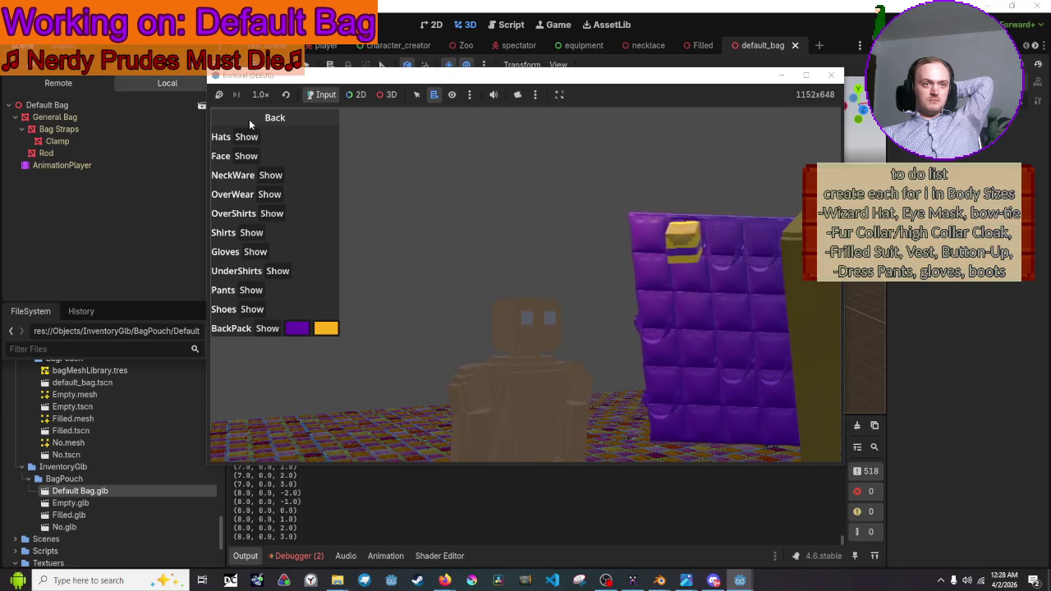
left_click(835, 73)
Use in-game 3D picking with the editor camera to select the gold bag, then return to the editor
left_click(415, 94)
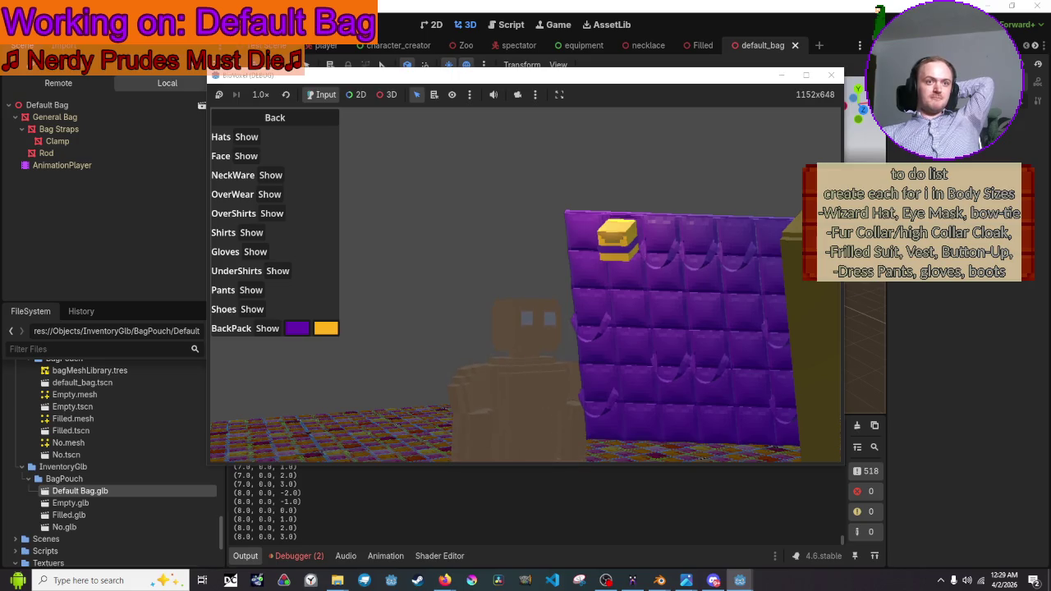
left_click(387, 96)
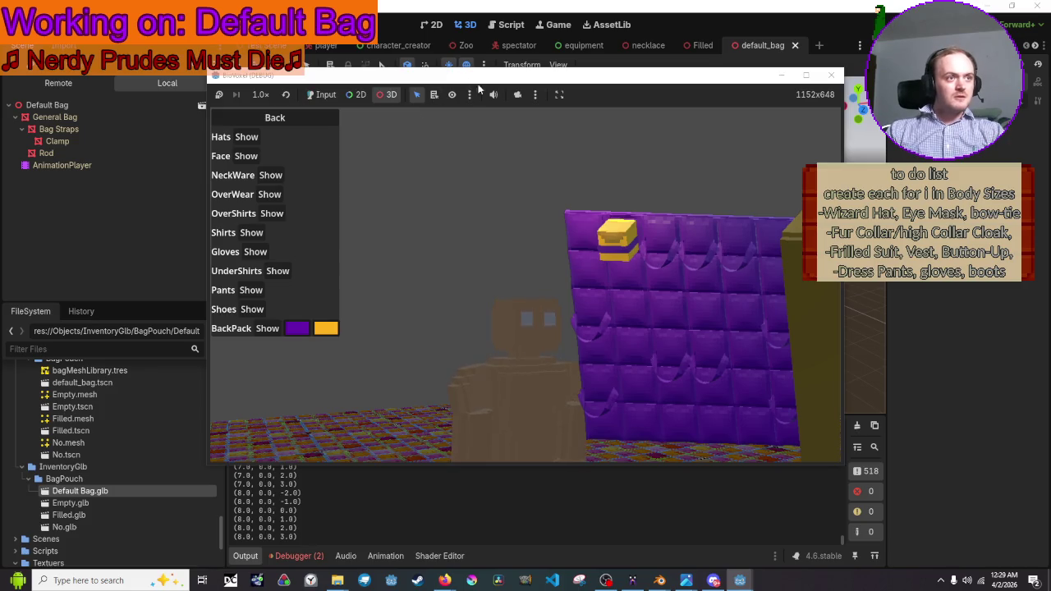
left_click(516, 96)
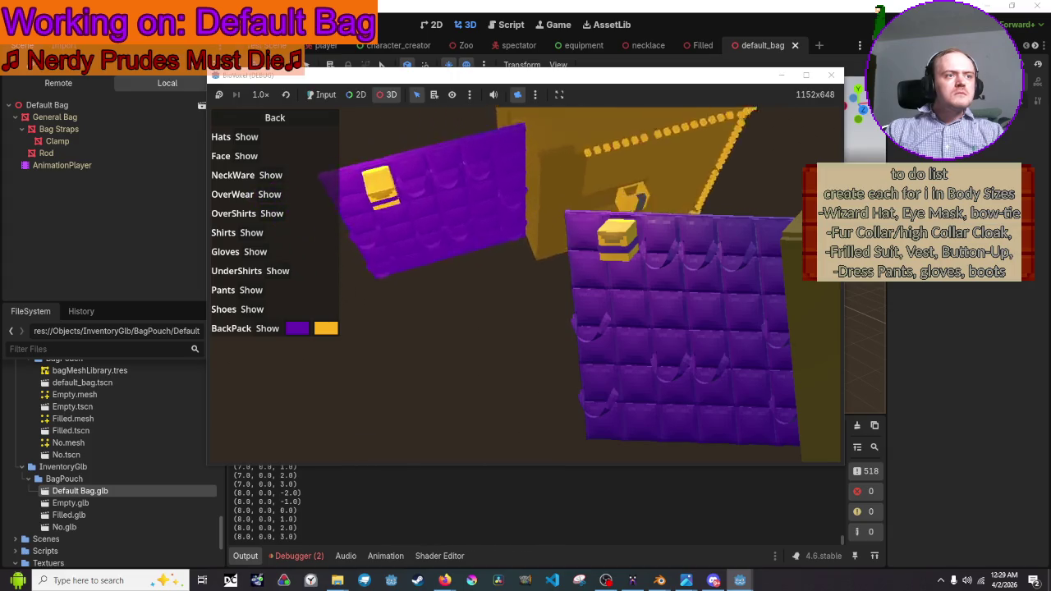
left_click(529, 175)
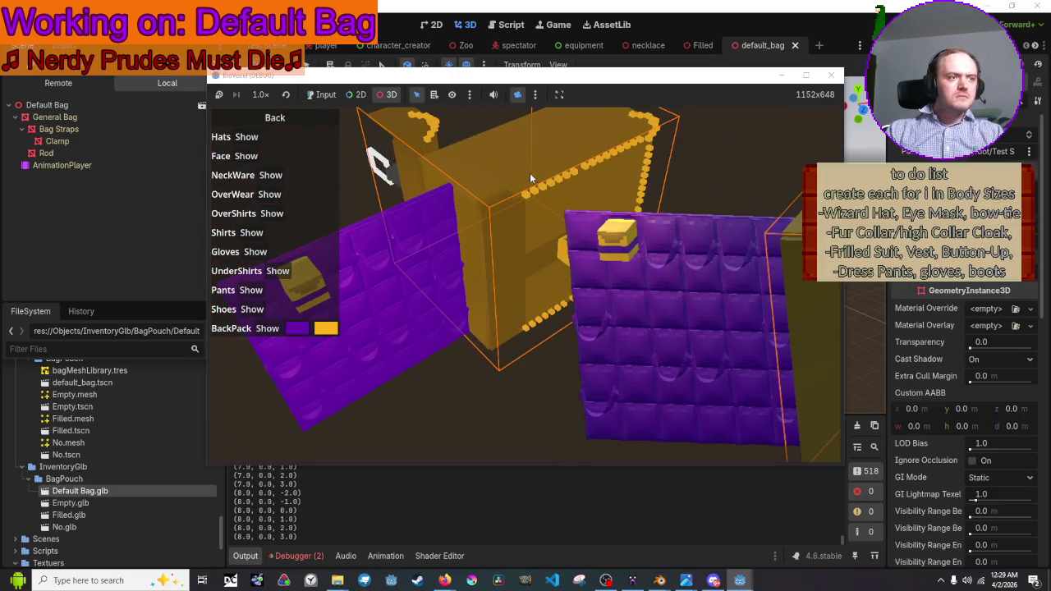
left_click(76, 84)
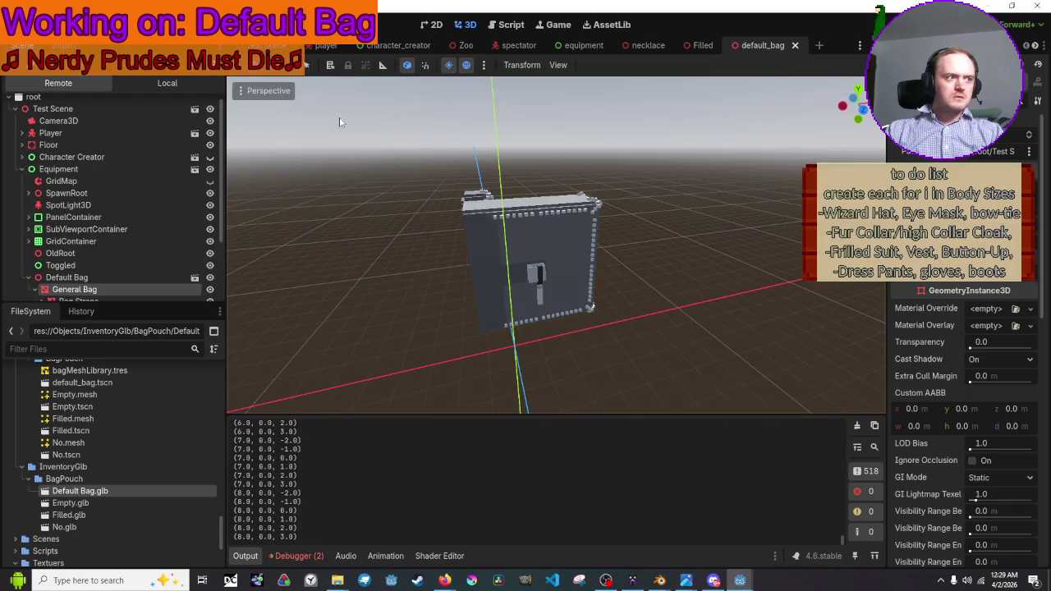
Switch to the equipment scene tab and move the running game window up and left
scroll(440, 129, "down", 3)
scroll(541, 98, "down", 3)
left_click(580, 45)
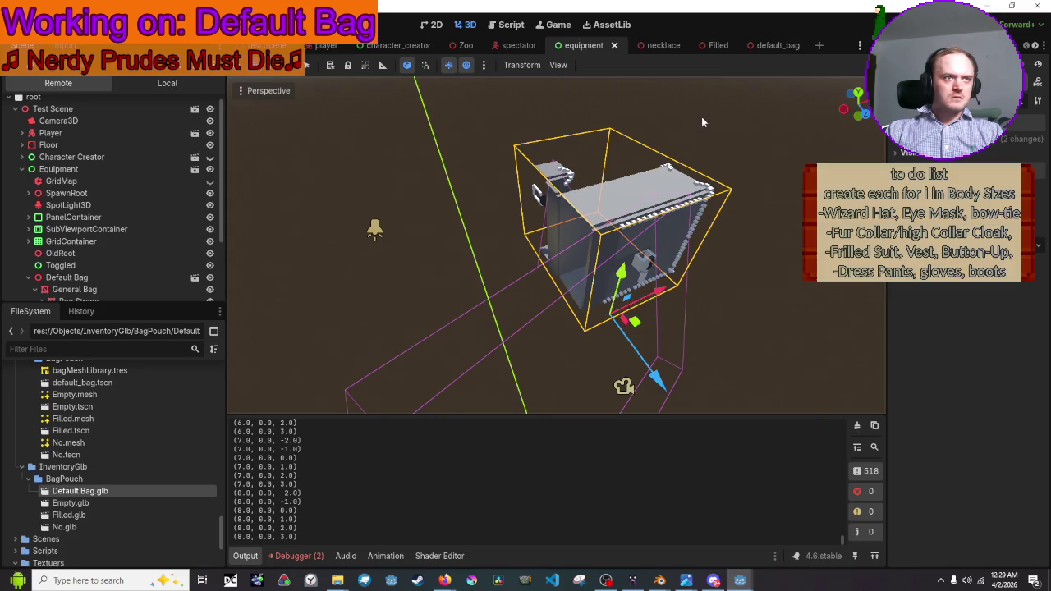
left_click(566, 24)
mouse_move(577, 80)
left_mouse_down()
mouse_move(478, 93)
mouse_move(302, 85)
mouse_move(420, 49)
left_mouse_up()
Look through the running game's camera and selection option lists
right_click(402, 51)
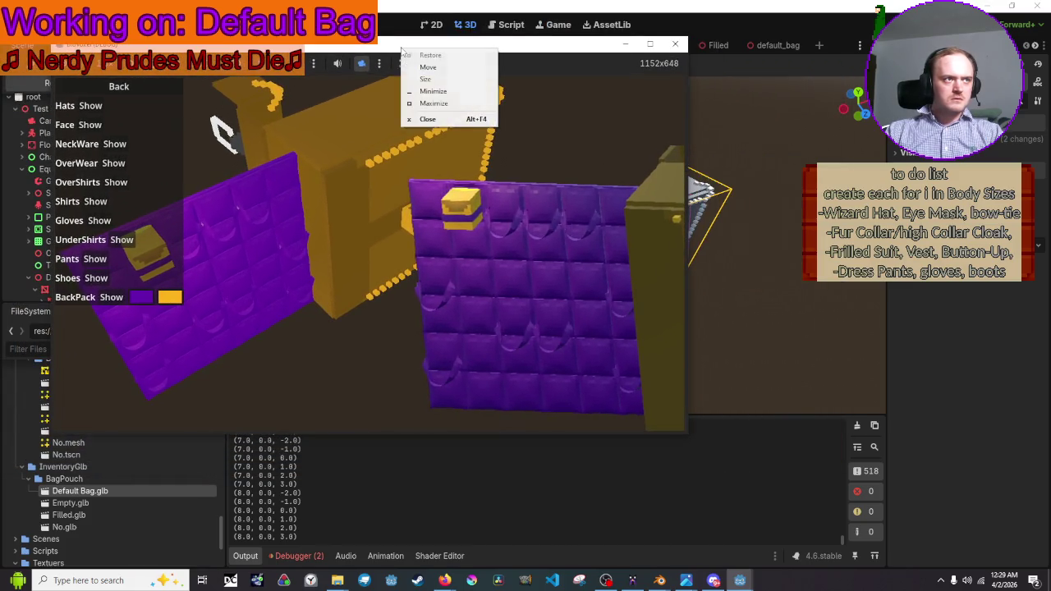
left_click(382, 64)
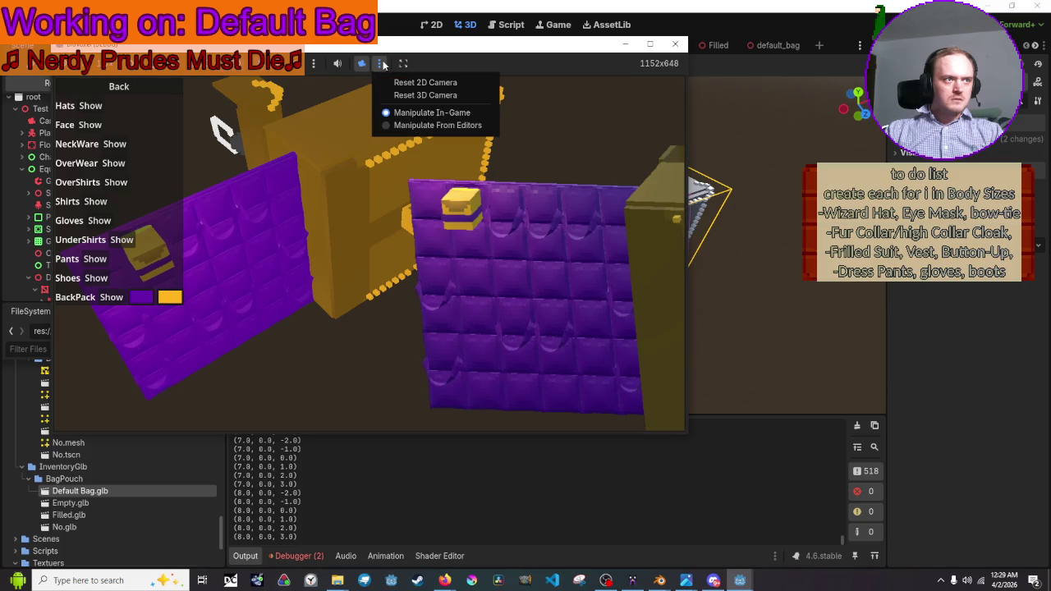
left_click(339, 65)
left_click(312, 64)
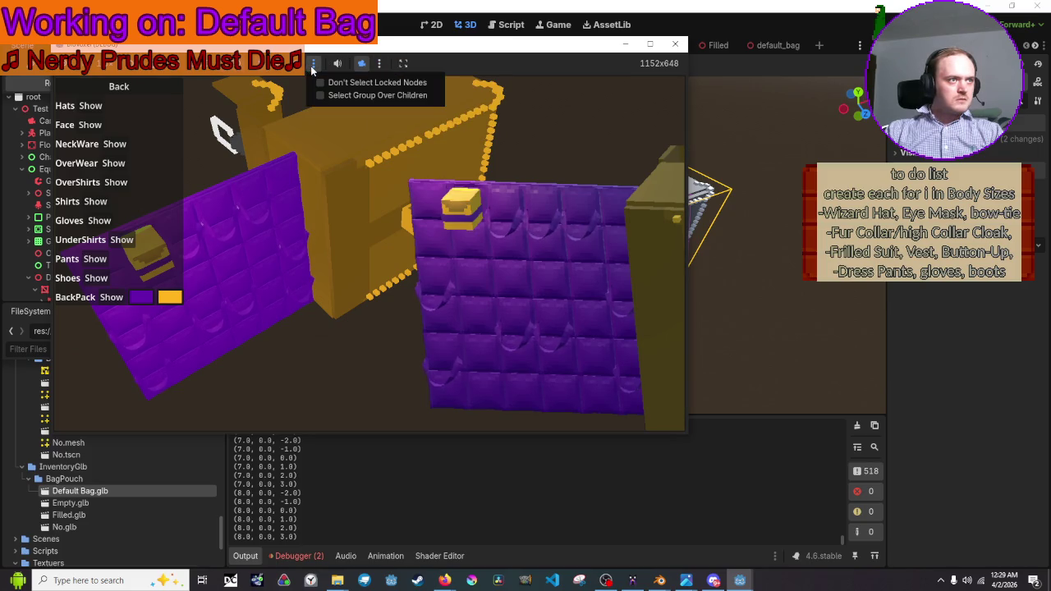
left_click(312, 64)
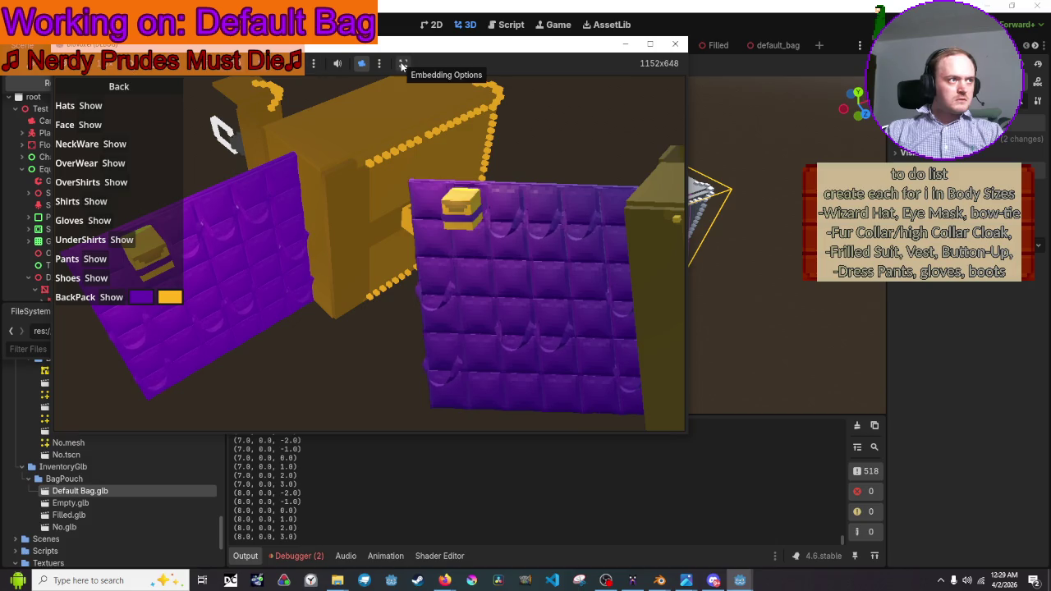
Restore the editor as a taller window and select Default Bag in the Remote tree
mouse_move(772, 7)
left_mouse_down()
mouse_move(702, 12)
mouse_move(691, 177)
mouse_move(683, 154)
left_mouse_up()
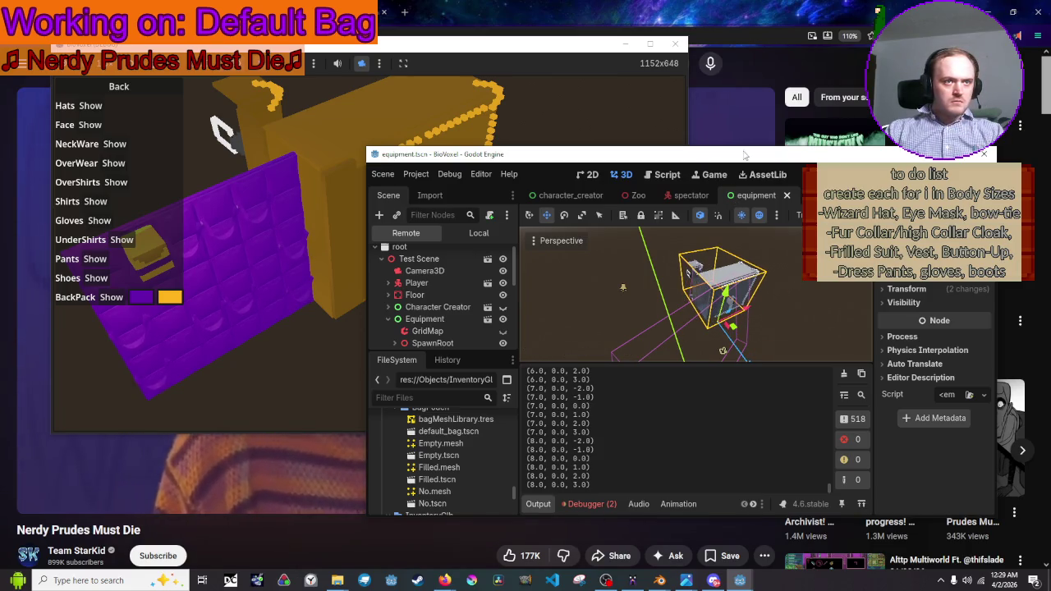
left_click_drag(747, 146, 746, 25)
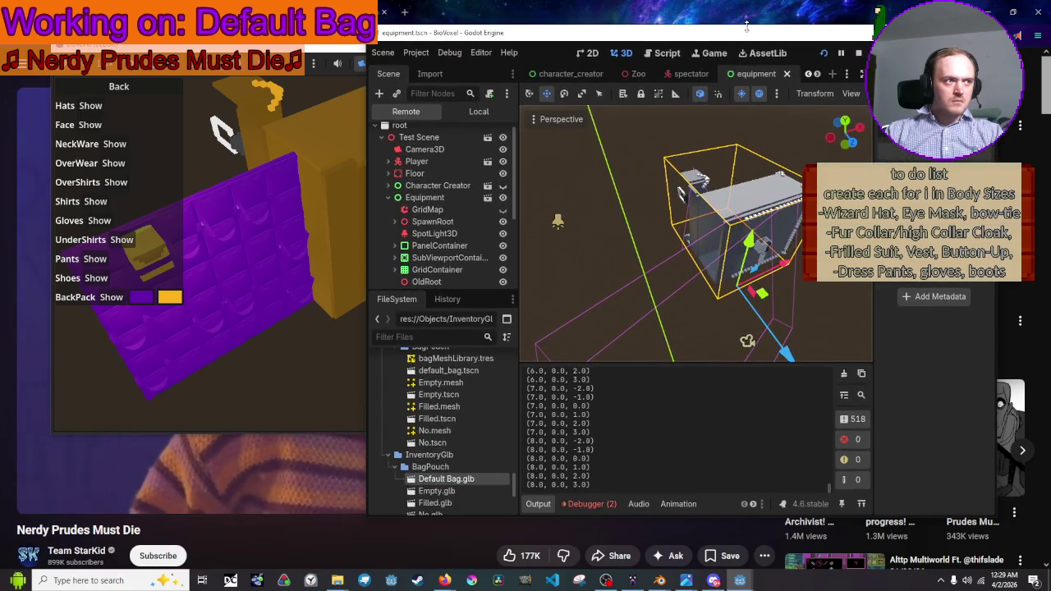
scroll(475, 162, "down", 5)
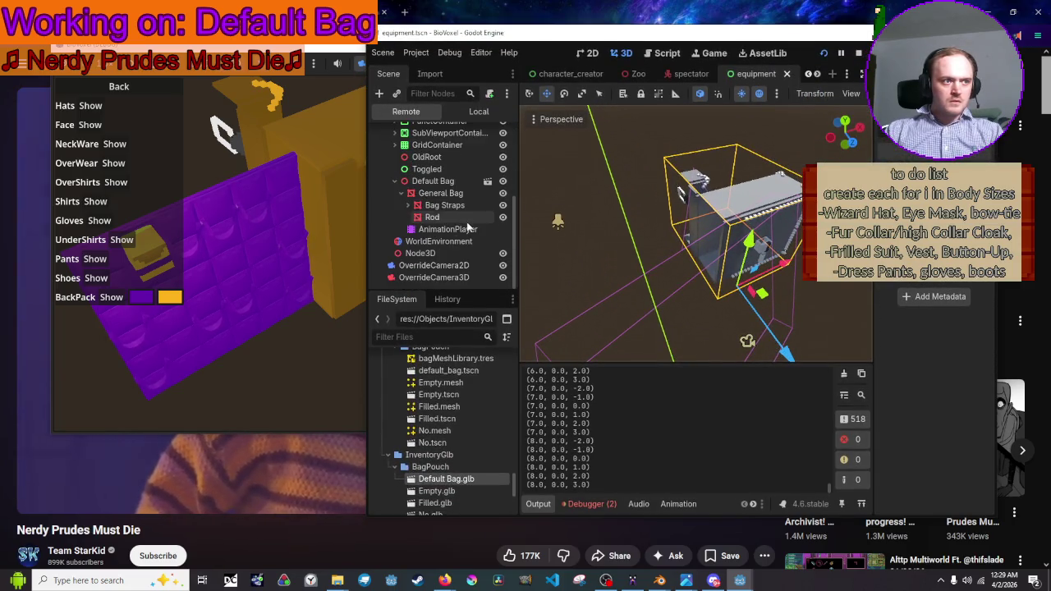
left_click(479, 111)
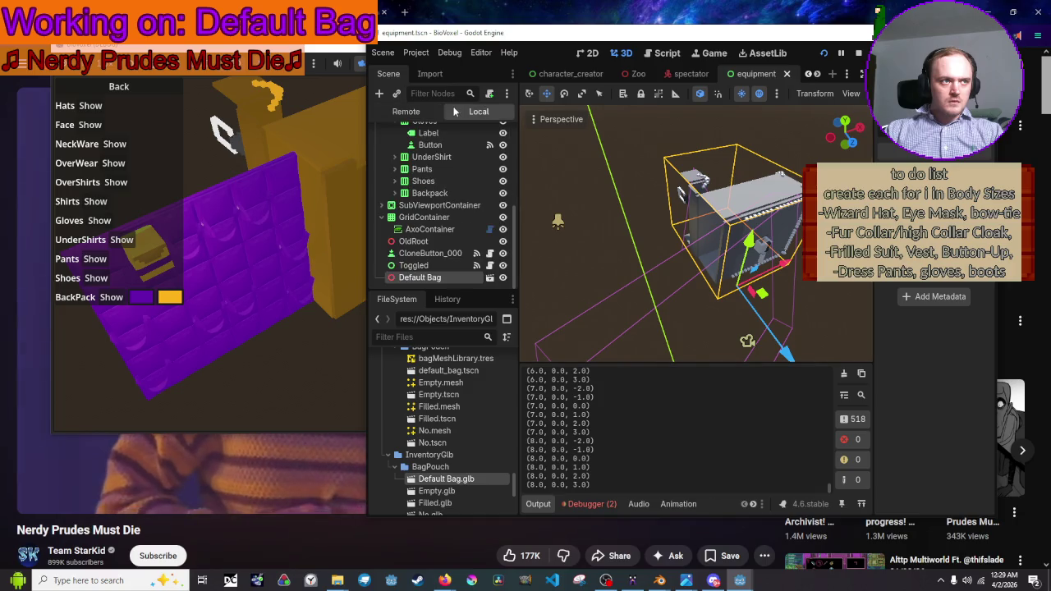
left_click_drag(784, 274, 551, 175)
key("Escape")
left_click(431, 111)
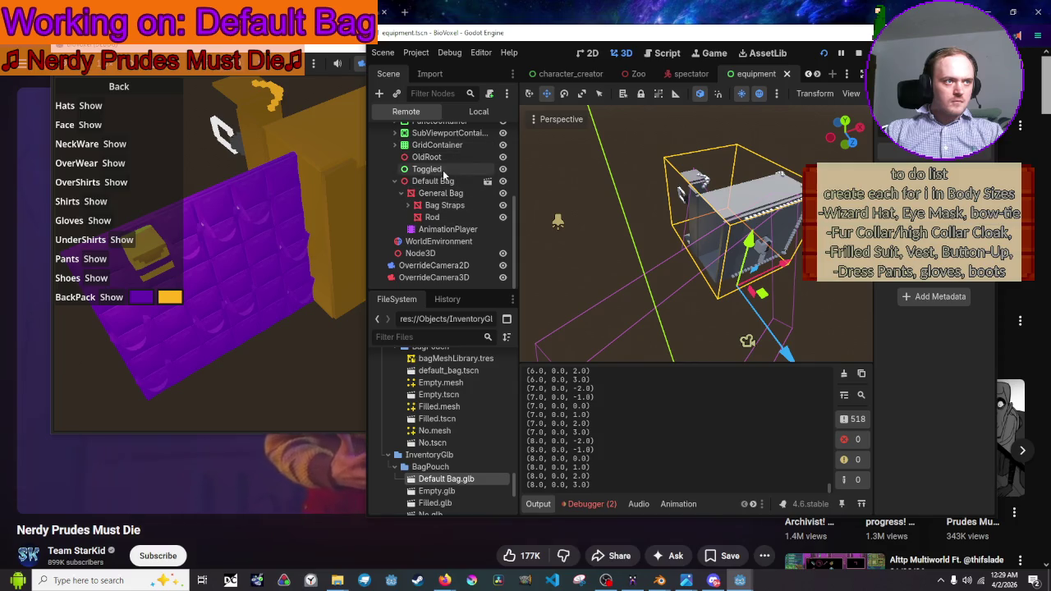
left_click(444, 181)
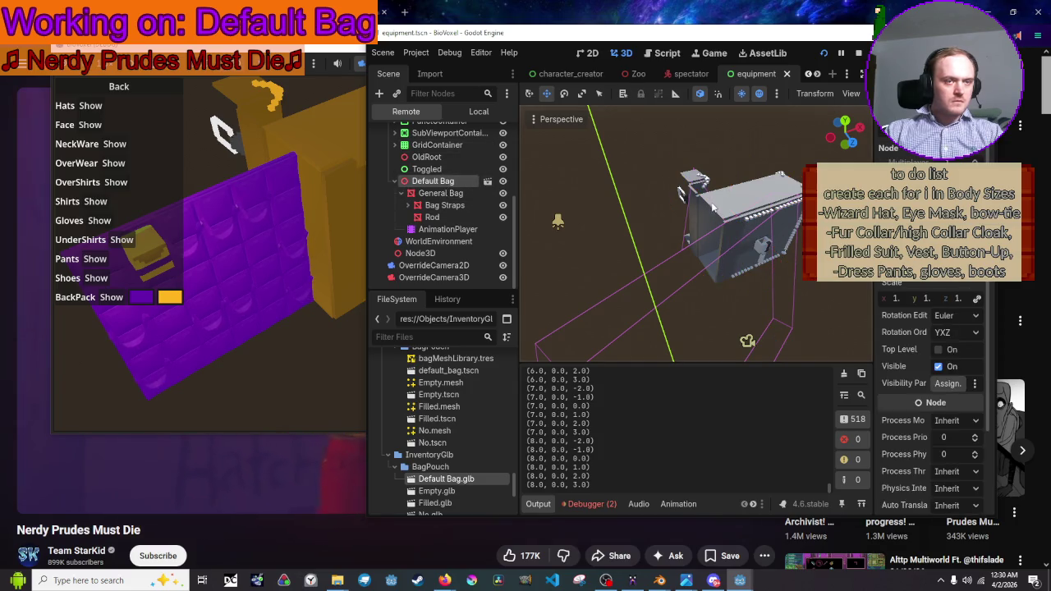
Shift the editor to reveal the game and turn off the game's camera override
scroll(713, 210, "down", 5)
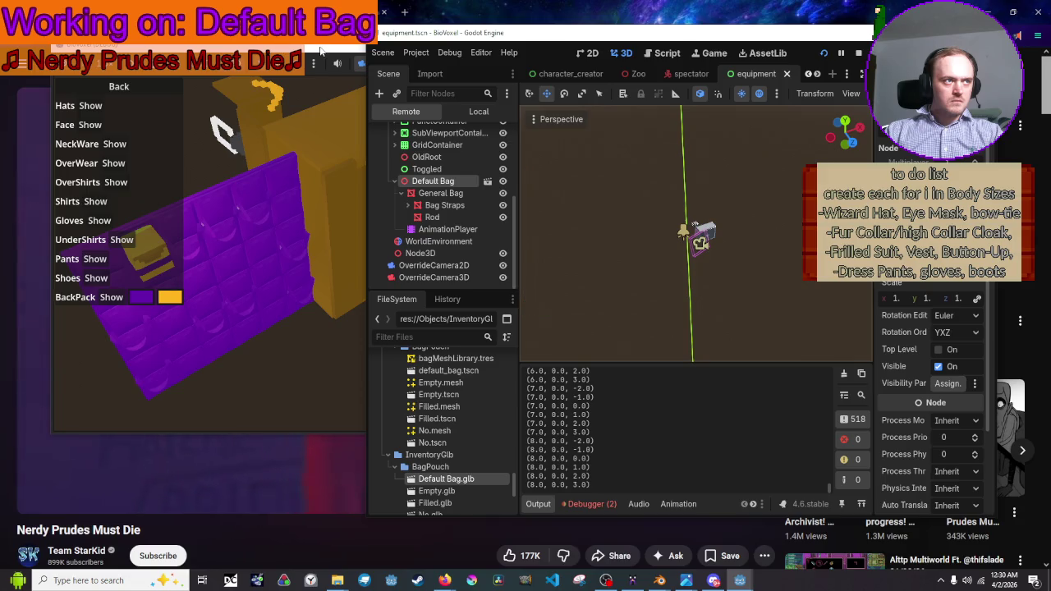
left_click(320, 51)
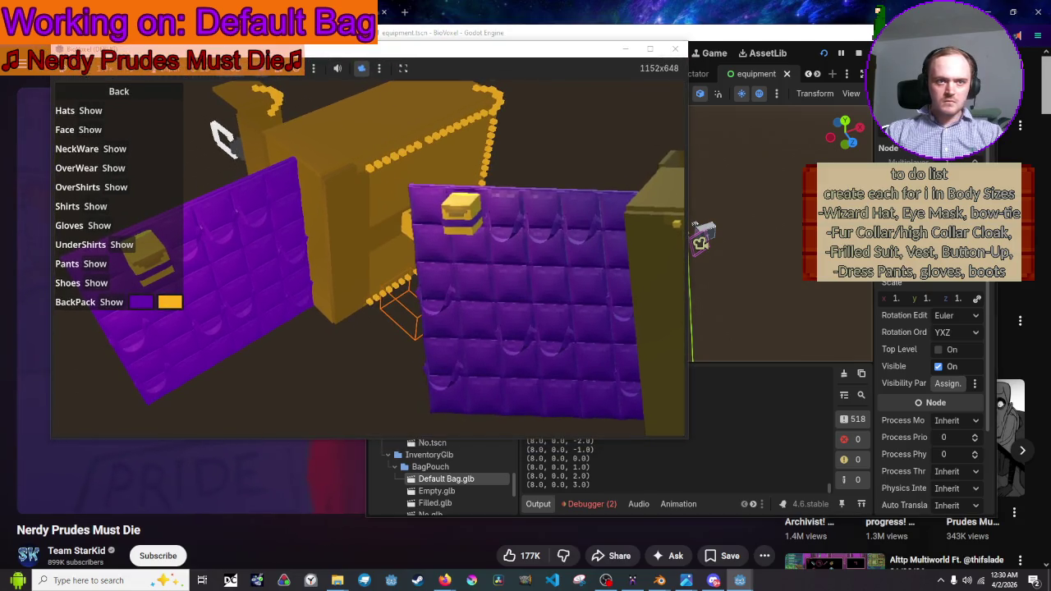
left_click(694, 226)
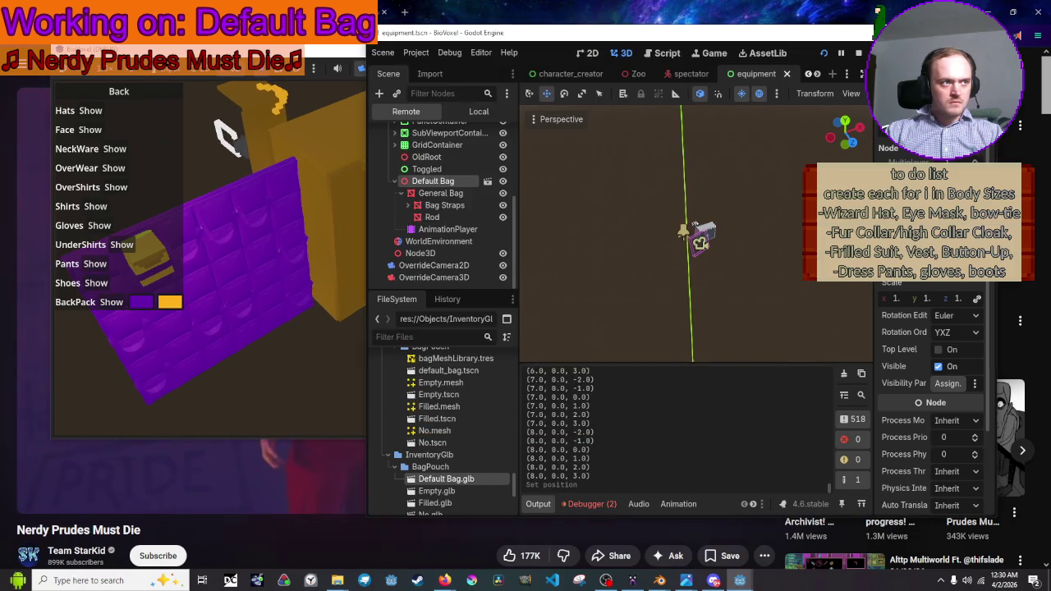
mouse_move(671, 47)
left_mouse_down()
mouse_move(789, 68)
mouse_move(748, 62)
left_mouse_up()
left_click(365, 70)
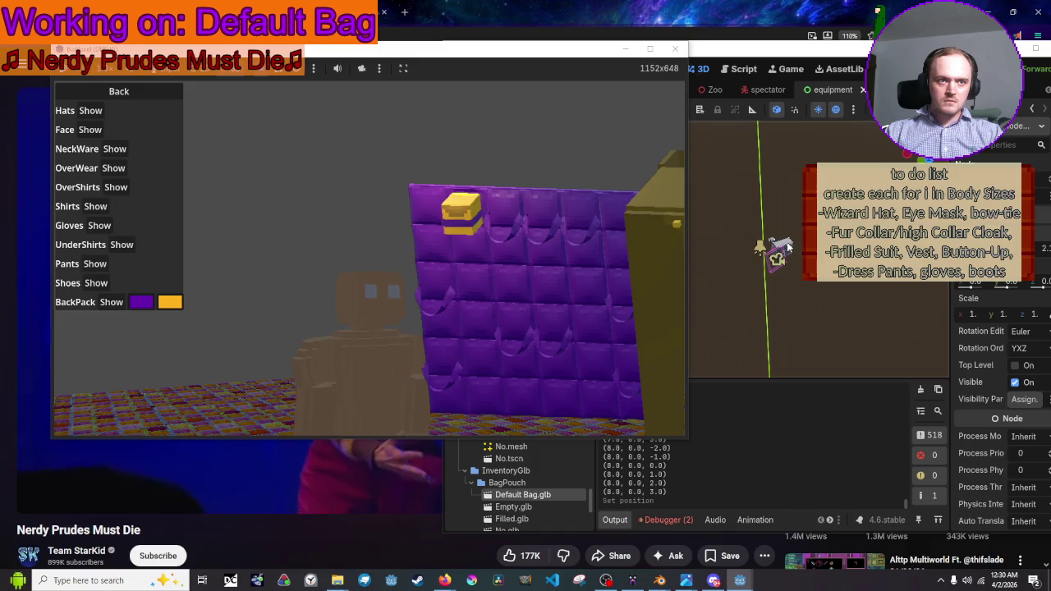
key("alt+Tab")
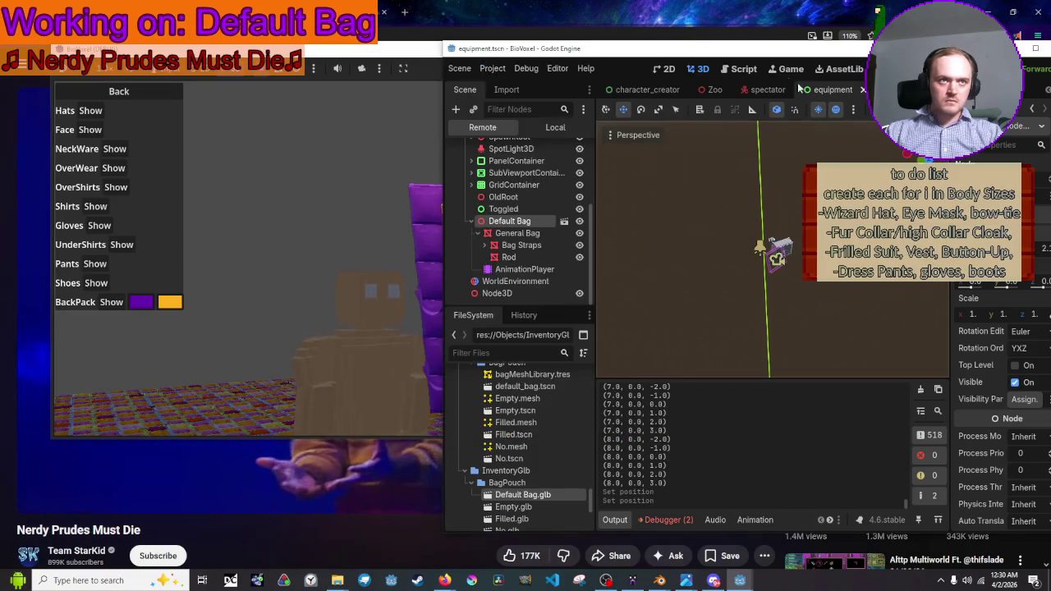
Resize the game to 1152x648, fill the backpack's top row with four gold bags, then close it
mouse_move(385, 41)
left_mouse_down()
mouse_move(622, 42)
mouse_move(355, 41)
mouse_move(428, 38)
left_mouse_up()
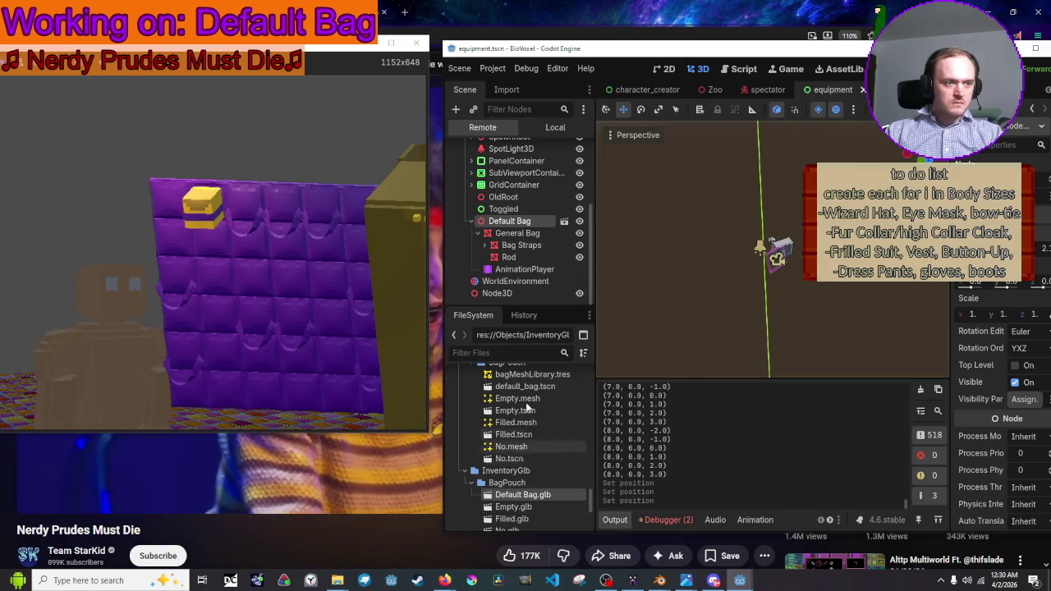
left_click_drag(238, 45, 540, 55)
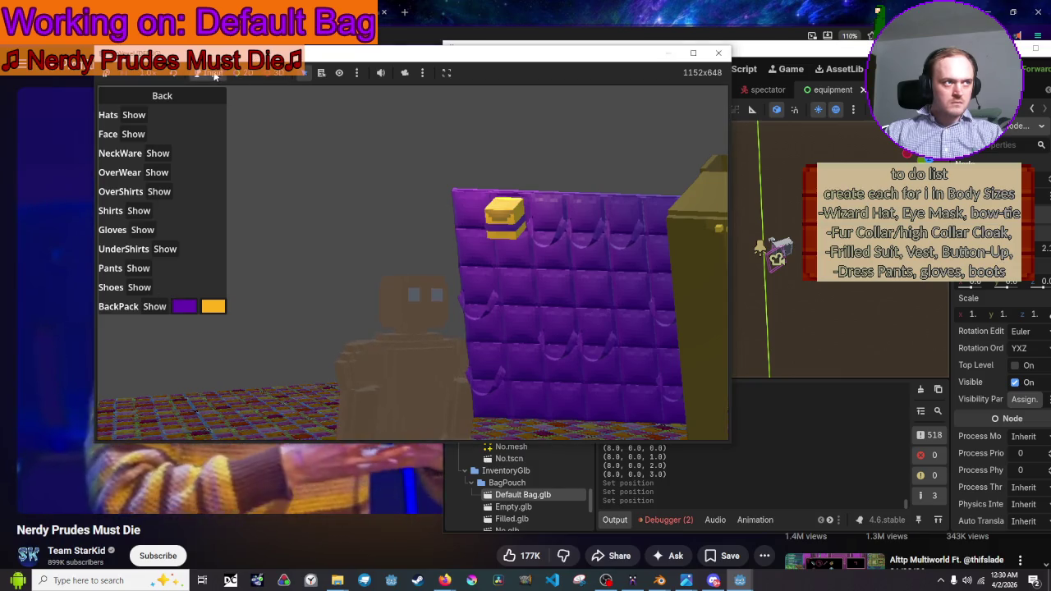
left_click(158, 305)
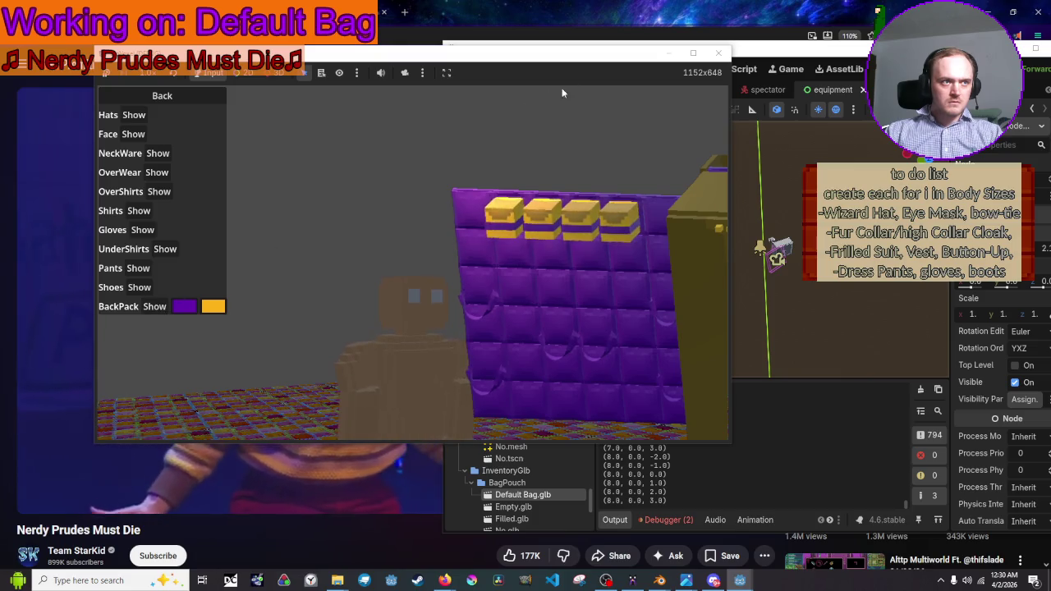
left_click(197, 99)
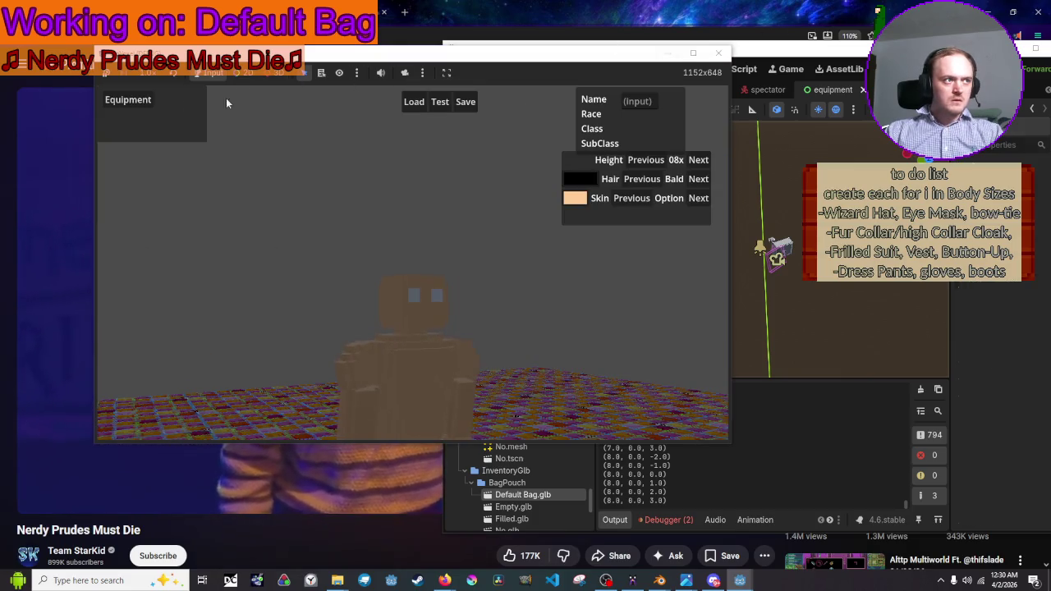
left_click(724, 60)
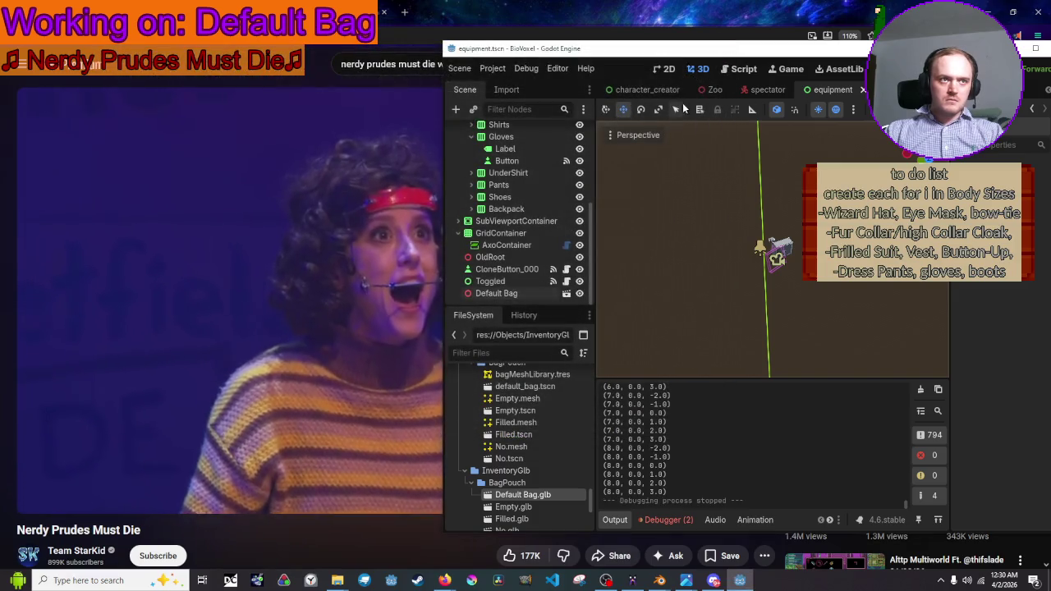
Frame the Default Bag and nudge it along the X axis
left_click(502, 293)
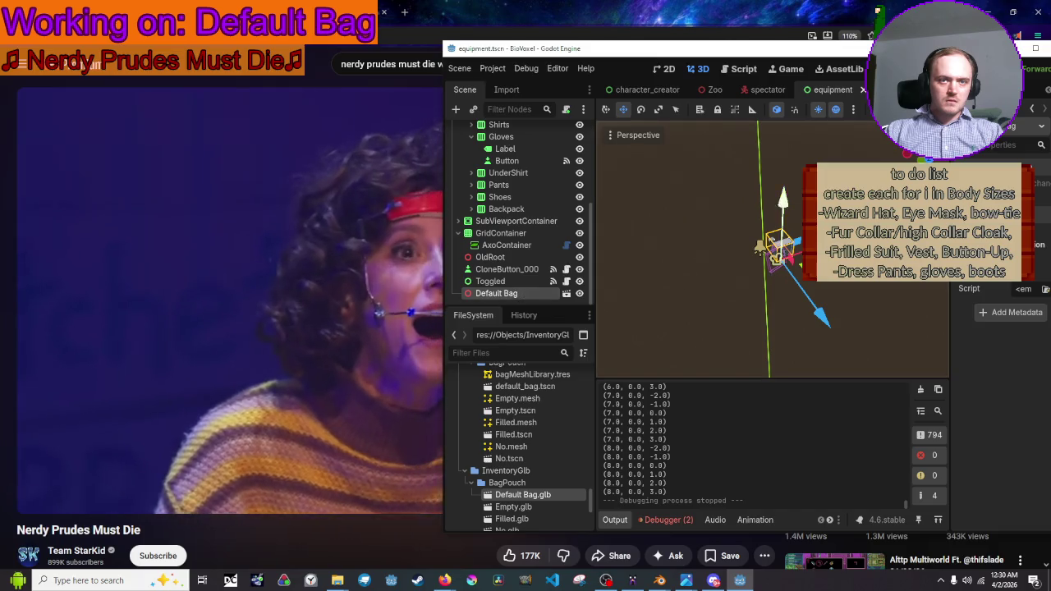
key("f")
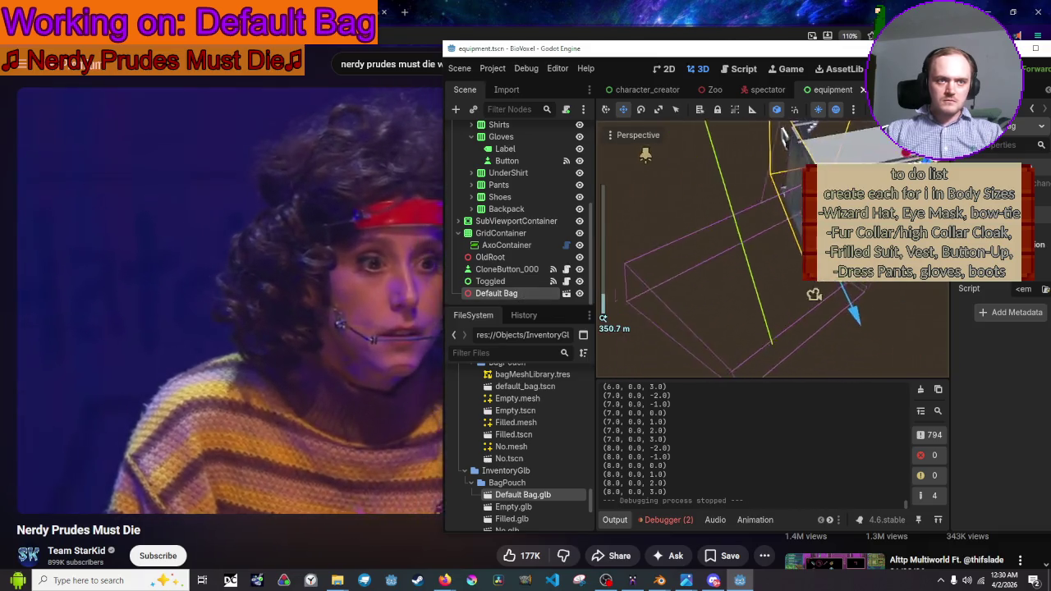
key("g")
key("x")
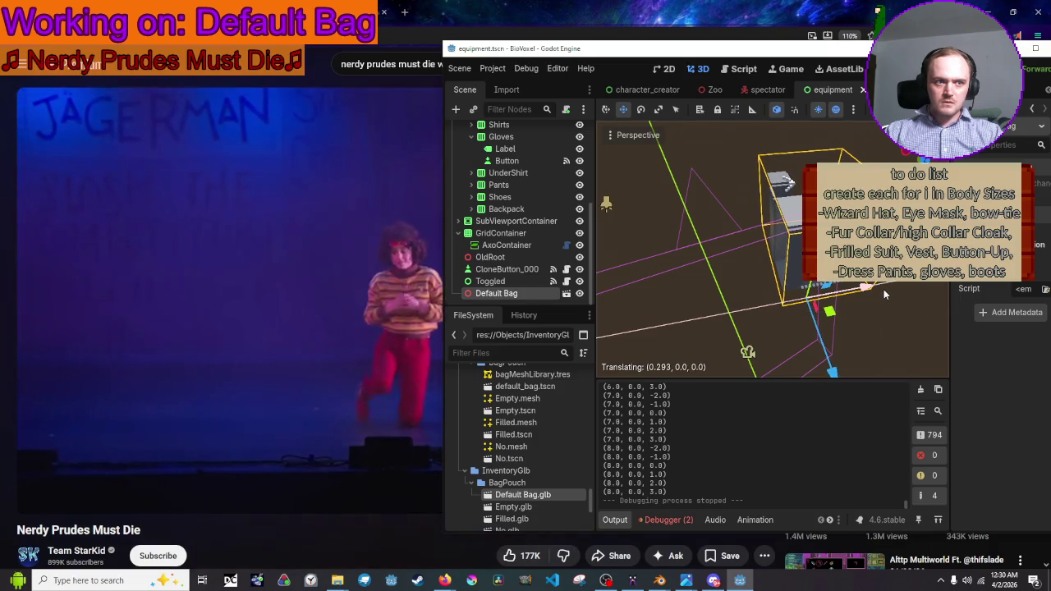
left_click(883, 289)
Select the GridMap node and toggle its visibility off and back on
scroll(505, 128, "up", 3)
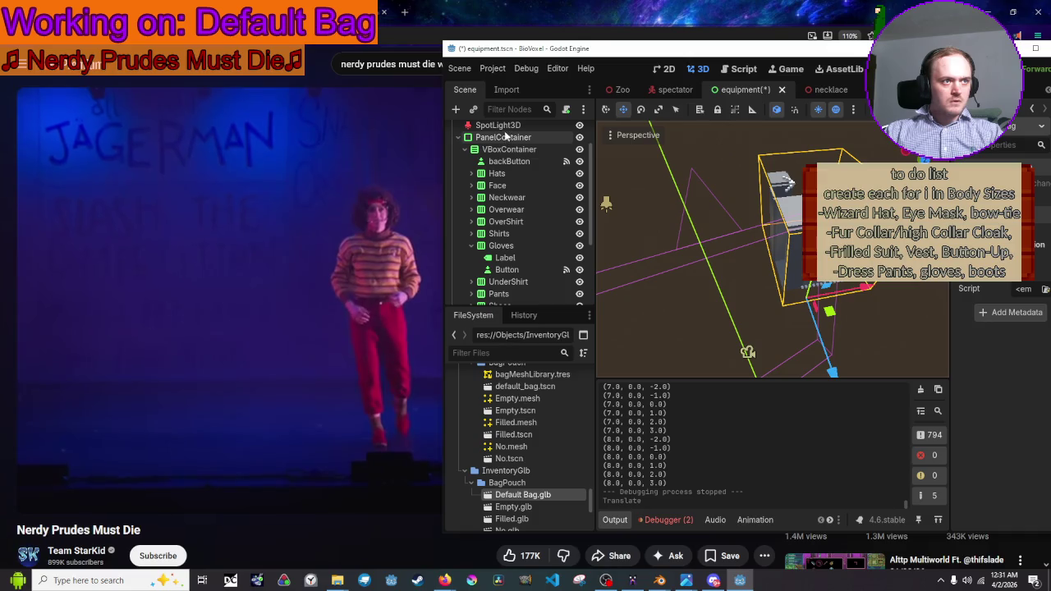
scroll(505, 134, "up", 2)
left_click(502, 144)
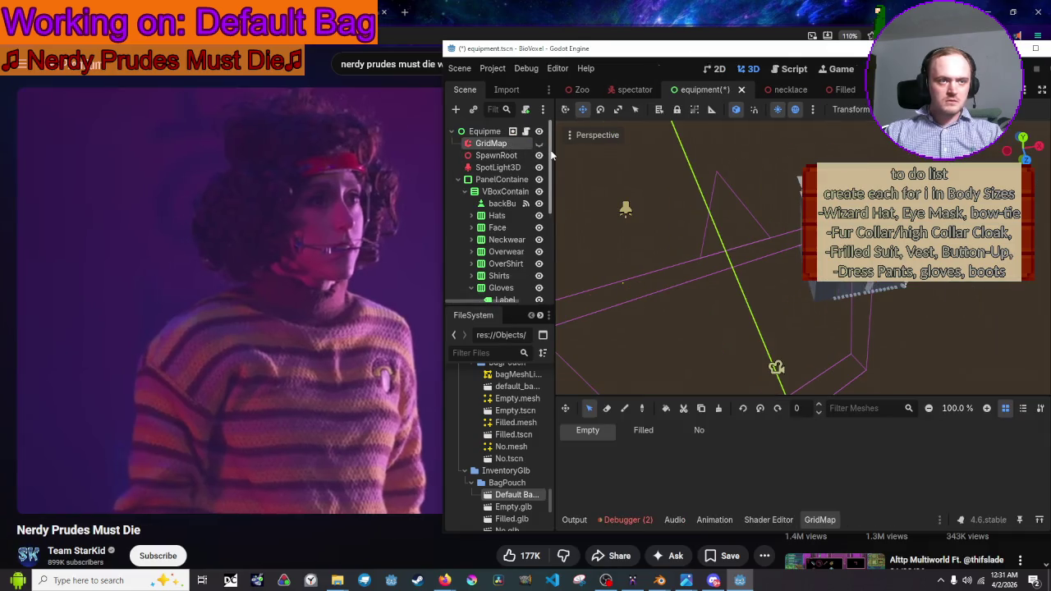
left_click(538, 144)
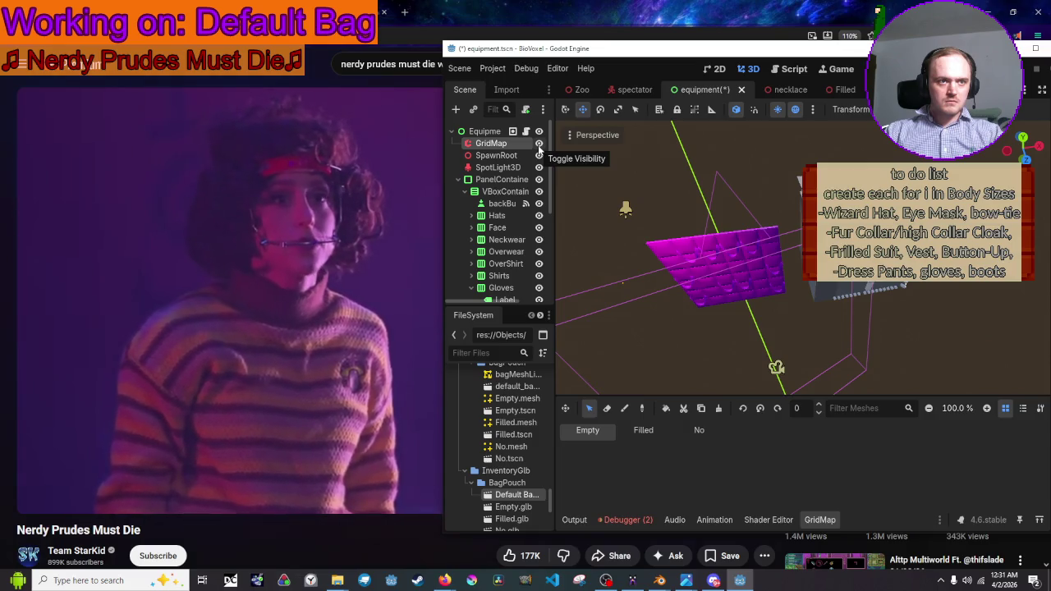
left_click(538, 144)
left_click(539, 144)
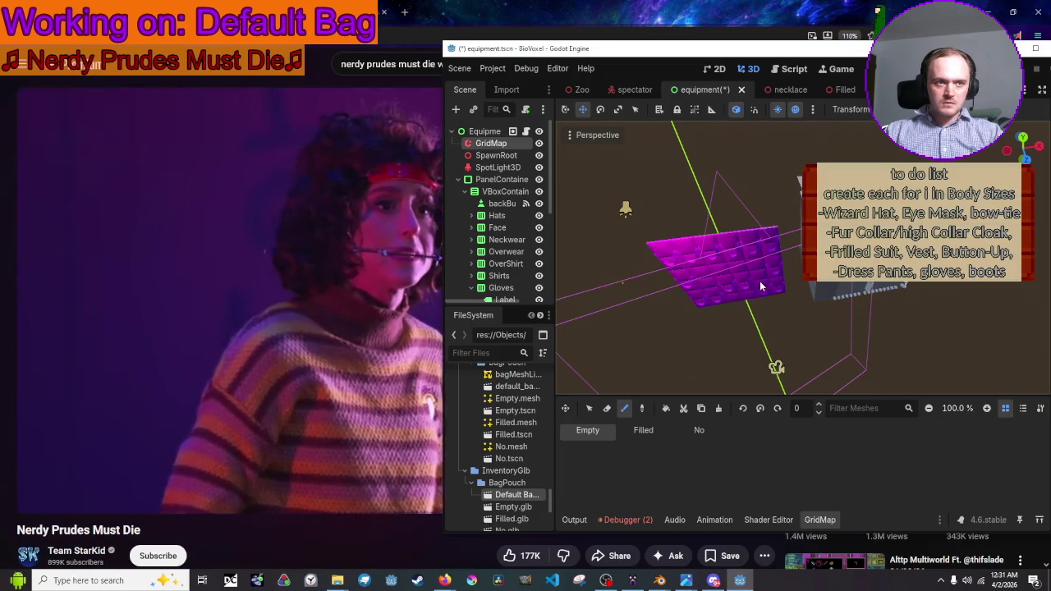
Orbit to view the bag head-on, then save the scene and run it with F6
scroll(760, 286, "up", 6)
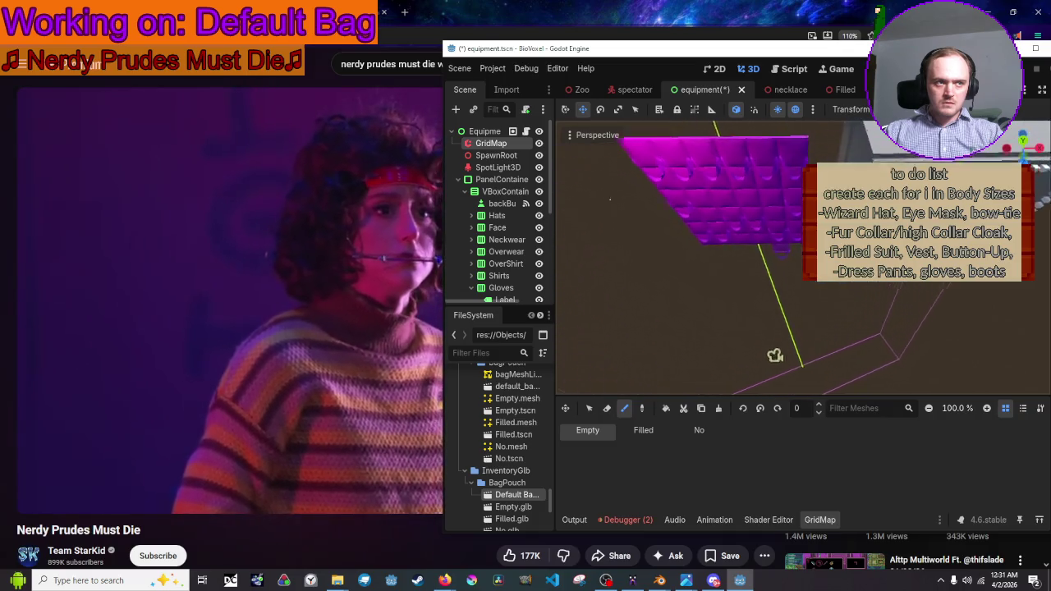
left_click_drag(588, 179, 699, 245)
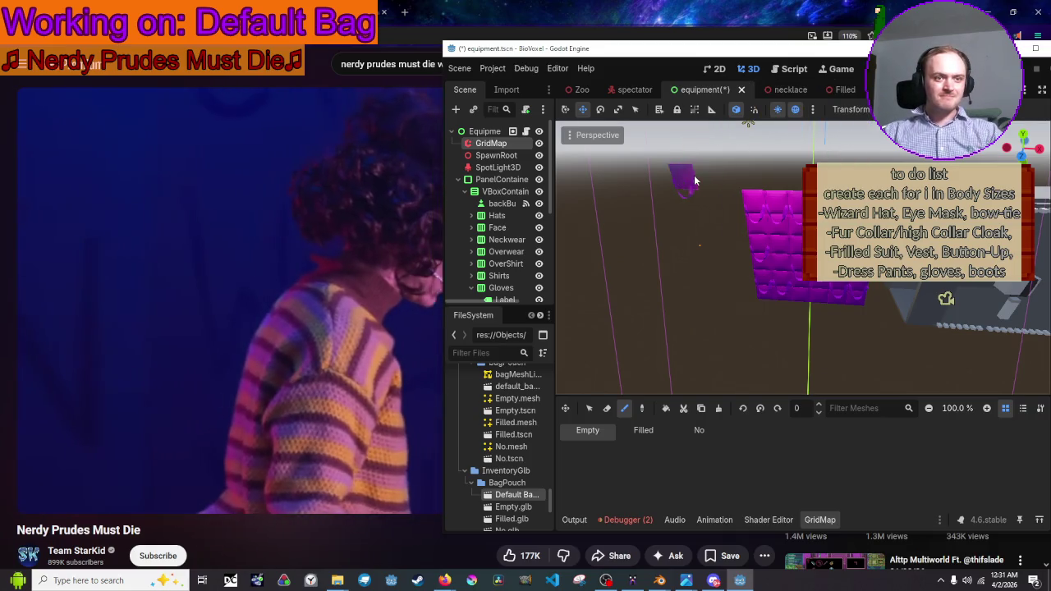
key("F6")
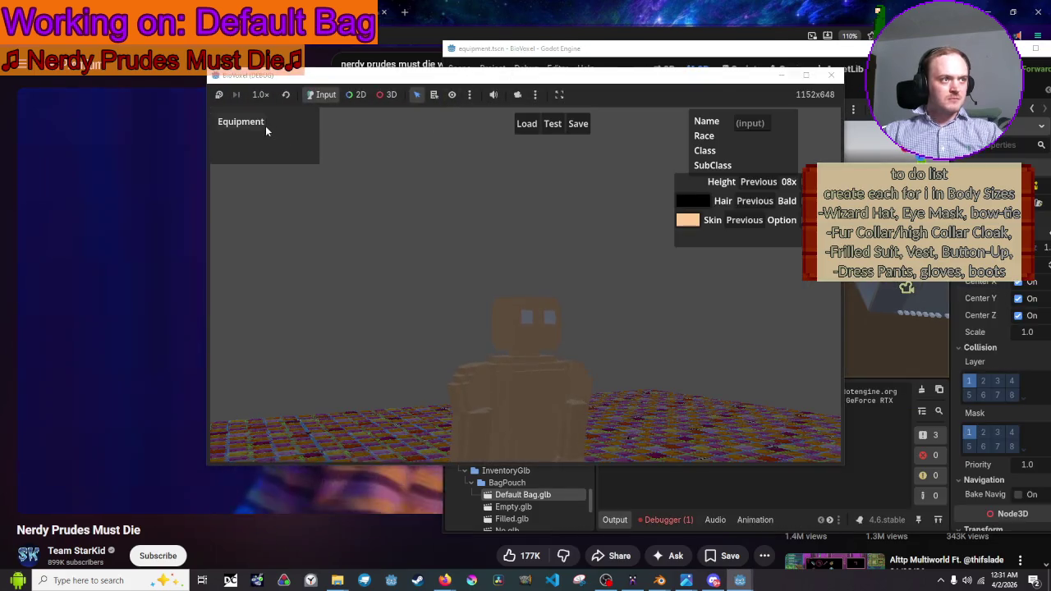
Check the equipment list, stop the game, hide the GridMap preview, and save to rerun
left_click(265, 130)
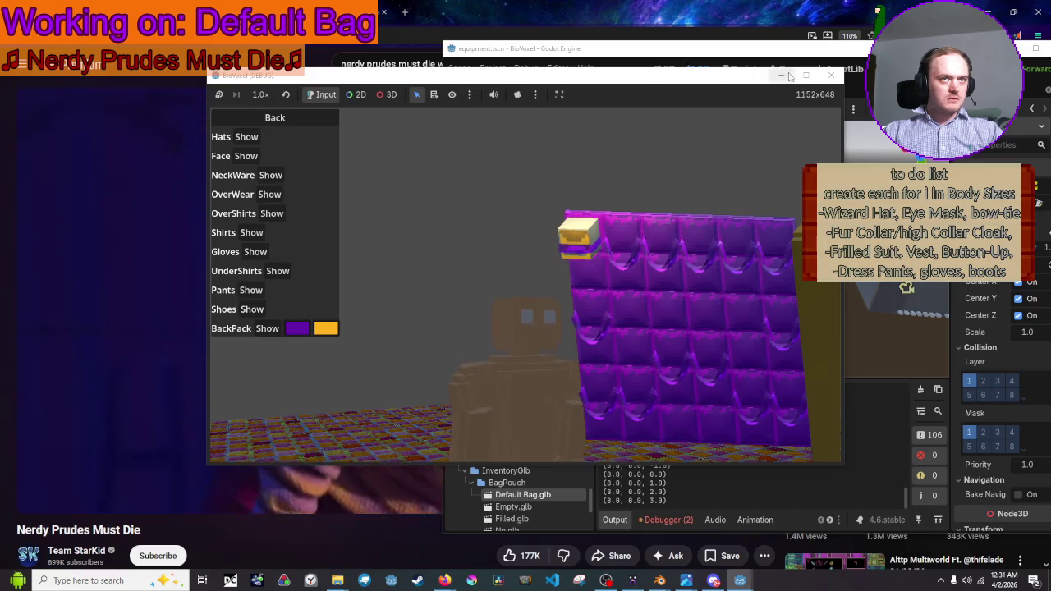
left_click(830, 76)
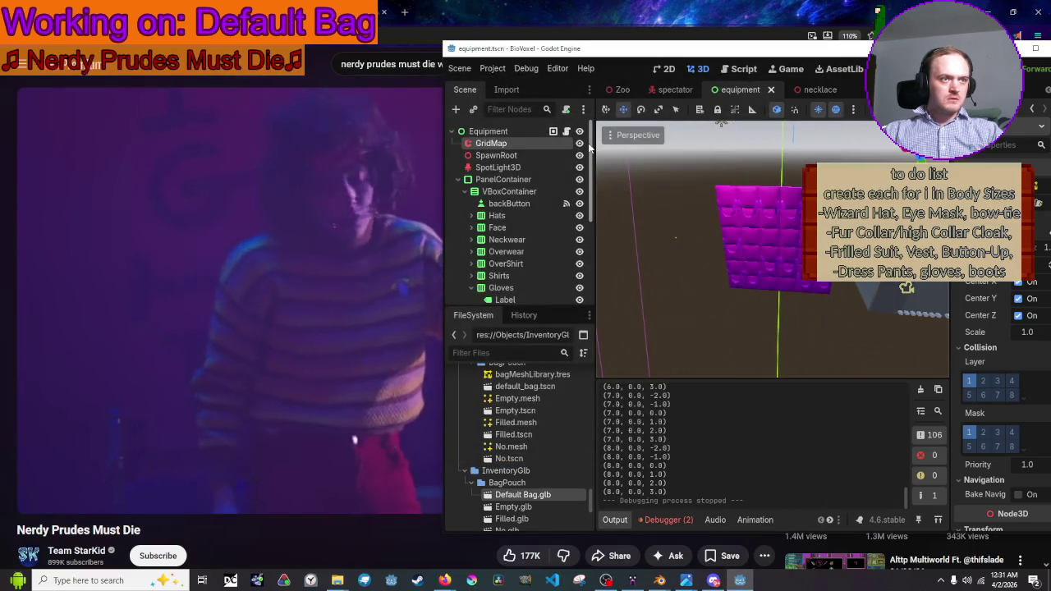
left_click(579, 143)
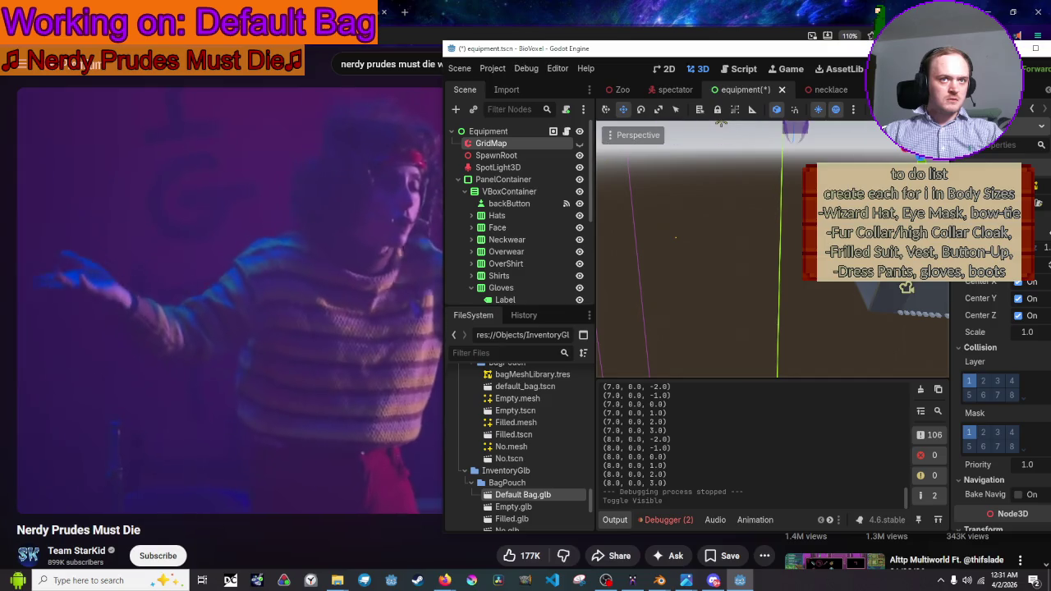
key("ctrl+s")
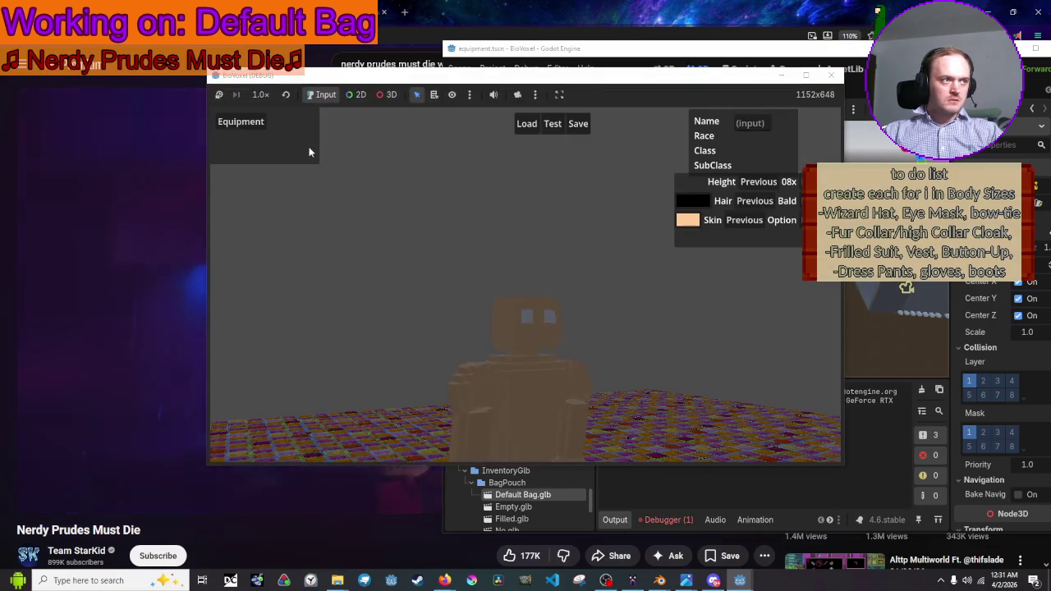
Reopen Equipment to view the purple backpack with a small gold bag, then return to the editor
left_click(261, 125)
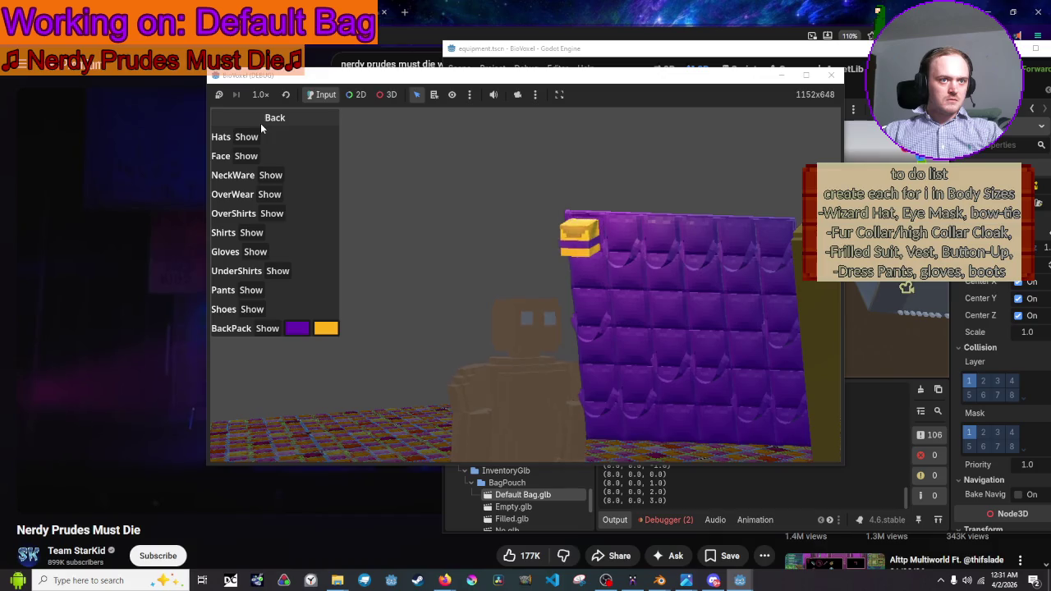
left_click(261, 124)
left_click(261, 125)
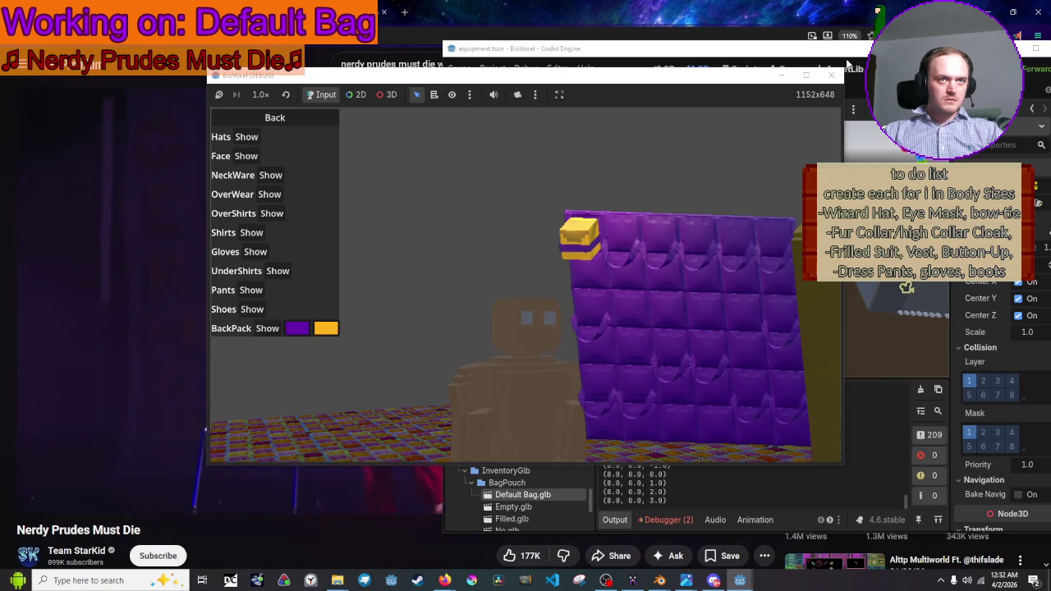
key("alt+Tab")
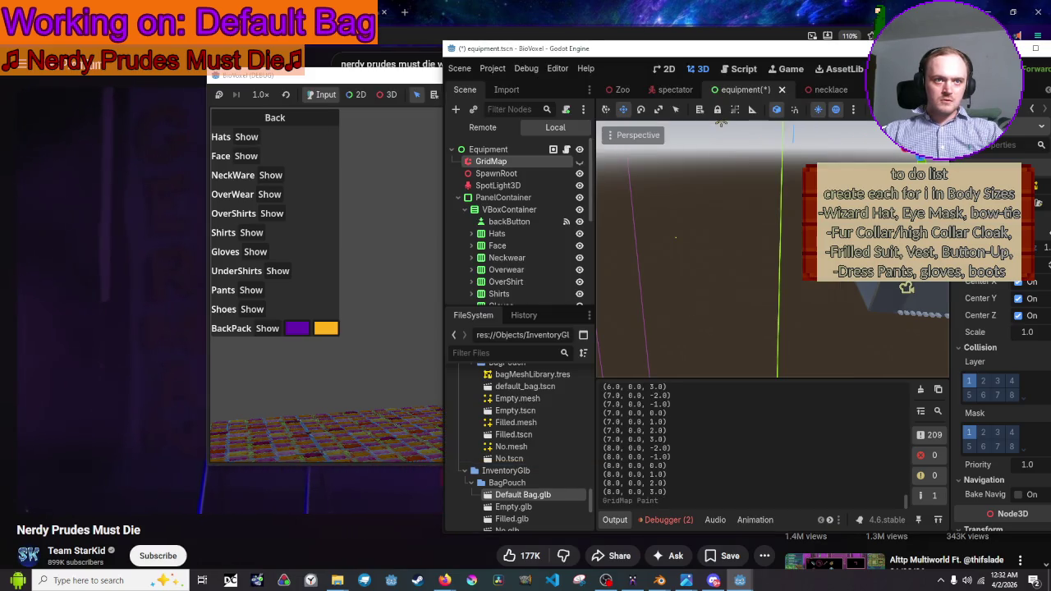
Undo the stray GridMap paint, zoom onto the bag grid, and move the game and editor windows aside
key("ctrl+z")
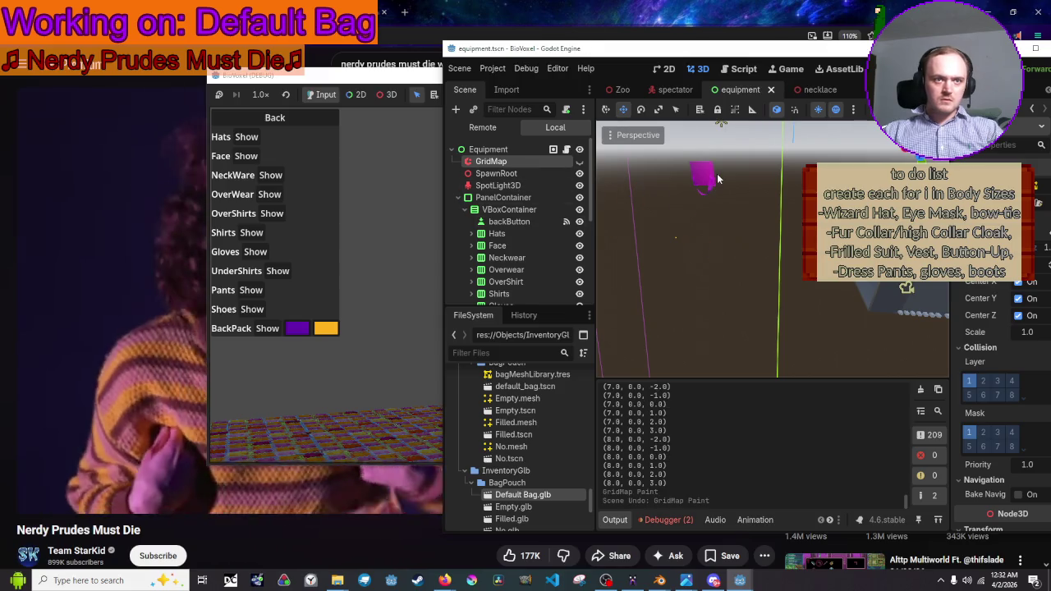
scroll(714, 177, "down", 15)
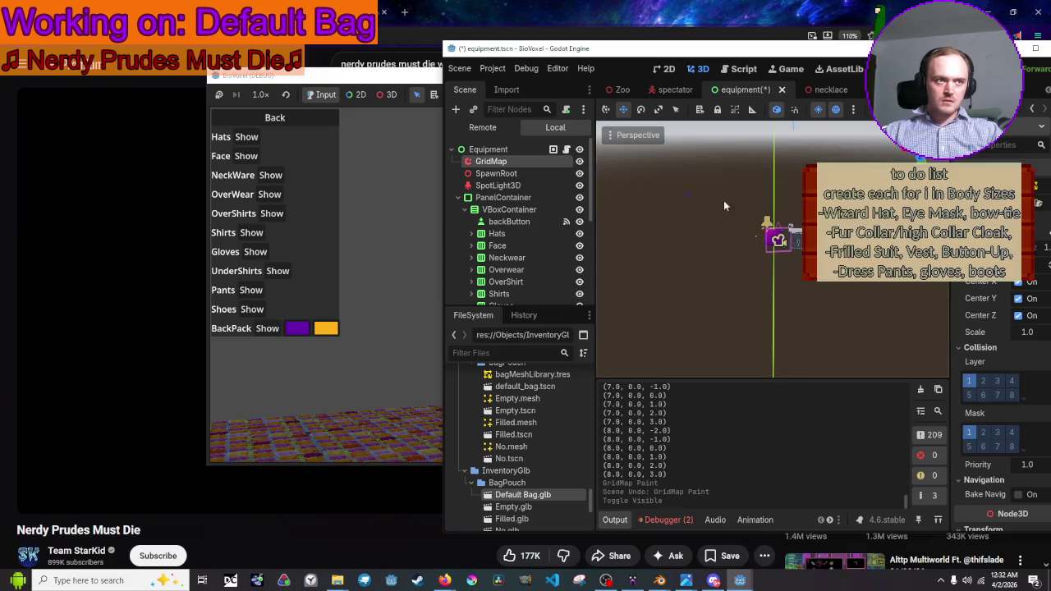
scroll(721, 206, "up", 3)
scroll(736, 259, "up", 10)
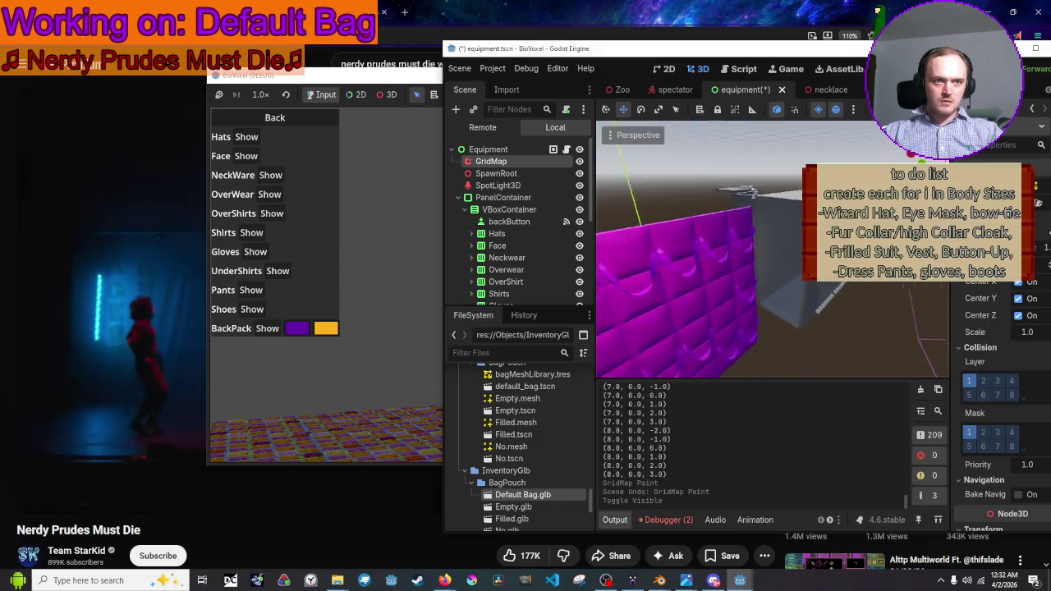
left_click_drag(416, 82, 1050, 82)
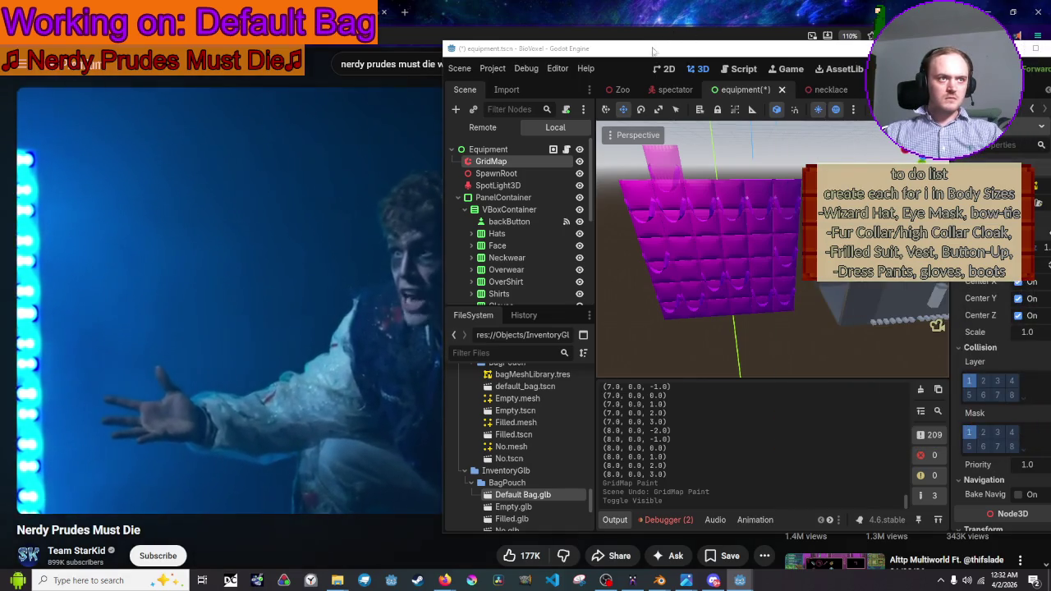
mouse_move(652, 51)
left_mouse_down()
mouse_move(1035, 38)
mouse_move(365, 77)
left_mouse_up()
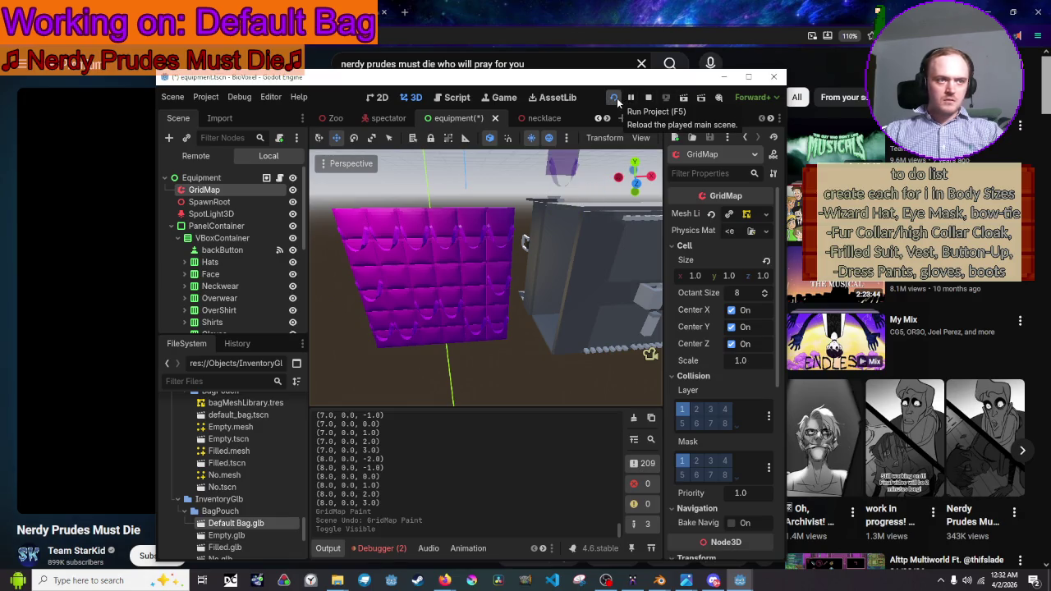
Select Default Bag and raise it slightly with the green Y gizmo arrow
scroll(240, 215, "down", 10)
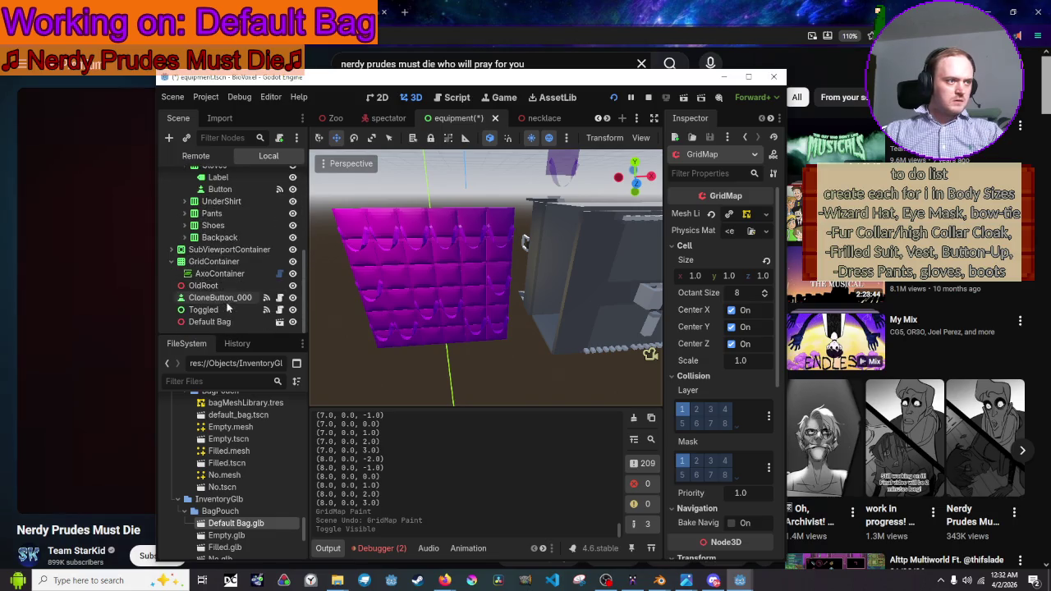
left_click(209, 322)
left_click_drag(609, 325, 618, 311)
Run the project, compare the backpack in Equipment, then minimize the game and reposition the editor
left_click(616, 98)
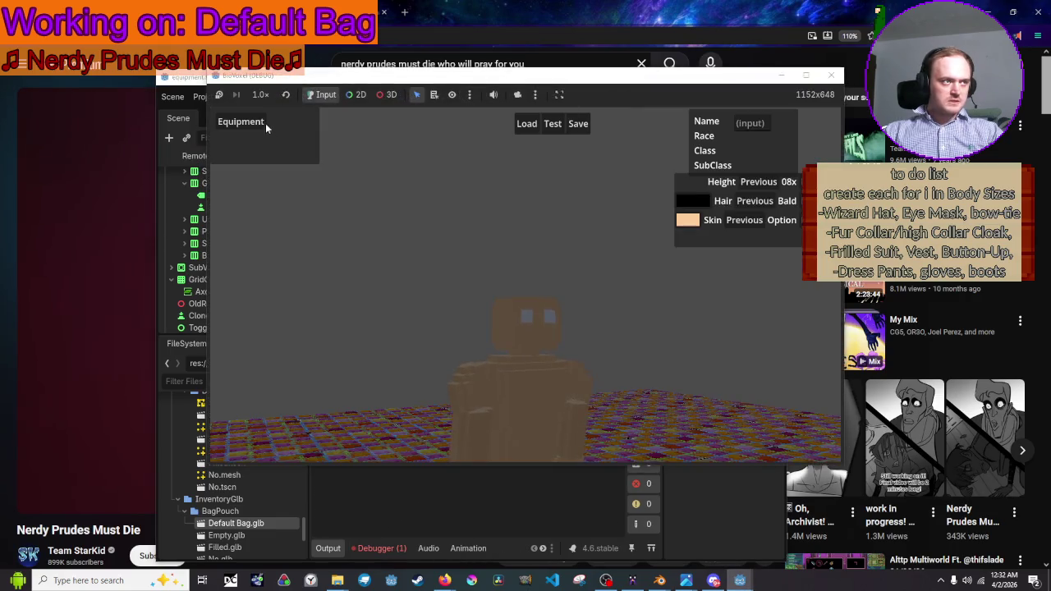
left_click(248, 122)
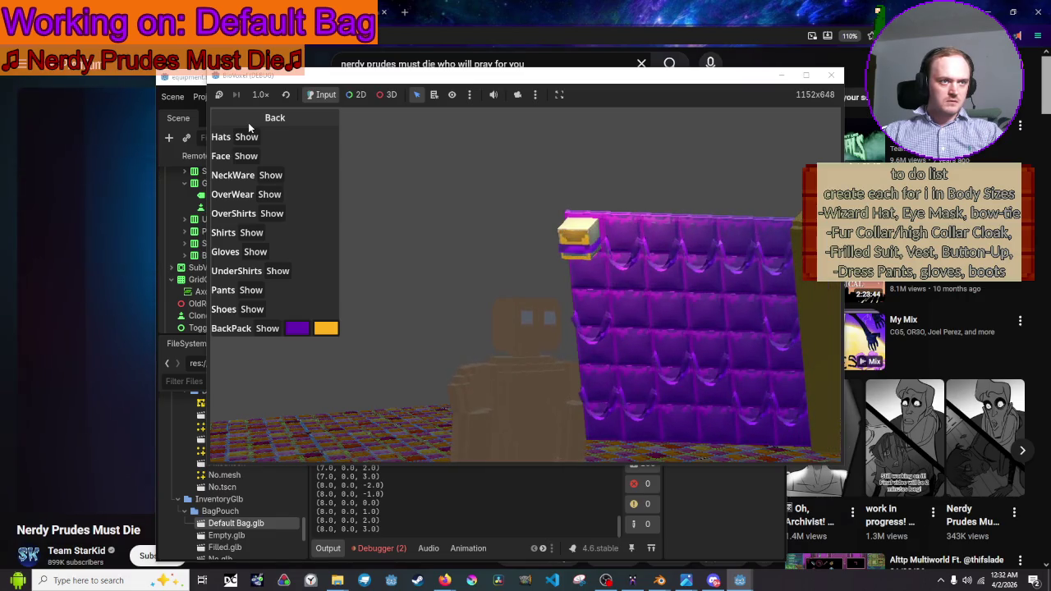
left_click(248, 123)
mouse_move(361, 83)
left_mouse_down()
mouse_move(744, 110)
mouse_move(655, 111)
left_mouse_up()
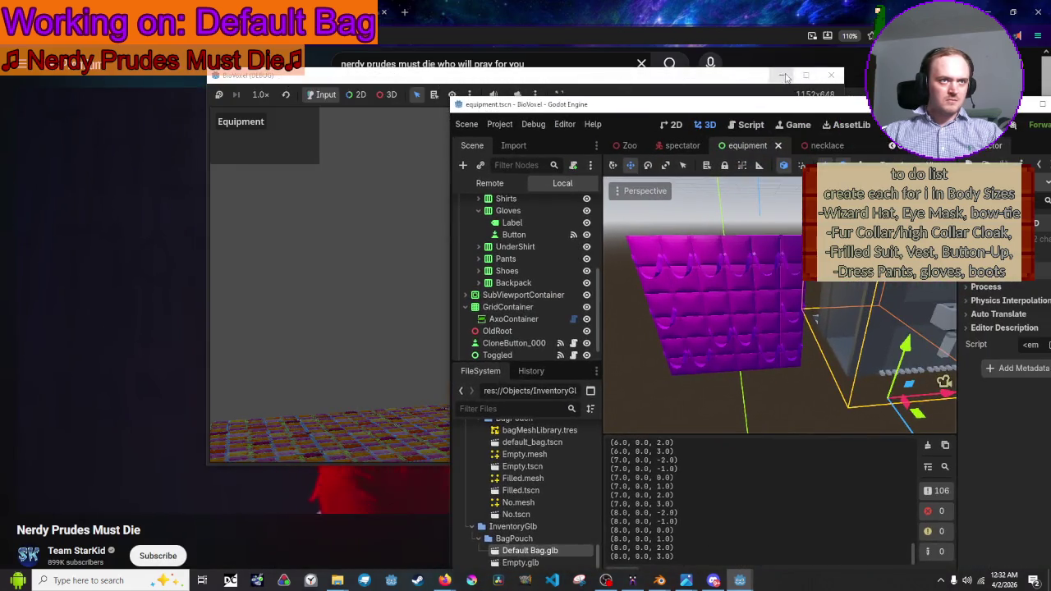
left_click(782, 76)
mouse_move(694, 110)
left_mouse_down()
mouse_move(775, 95)
mouse_move(776, 85)
mouse_move(495, 12)
mouse_move(503, 6)
left_mouse_up()
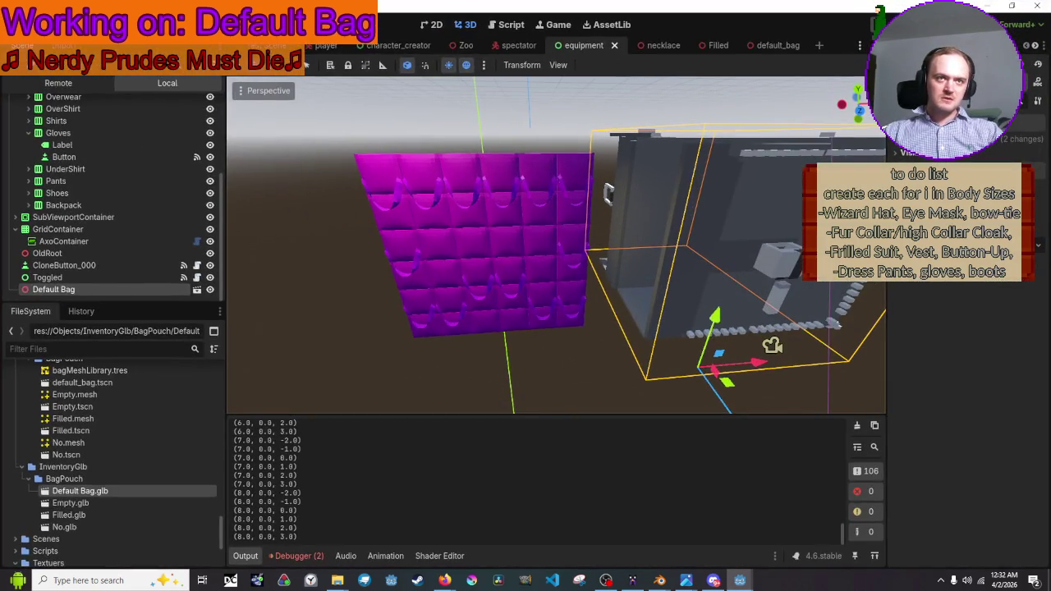
Run and stop the game, hide the GridMap preview, then relaunch with F6
left_click(873, 25)
left_click(243, 119)
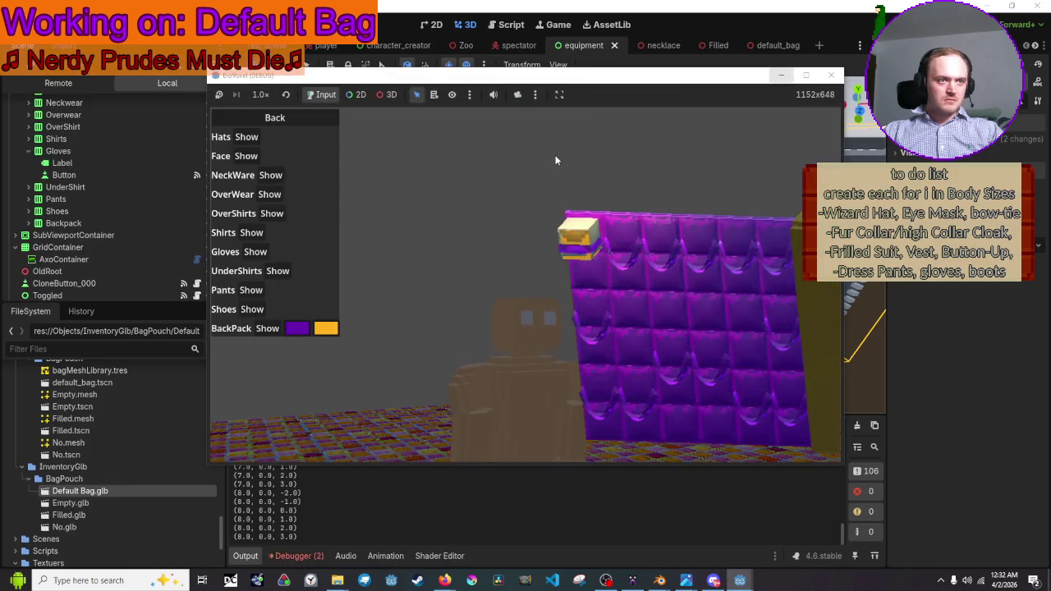
left_click(831, 75)
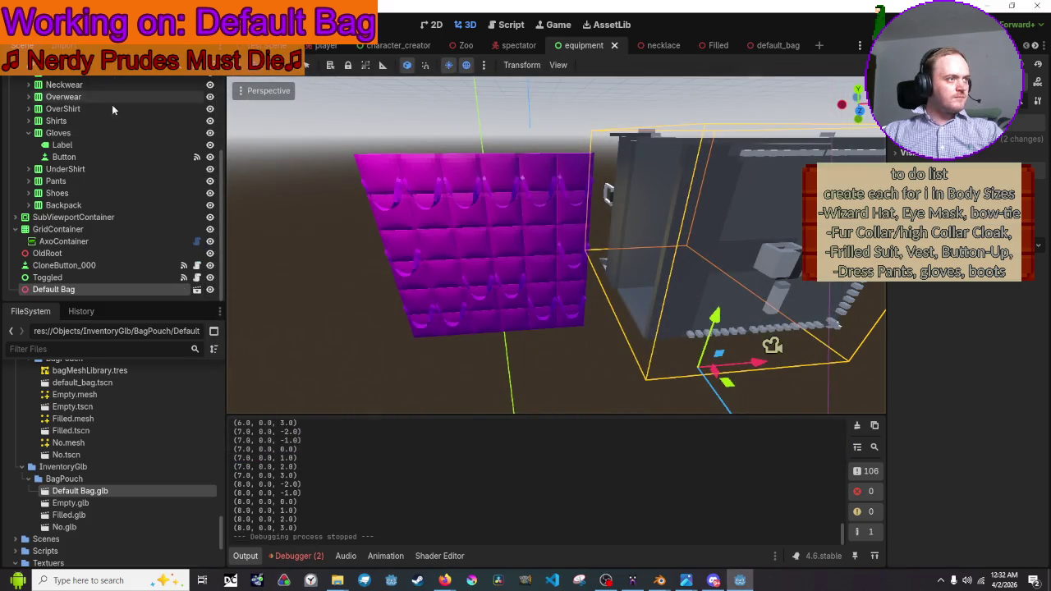
scroll(93, 97, "up", 5)
left_click(209, 100)
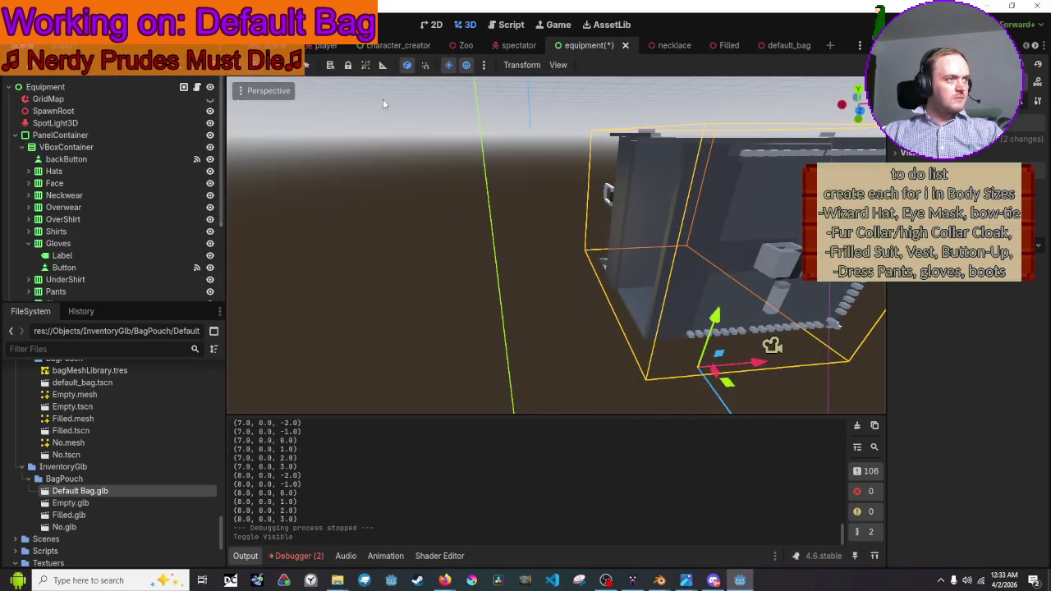
key("F6")
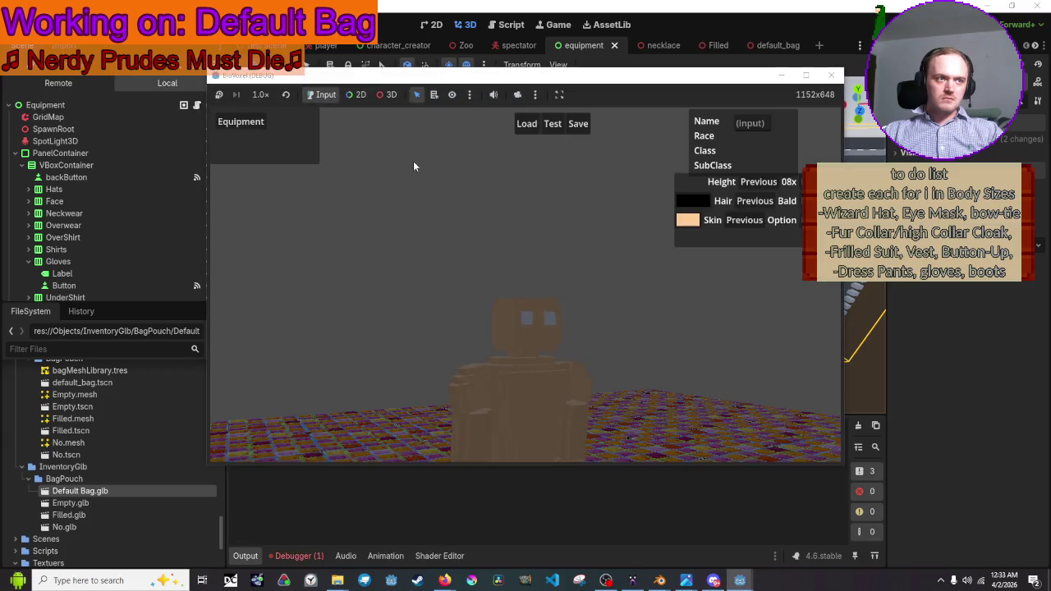
Open the Equipment list twice to see the purple backpack with its small bag slide in
left_click(270, 123)
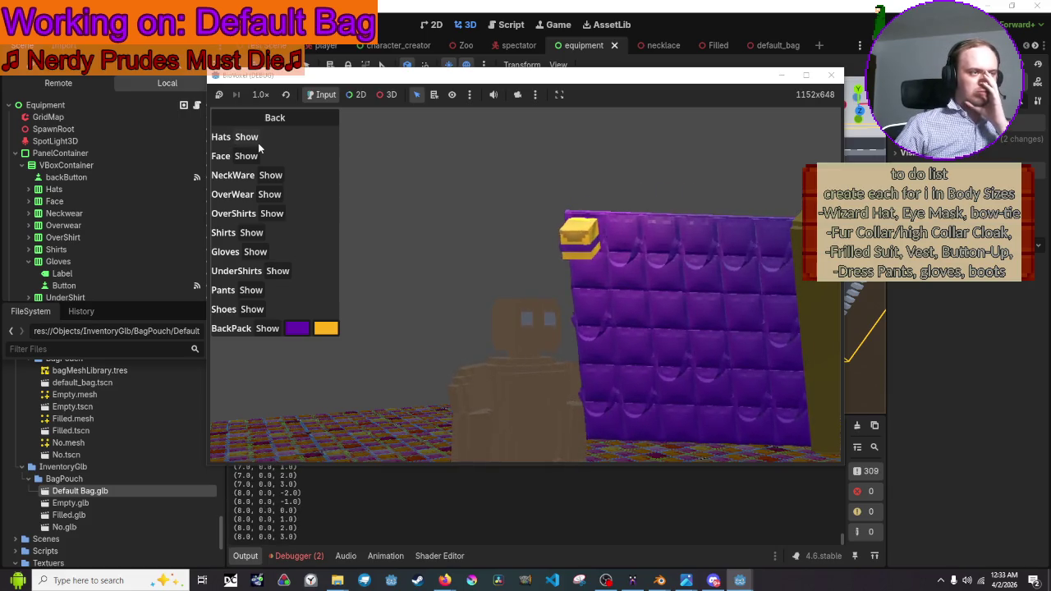
left_click(275, 118)
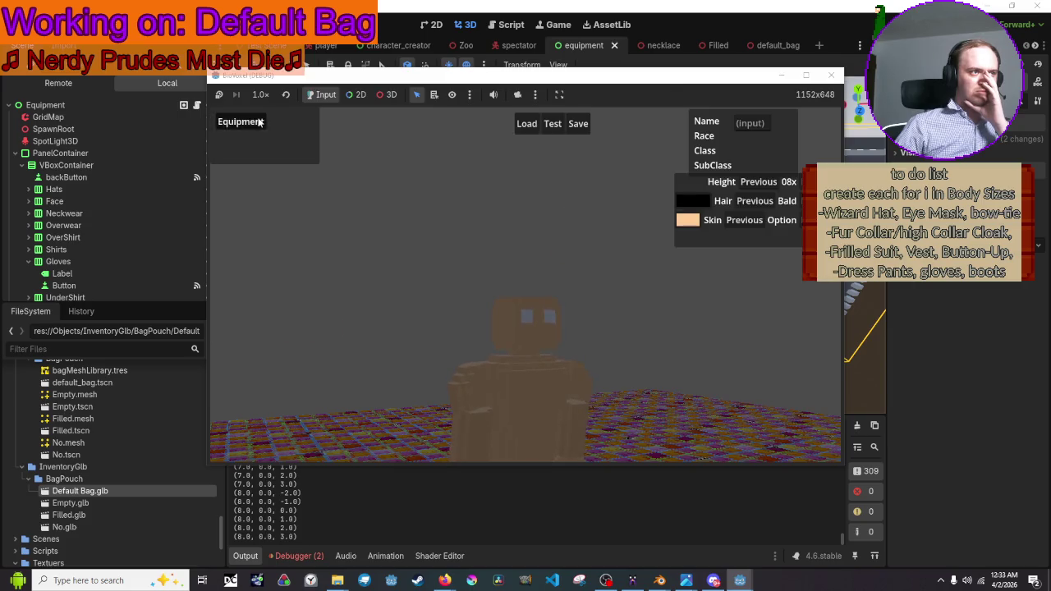
left_click(260, 124)
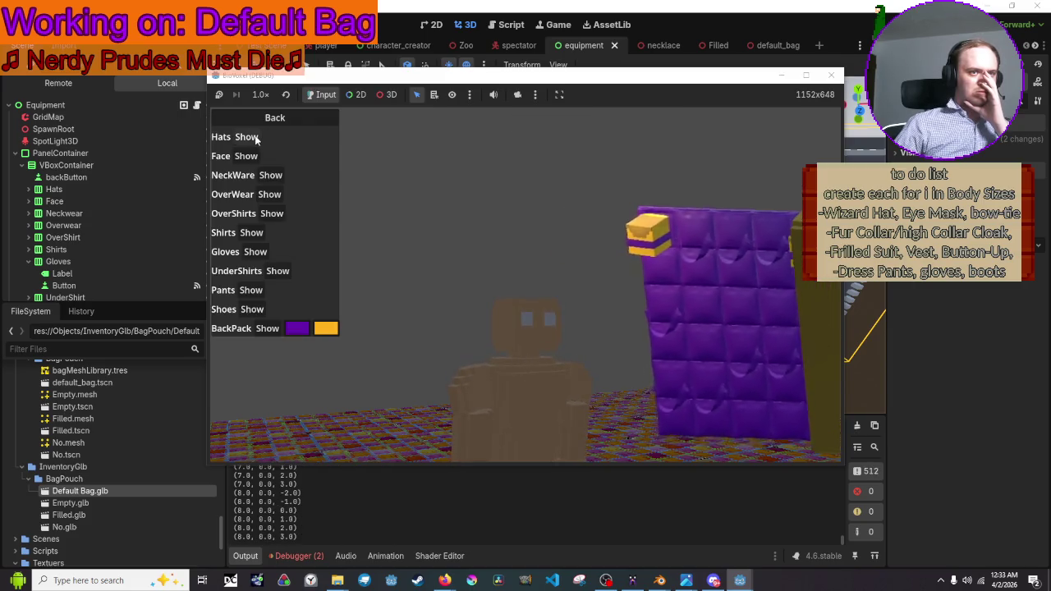
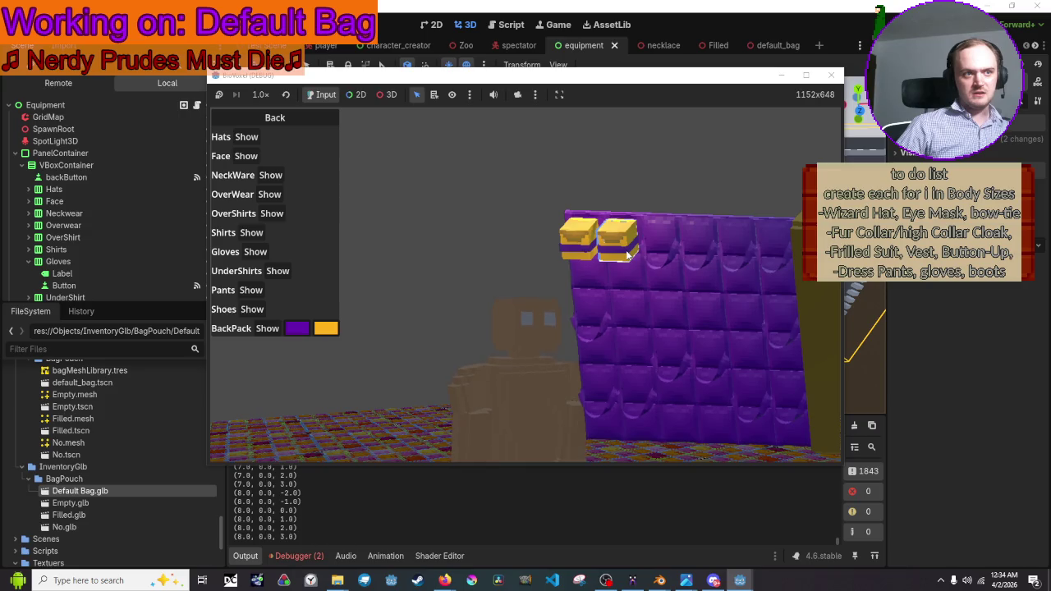
Stop the game and open BackpackAnimScripts.gd from the Filled scene's root node
left_click(832, 76)
left_click(756, 46)
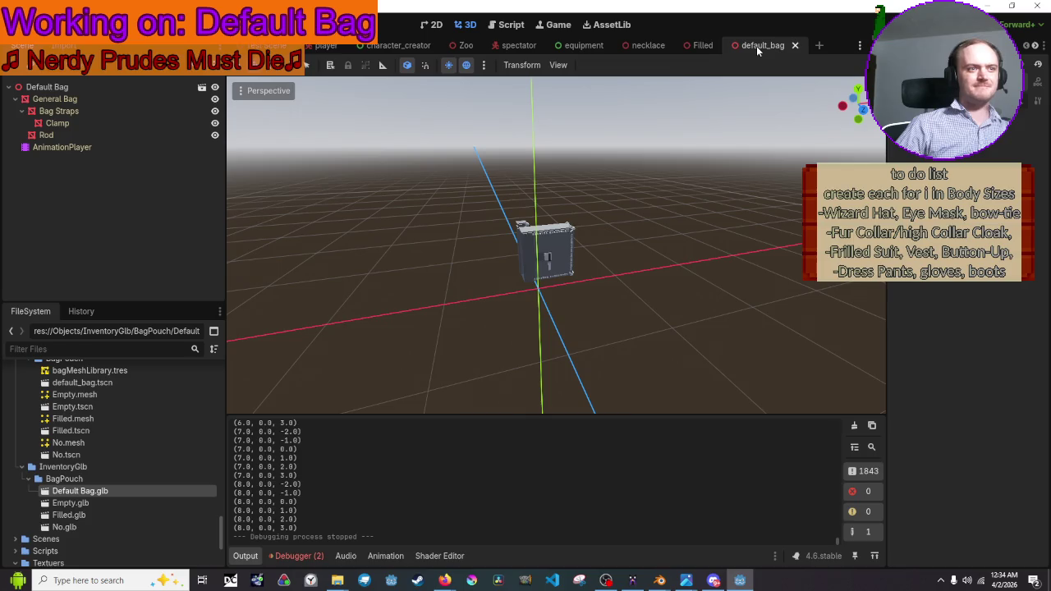
left_click(679, 44)
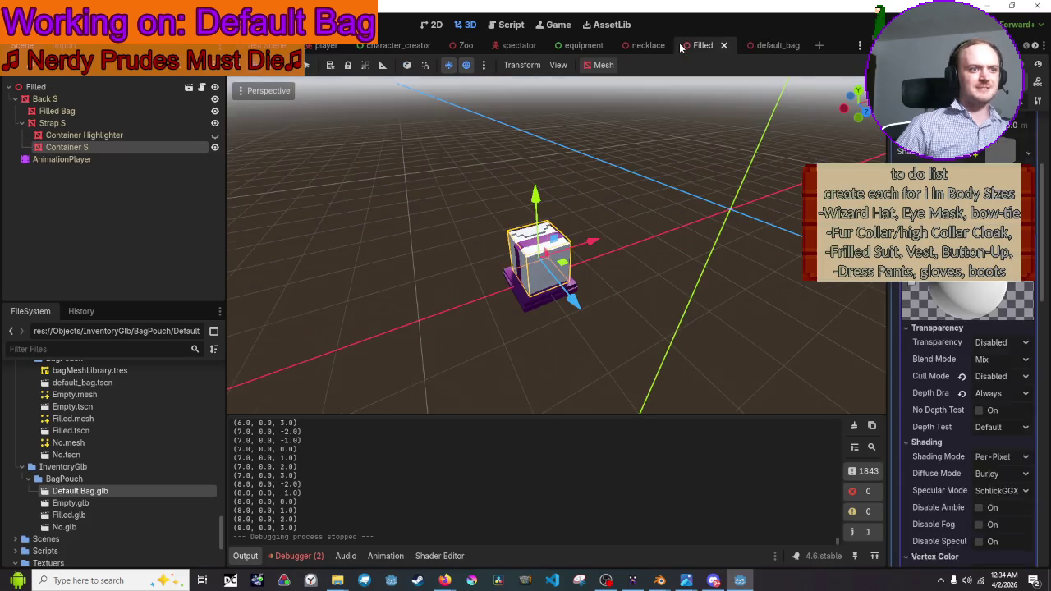
left_click(58, 158)
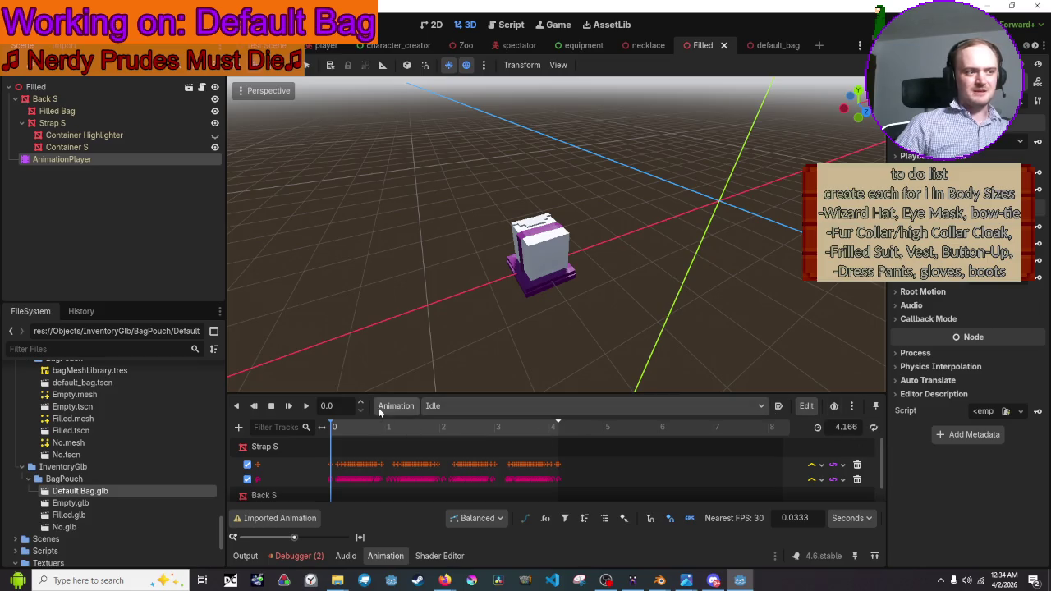
left_click(35, 86)
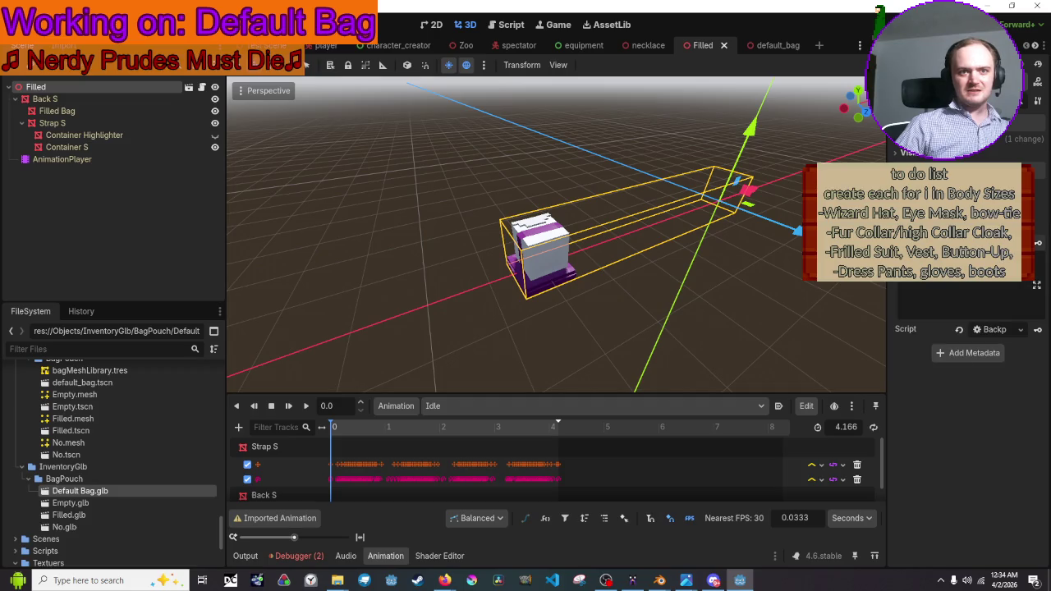
left_click(1006, 330)
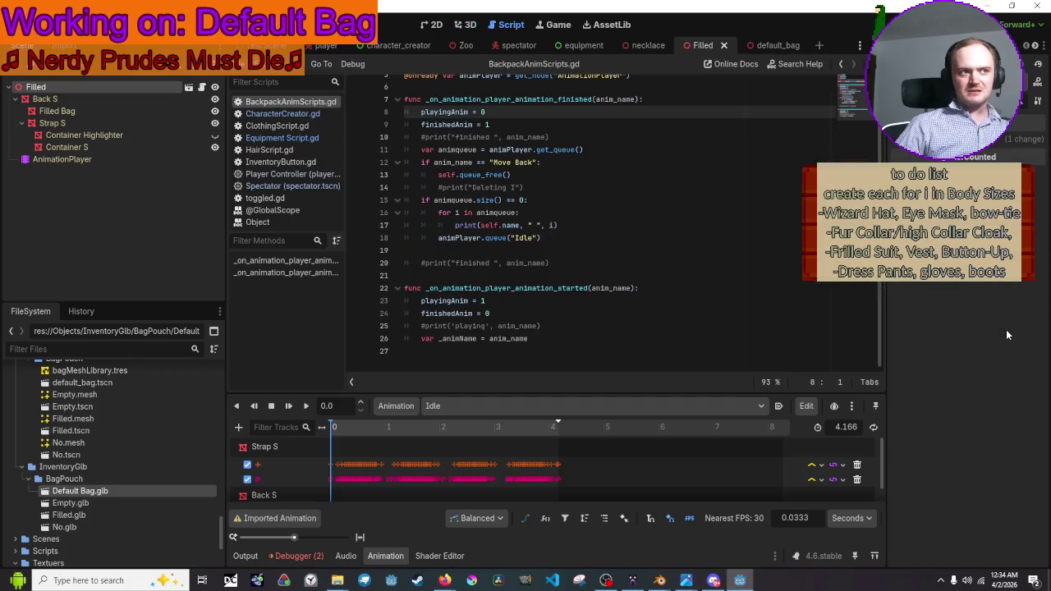
Save the Filled scene, keep the Idle animation selected, and run the game with F5
key("ctrl+s")
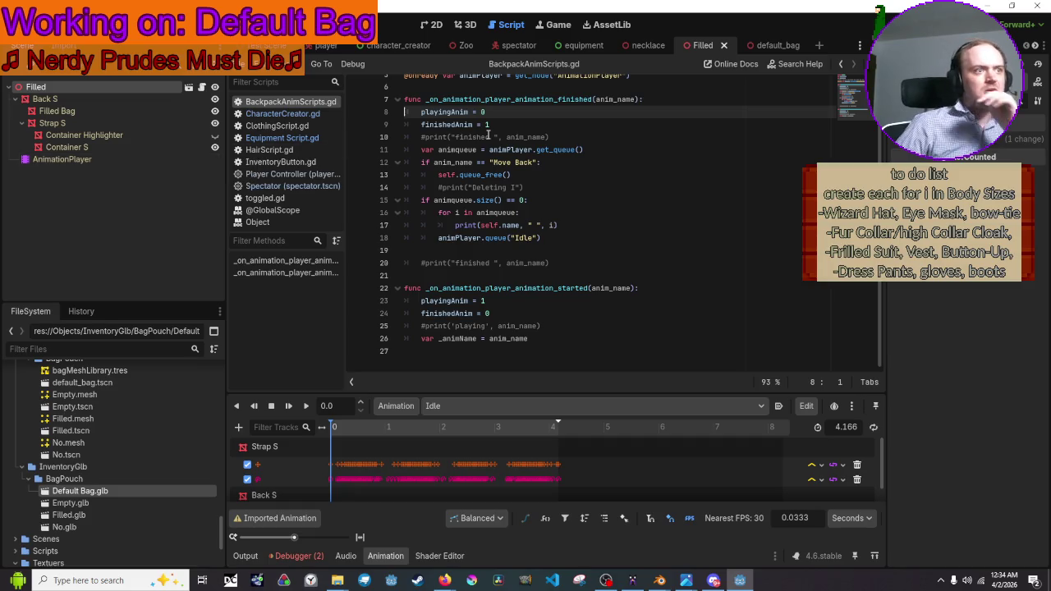
left_click(497, 398)
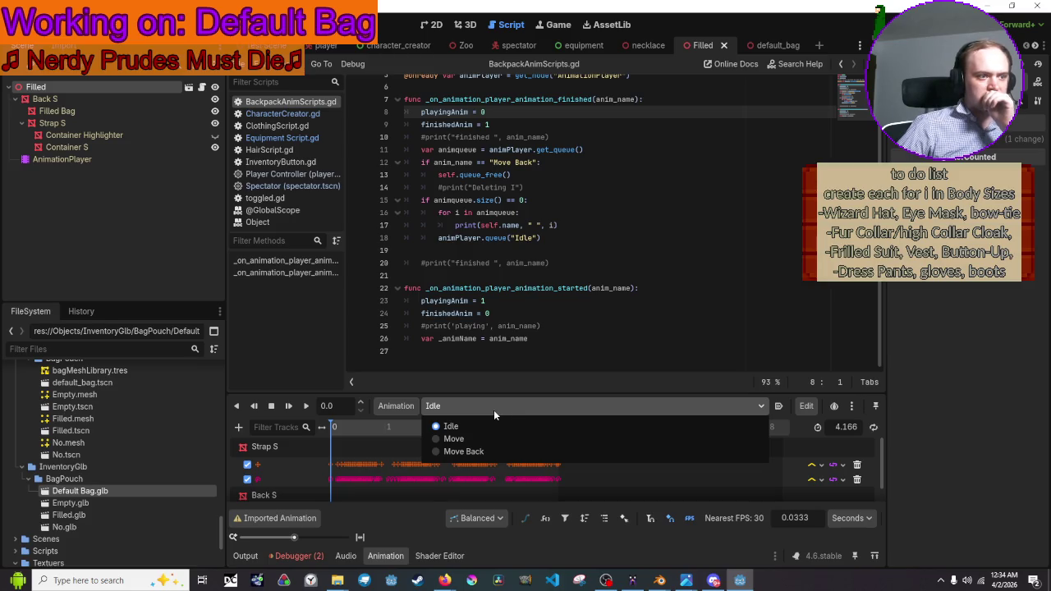
left_click(493, 409)
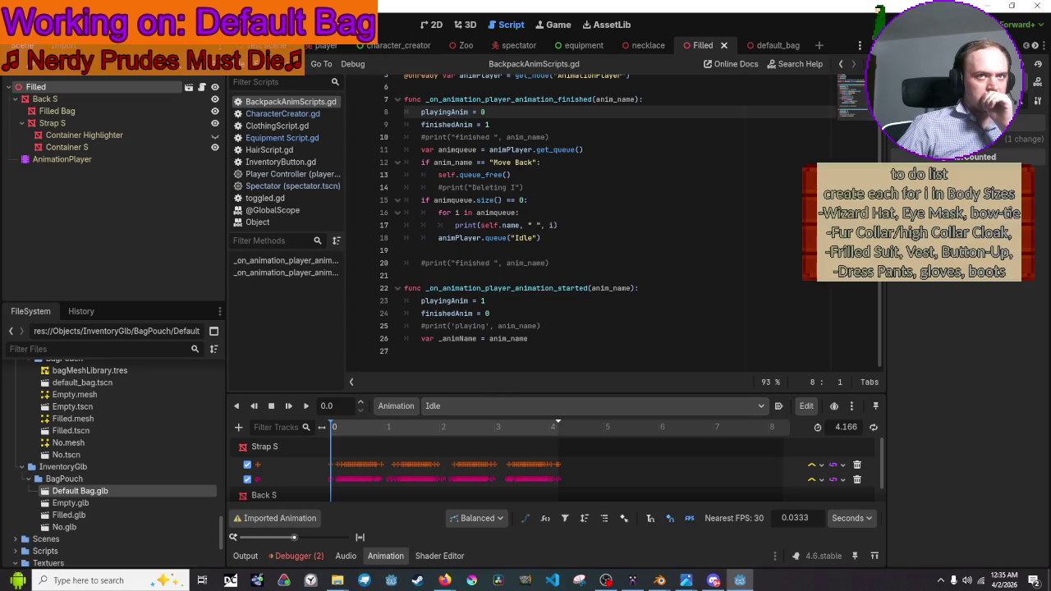
key("F5")
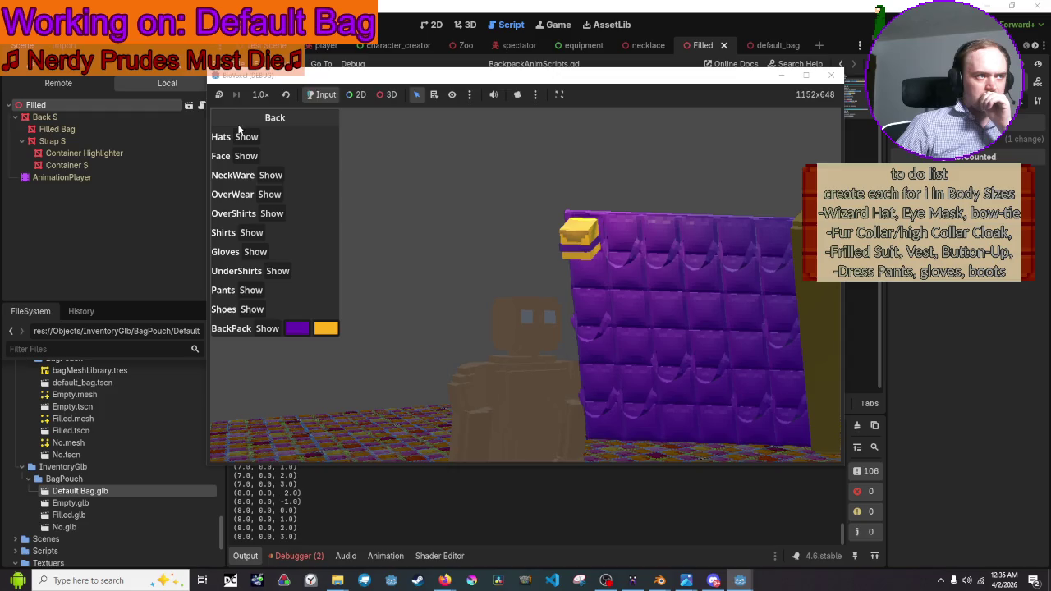
Watch the backpack animate in the game, then close the game window
left_click(238, 137)
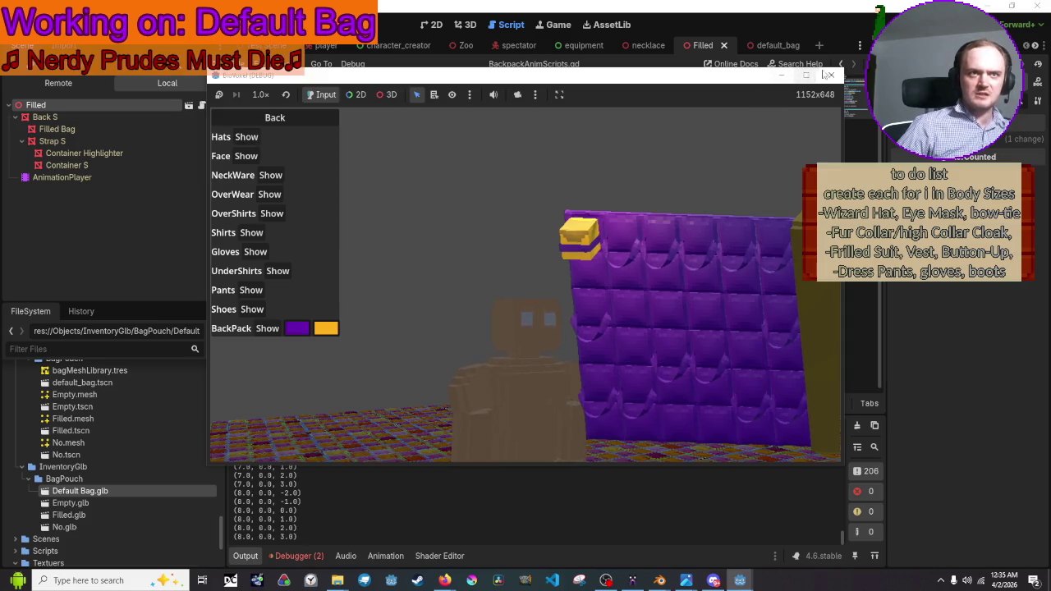
left_click(829, 75)
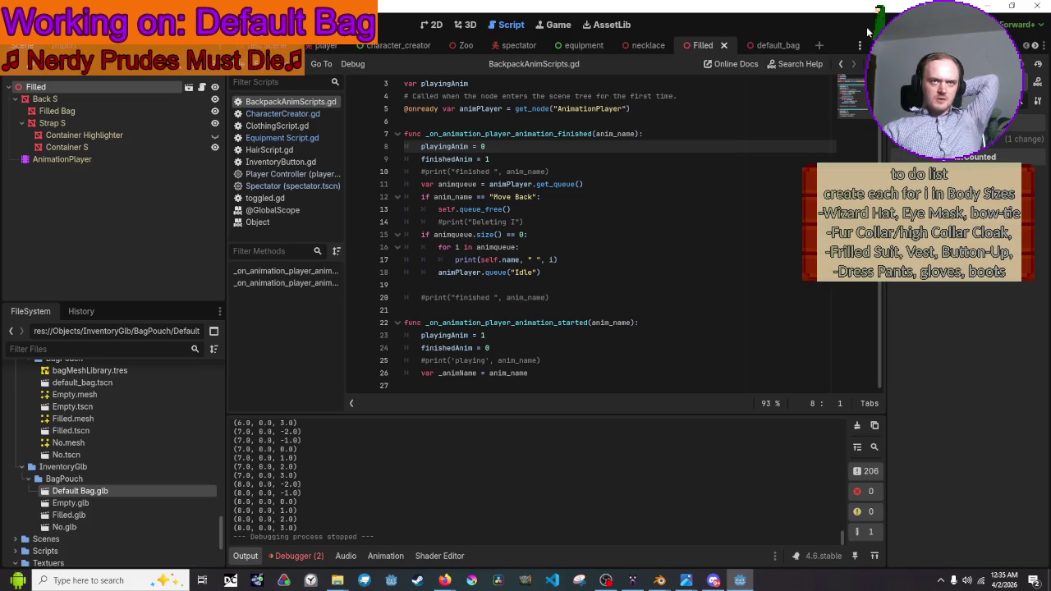
Relaunch the game, open Equipment, and enable 3D object picking with camera override
key("F5")
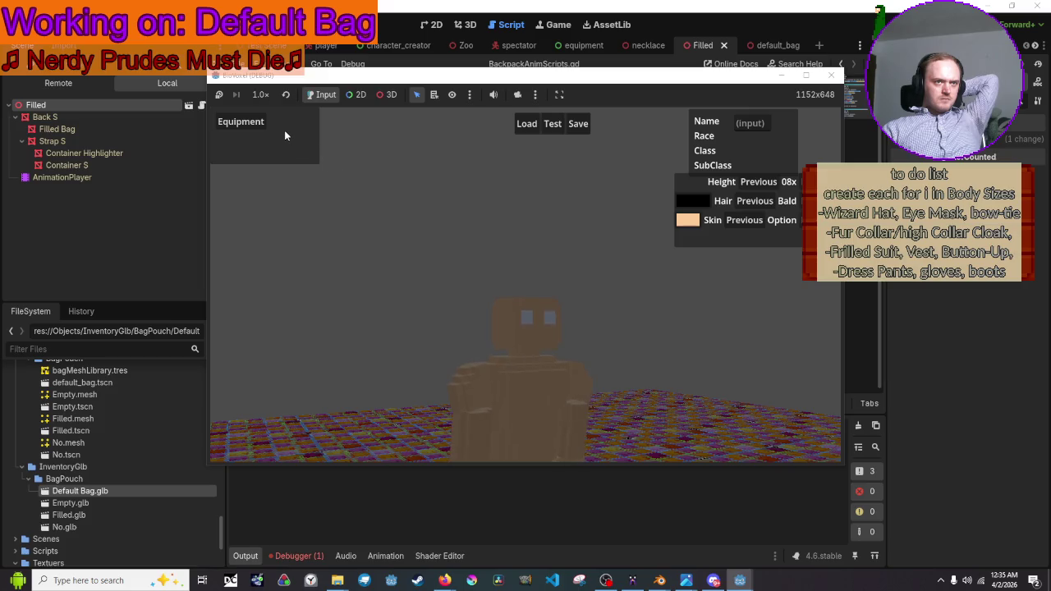
left_click(260, 120)
left_click(395, 95)
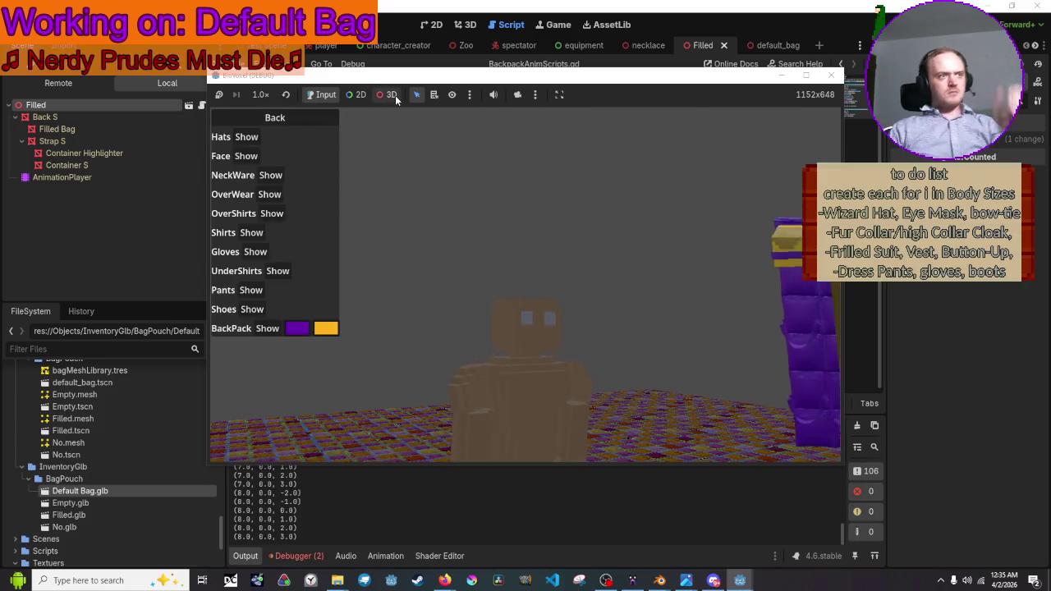
left_click(517, 94)
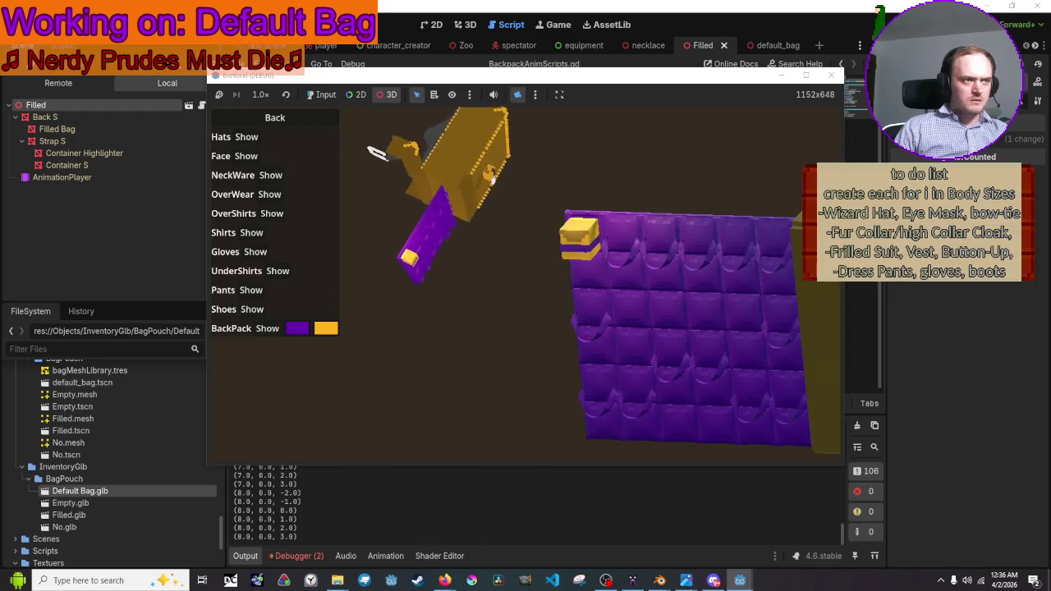
Pick the gold blocks and the empty slot on the bag, then return to the editor
left_click(476, 191)
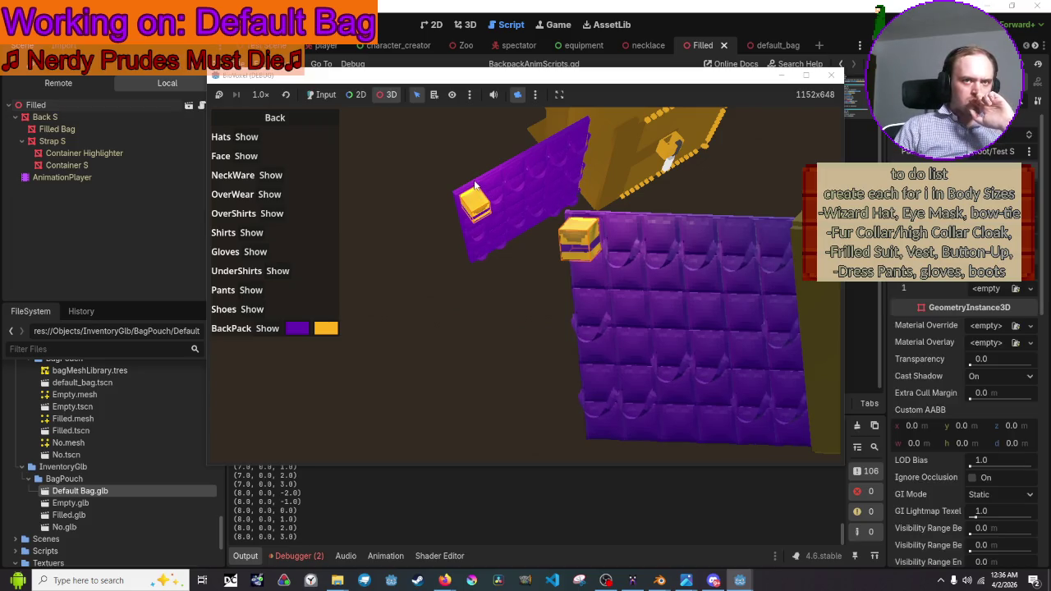
left_click(475, 186)
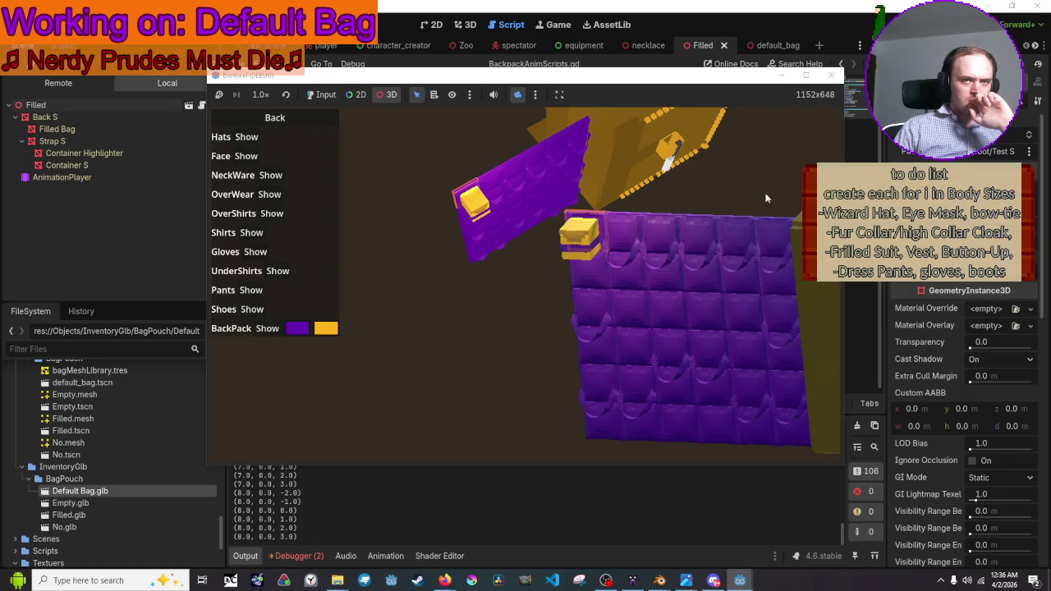
scroll(960, 370, "down", 5)
scroll(961, 370, "down", 2)
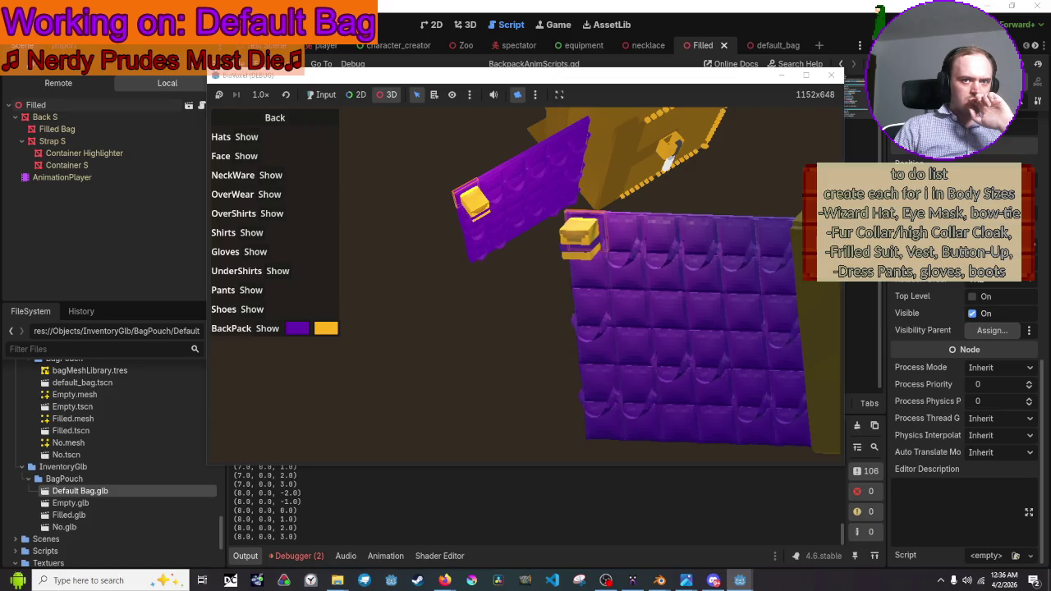
scroll(960, 411, "up", 6)
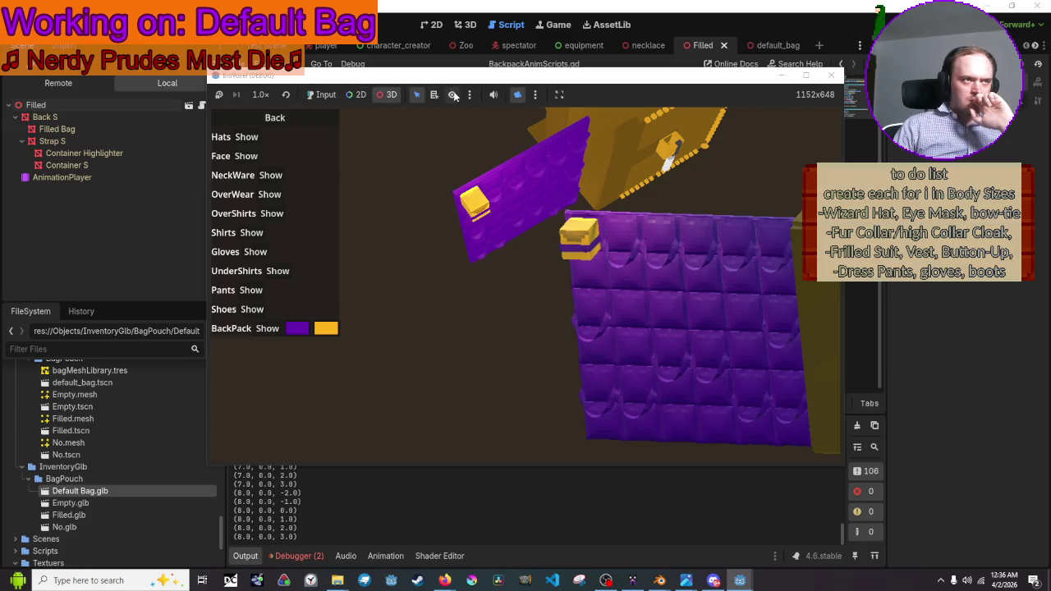
left_click(470, 201)
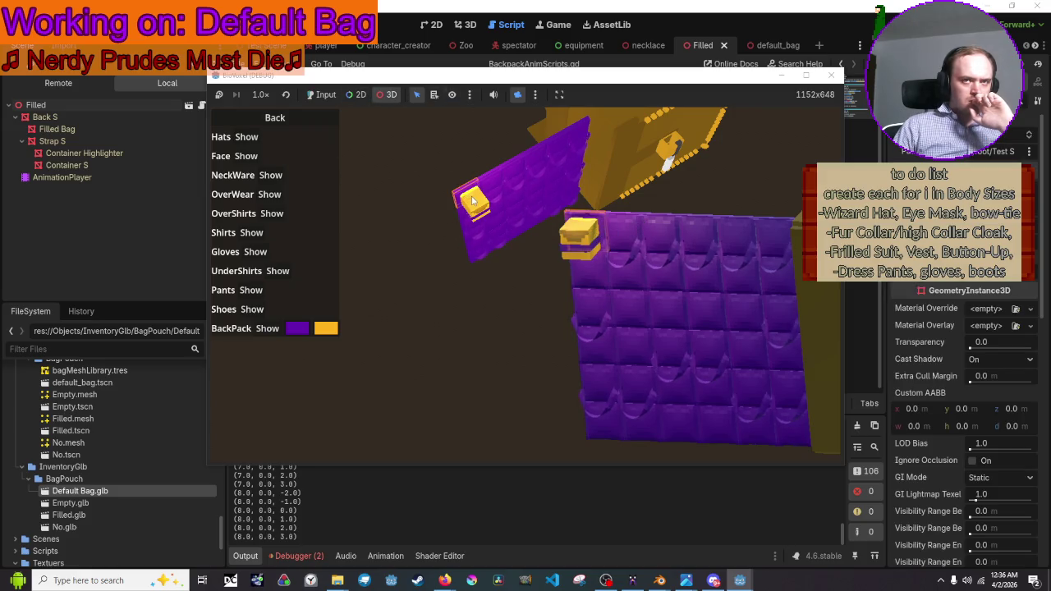
left_click(497, 179)
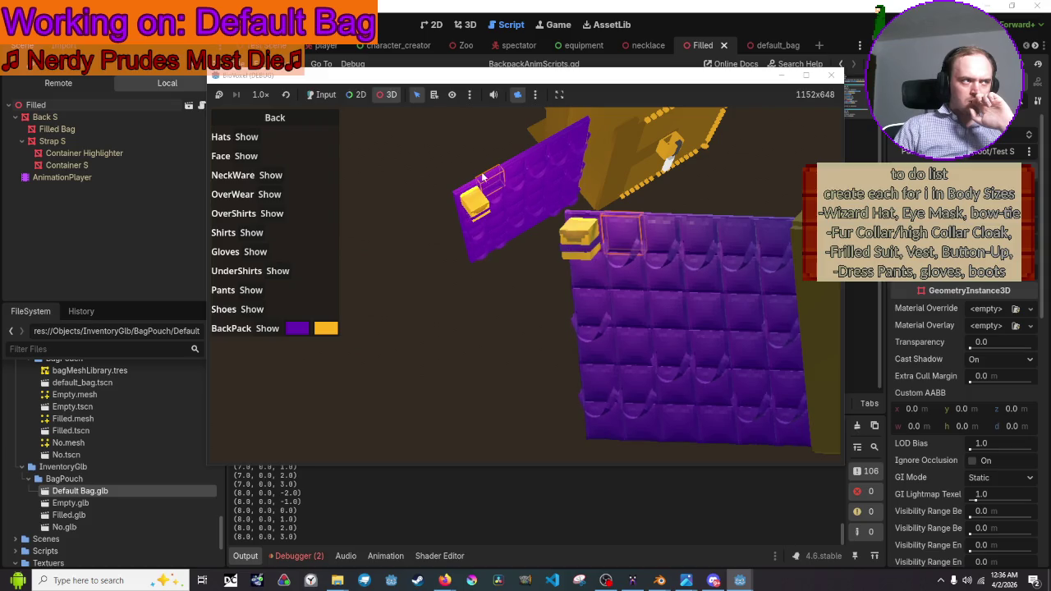
left_click(120, 84)
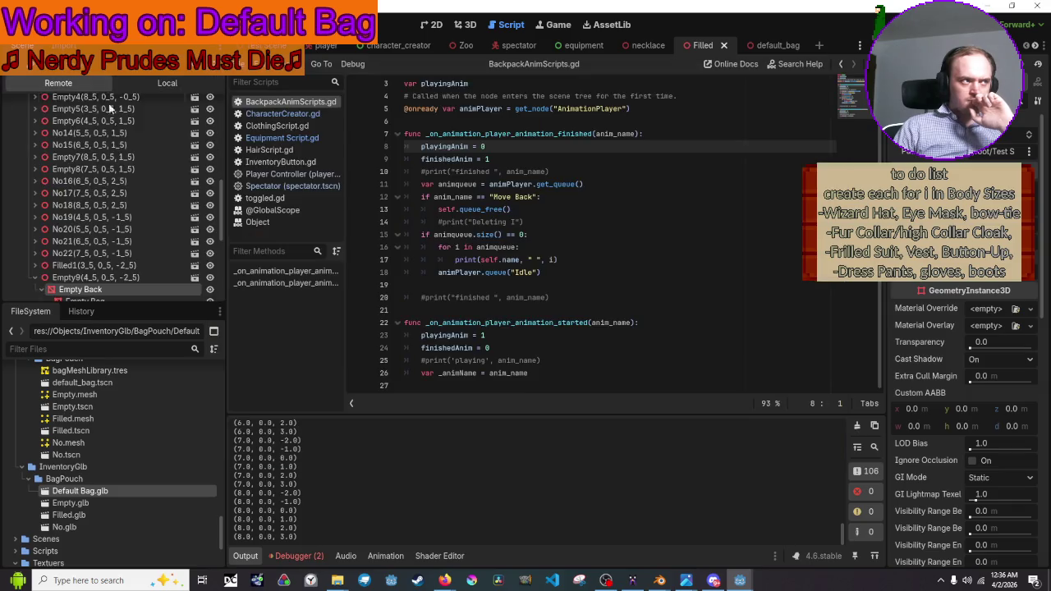
Show the Empty Back animation player's Idle animation and rearrange the editor and game windows
left_click(105, 153)
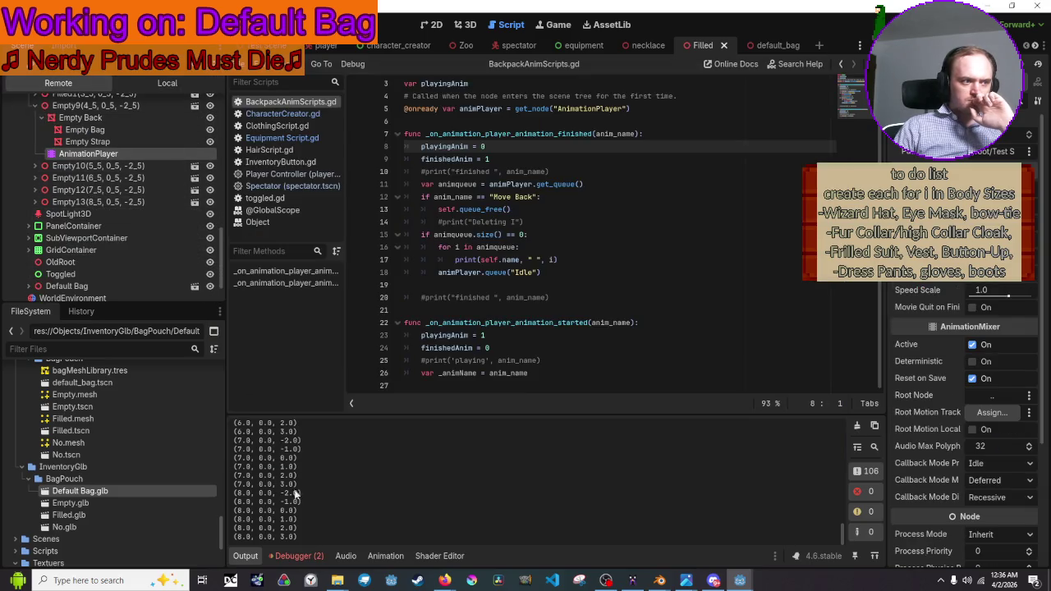
left_click(385, 556)
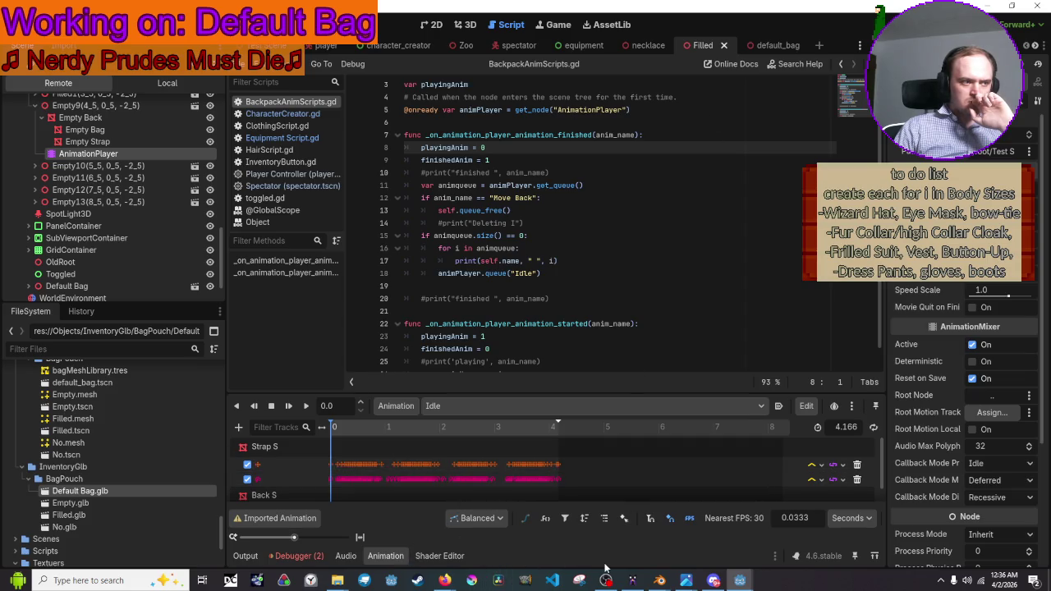
left_click_drag(754, 6, 387, 53)
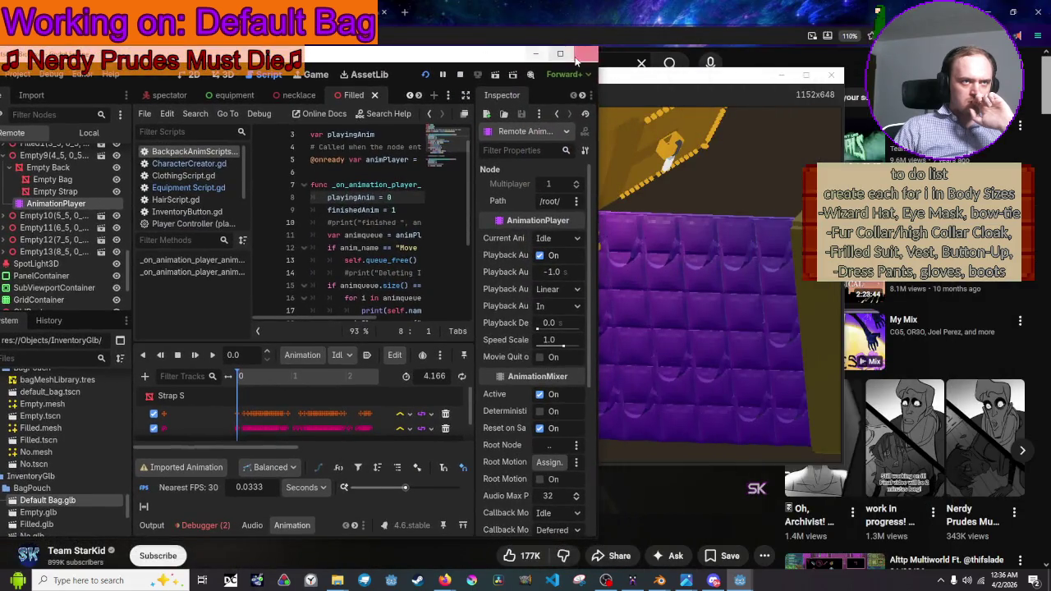
mouse_move(630, 85)
left_mouse_down()
mouse_move(834, 65)
mouse_move(781, 60)
mouse_move(794, 62)
left_mouse_up()
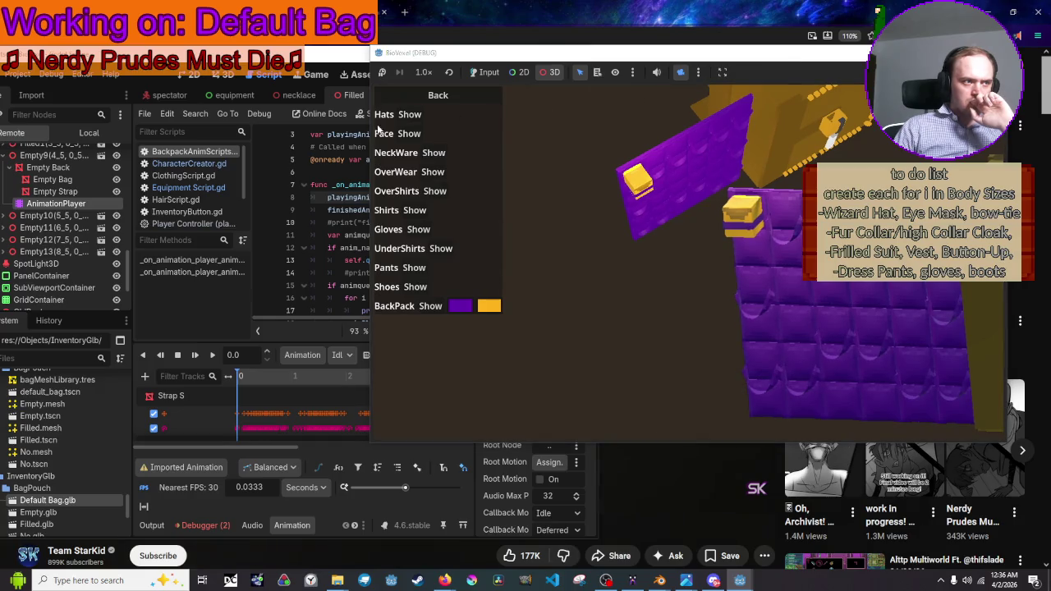
left_click(336, 75)
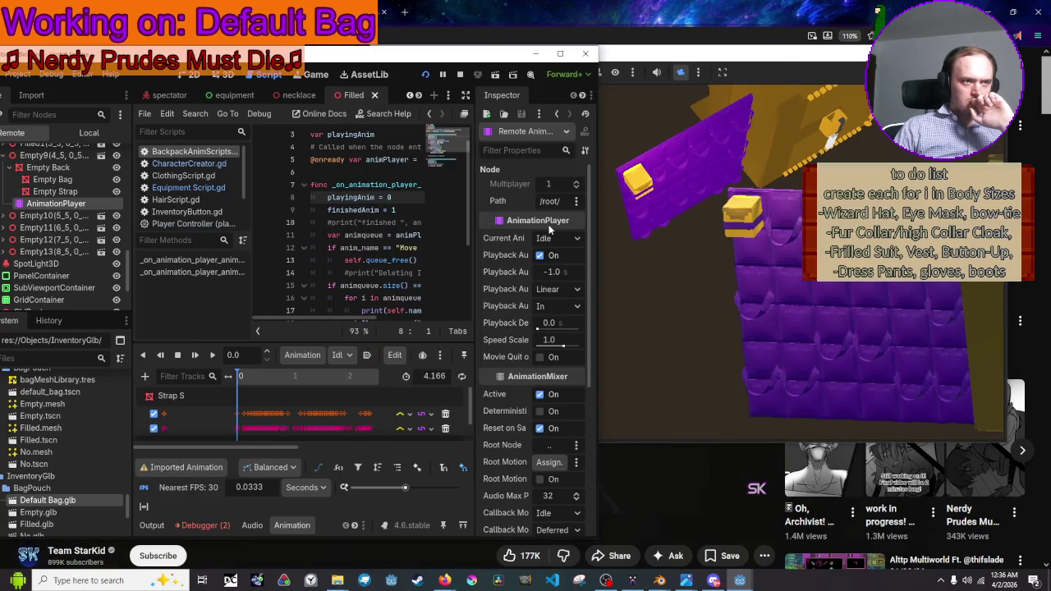
scroll(70, 194, "up", 10)
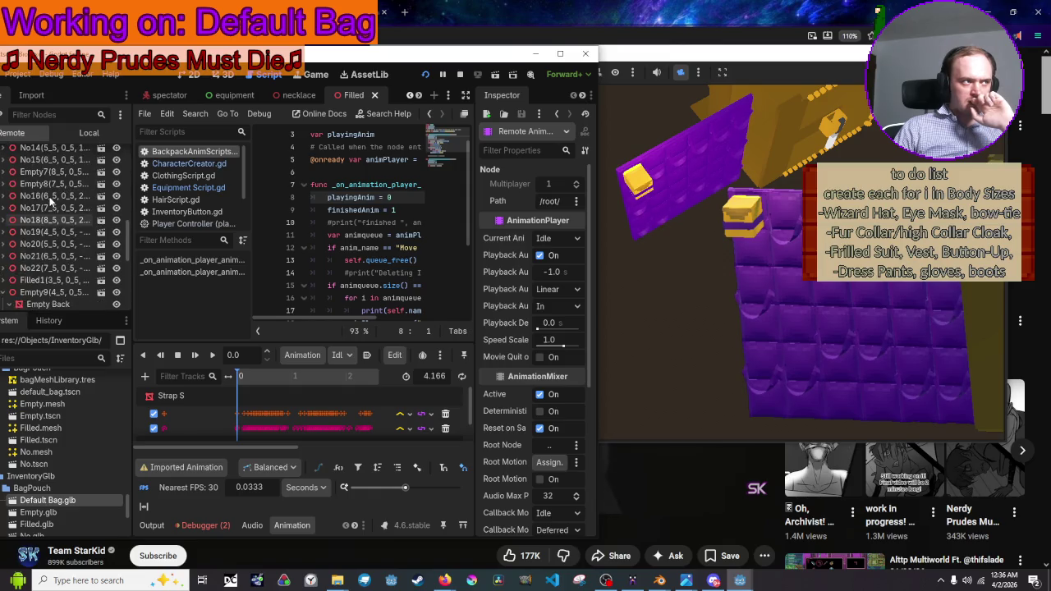
scroll(30, 203, "down", 10)
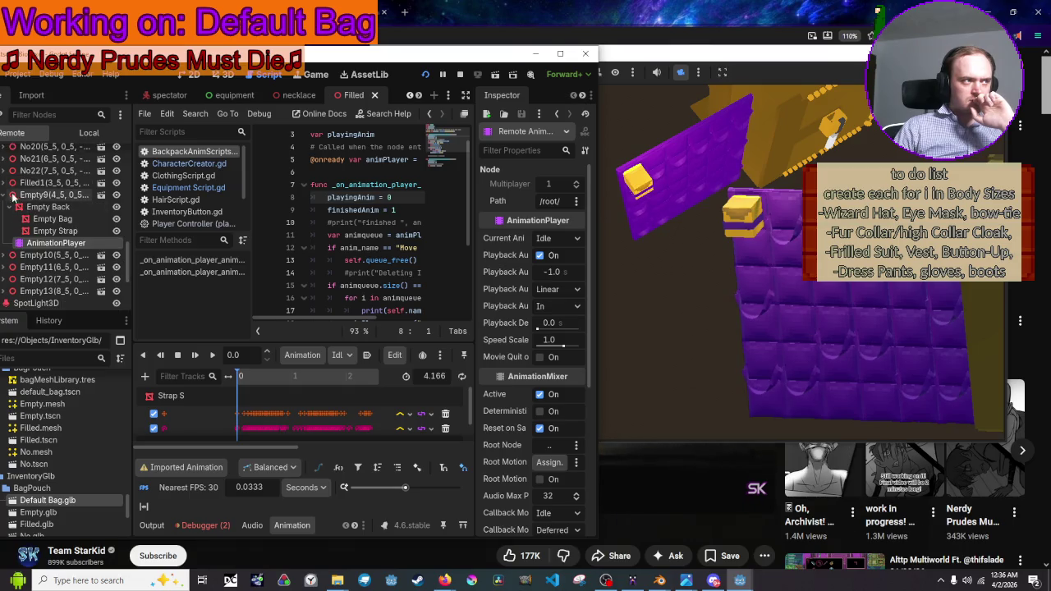
Inspect the live Filled1 node, open its animation script, and widen the editor window
left_click(50, 207)
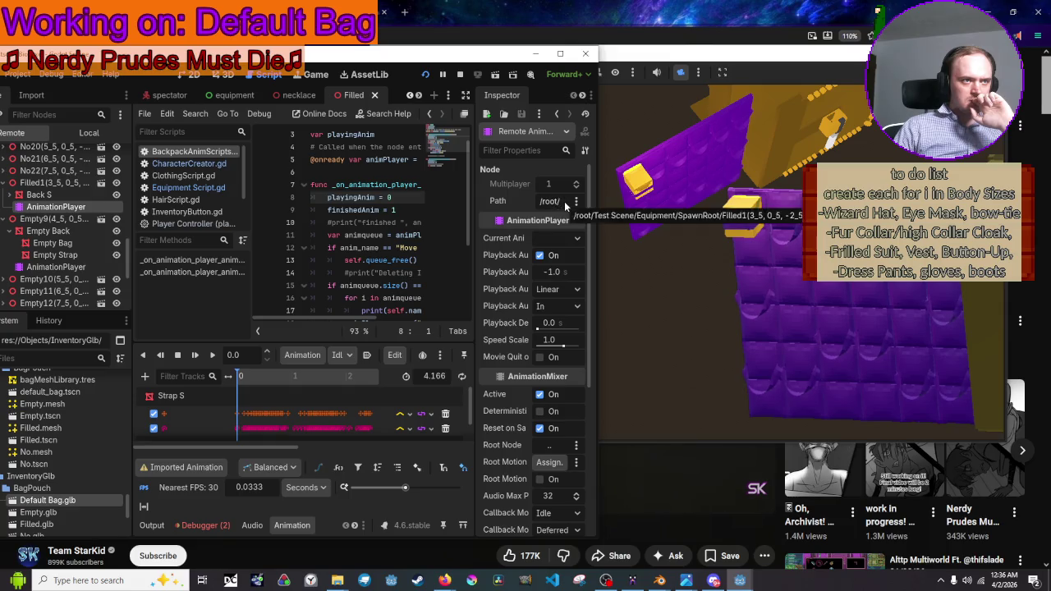
left_click(564, 201)
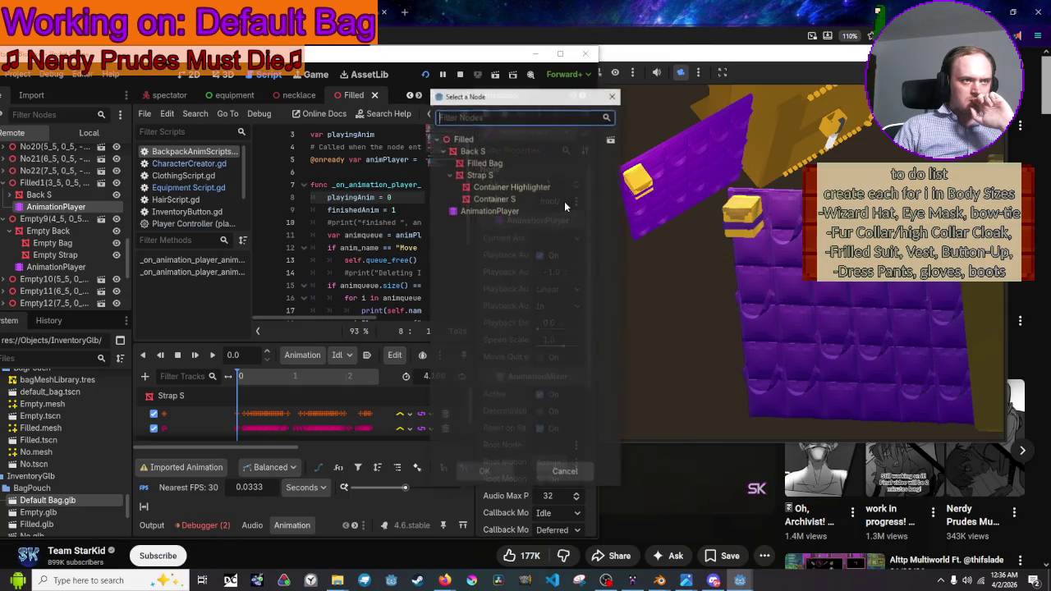
left_click(614, 94)
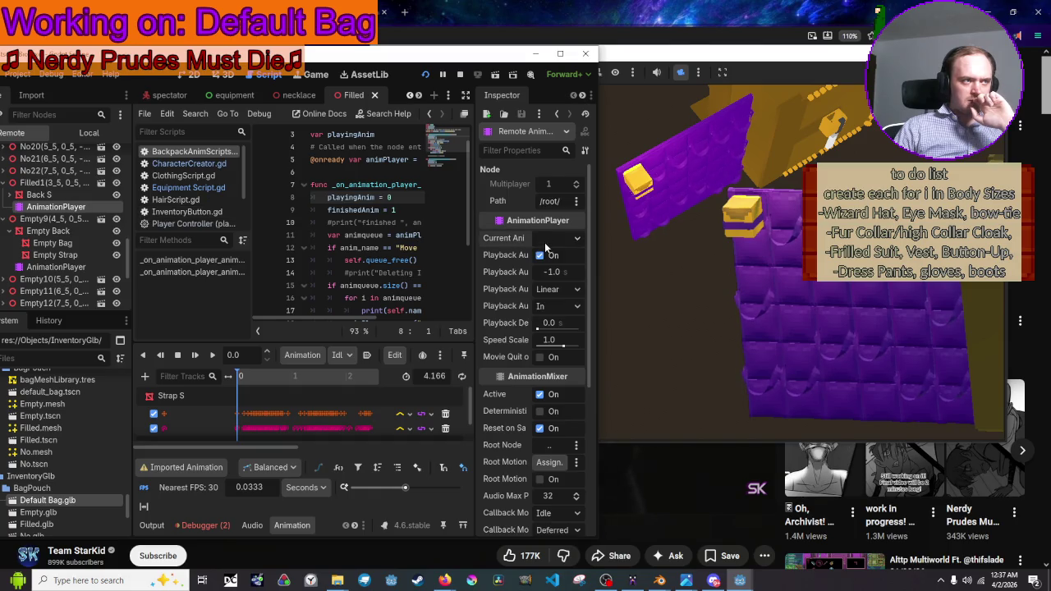
left_click(49, 182)
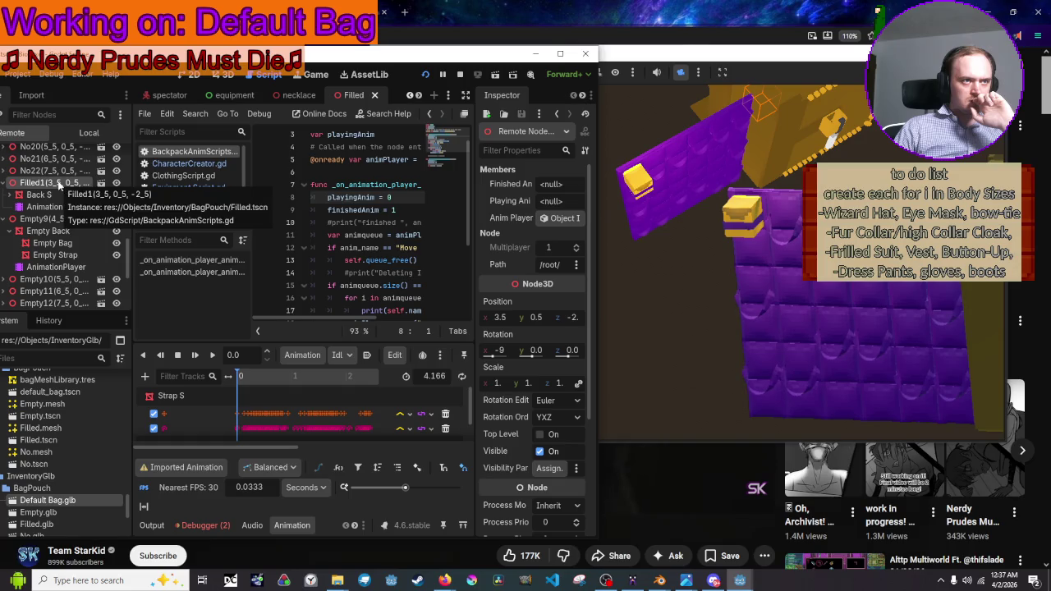
scroll(531, 343, "down", 5)
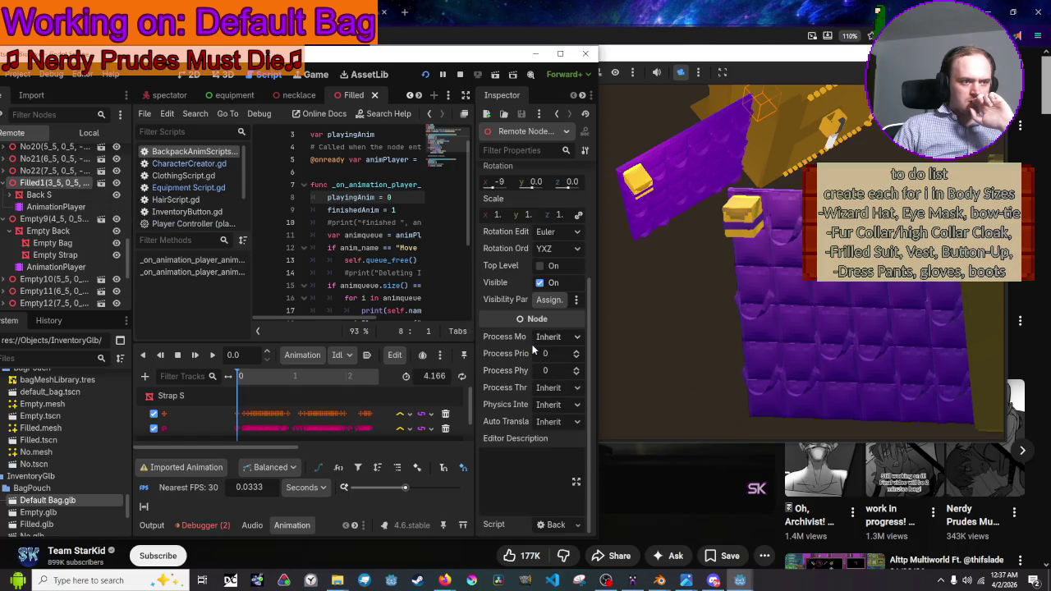
left_click(556, 526)
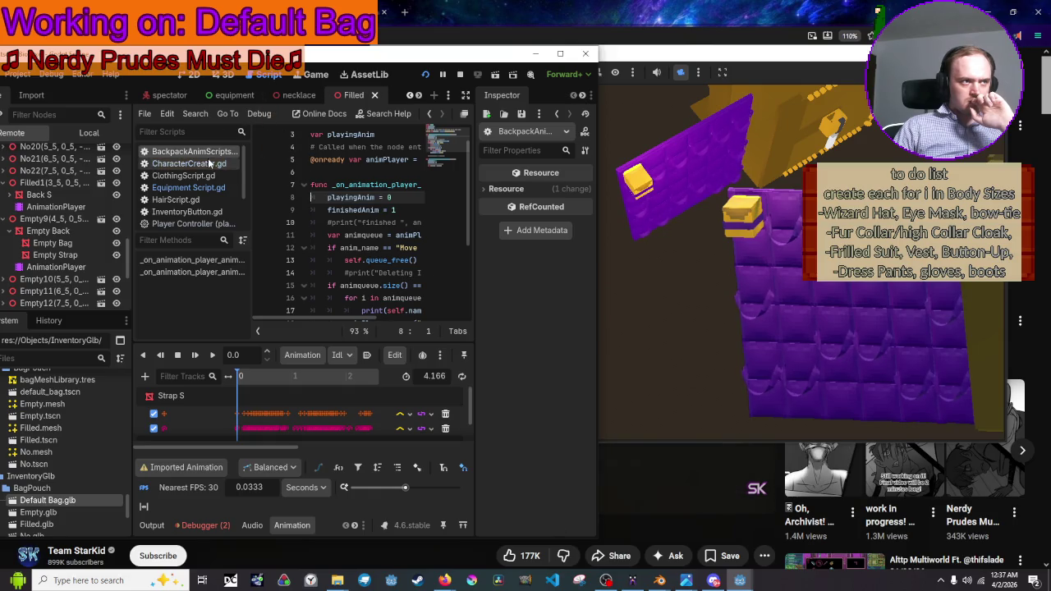
left_click_drag(600, 211, 866, 211)
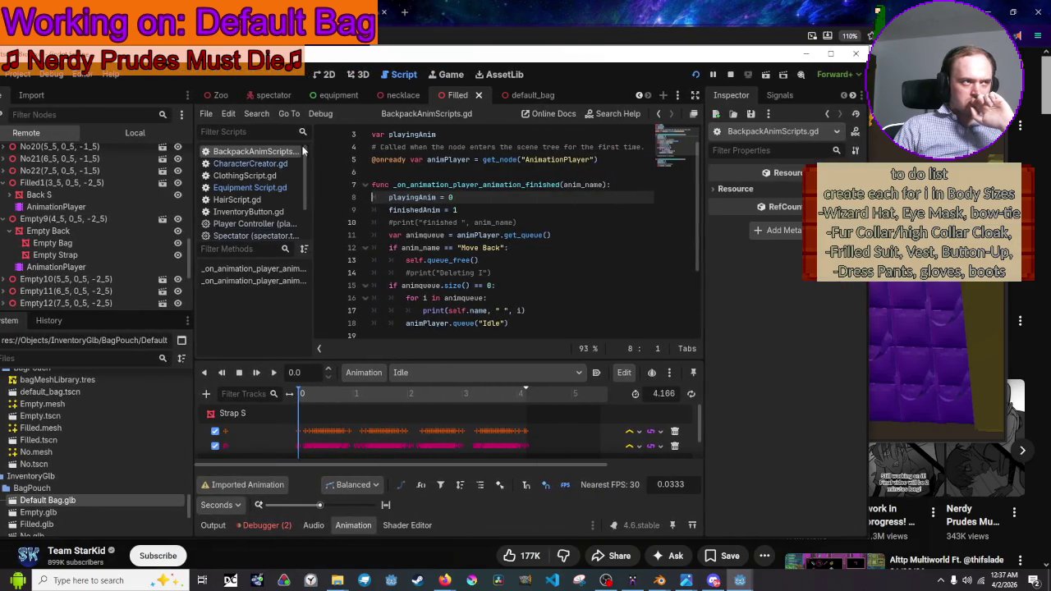
scroll(534, 197, "down", 3)
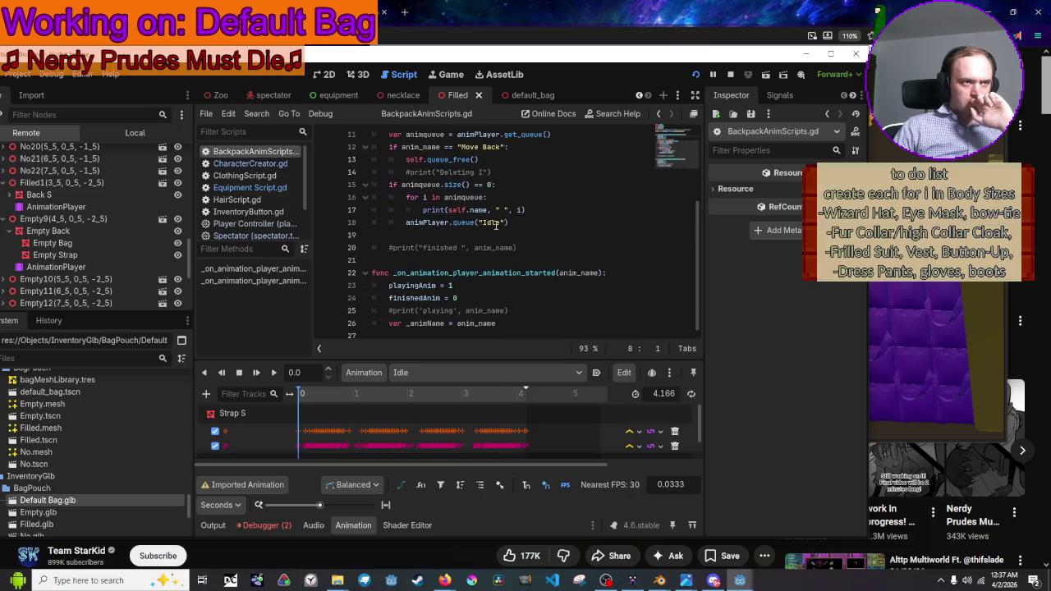
Scroll through BackpackAnimScripts.gd to review its code
scroll(496, 224, "up", 1)
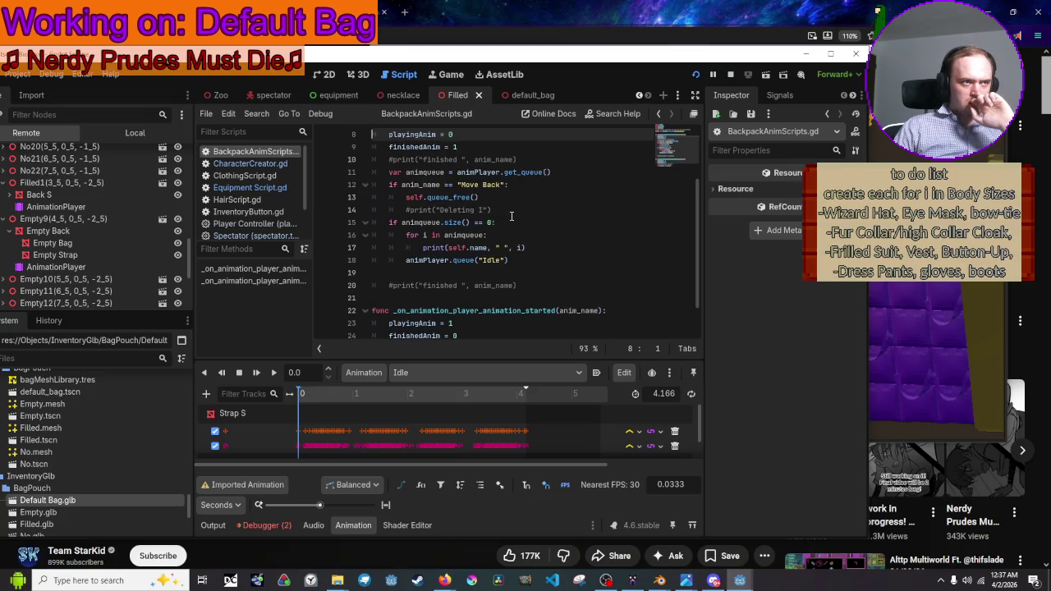
scroll(510, 216, "up", 1)
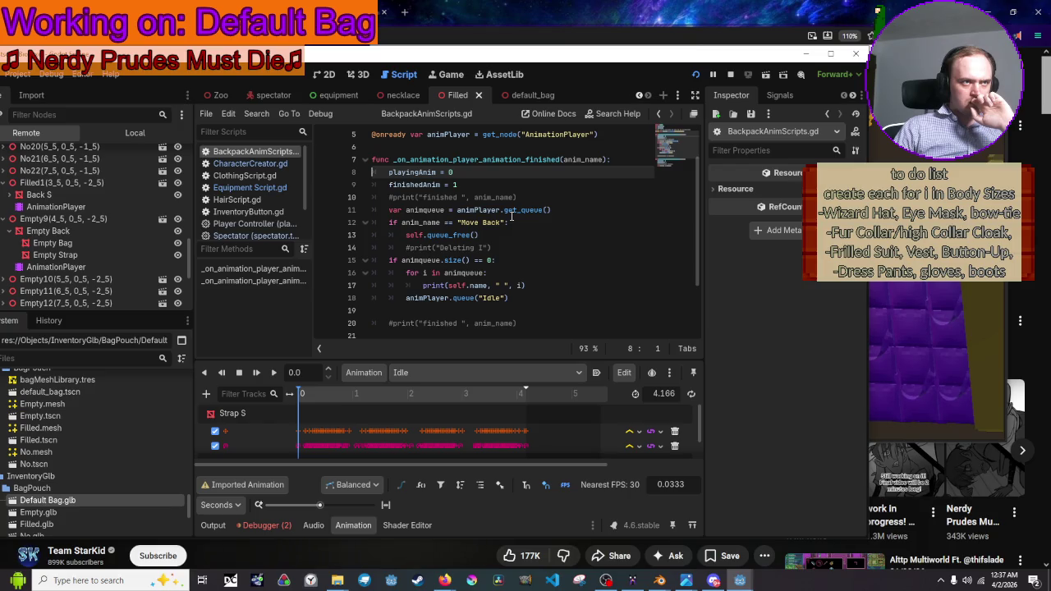
scroll(511, 216, "down", 2)
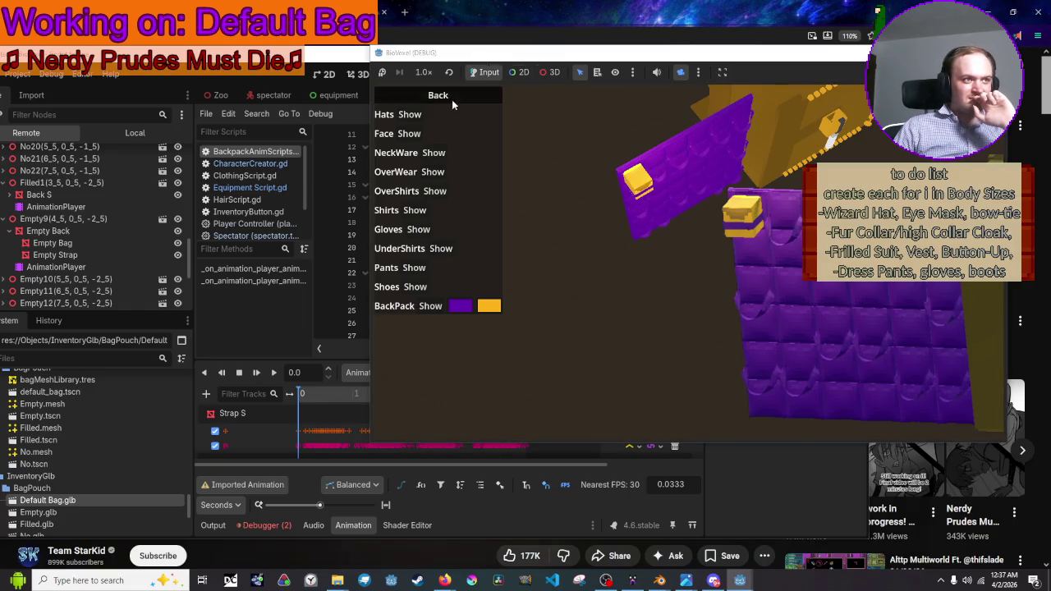
Go Back and re-enter Equipment in the game, then return to the editor
left_click(451, 99)
left_click(391, 98)
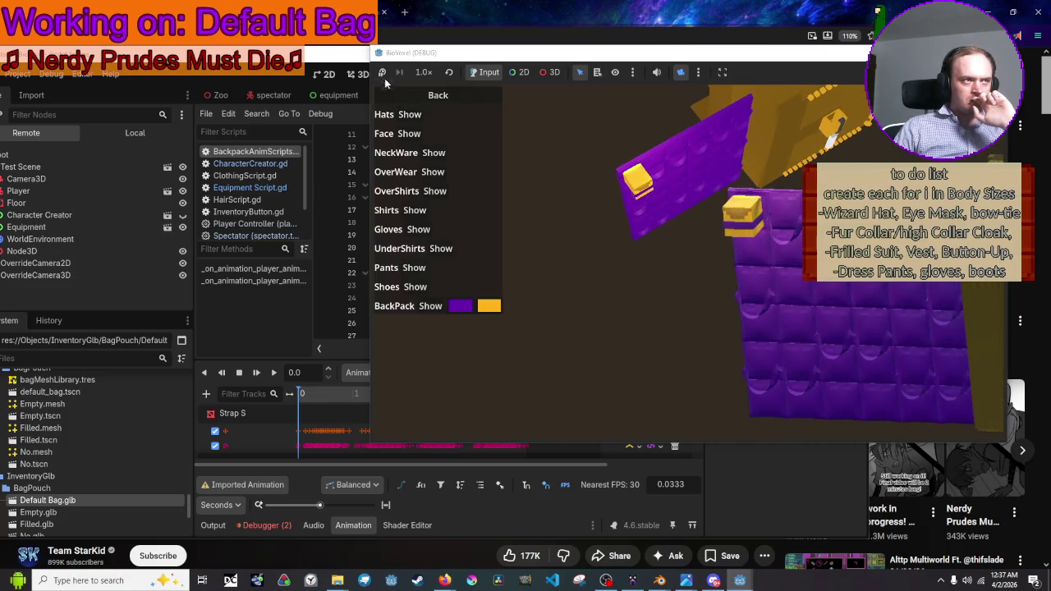
left_click(340, 104)
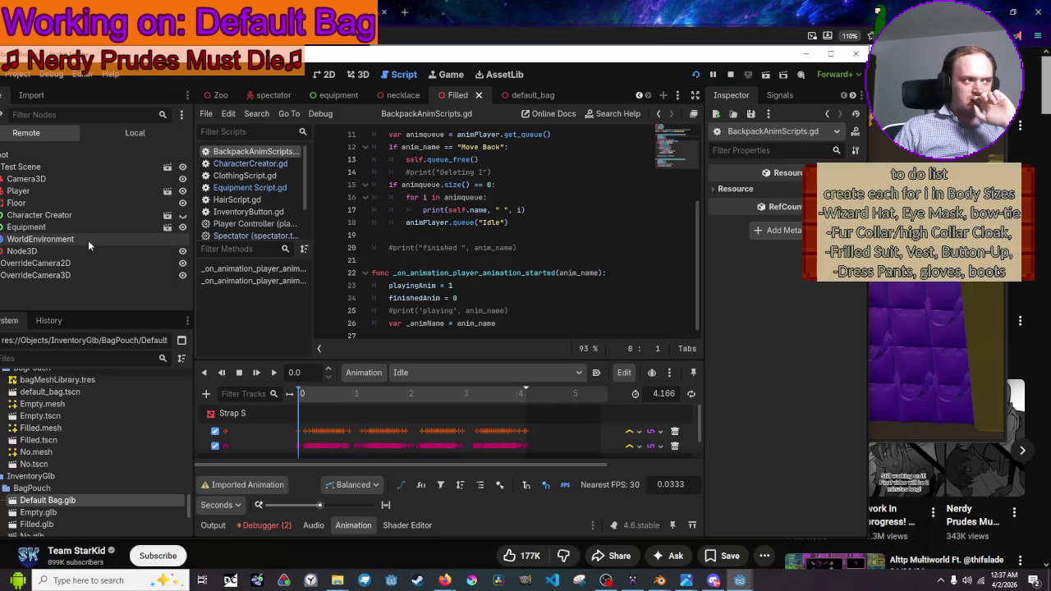
Scroll the script to line 1 and nudge the editor window right and up
left_click(362, 49)
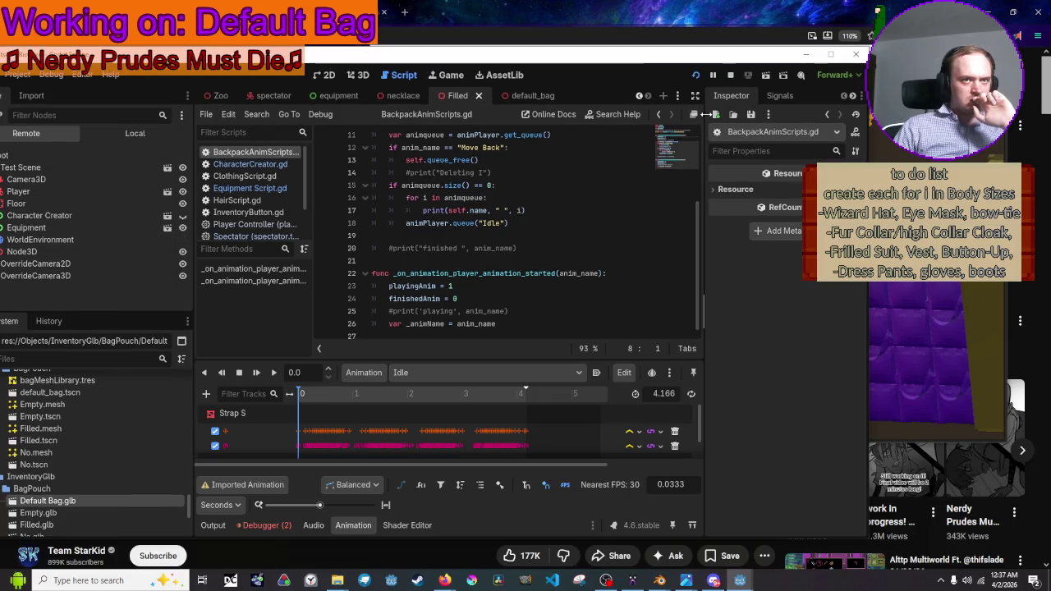
scroll(567, 177, "up", 3)
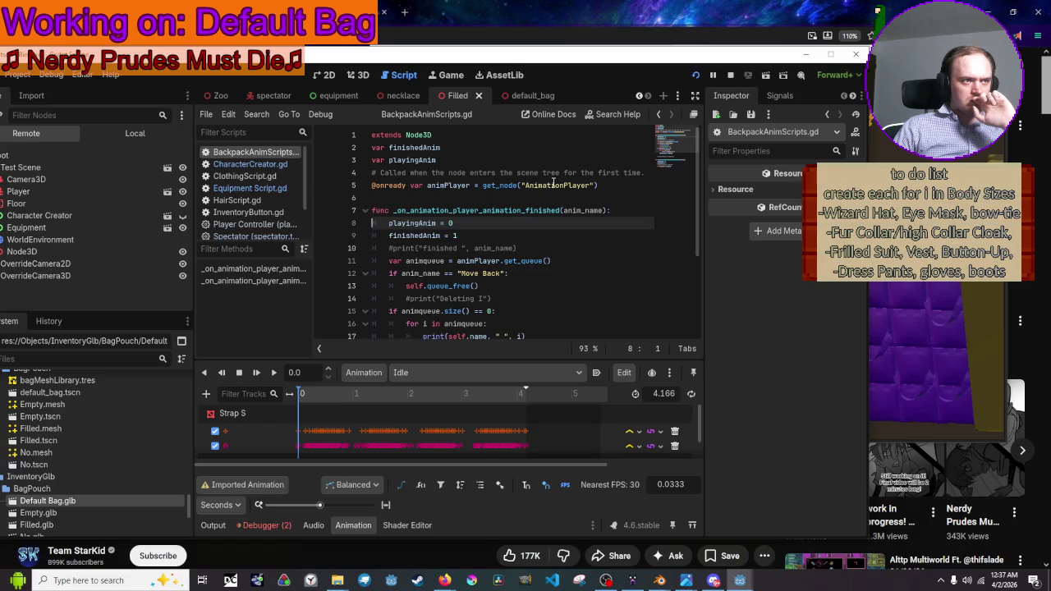
scroll(553, 183, "down", 1)
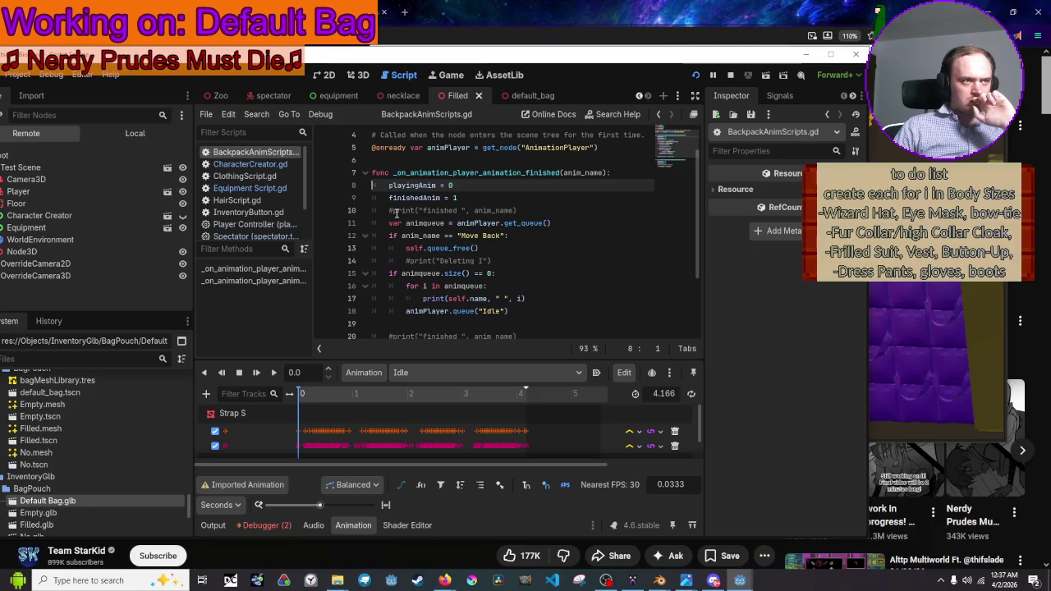
scroll(494, 141, "up", 1)
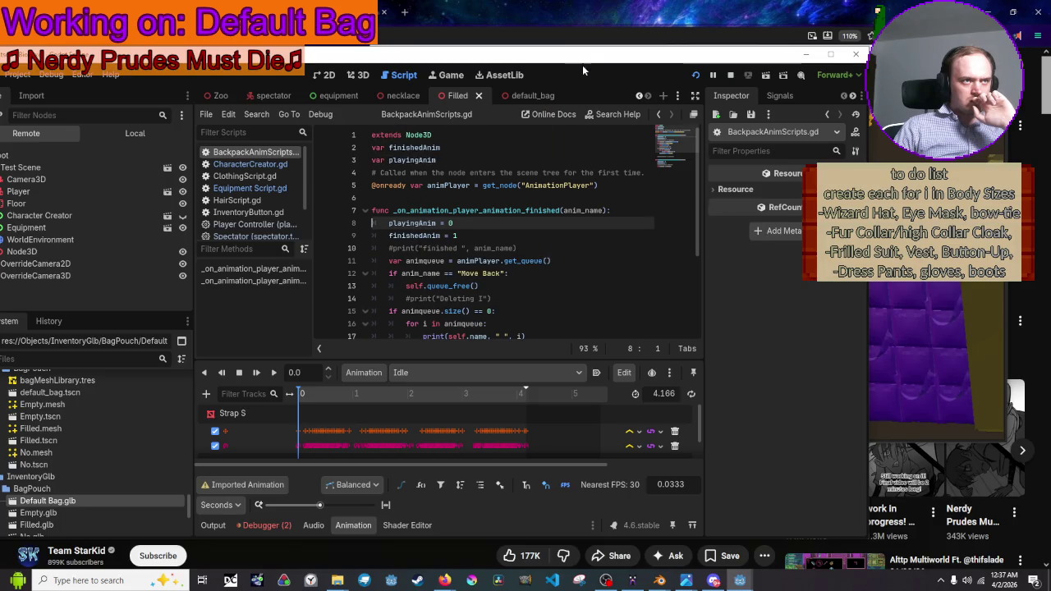
left_click_drag(582, 65, 652, 52)
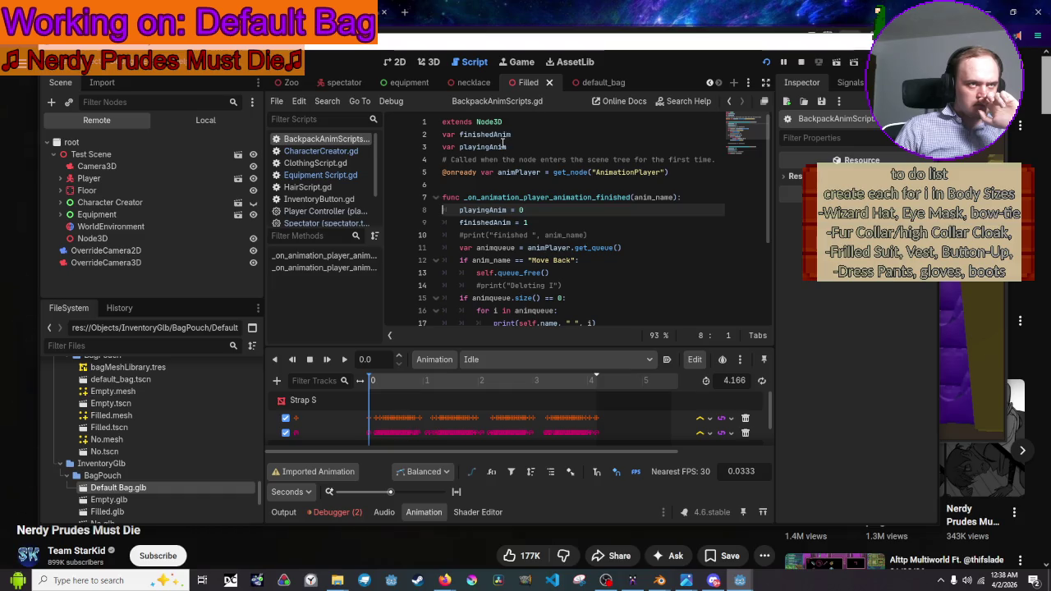
Play the Move animation in the Filled scene
left_click(605, 83)
left_click(526, 83)
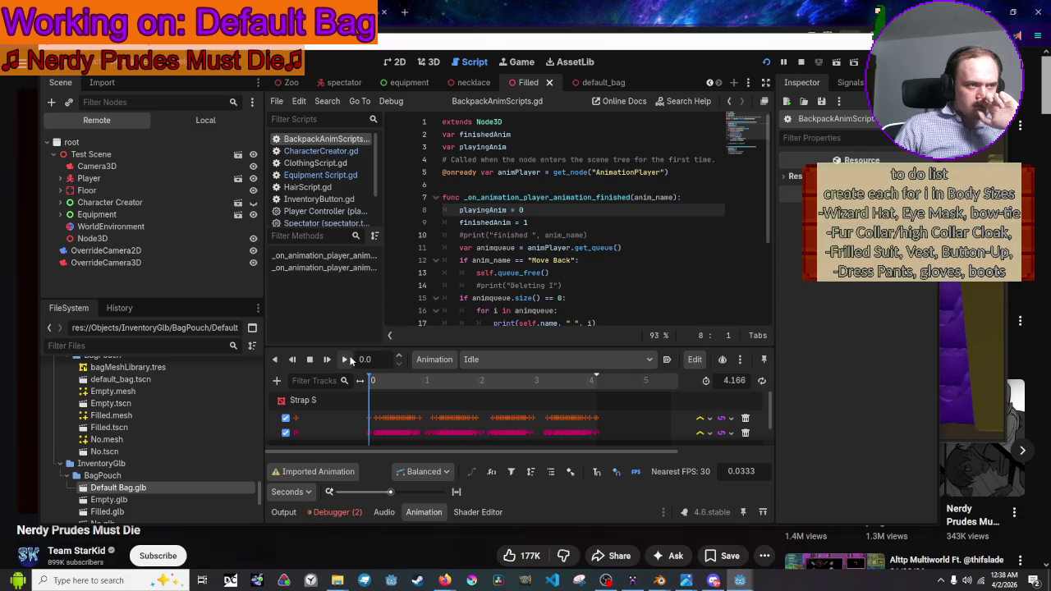
left_click(520, 359)
left_click(520, 391)
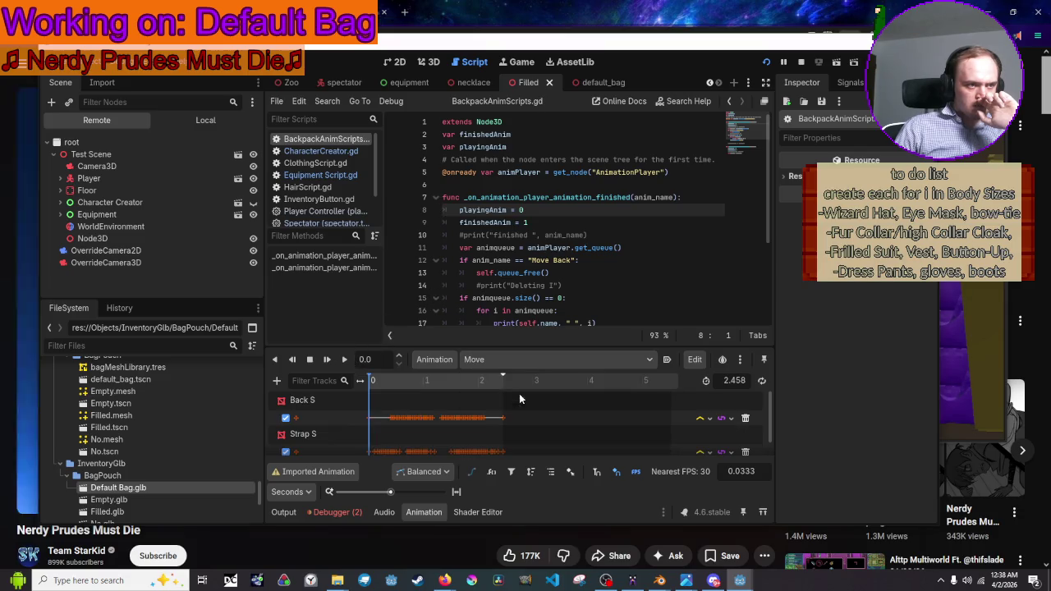
left_click(345, 361)
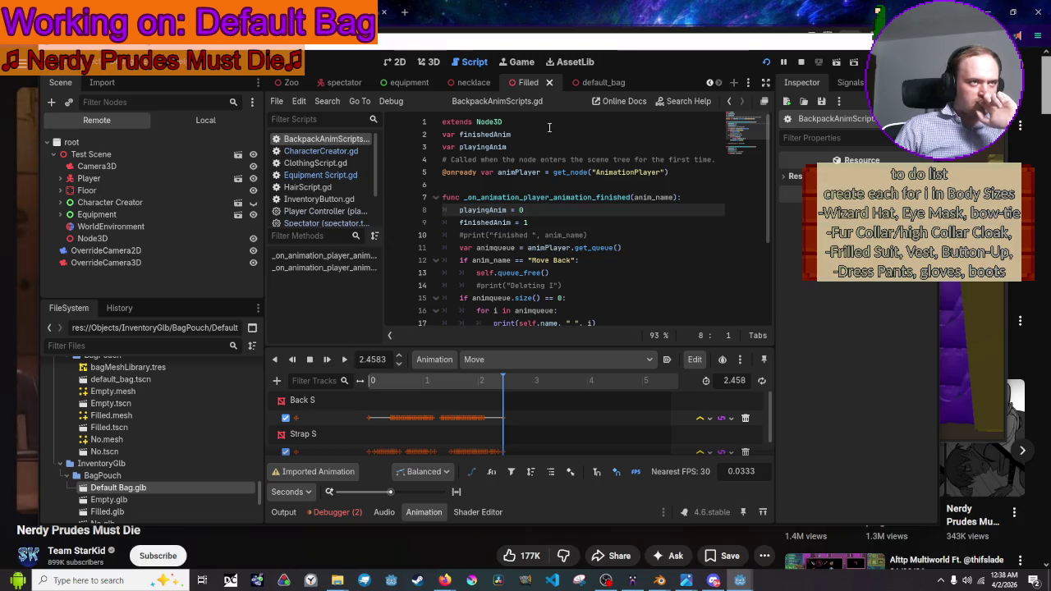
Review Empty.glb's Advanced Import Settings, then close them
left_click(129, 500)
double_click(129, 500)
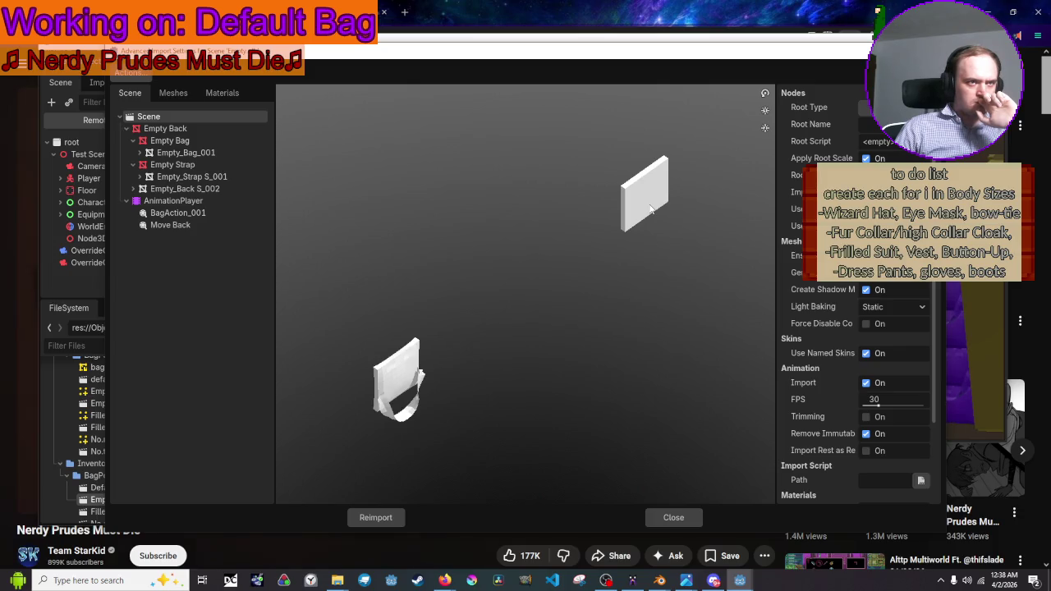
left_click(673, 517)
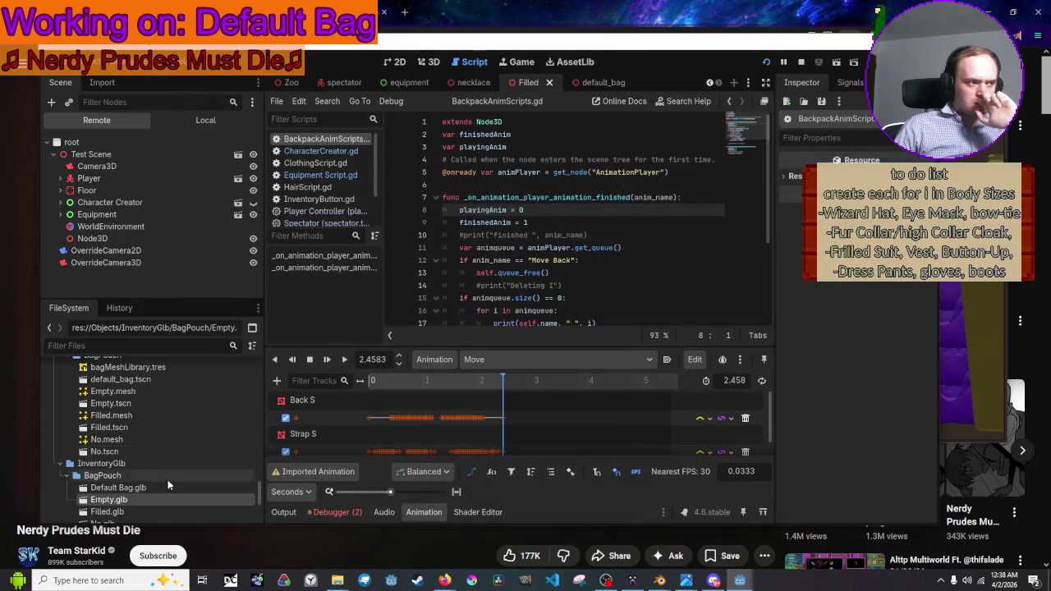
Open the Empty bag scene and frame the bag meshes in the 3D view
double_click(136, 403)
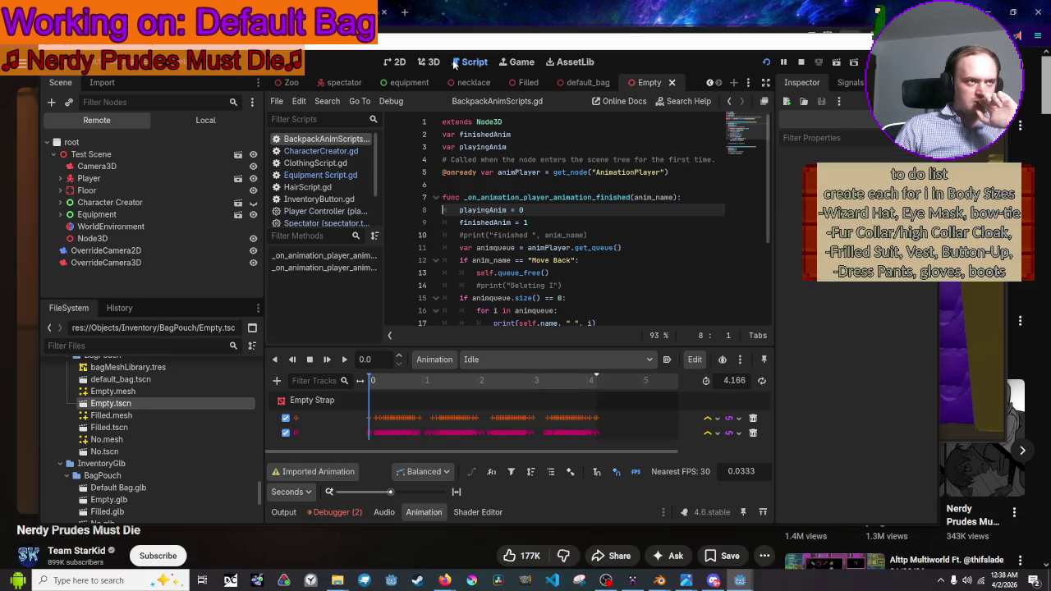
left_click(428, 61)
key("f")
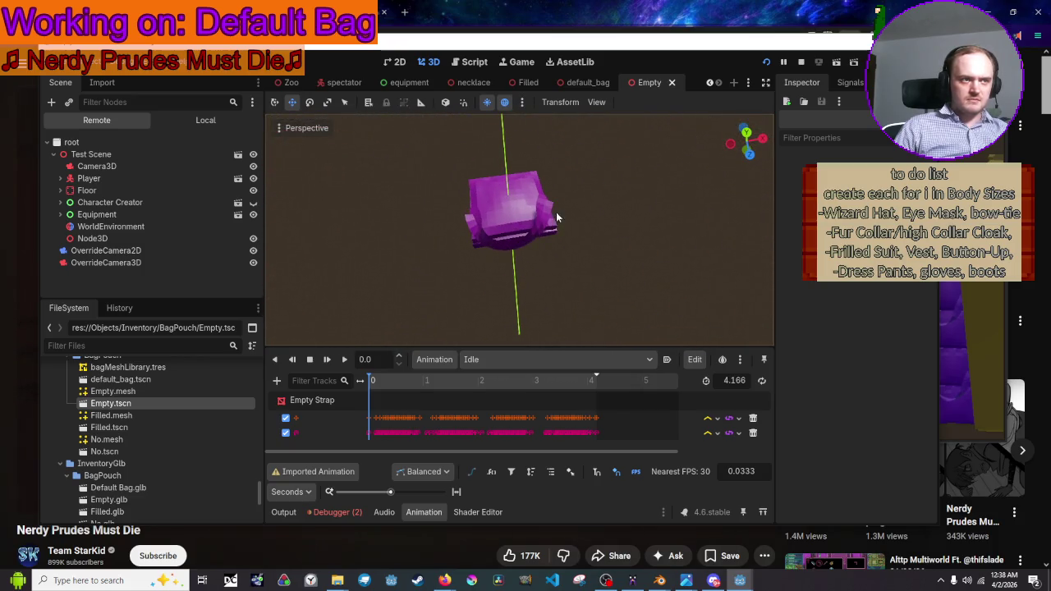
left_click(526, 83)
key("f")
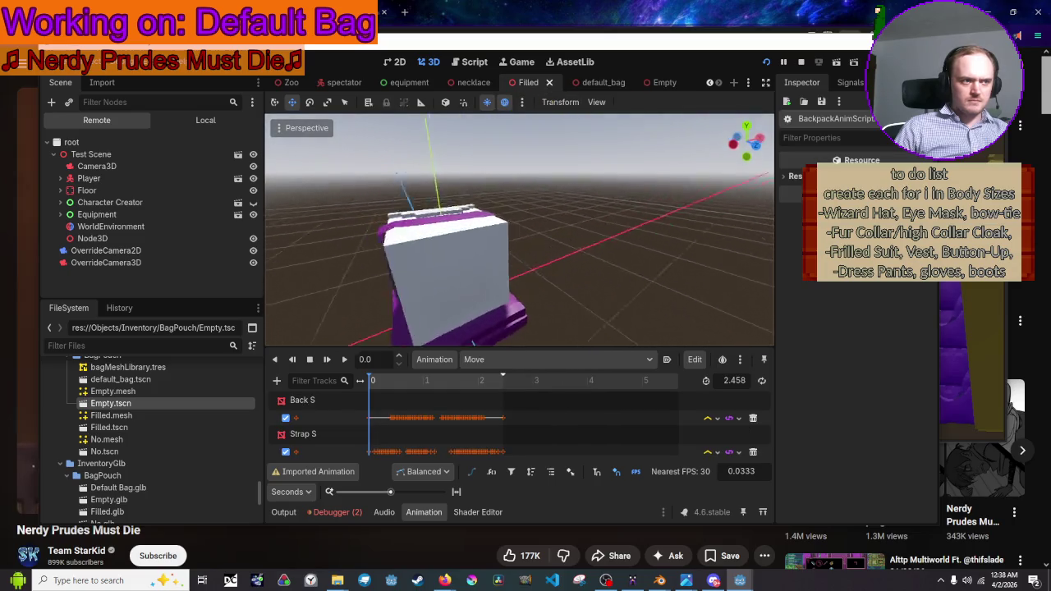
scroll(586, 129, "down", 2)
Play the Filled bag's Move animation from another angle, then its Idle animation
left_click(341, 361)
scroll(369, 321, "down", 3)
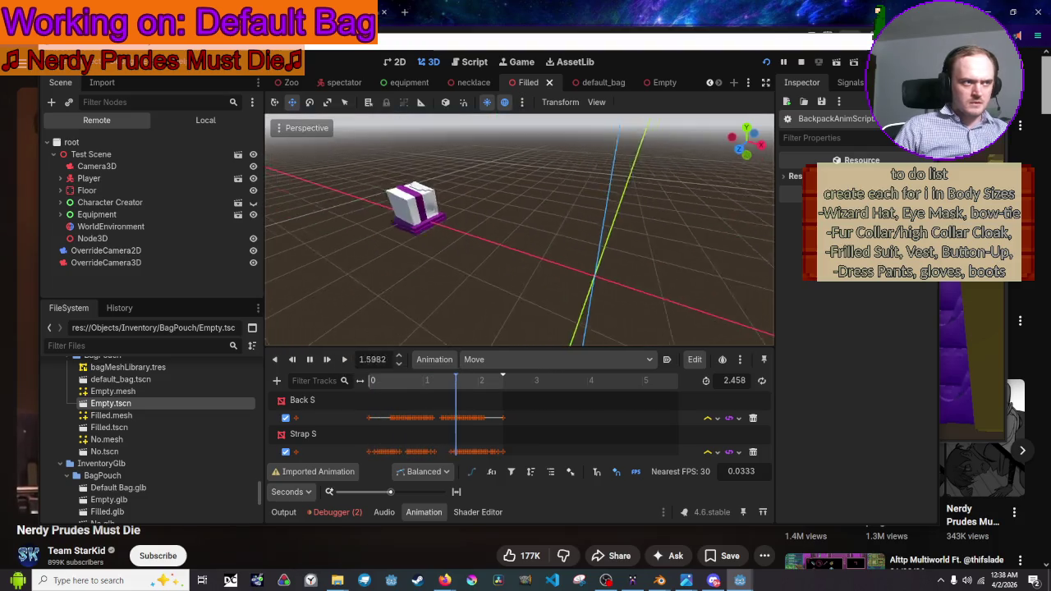
left_click_drag(368, 320, 413, 286)
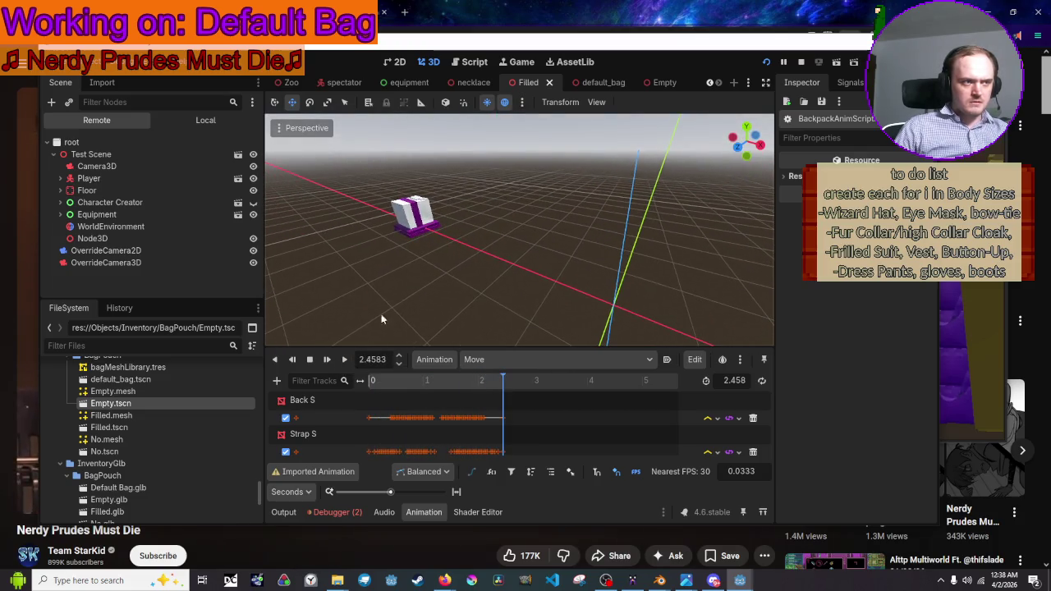
left_click(344, 360)
left_click(477, 361)
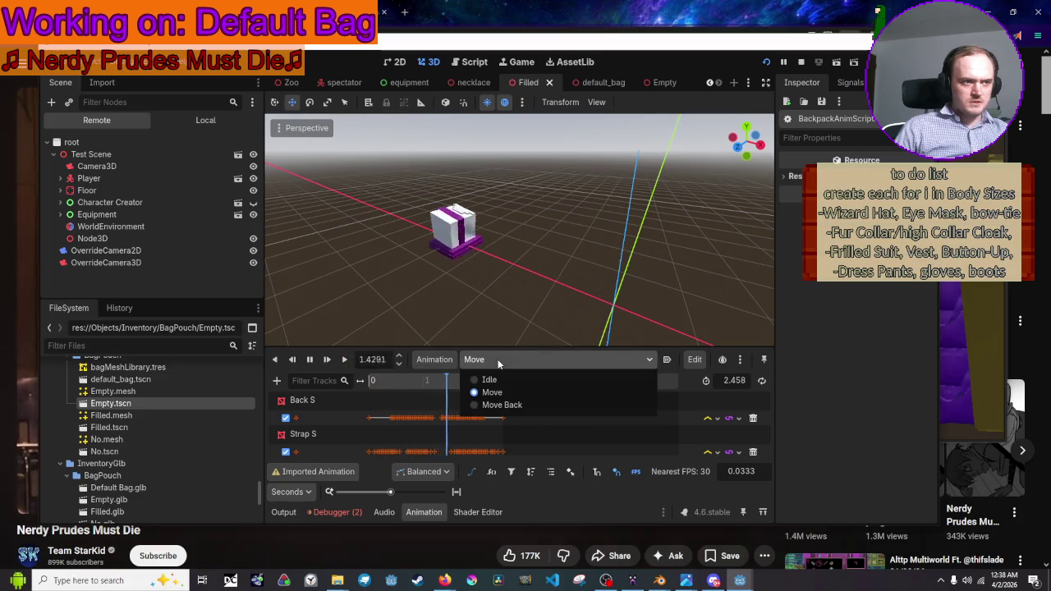
left_click(484, 377)
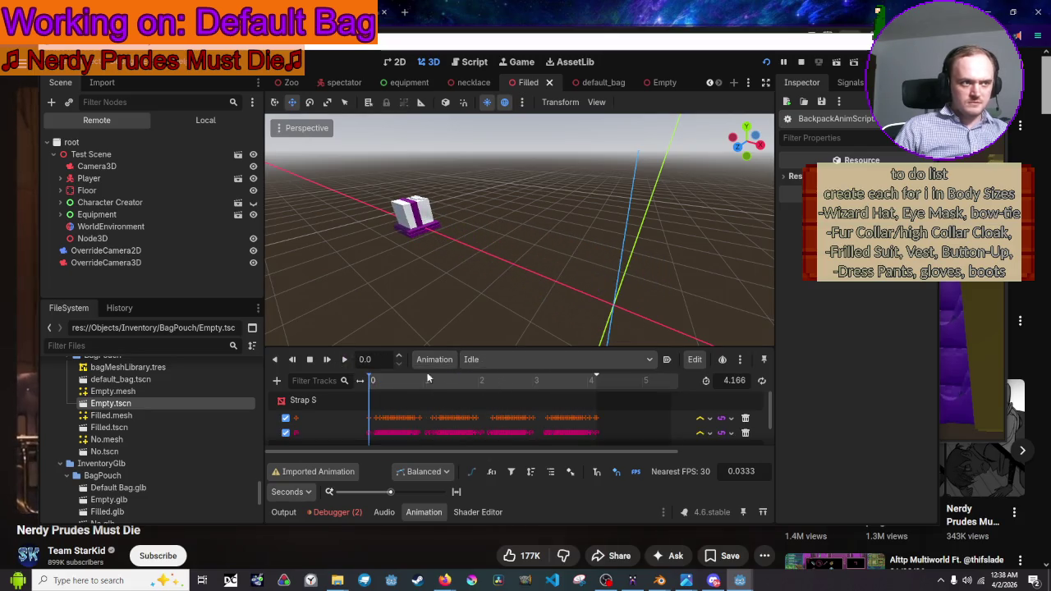
left_click(349, 359)
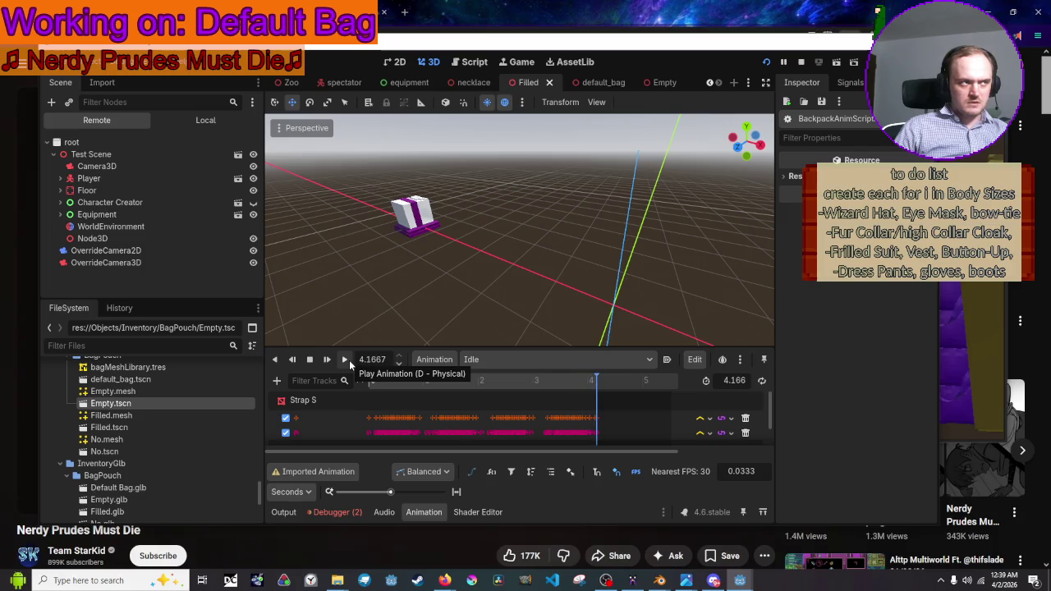
Play the Empty scene's Idle animation, show its Local tree, and select the Empty root
left_click(655, 85)
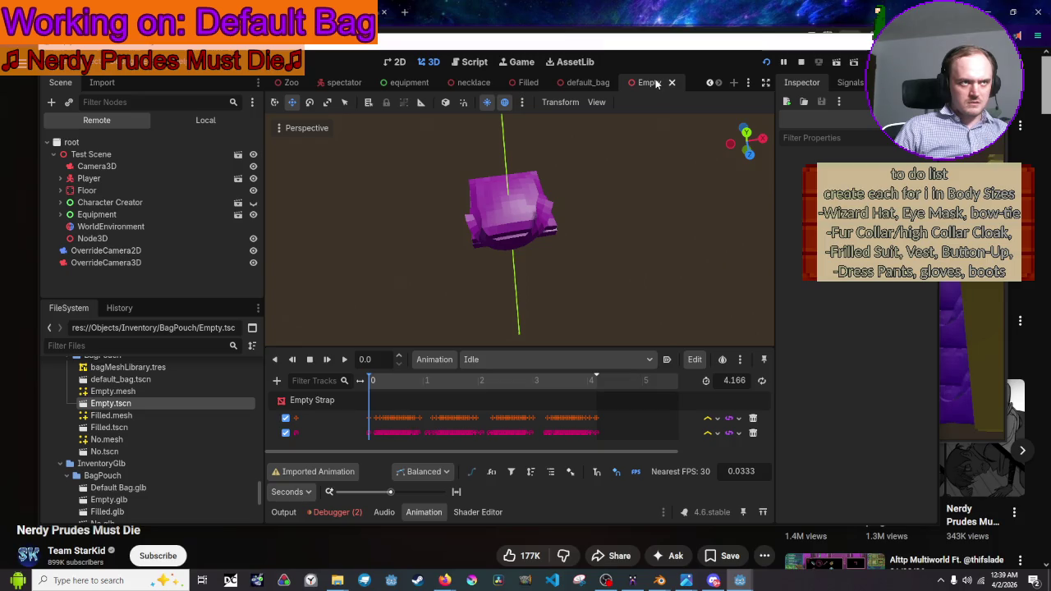
left_click(530, 84)
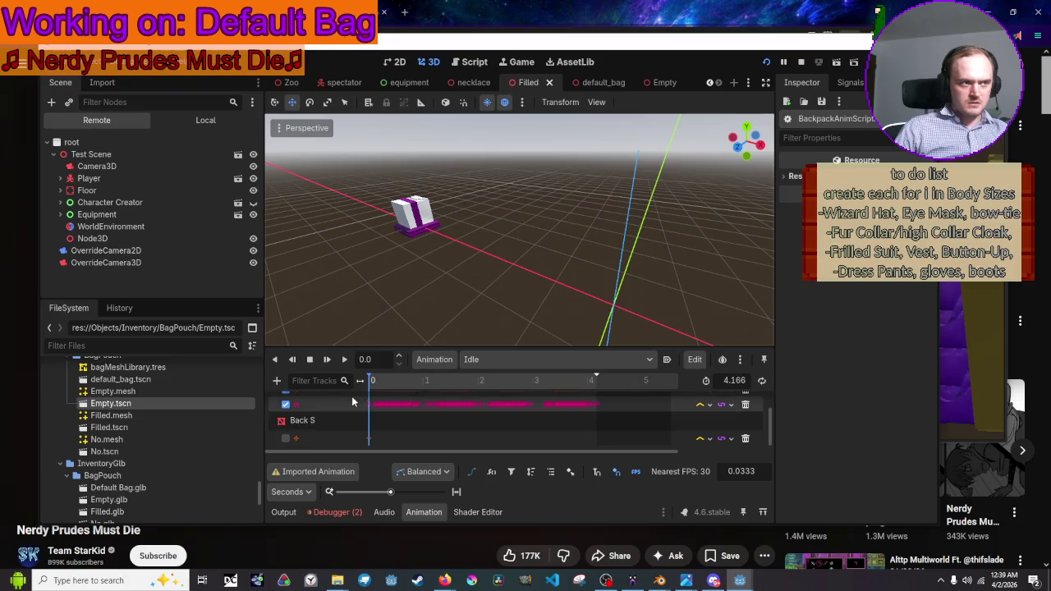
left_click(651, 83)
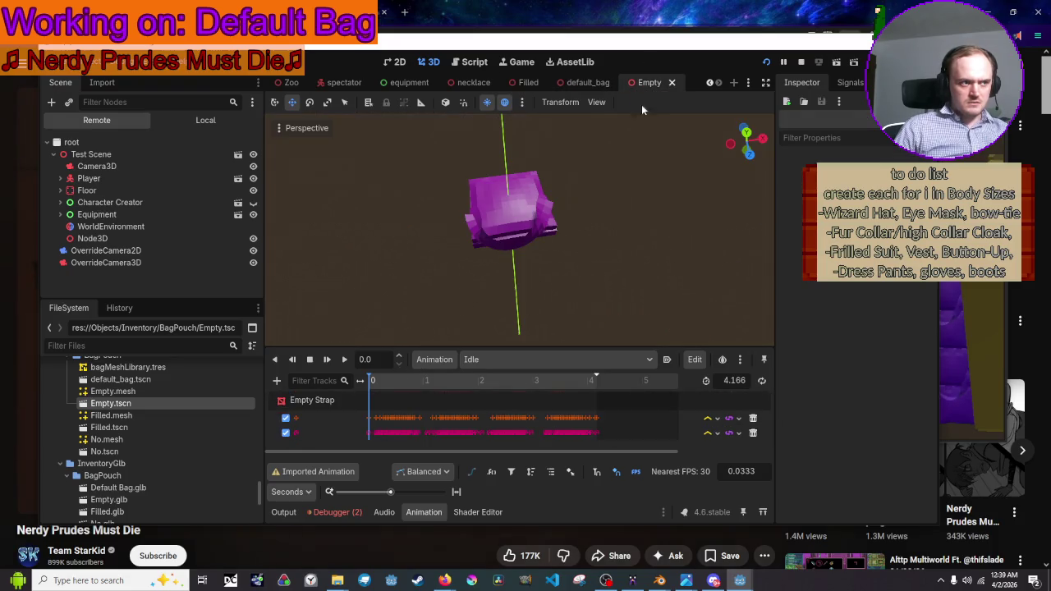
left_click(338, 360)
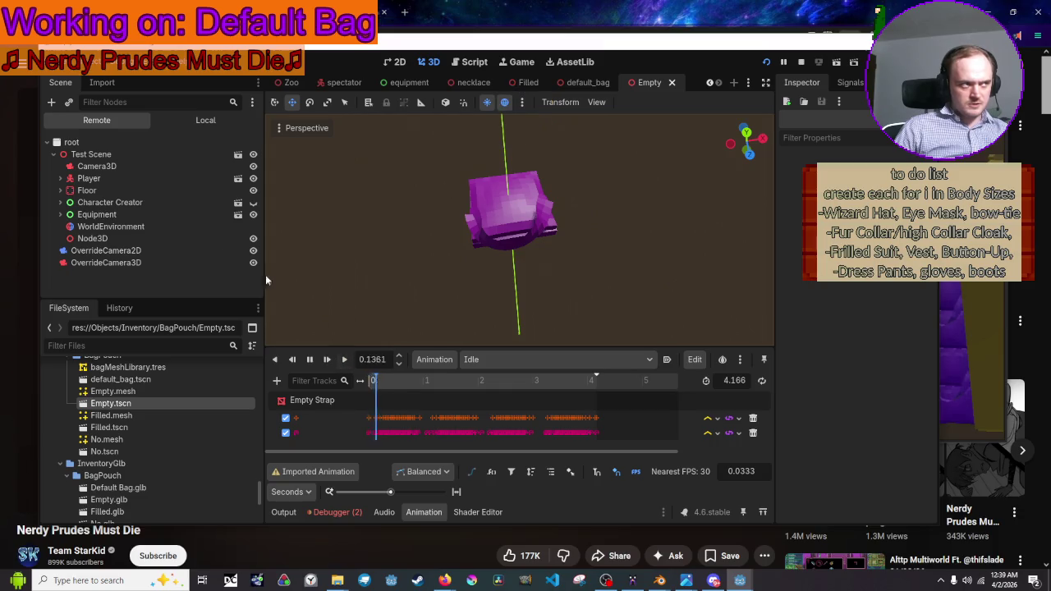
left_click(179, 118)
left_click(82, 142)
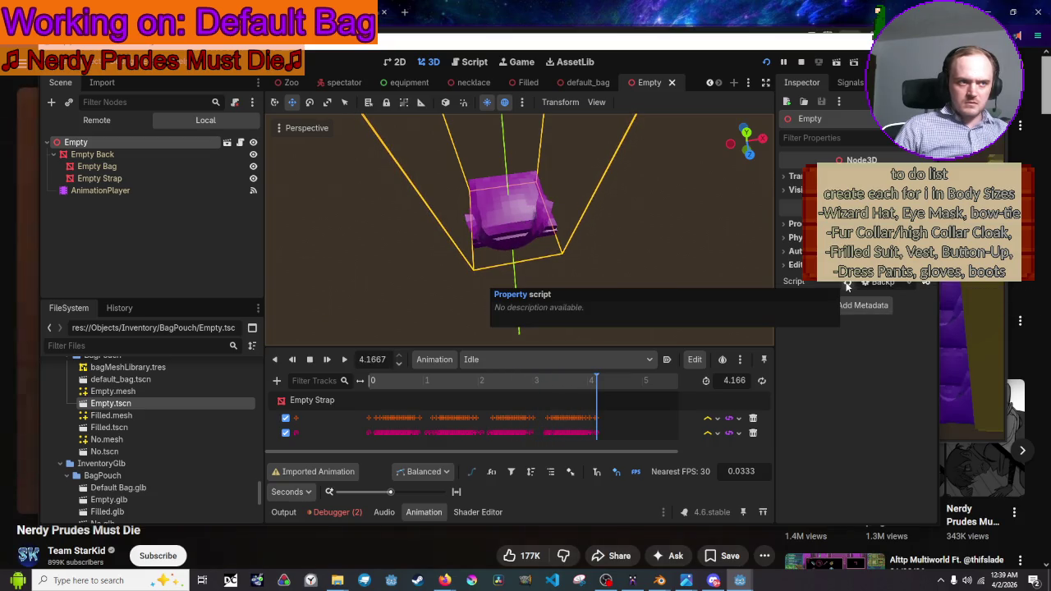
Swap the Empty root's script for BackpackAnimScripts.gd via Quick Load, then stop the debug session
left_click(847, 286)
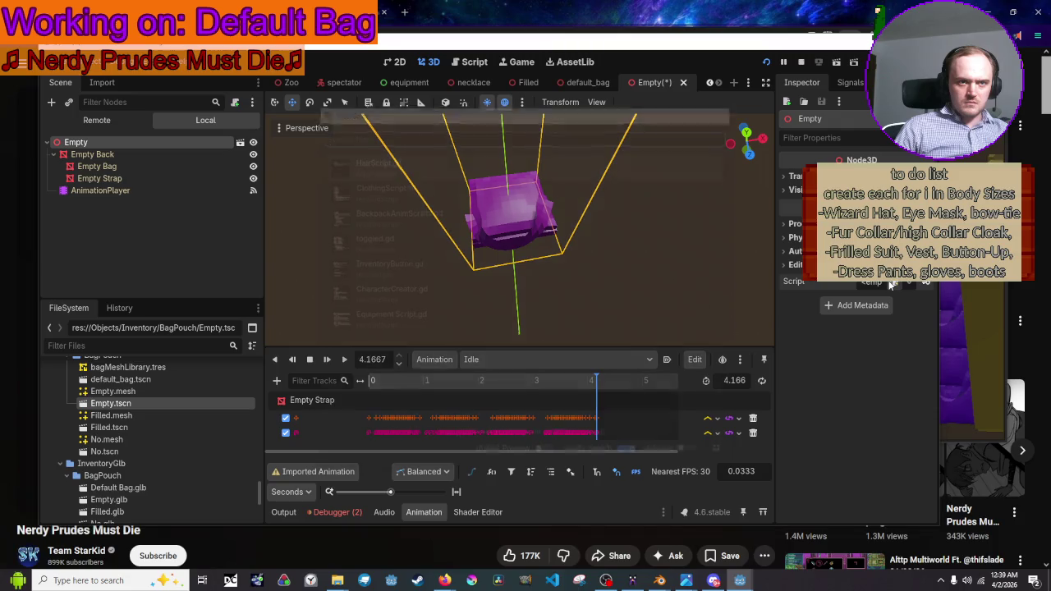
left_click(879, 284)
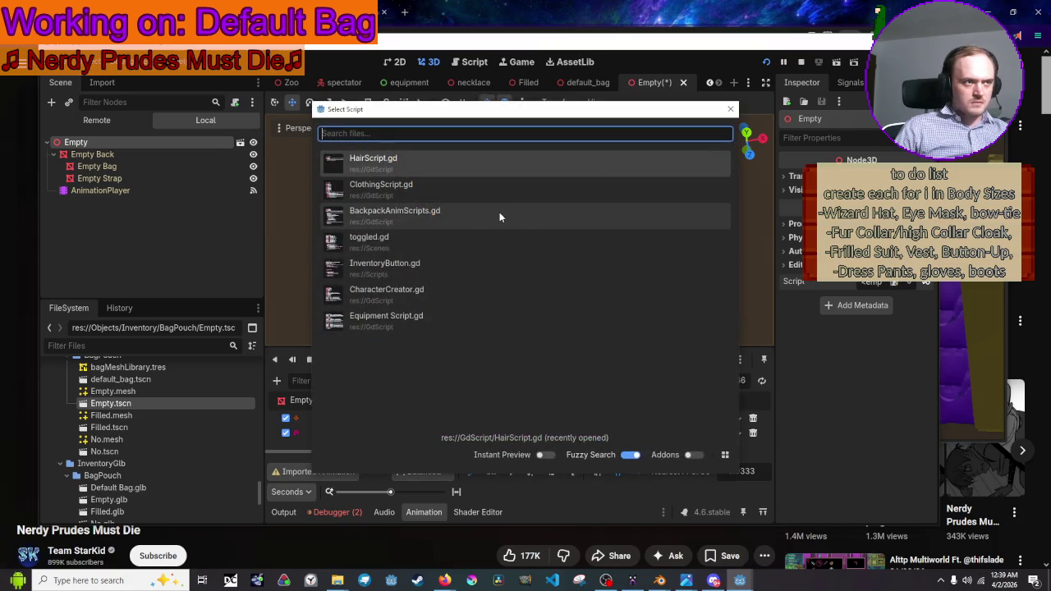
left_click(499, 212)
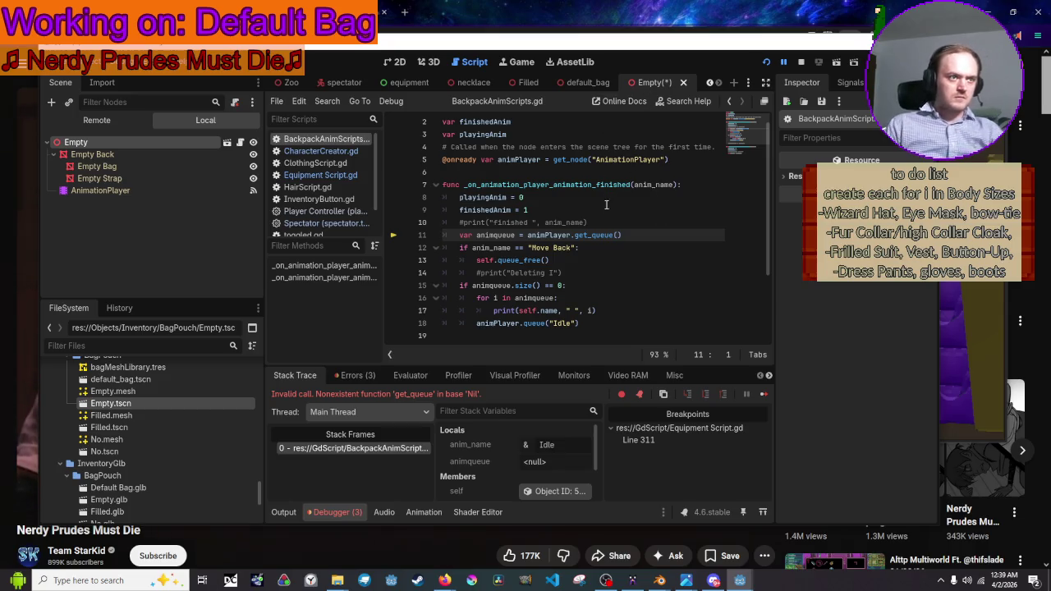
left_click(801, 63)
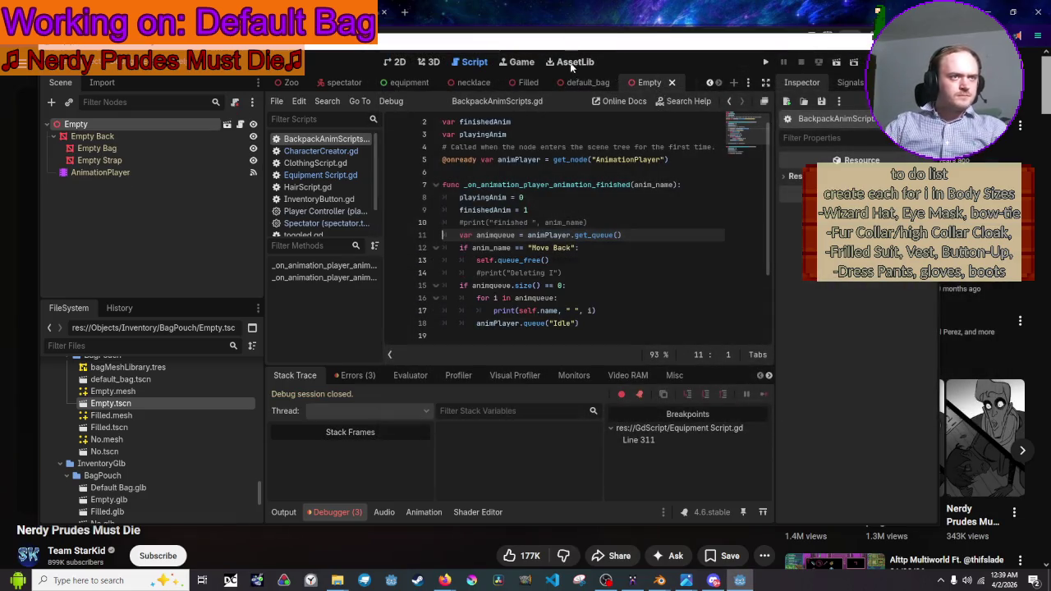
In the Filled scene, clear the root node's script and Quick Load BackpackAnimScripts.gd onto it
left_click(522, 83)
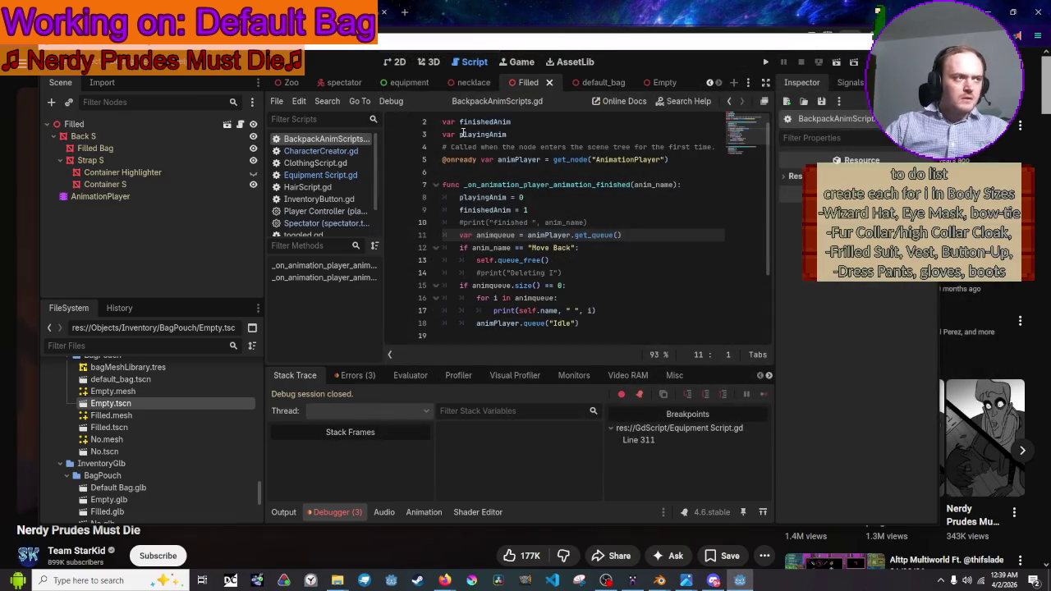
left_click(74, 124)
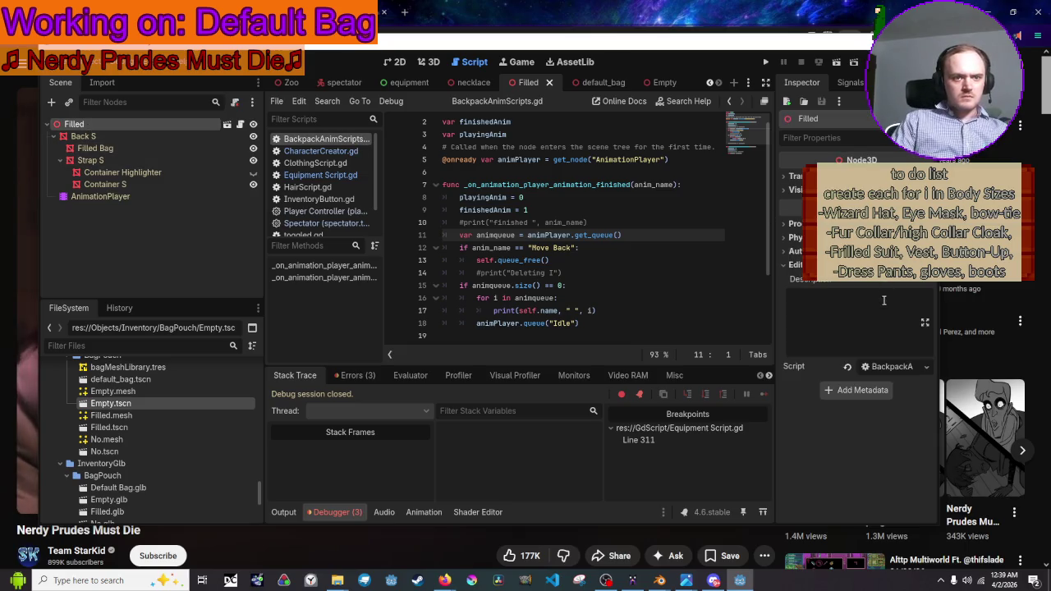
left_click(849, 368)
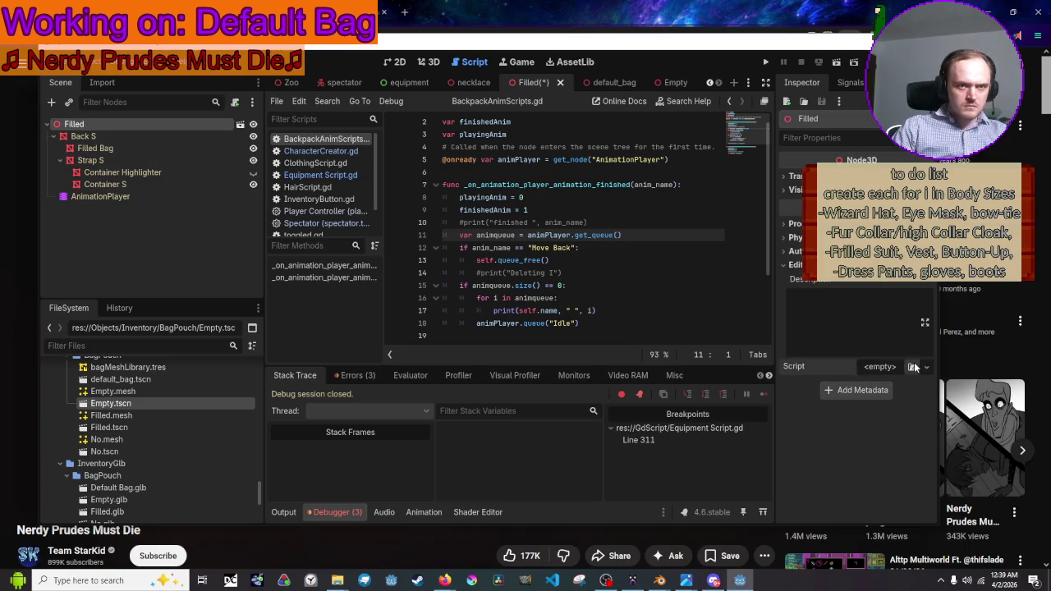
left_click(913, 367)
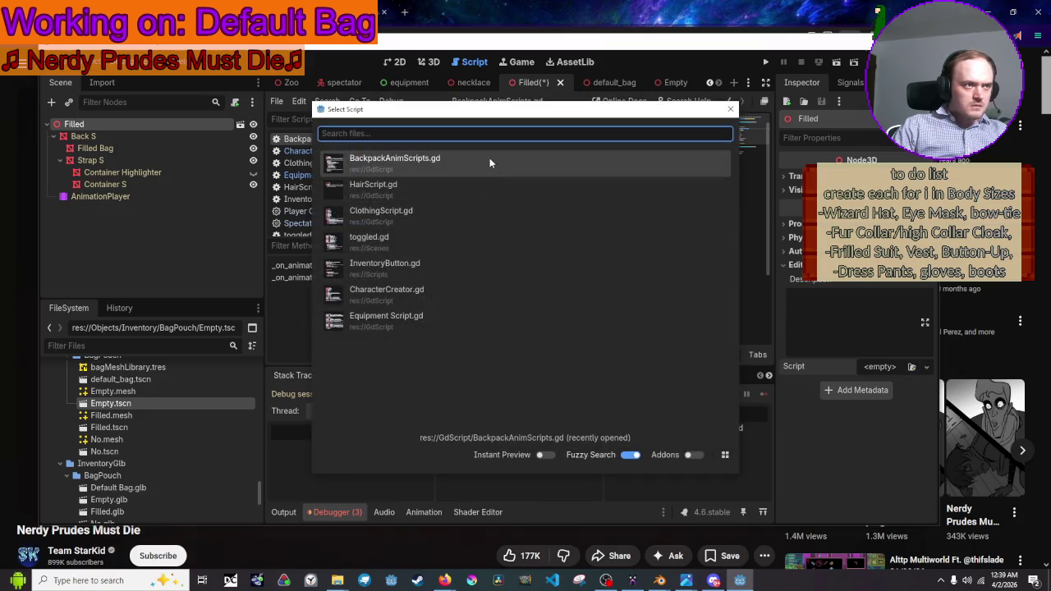
left_click(489, 158)
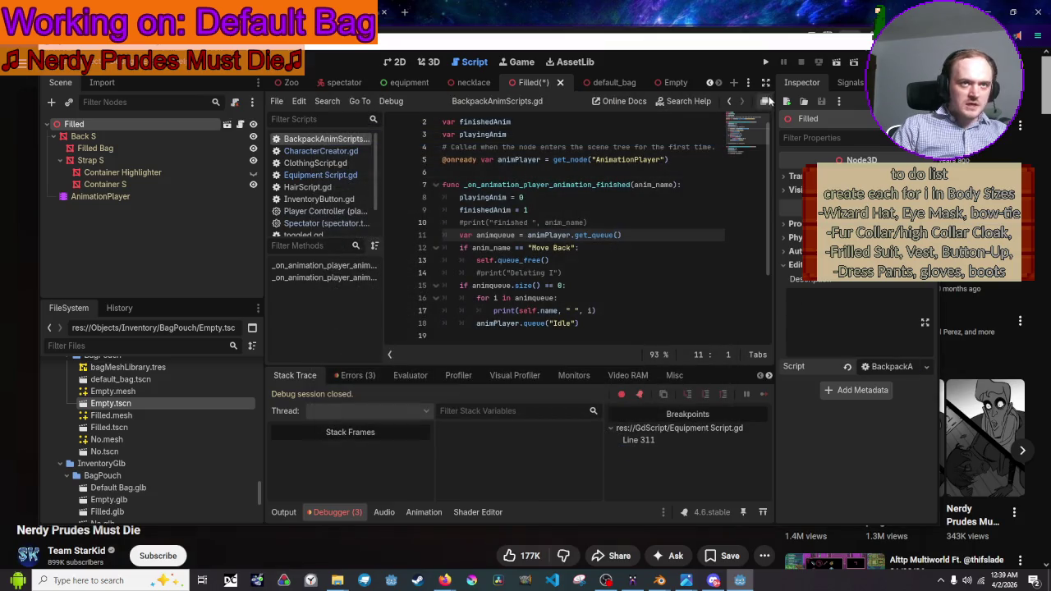
Run the project, view the backpack in the in-game Equipment panel, then close the game
left_click(770, 62)
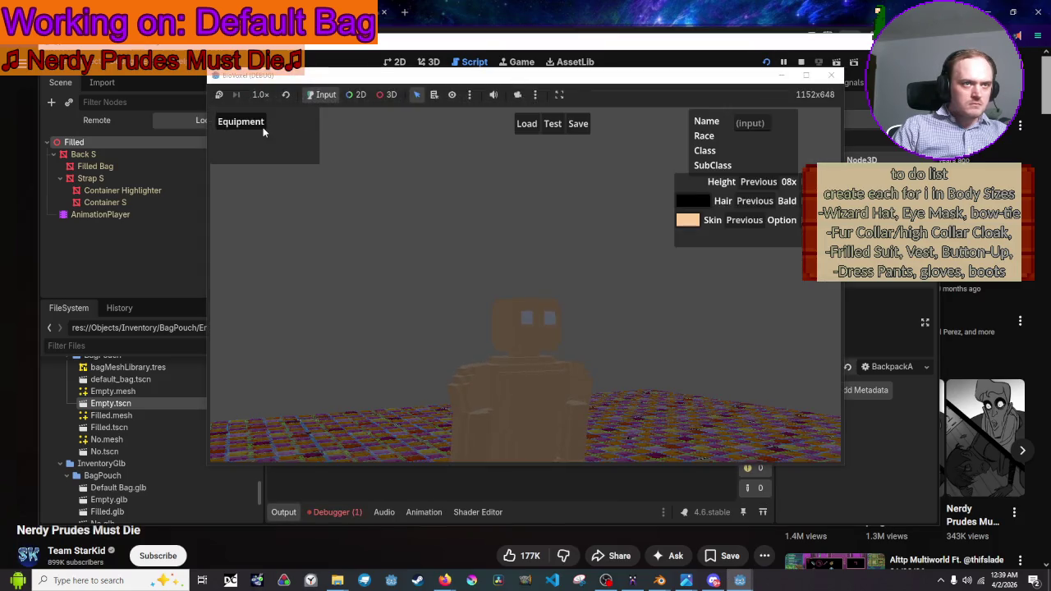
left_click(256, 123)
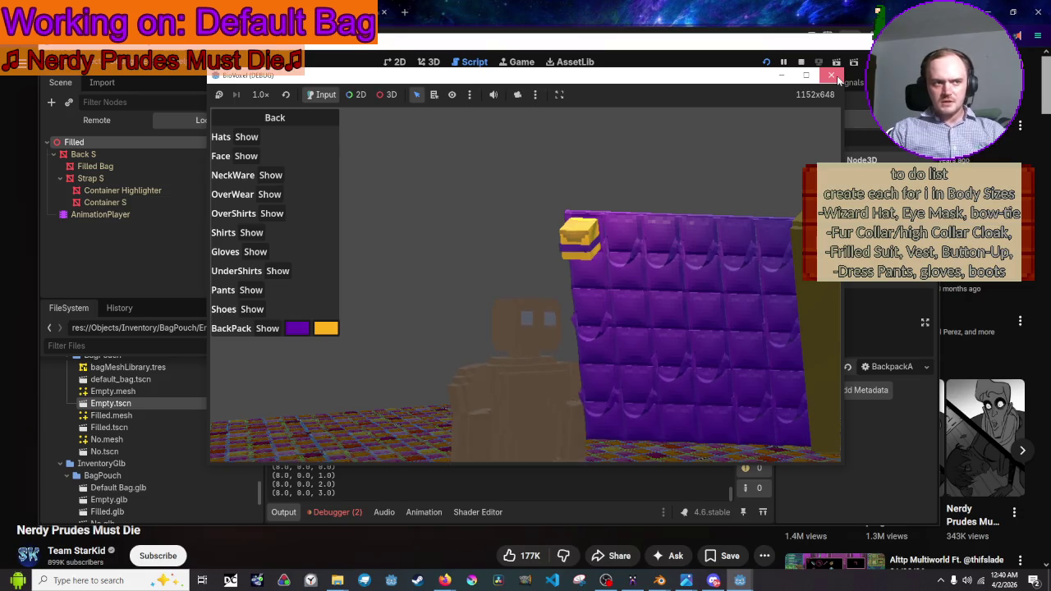
left_click(834, 75)
scroll(635, 171, "down", 1)
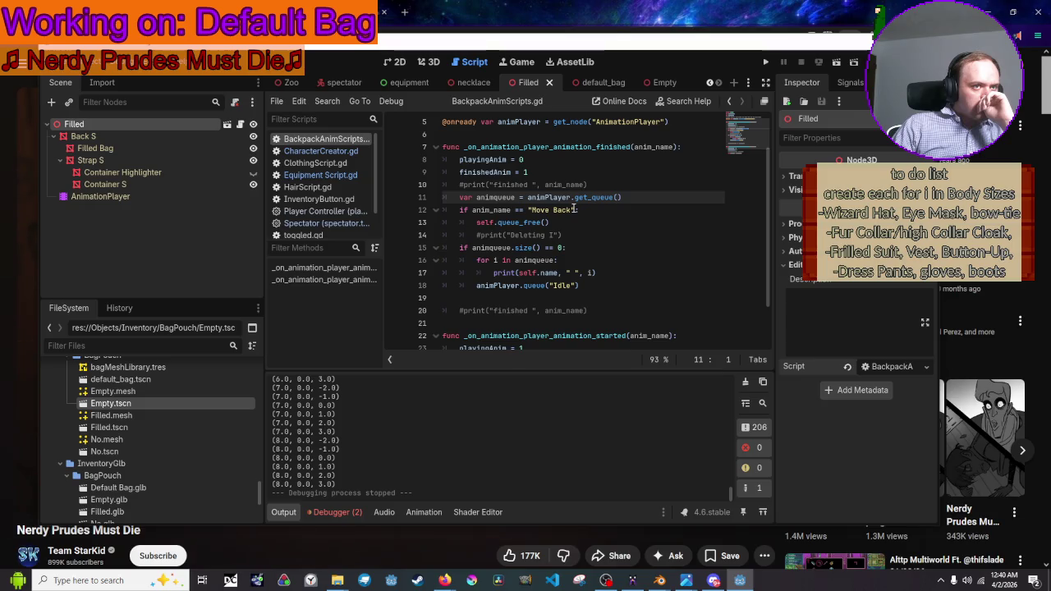
Add a breakpoint on line 8 and run the game into the Equipment panel
left_click(392, 161)
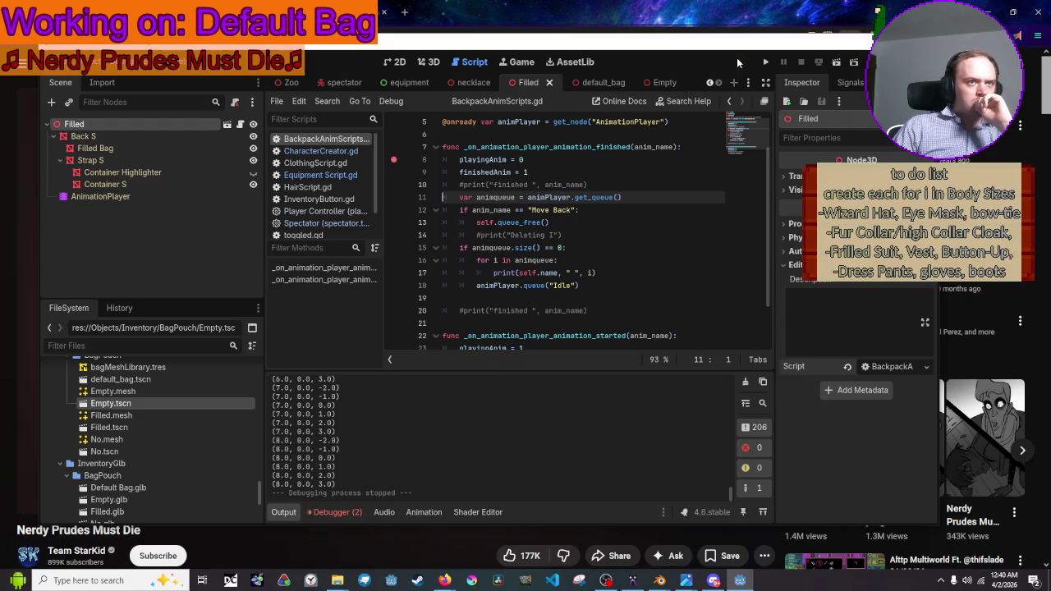
left_click(763, 63)
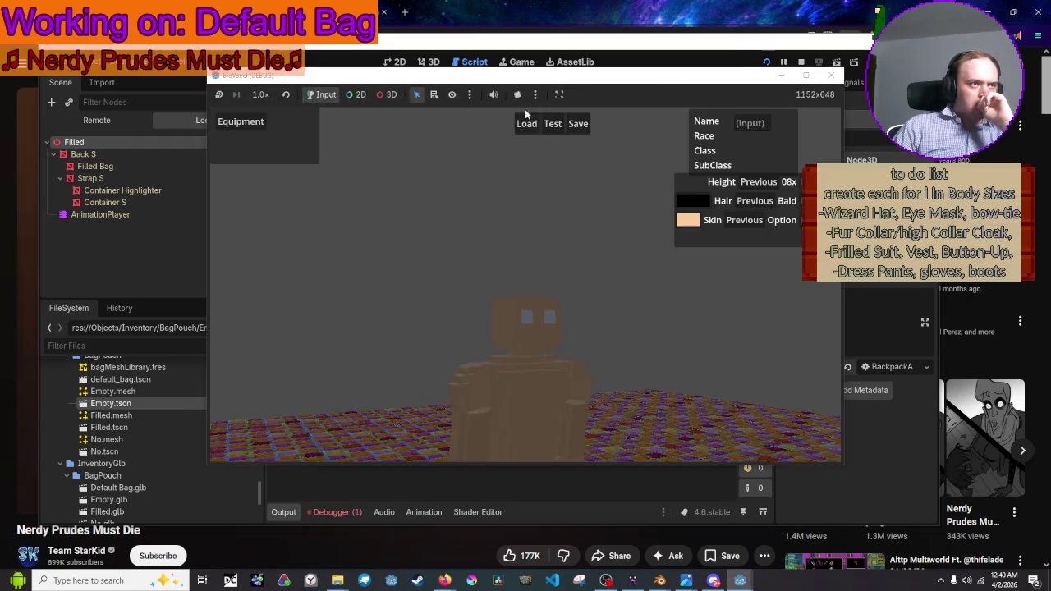
left_click(256, 124)
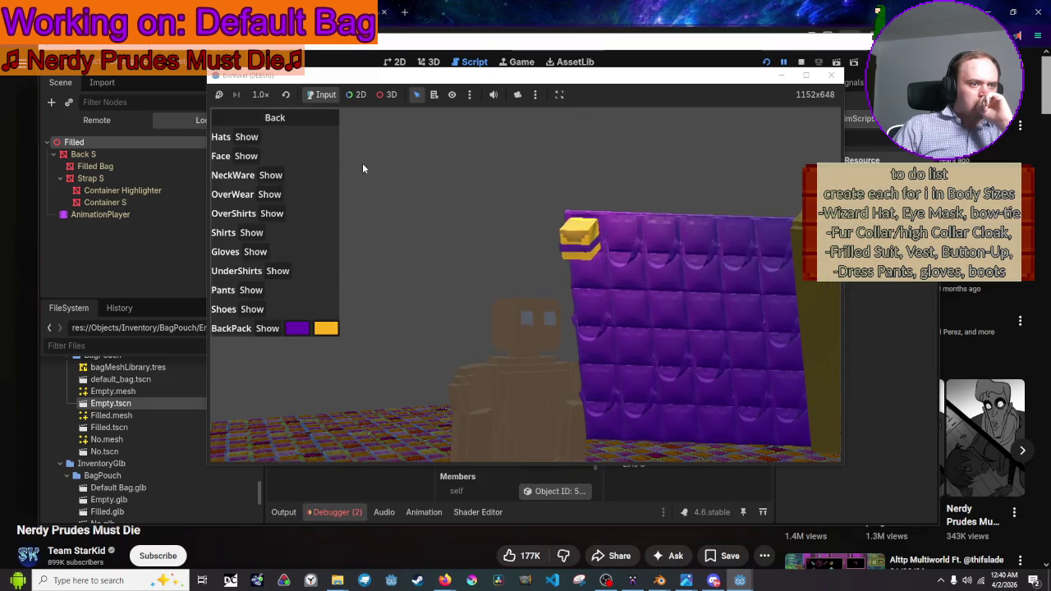
Move the game window aside, relaunch the game and open Equipment to hit the breakpoint
mouse_move(479, 79)
left_mouse_down()
mouse_move(1050, 74)
mouse_move(784, 74)
mouse_move(809, 77)
left_mouse_up()
left_click_drag(533, 224, 811, 127)
left_click(837, 63)
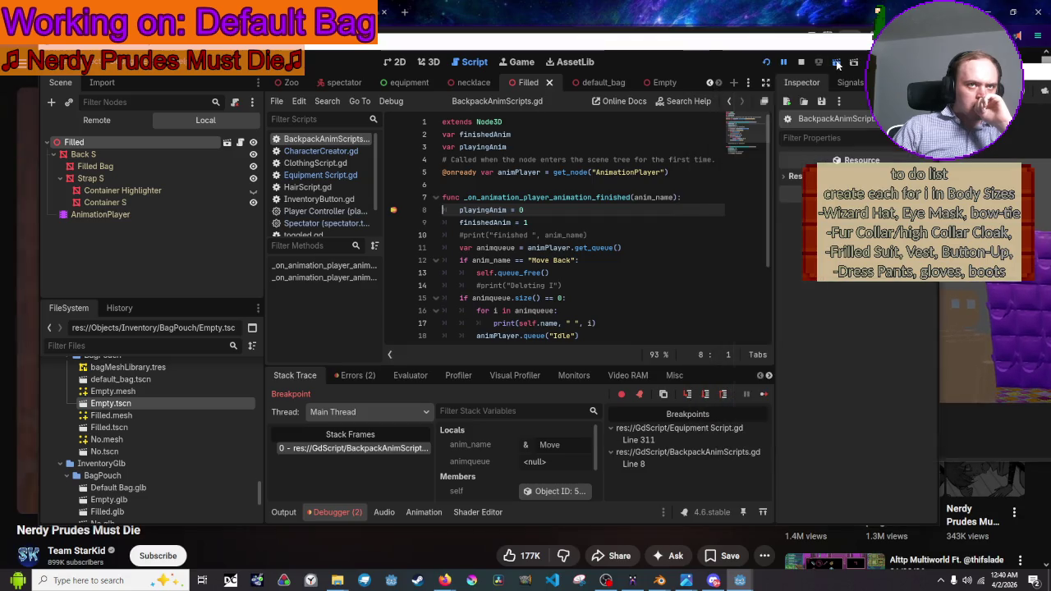
left_click(836, 63)
left_click(832, 79)
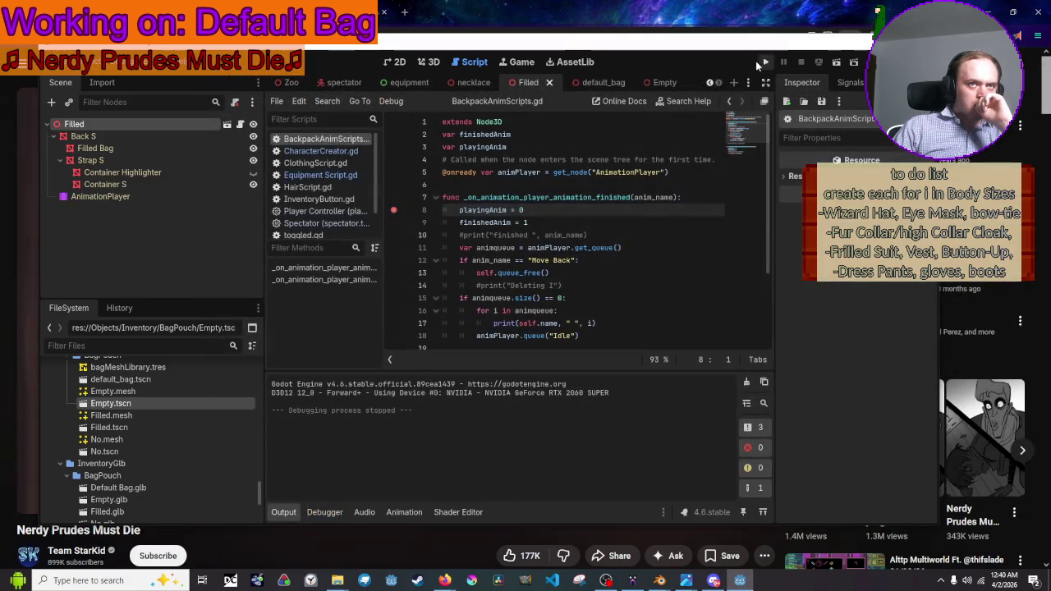
left_click(760, 59)
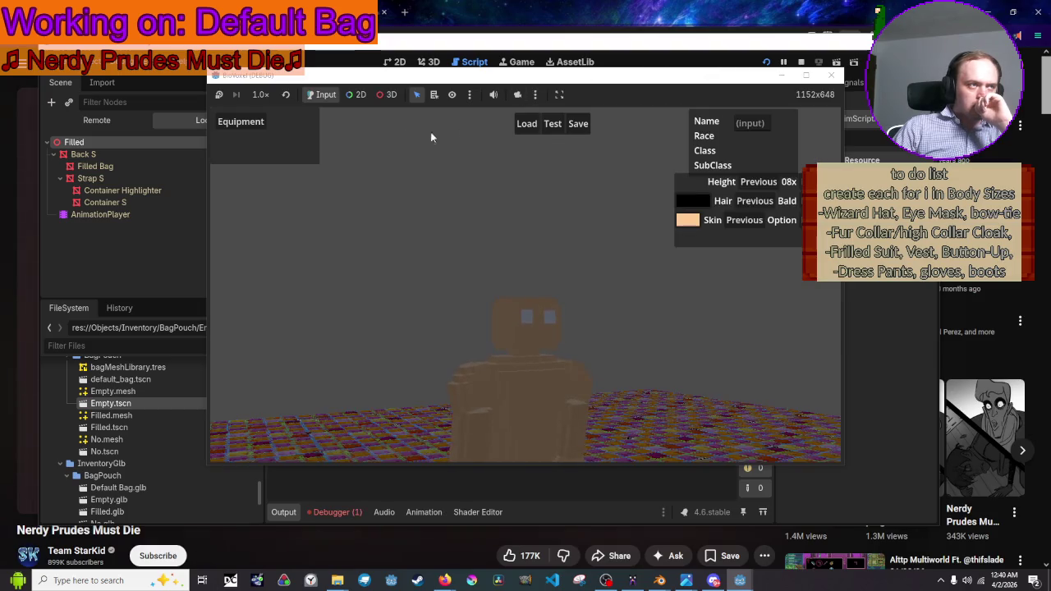
left_click(263, 125)
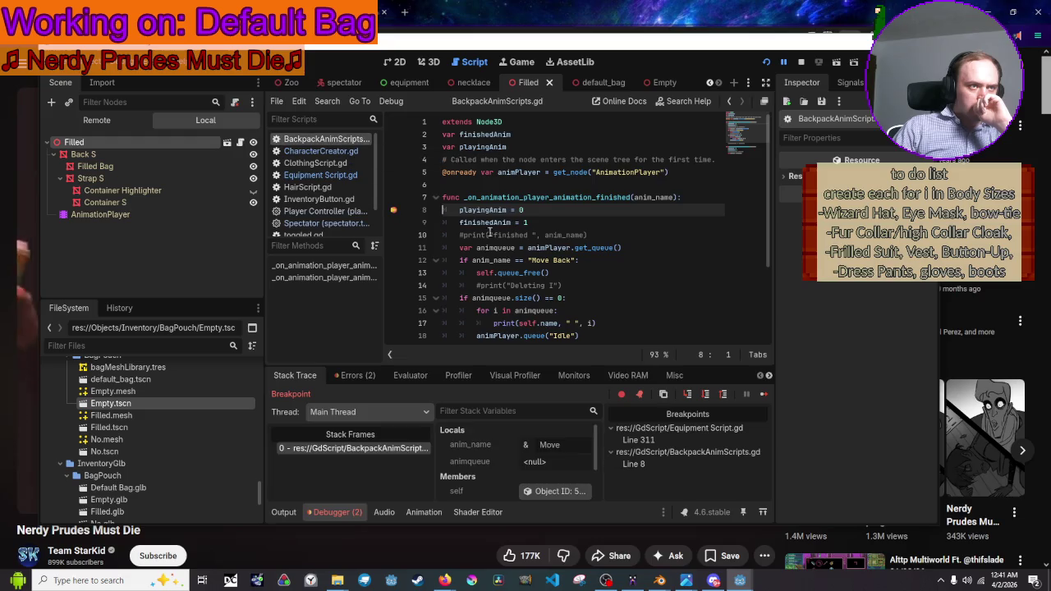
Place the cursor at the end of the finished handler's header line
mouse_move(511, 205)
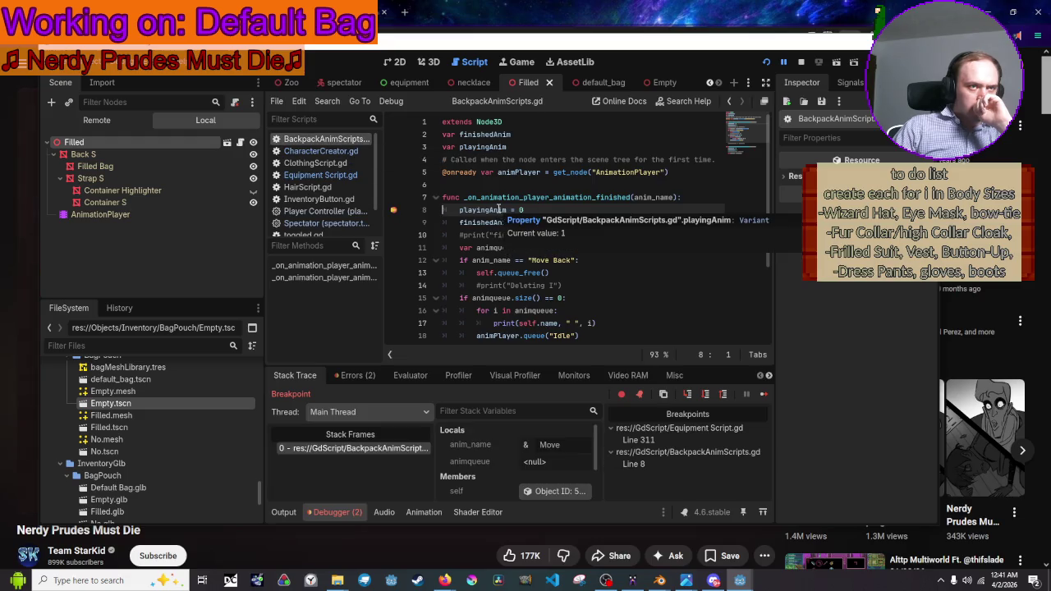
mouse_move(645, 198)
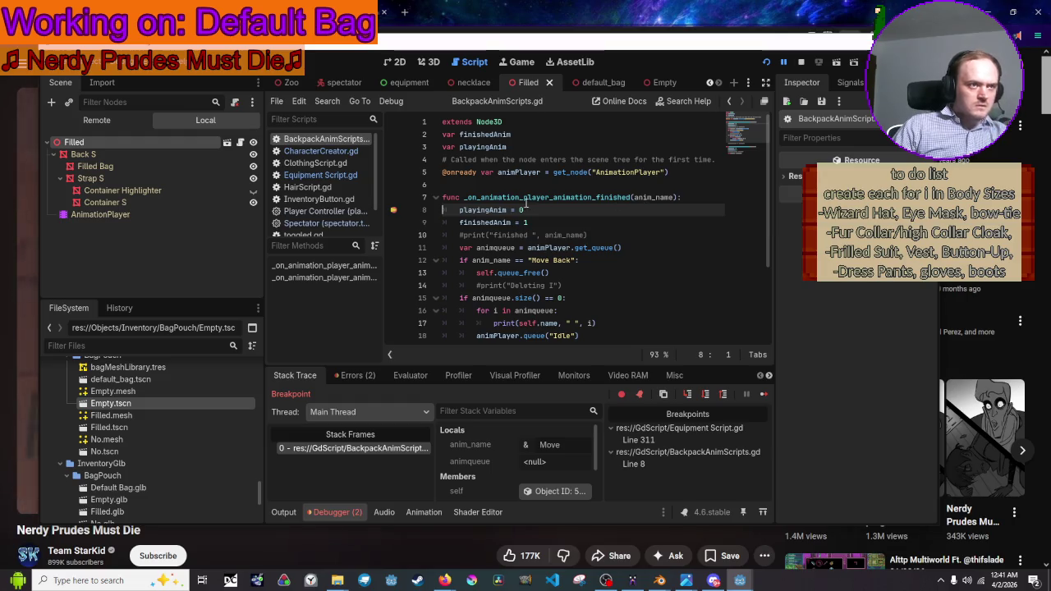
left_click(692, 197)
Add 'var _lookingglass = self.name' atop the finished handler, save, and rerun the game into Equipment
key("Return")
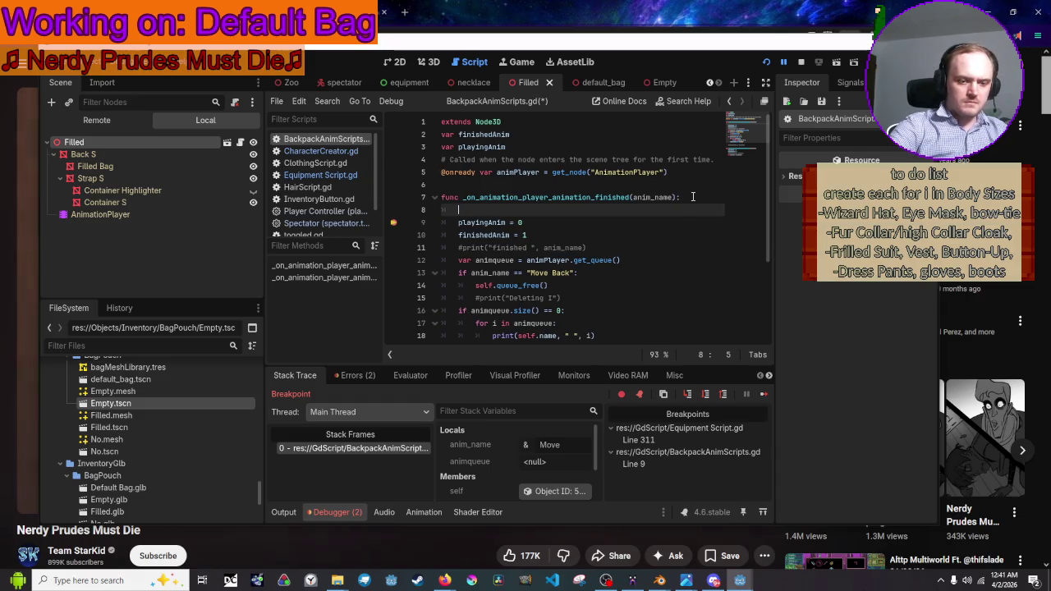
type("lookinggla")
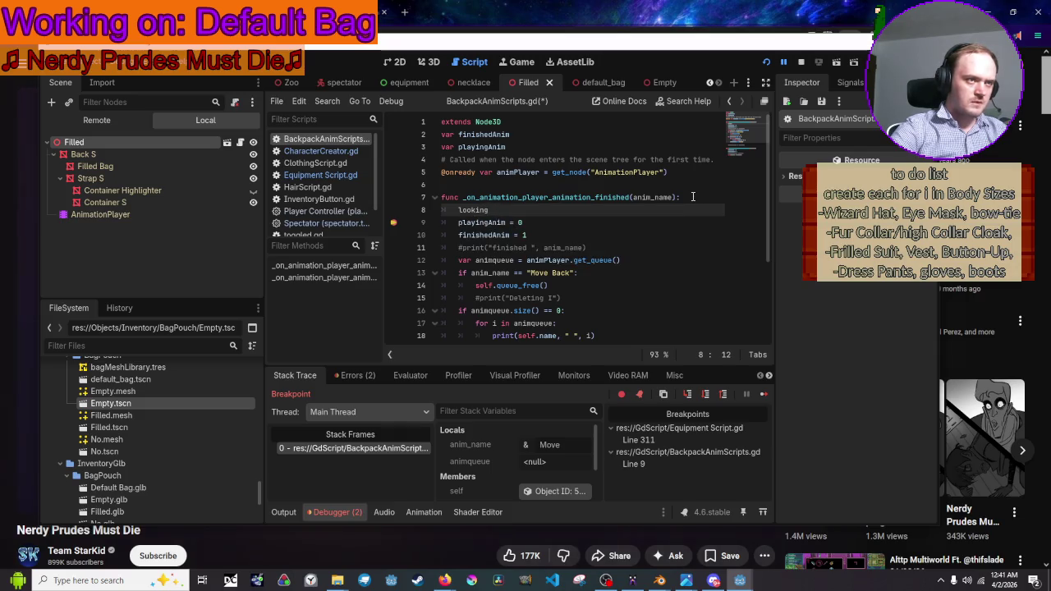
type("ss")
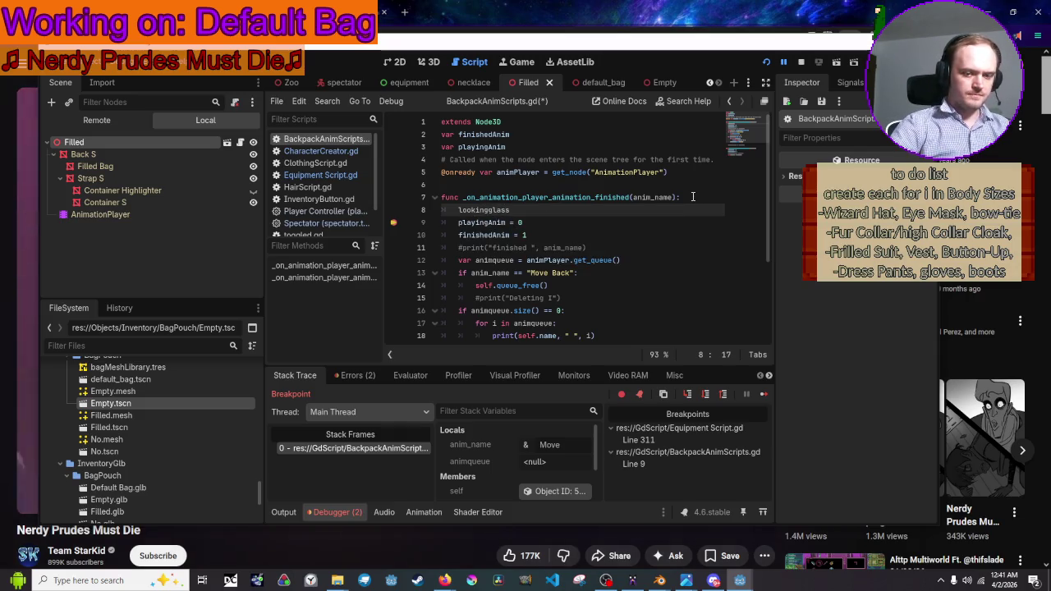
type(" = self.name")
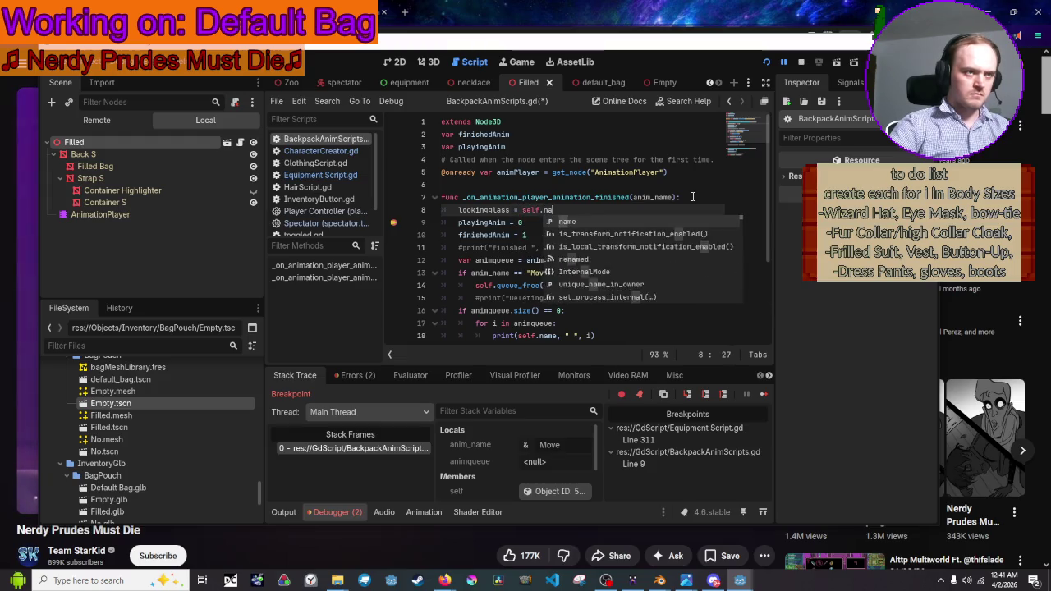
key("ctrl+s")
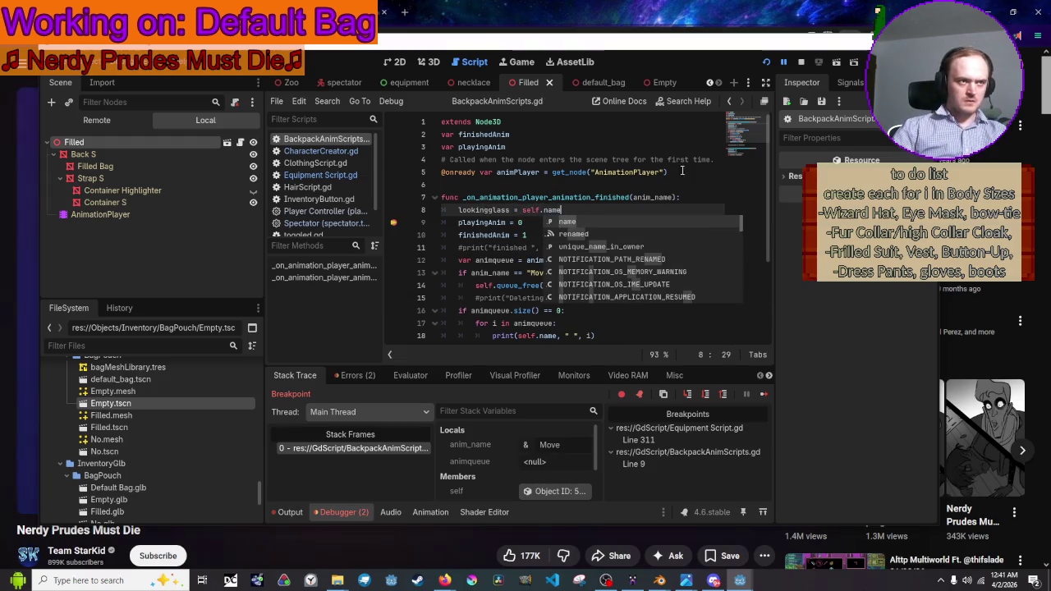
key("Home")
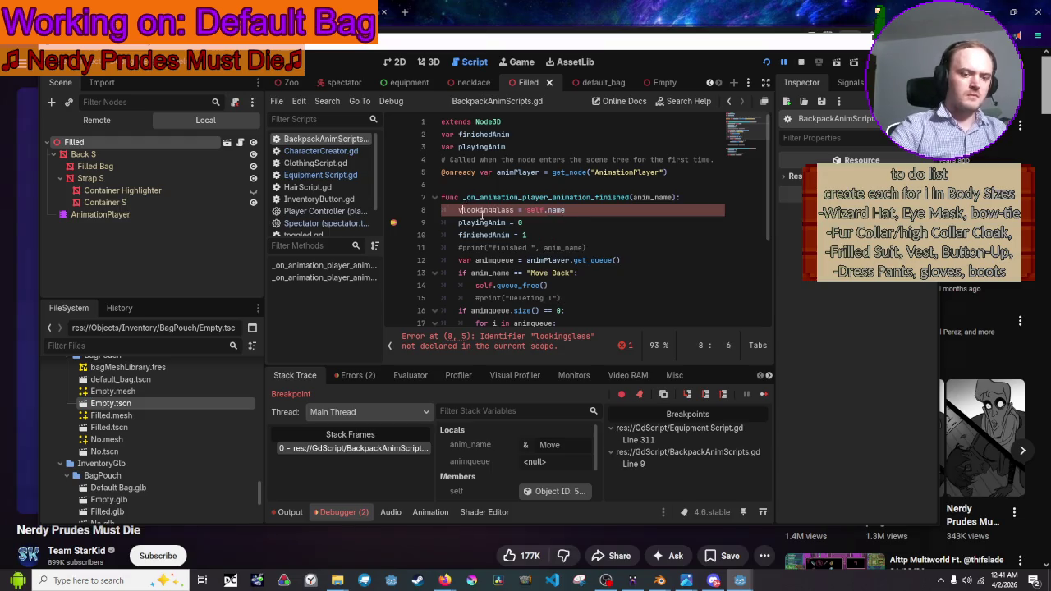
type("_")
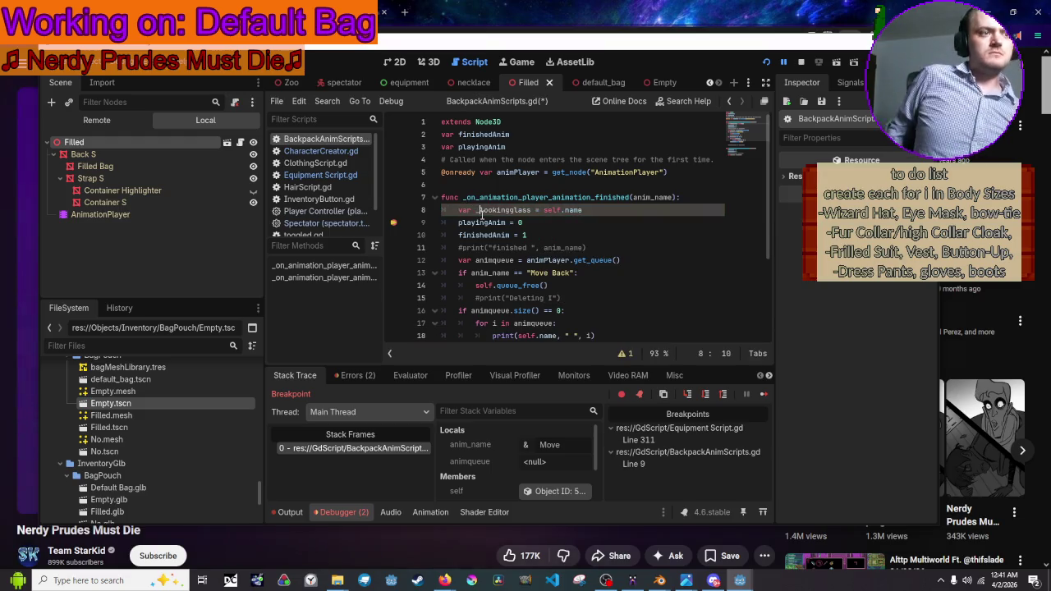
left_click(767, 63)
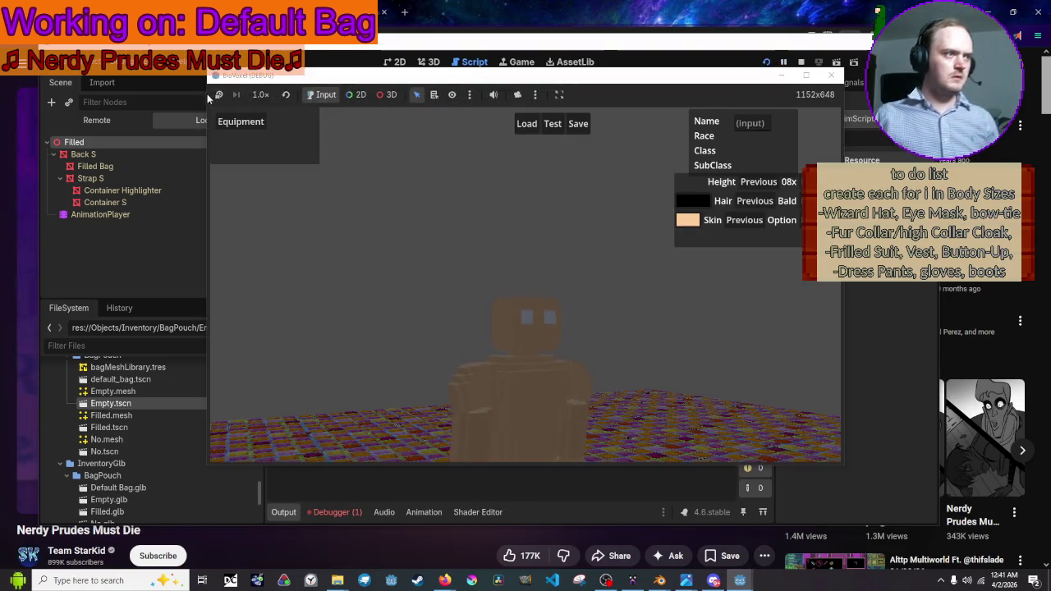
left_click(257, 122)
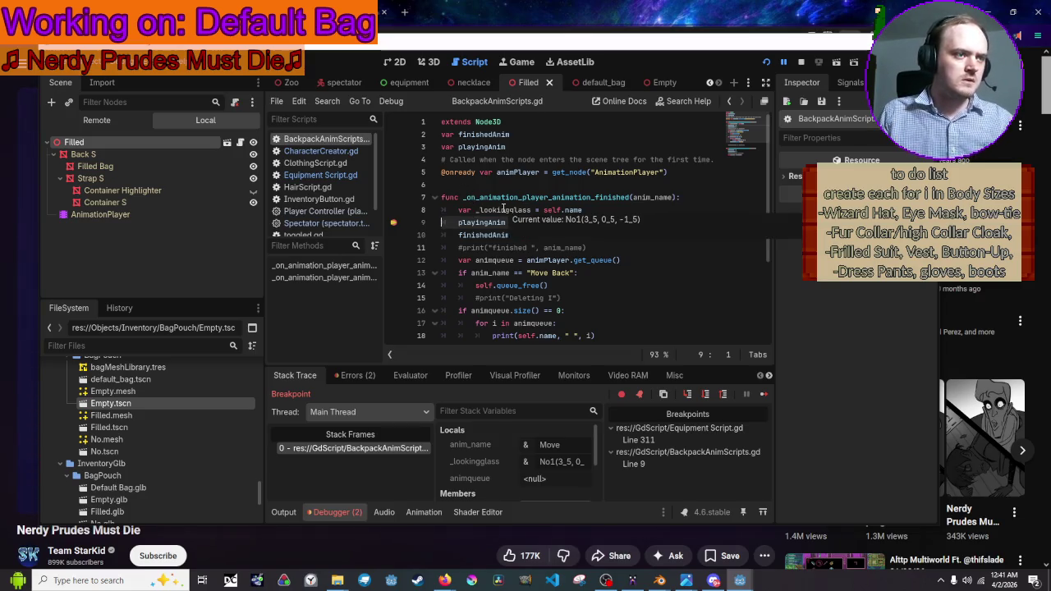
Continue past nine line 9 breakpoint hits with F12, tracking _lookingglass until it shows Empty1
key("F12")
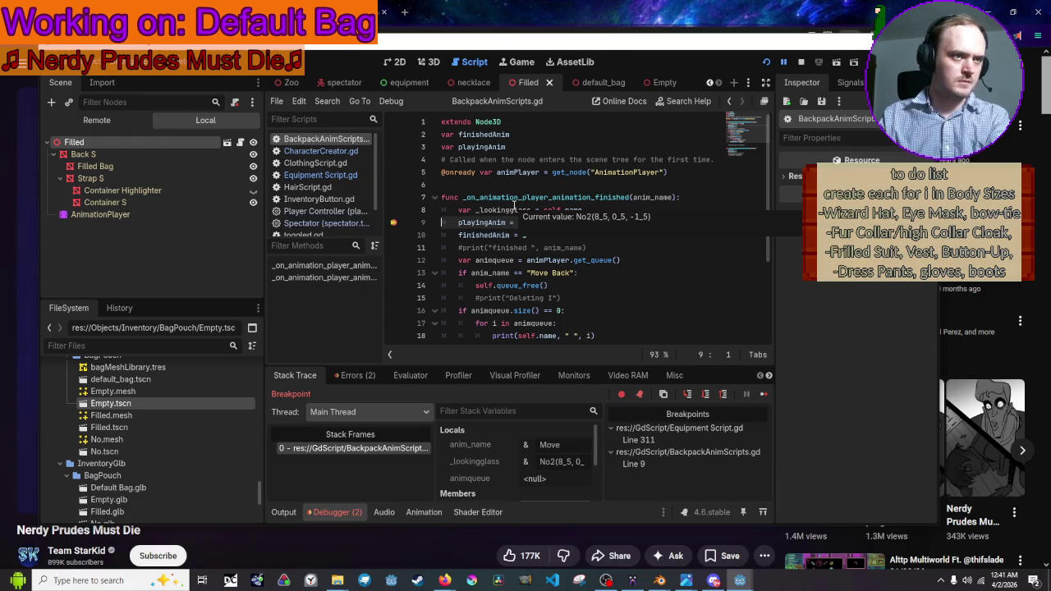
key("F12")
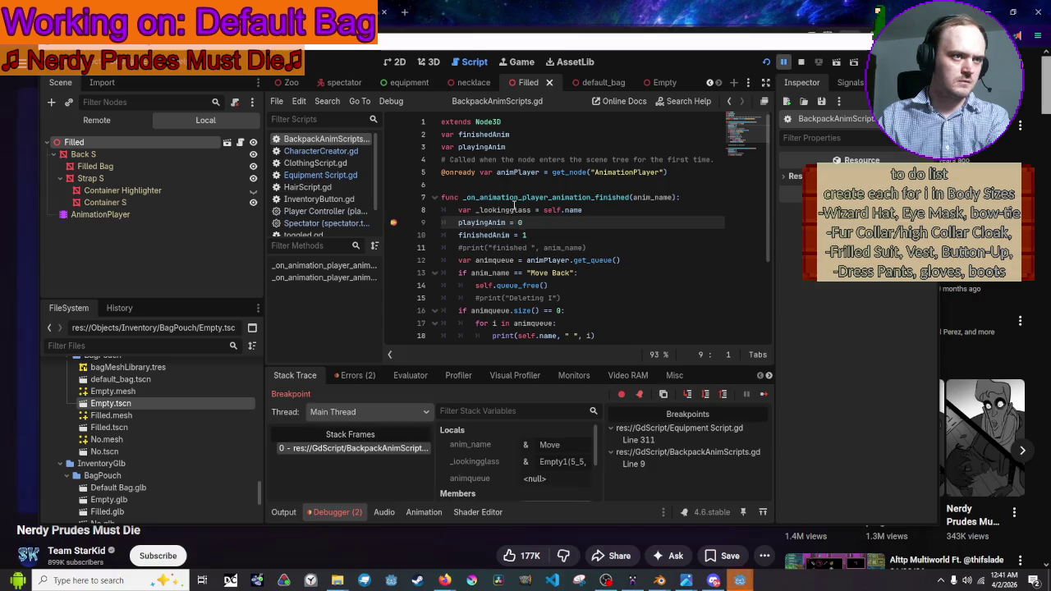
key("F12")
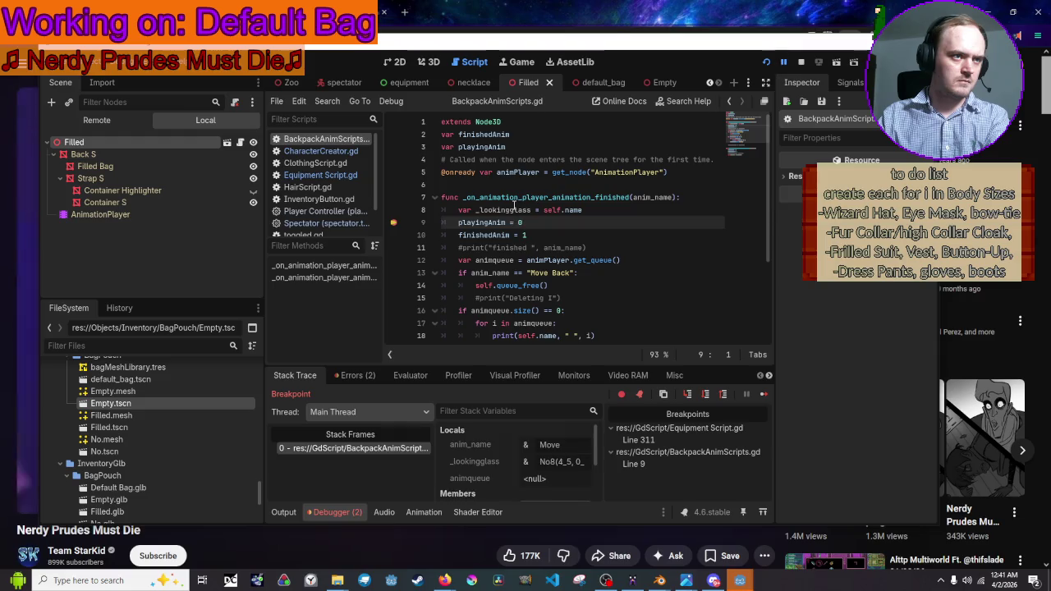
key("F12")
key("F12")
key("F12")
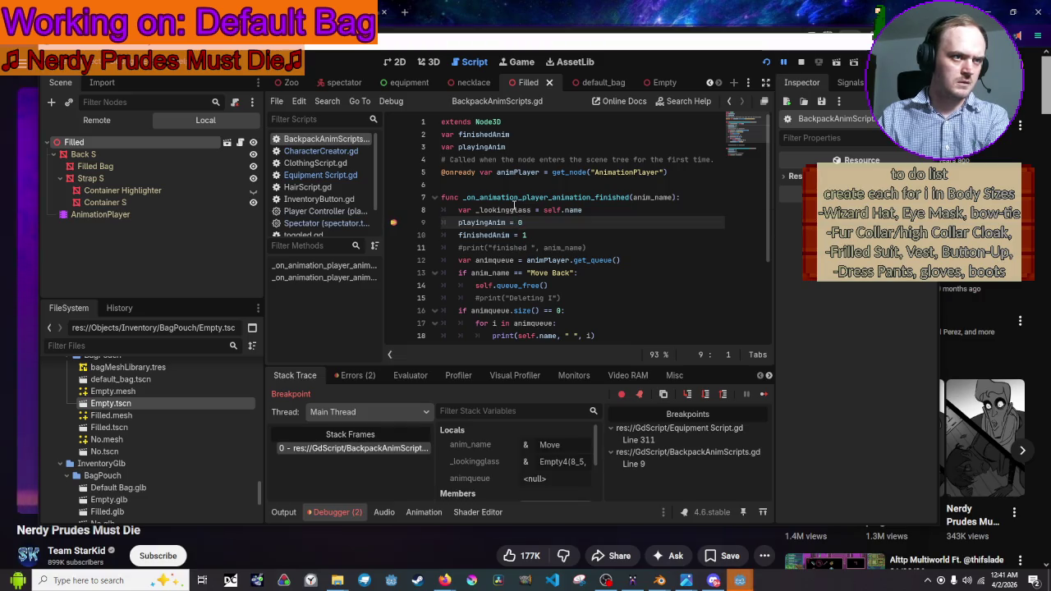
key("F12")
key("F12")
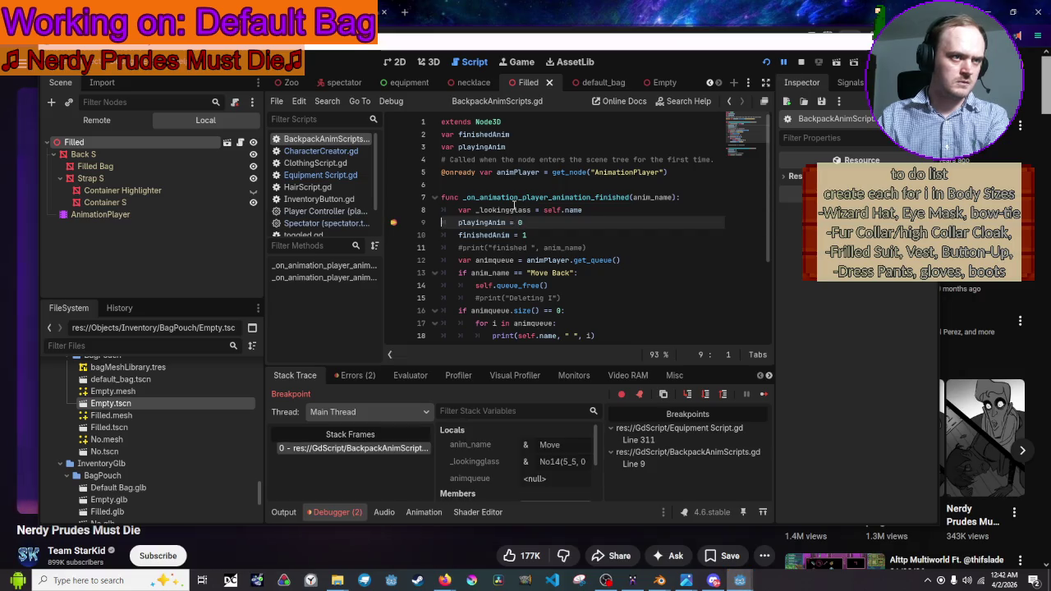
key("F12")
key("F12")
key("F12")
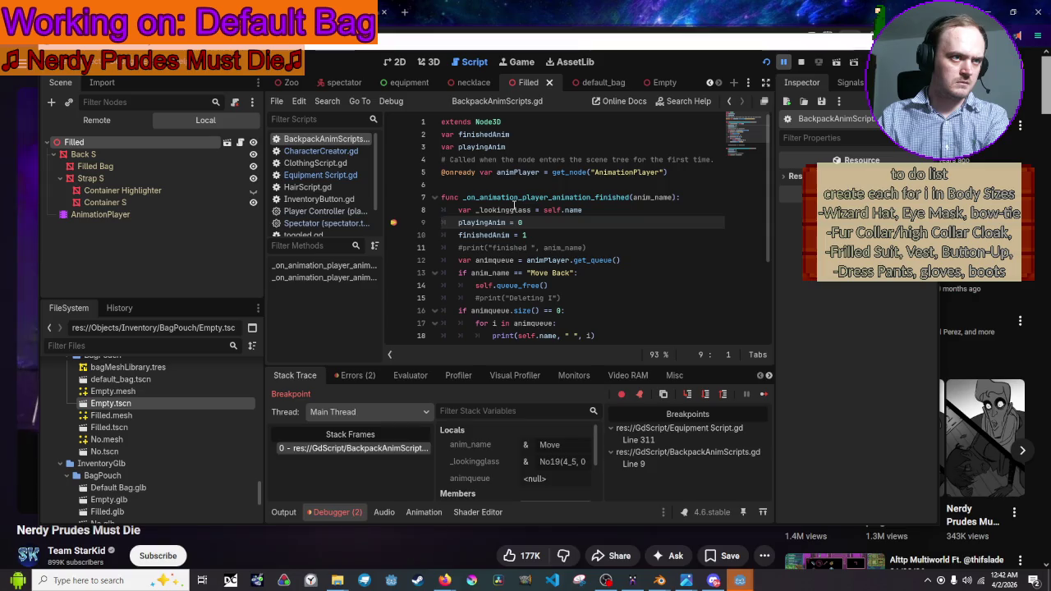
key("F12")
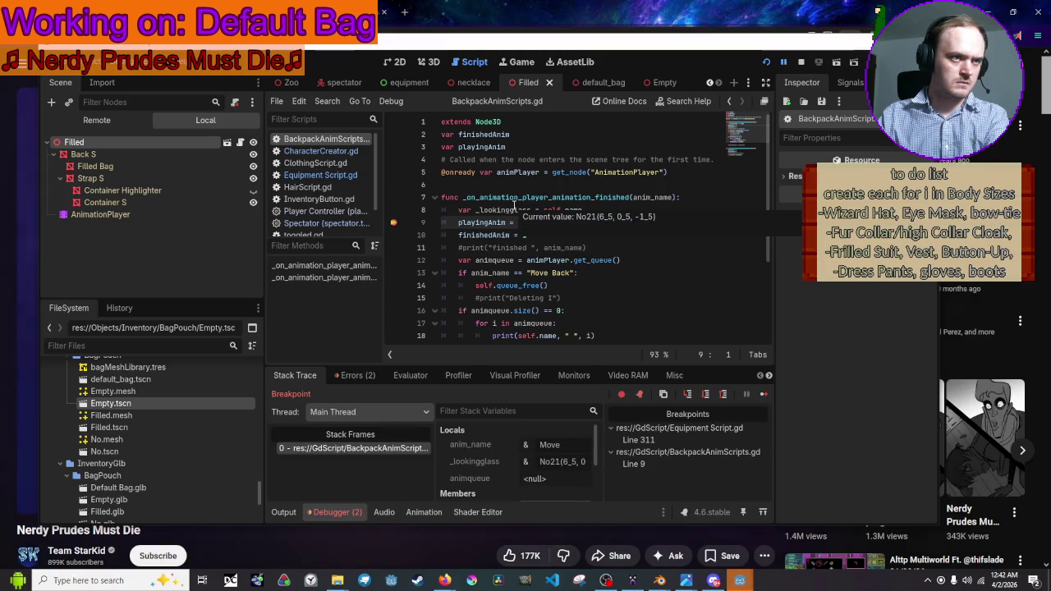
key("F12")
key("F12")
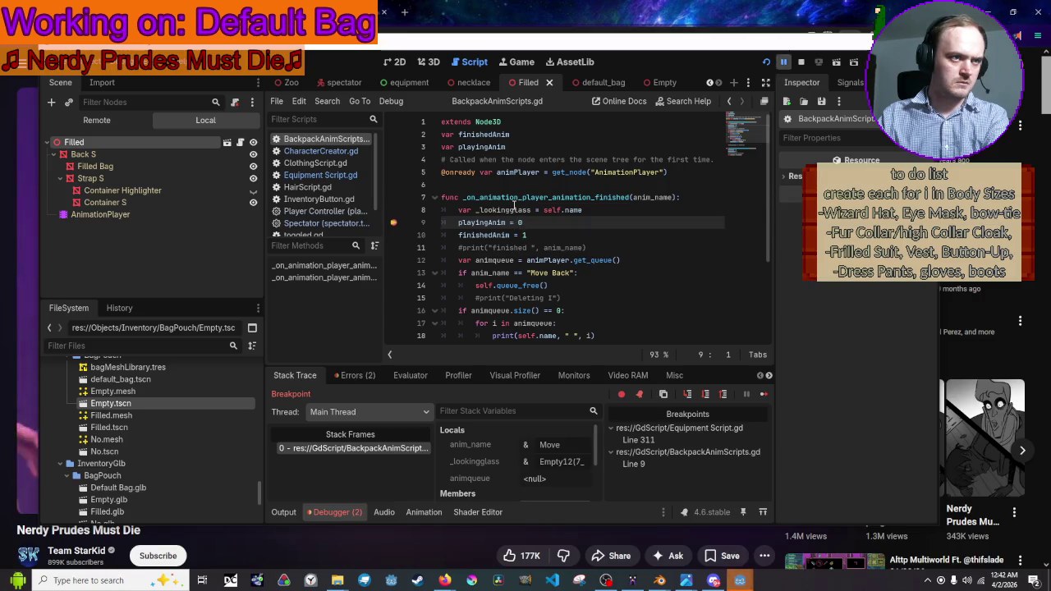
key("F12")
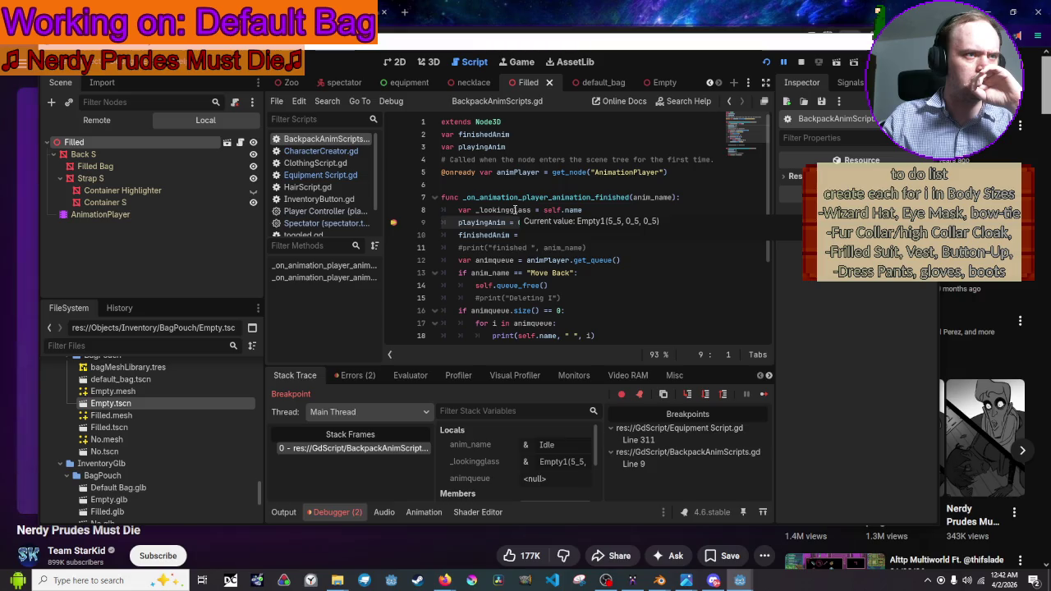
Keep continuing through the Idle line 9 breakpoint hits until _lookingglass holds No22
key("F12")
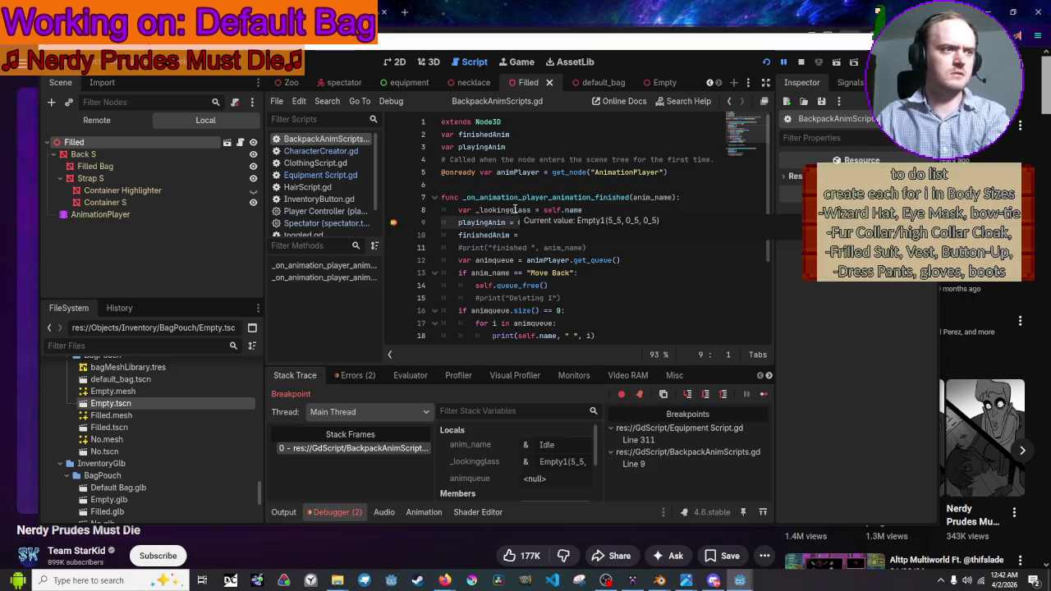
key("F12")
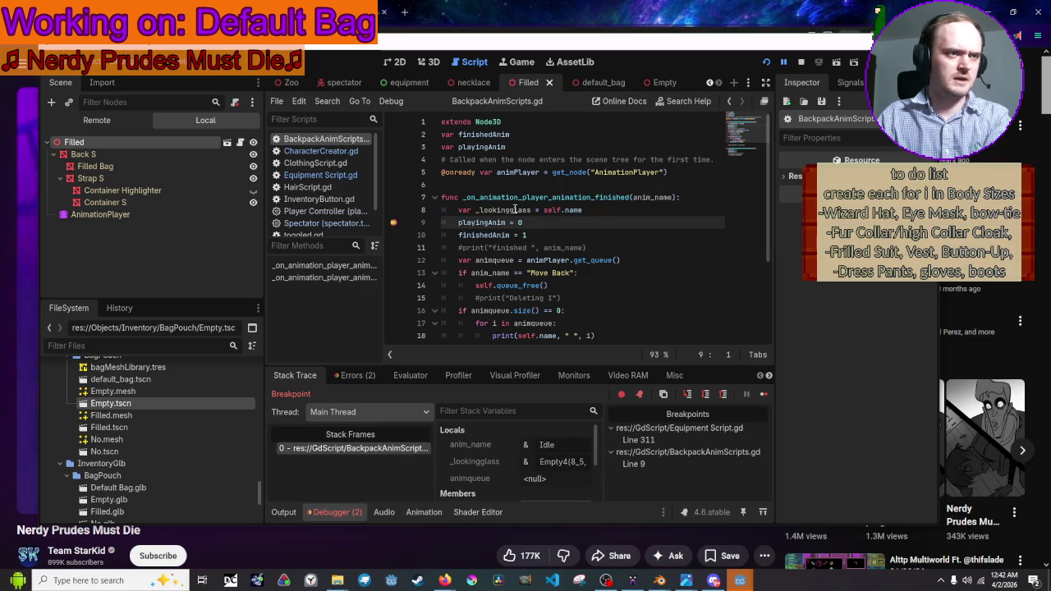
key("F12")
key("F12")
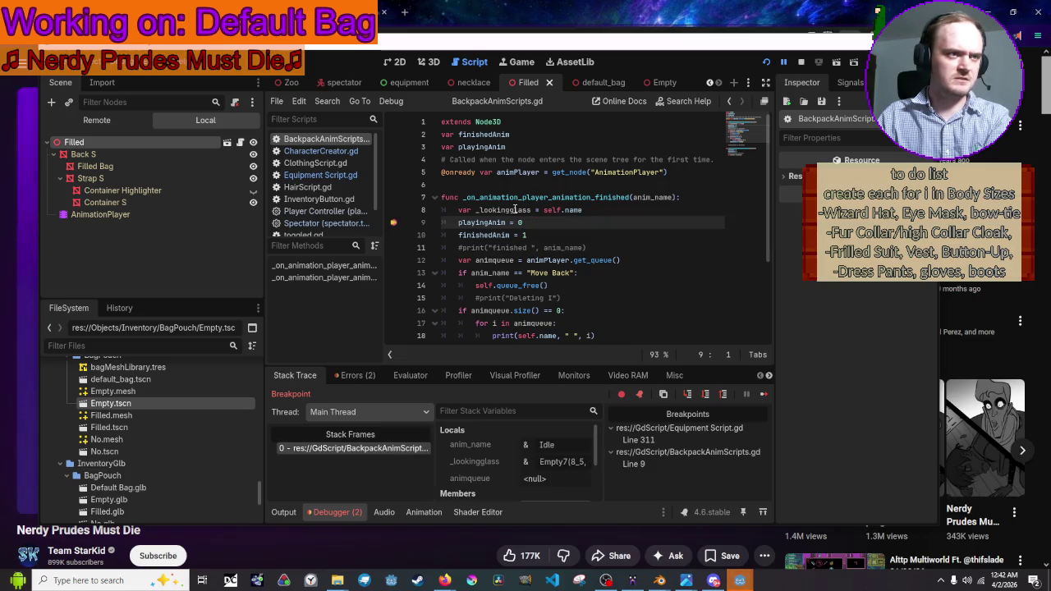
key("F12")
key("F12")
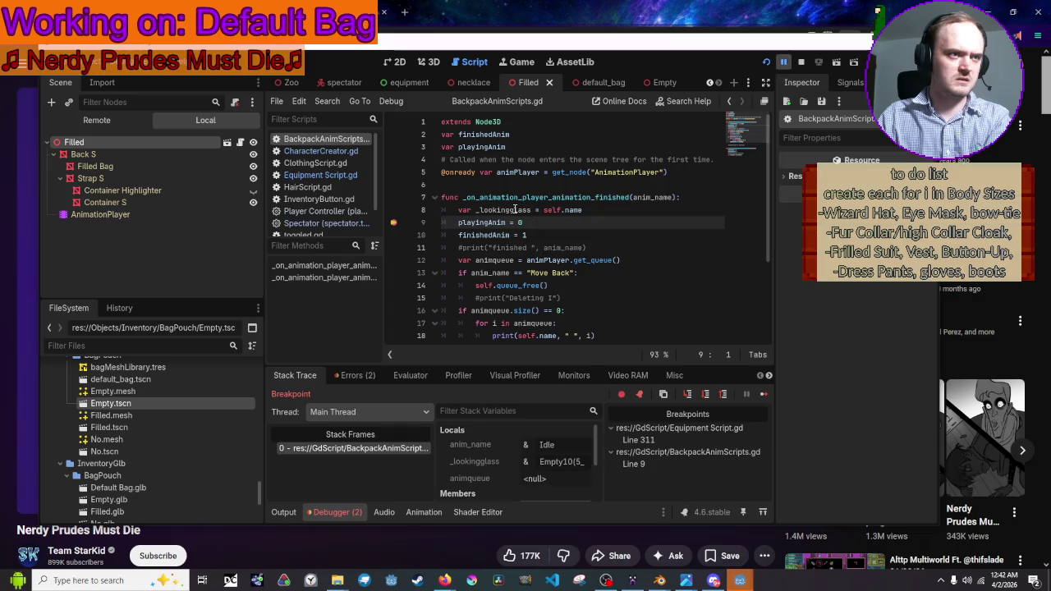
key("F12")
key("F12")
key("F12")
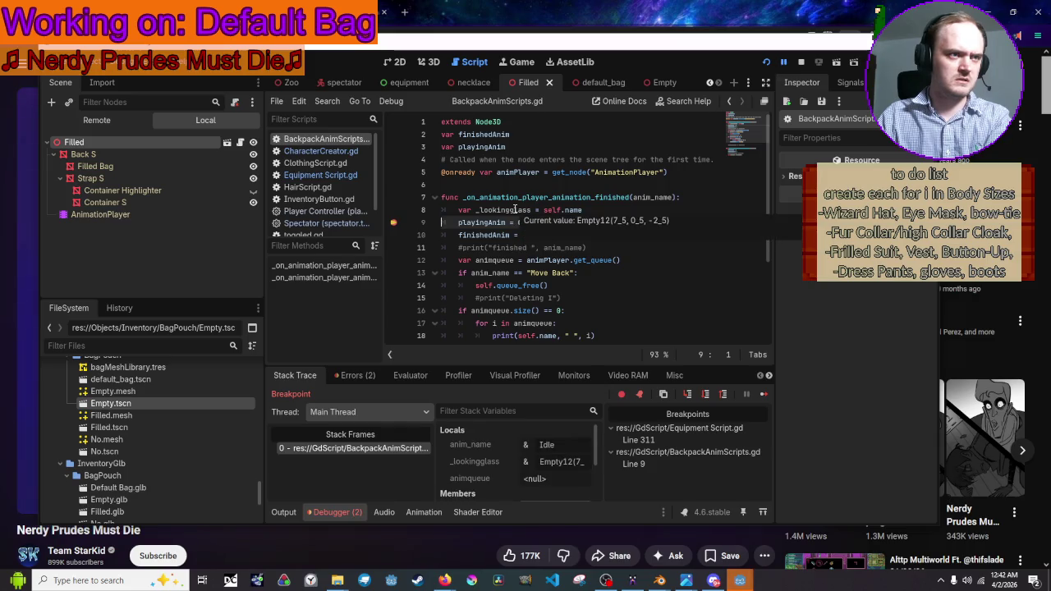
key("F12")
key("F12")
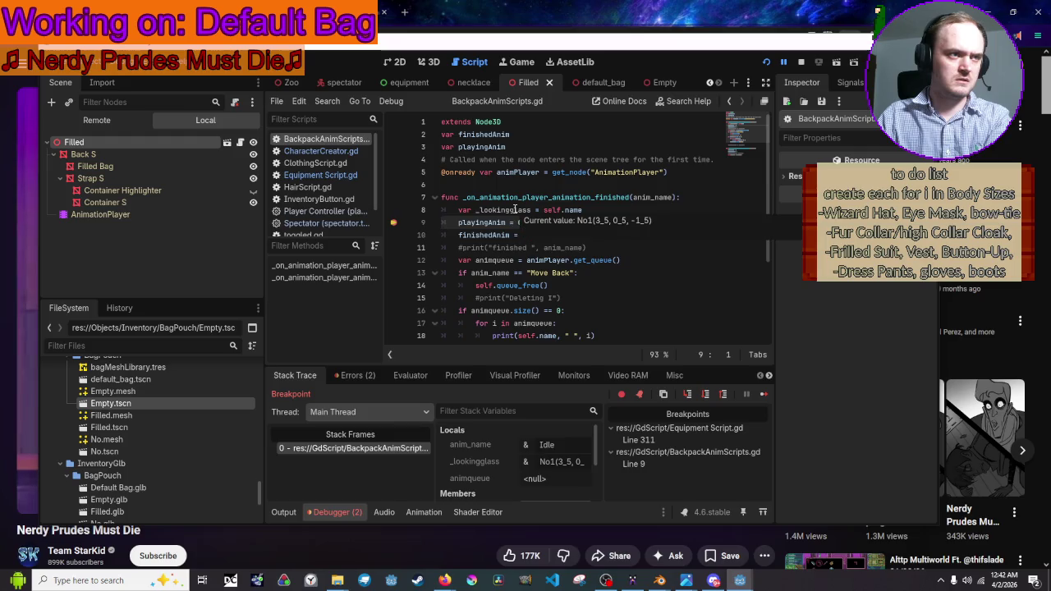
key("F12")
key("F12")
key("F12")
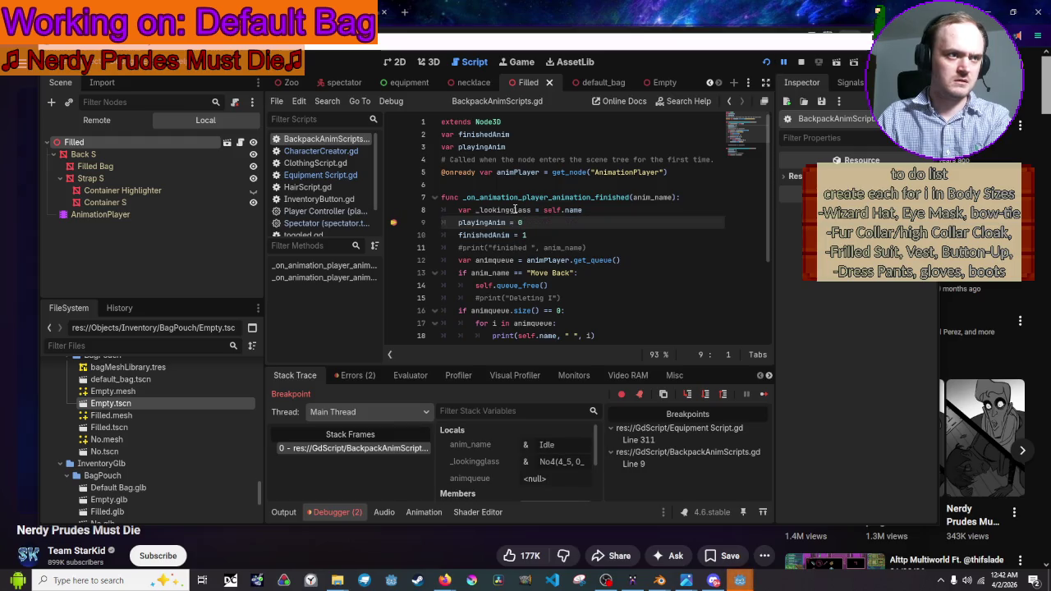
key("F12")
key("F12")
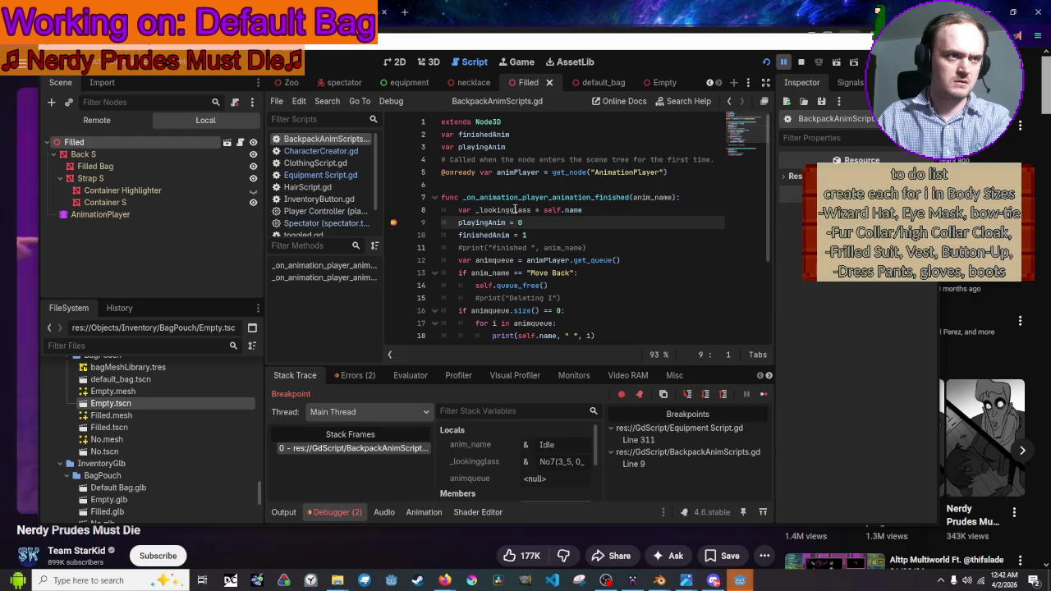
key("F12")
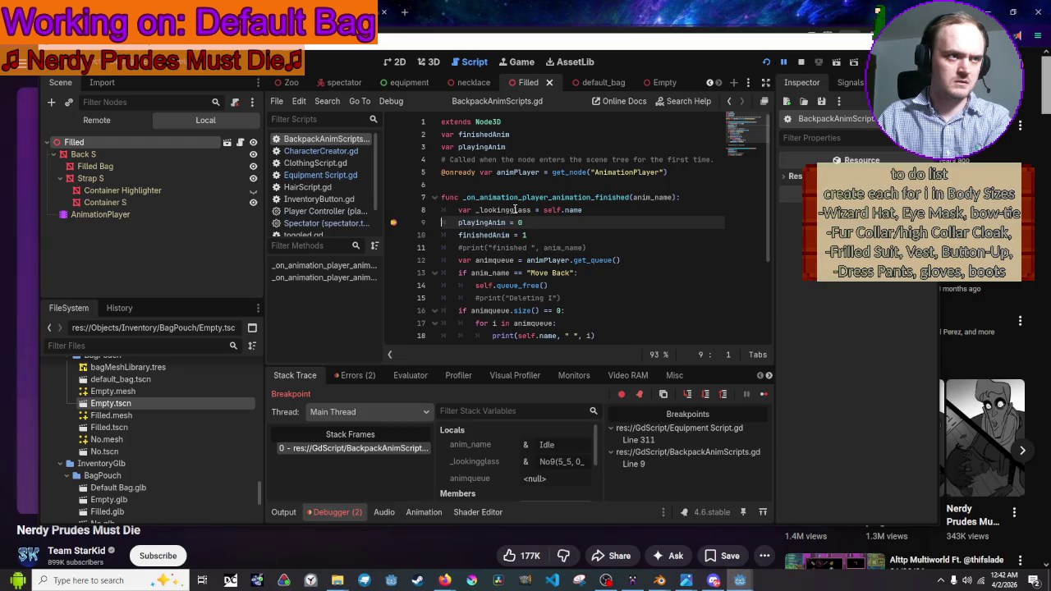
key("F12")
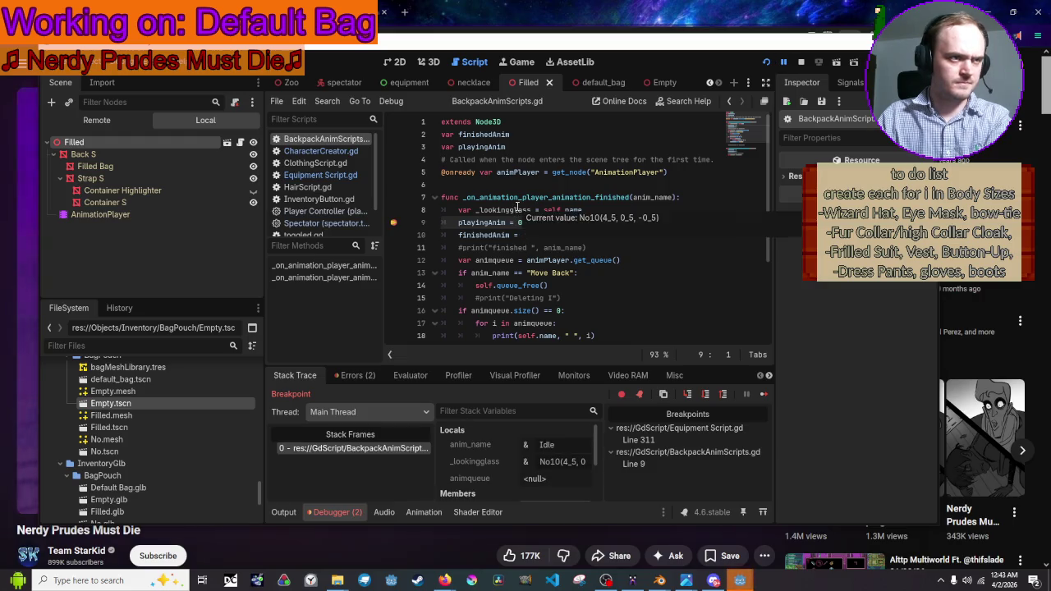
key("F12")
key("F12")
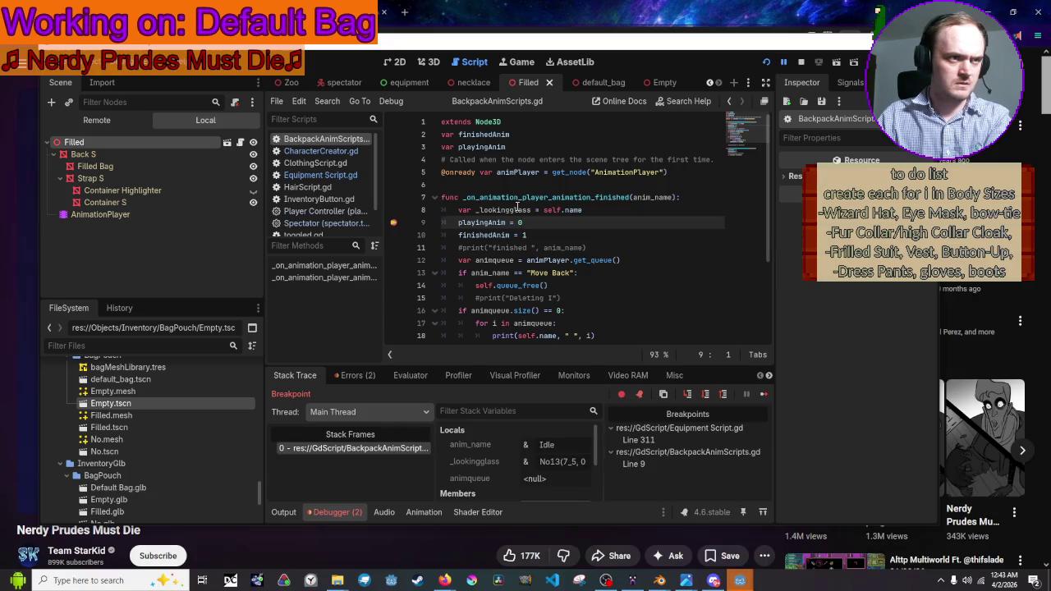
key("F12")
key("F12")
key("F12")
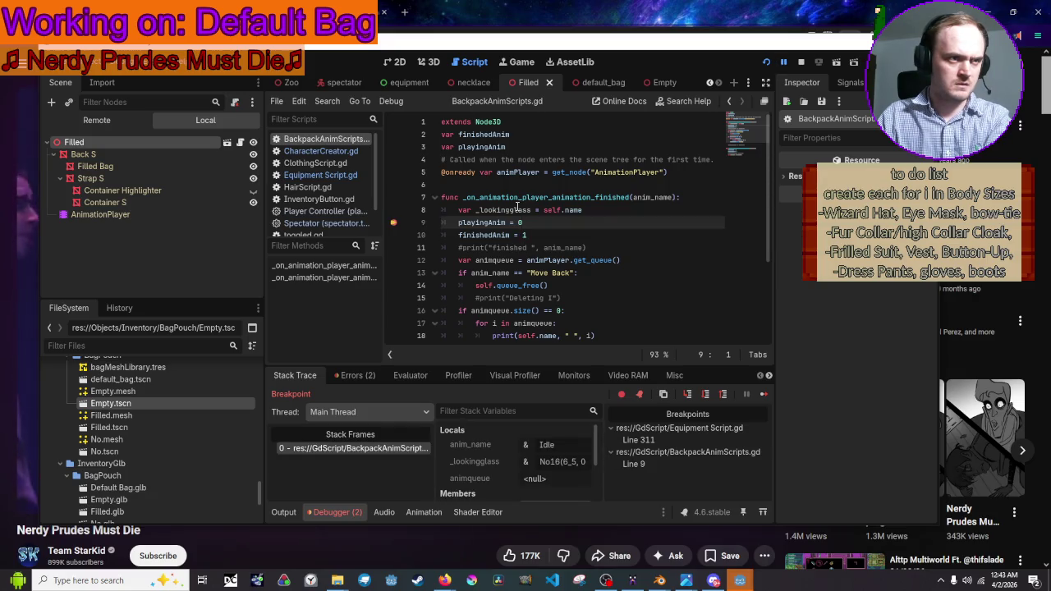
key("F12")
key("F12")
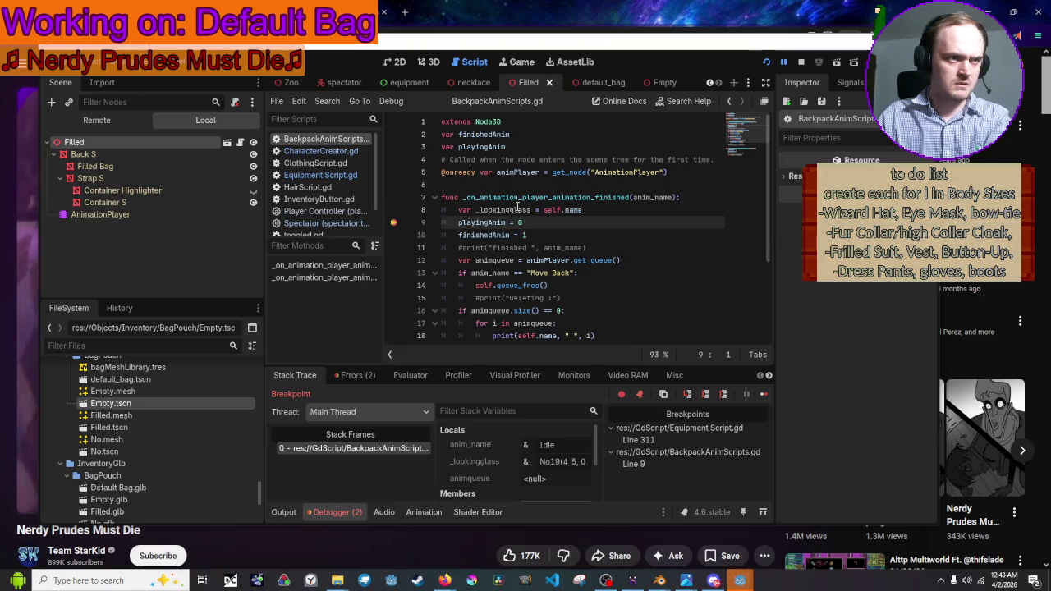
key("F12")
key("F12")
key("F12")
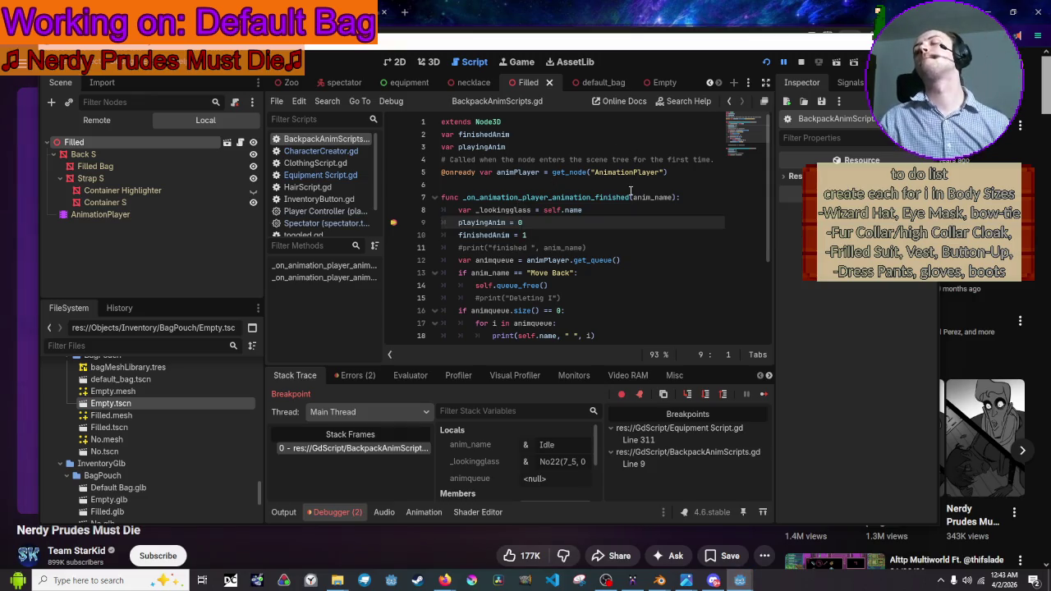
mouse_move(629, 178)
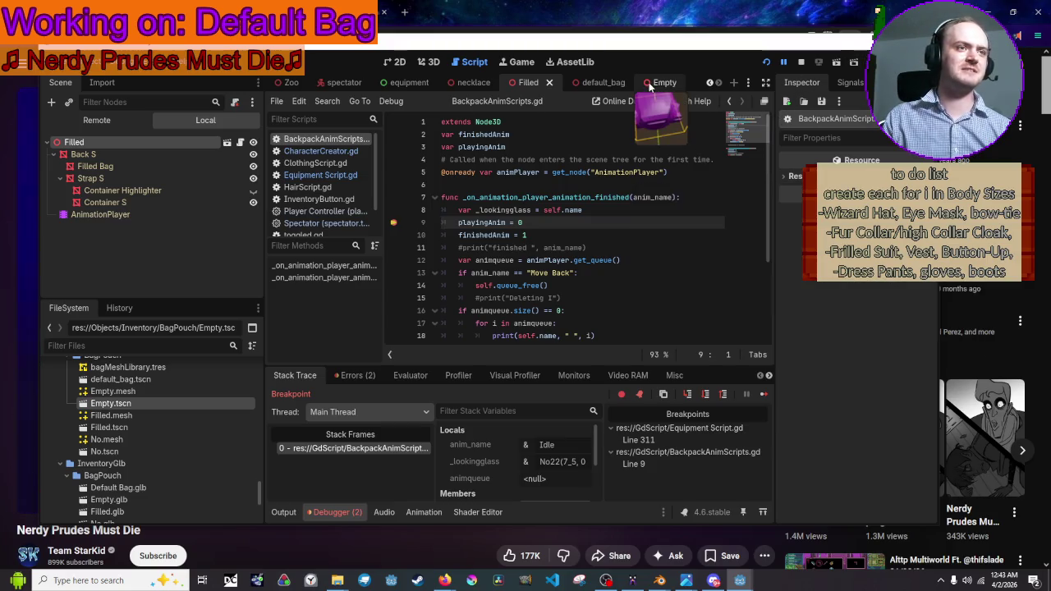
Hook AnimationPlayer's animation_finished to the existing handler, add an animation_started handler, and save Filled
left_click(847, 82)
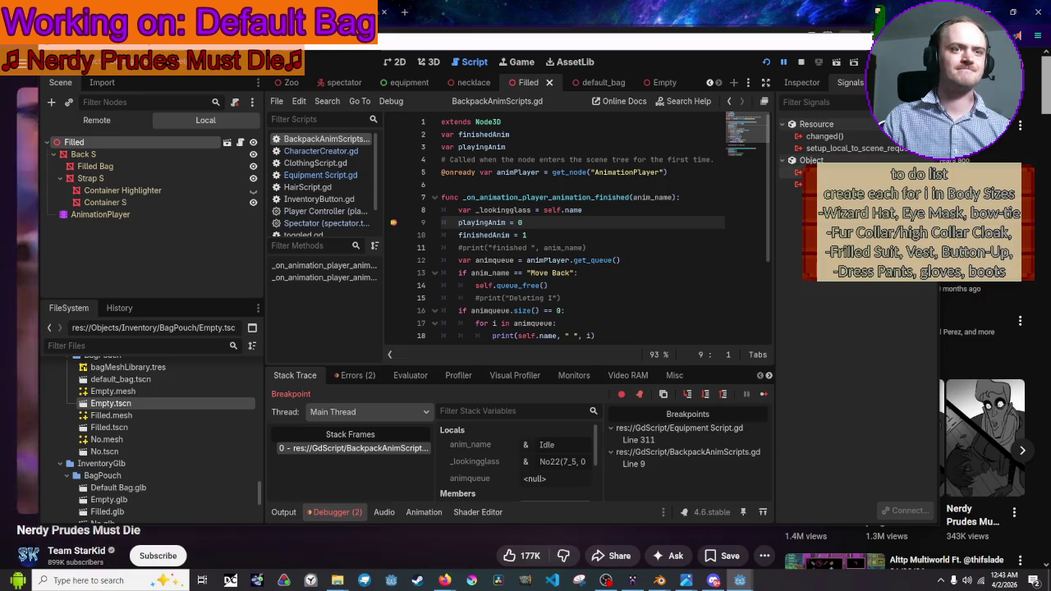
left_click(164, 215)
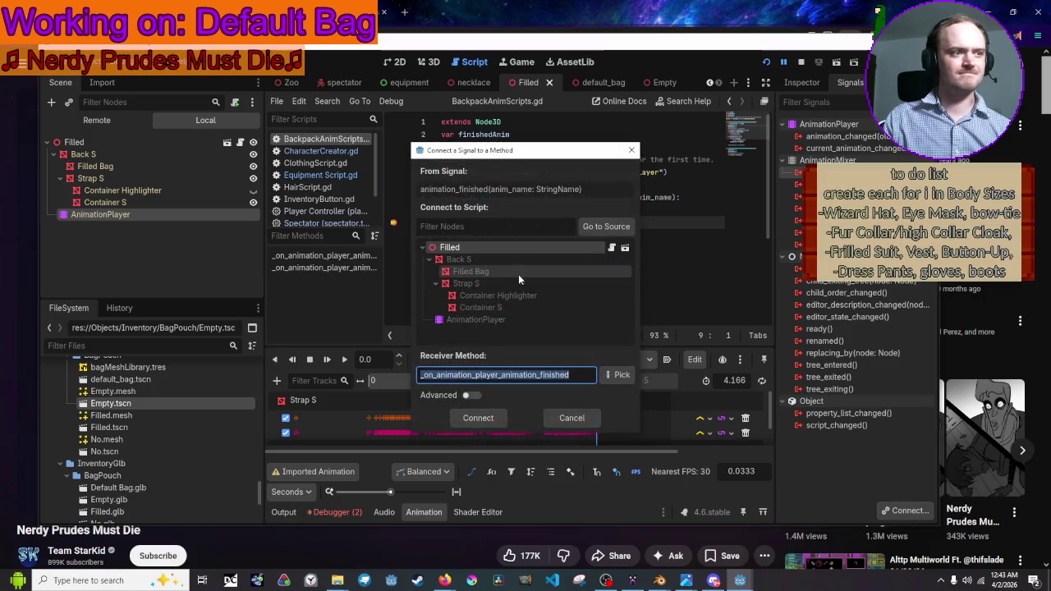
left_click(489, 420)
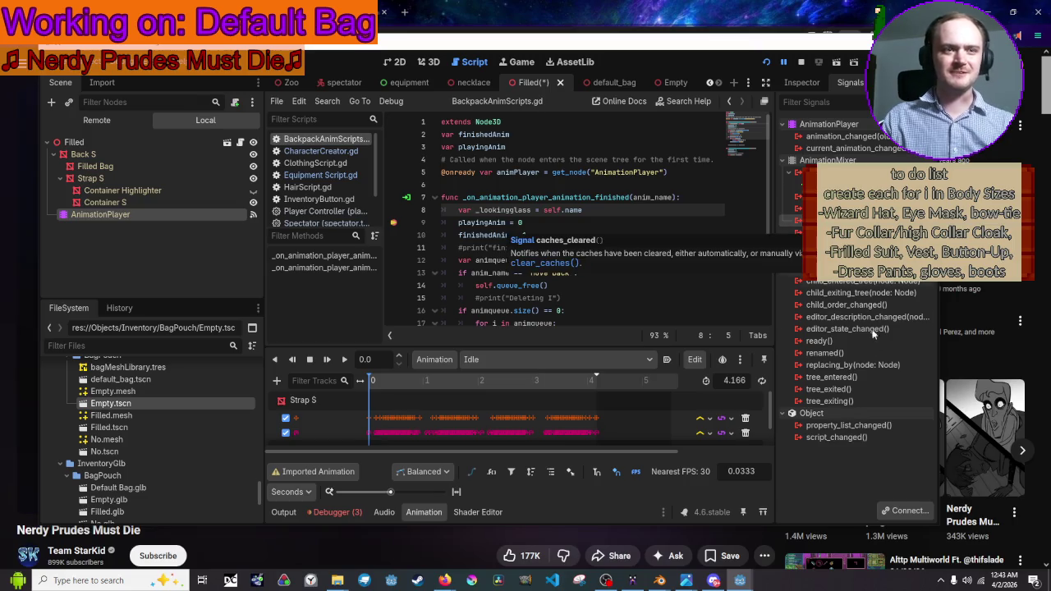
left_click(906, 509)
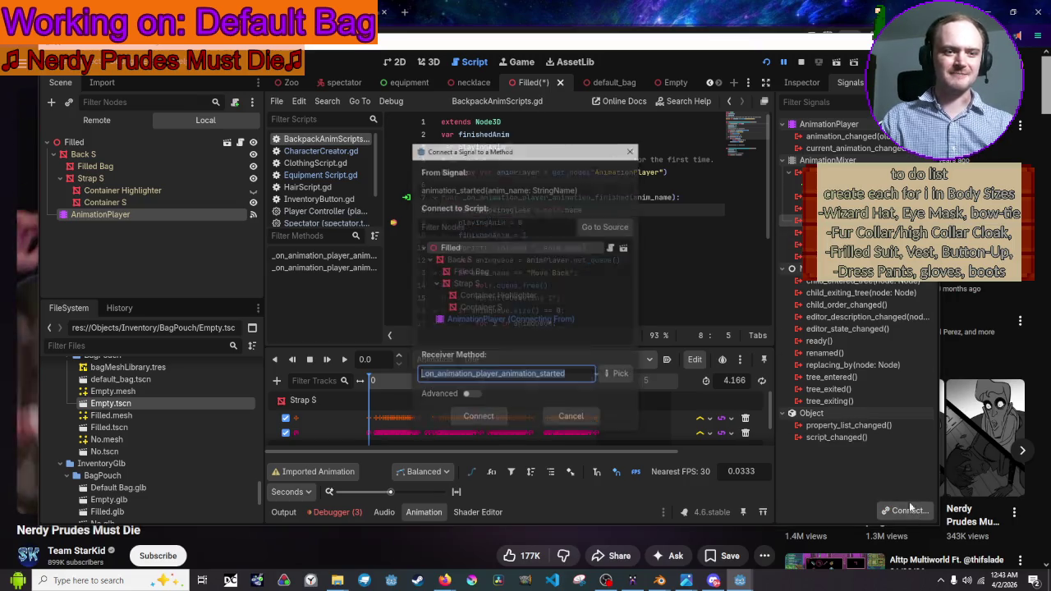
left_click(470, 413)
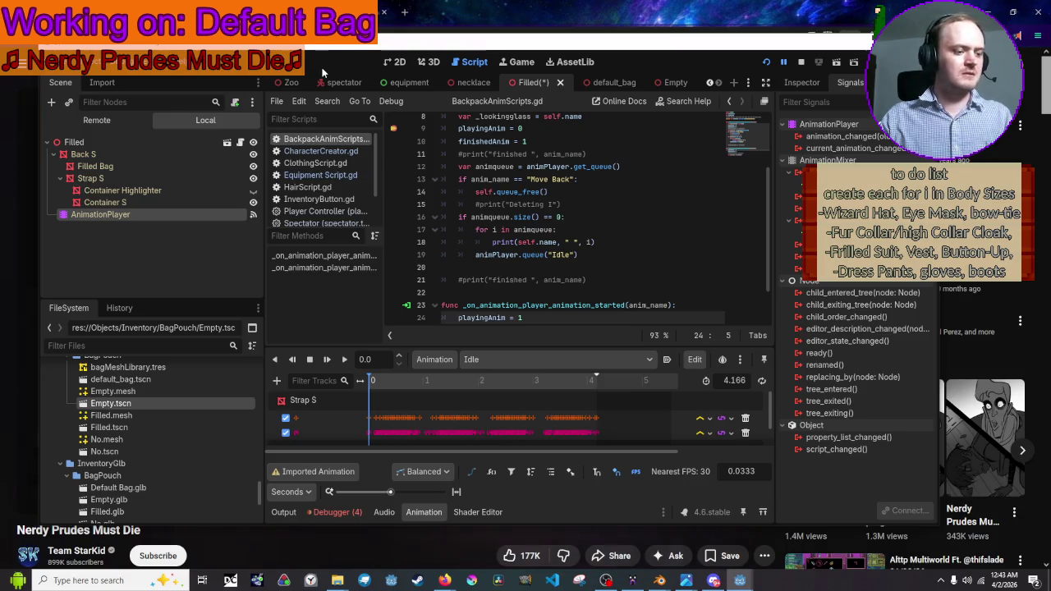
key("ctrl+s")
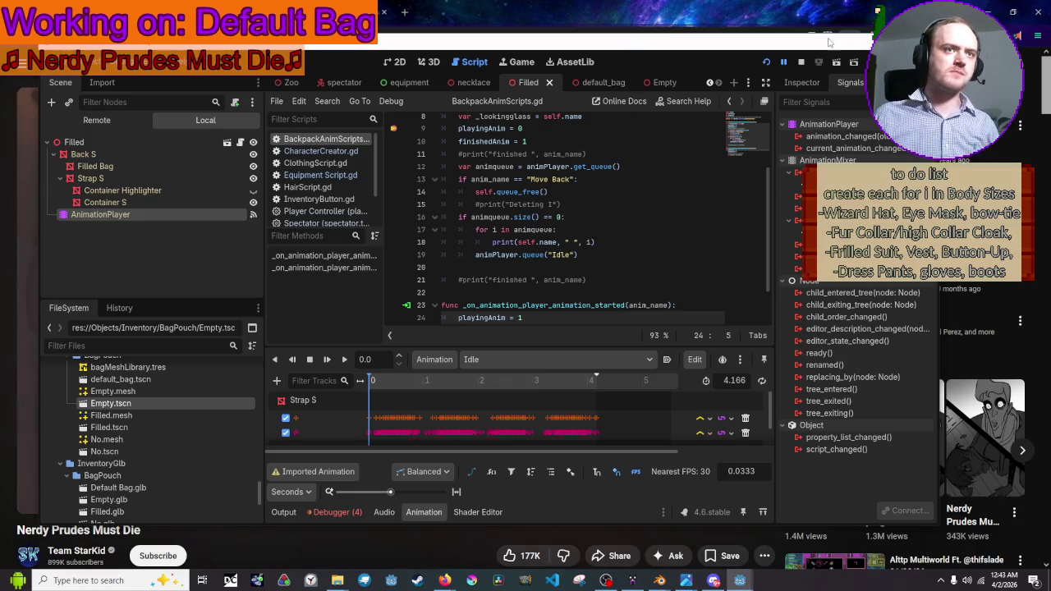
Restart the game, open Equipment, resume from the breakpoint, and open the BackPack ffb31b colour picker
left_click(766, 61)
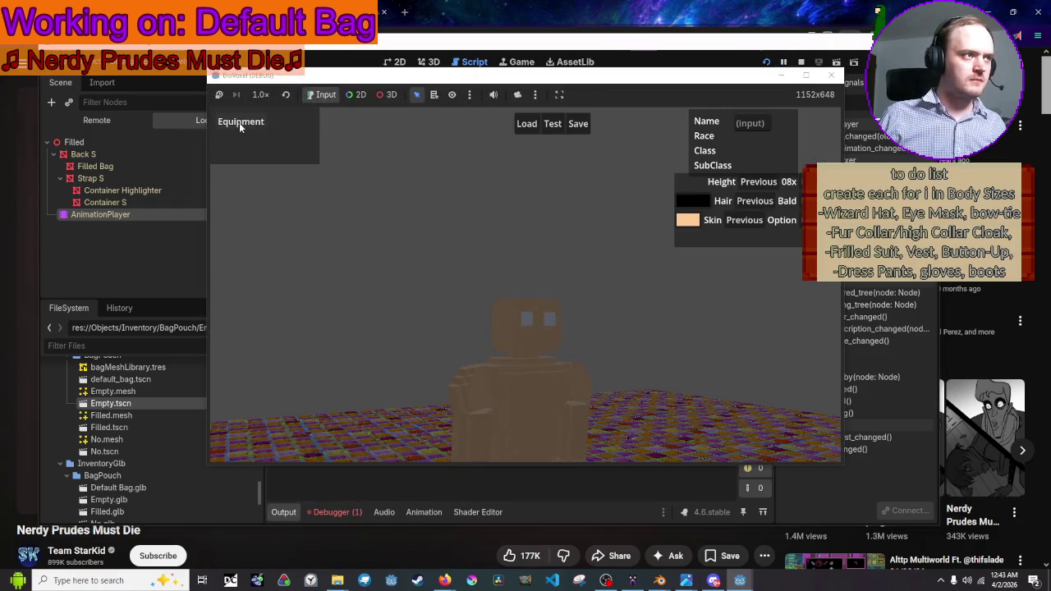
left_click(241, 123)
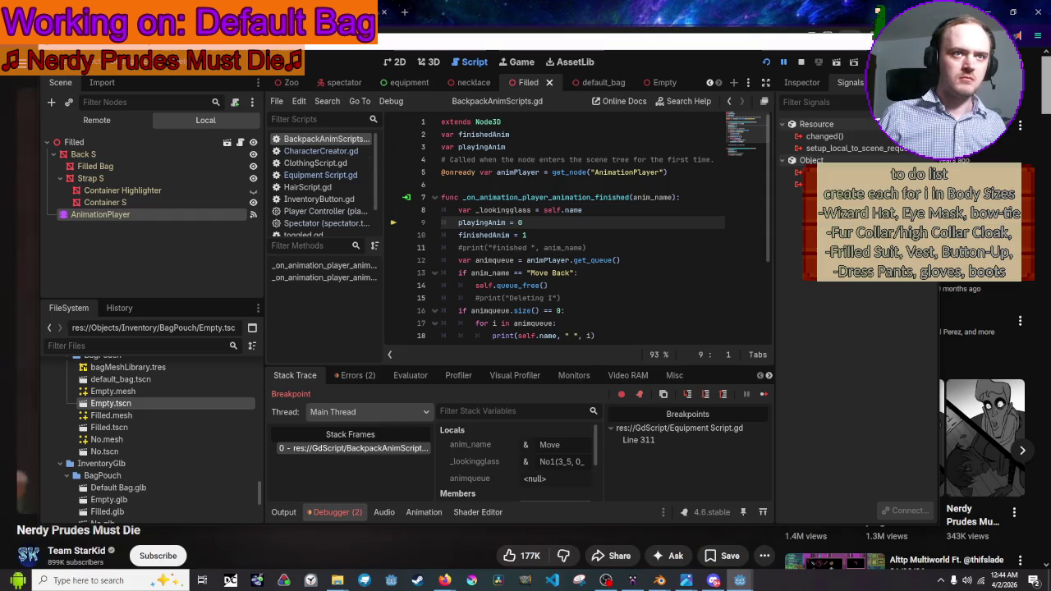
left_click(784, 64)
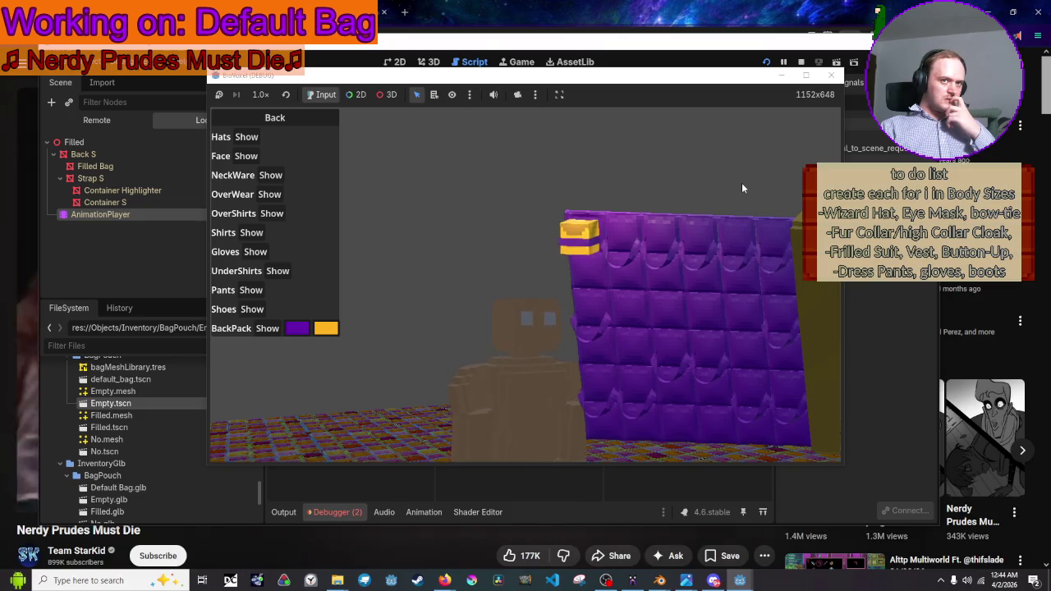
left_click(325, 328)
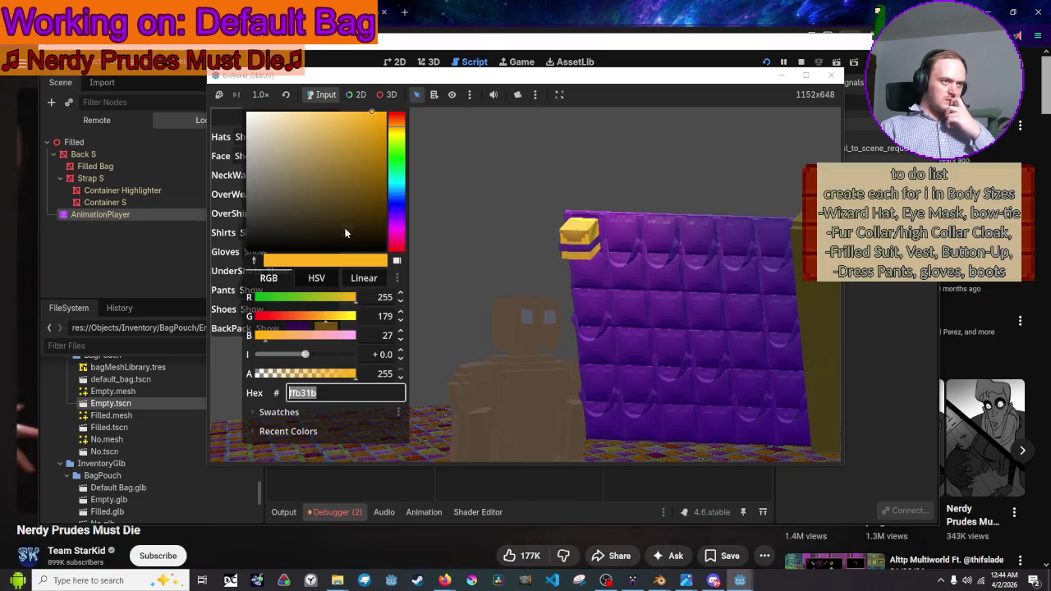
Shift the backpack accent hue from ffb31b to orange ff961b and close the picker
mouse_move(391, 146)
left_mouse_down()
mouse_move(401, 113)
mouse_move(404, 215)
mouse_move(399, 115)
mouse_move(397, 138)
mouse_move(397, 128)
left_mouse_up()
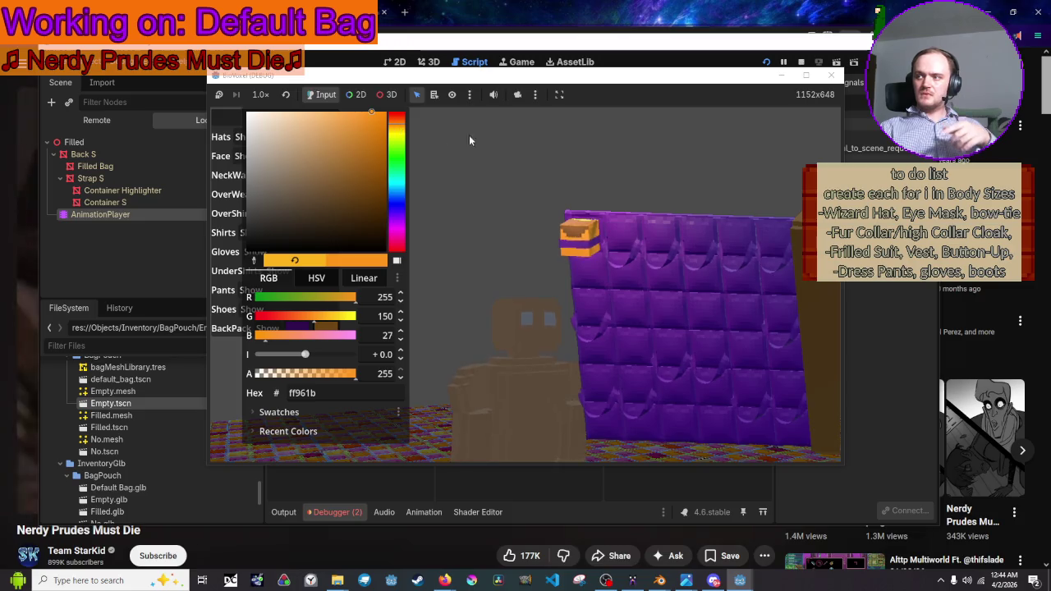
left_click(806, 139)
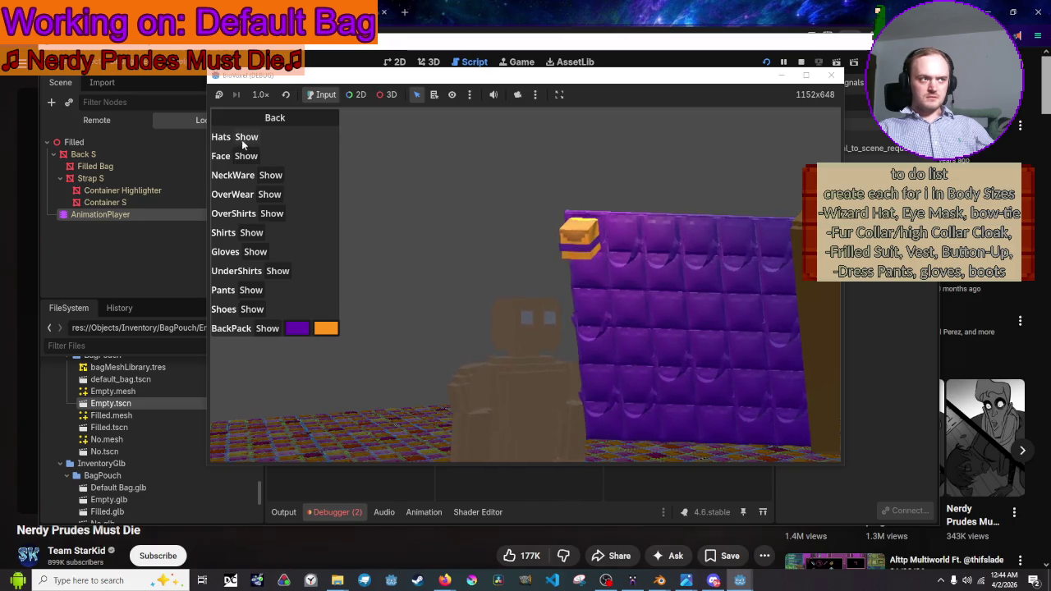
Reopen Equipment in the game, show the backpack with its orange item pouches, then return to the editor
left_click(242, 123)
left_click(243, 123)
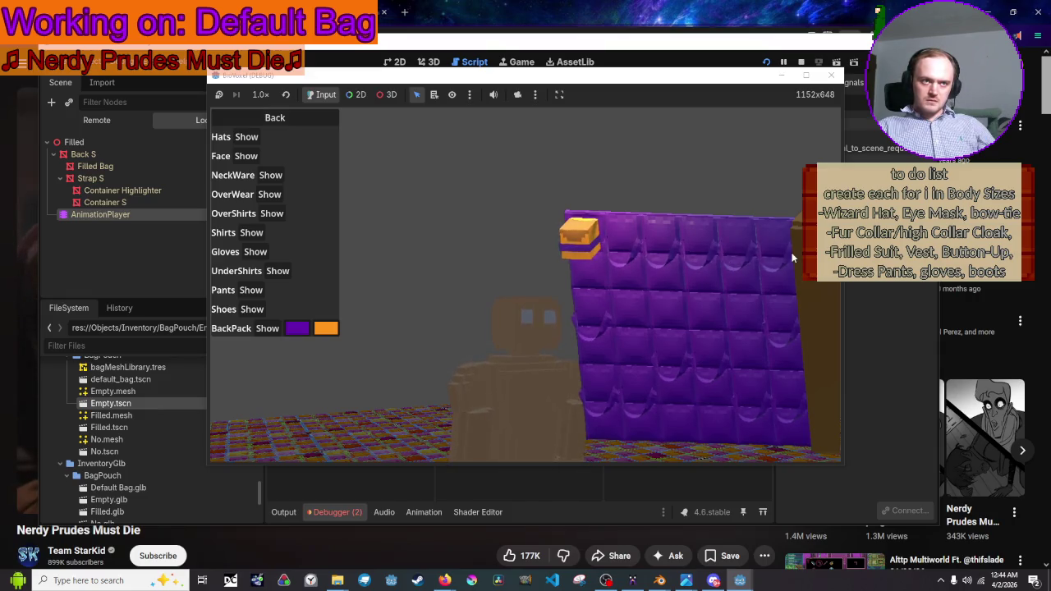
left_click(266, 328)
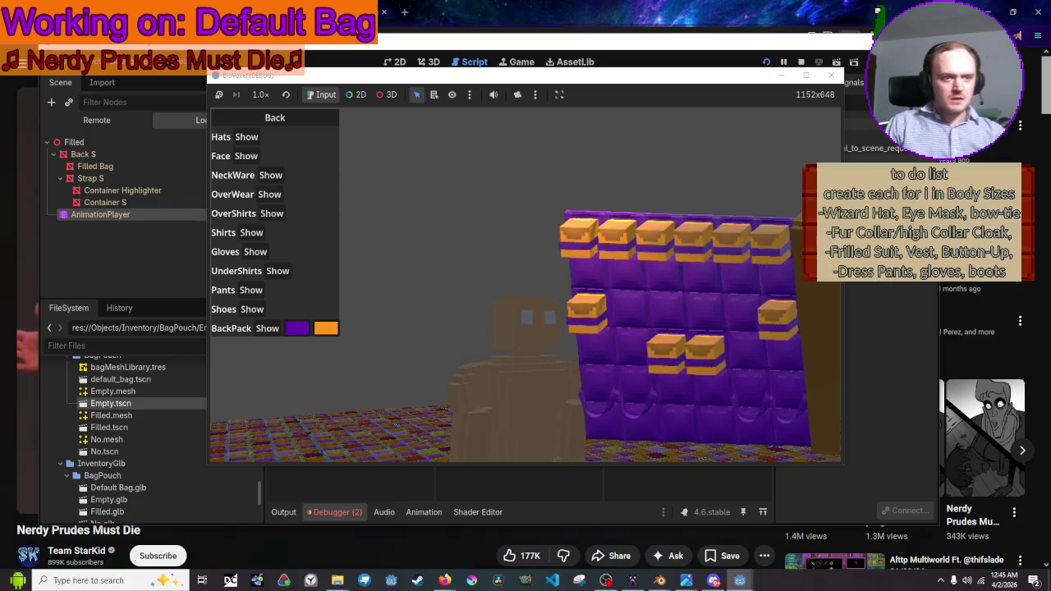
left_click(831, 75)
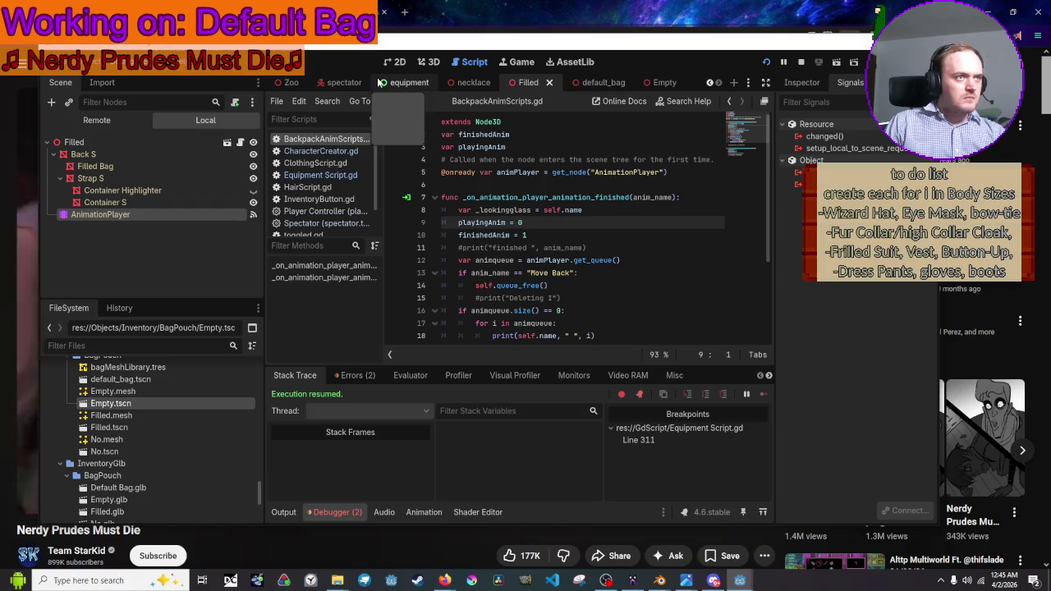
Switch to the equipment scene's 3D view and nudge the bag mesh slightly left and down
left_click(589, 82)
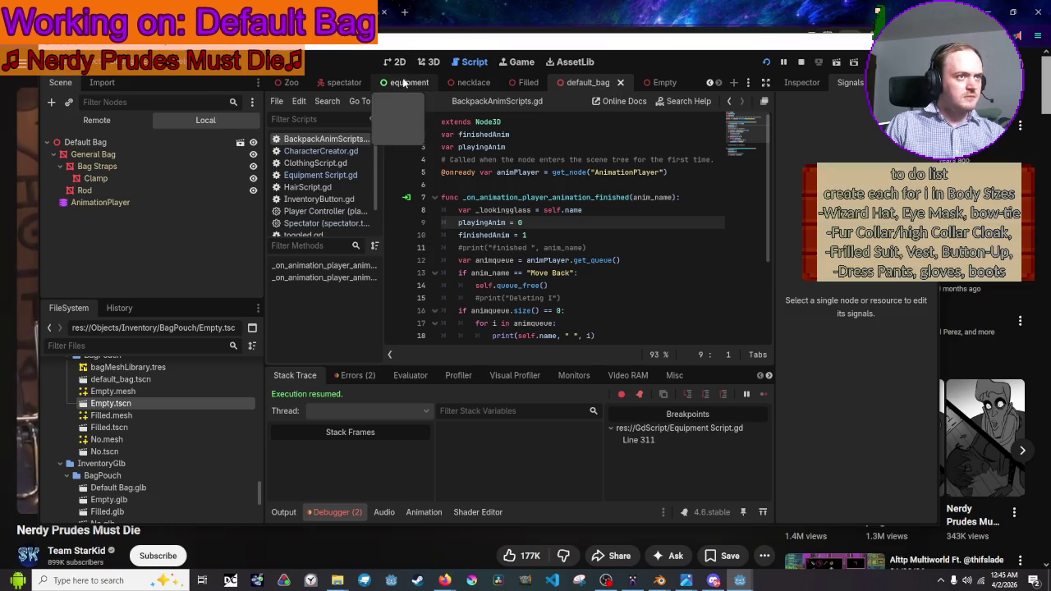
left_click(408, 82)
left_click(428, 62)
left_click_drag(646, 316, 636, 318)
mouse_move(687, 41)
left_mouse_down()
mouse_move(517, 57)
mouse_move(975, 41)
mouse_move(756, 70)
left_mouse_up()
left_click_drag(324, 92, 666, 110)
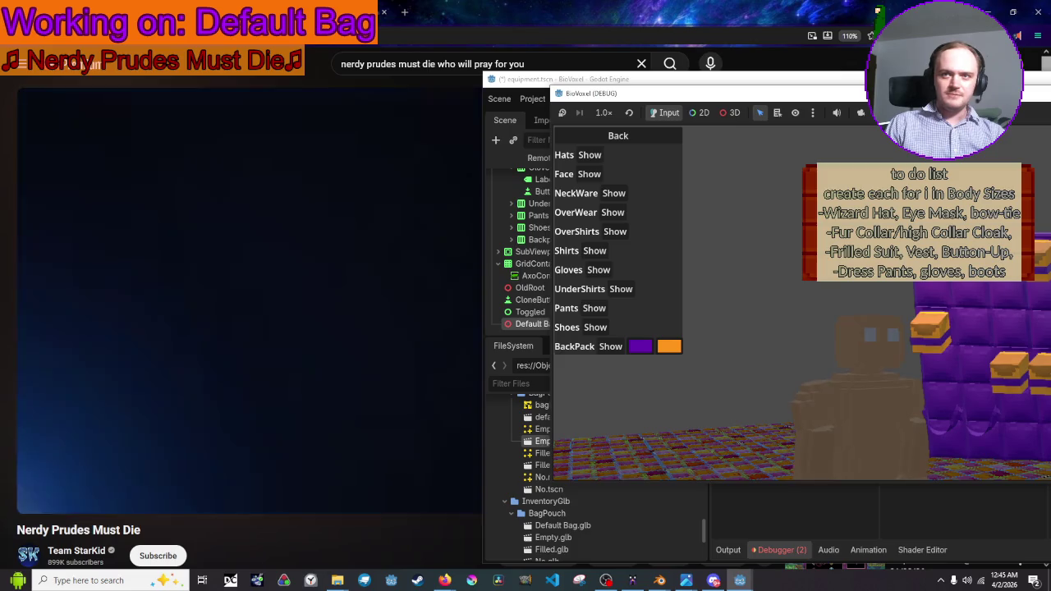
Restart the game, open Equipment, then shift the bag slightly along X in the editor
key("alt+F4")
key("F5")
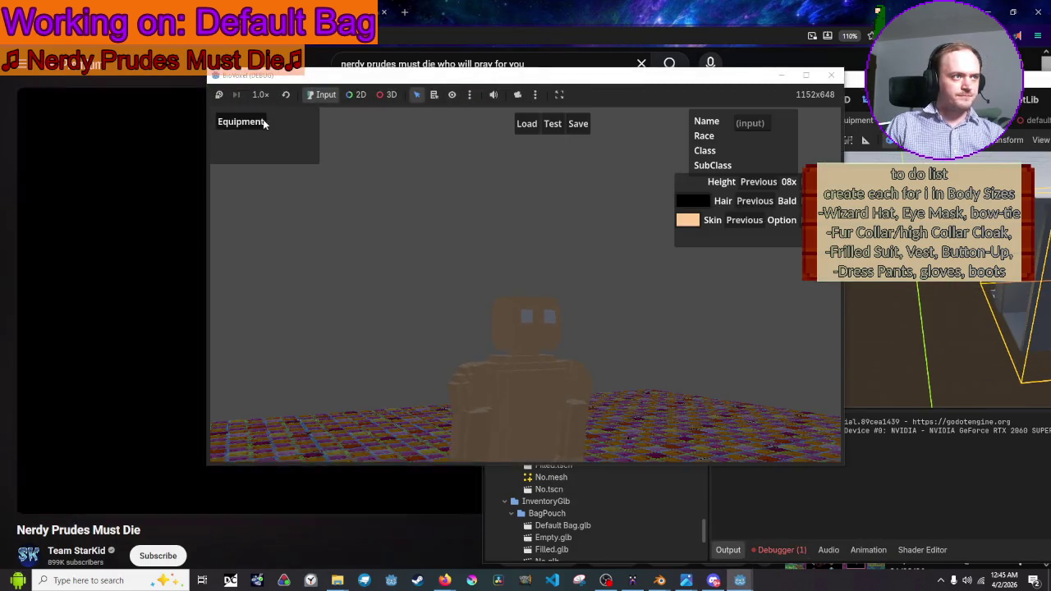
left_click(263, 122)
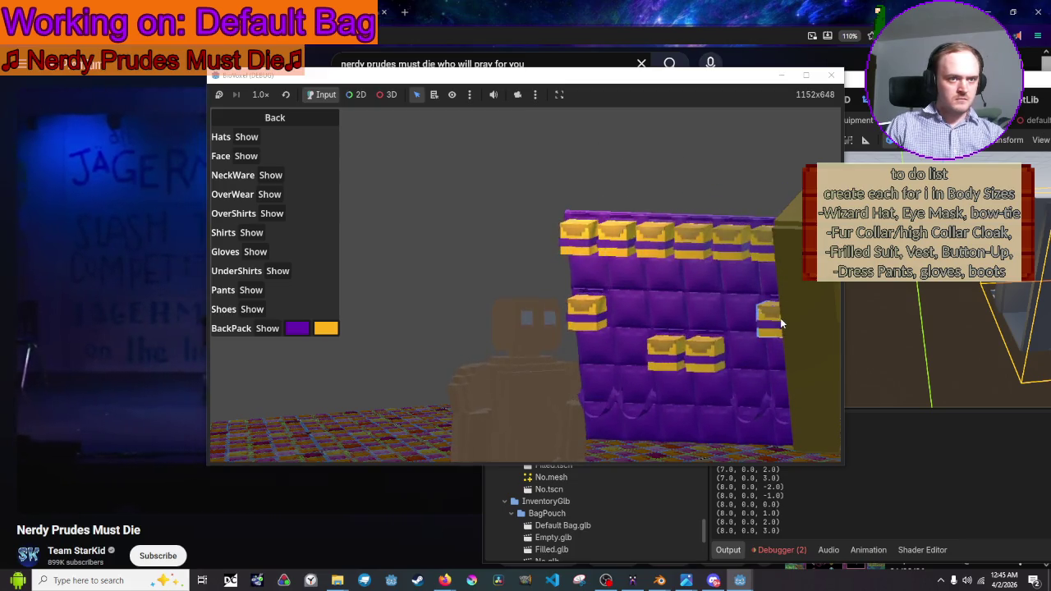
key("alt+Tab")
left_click_drag(1009, 328, 999, 329)
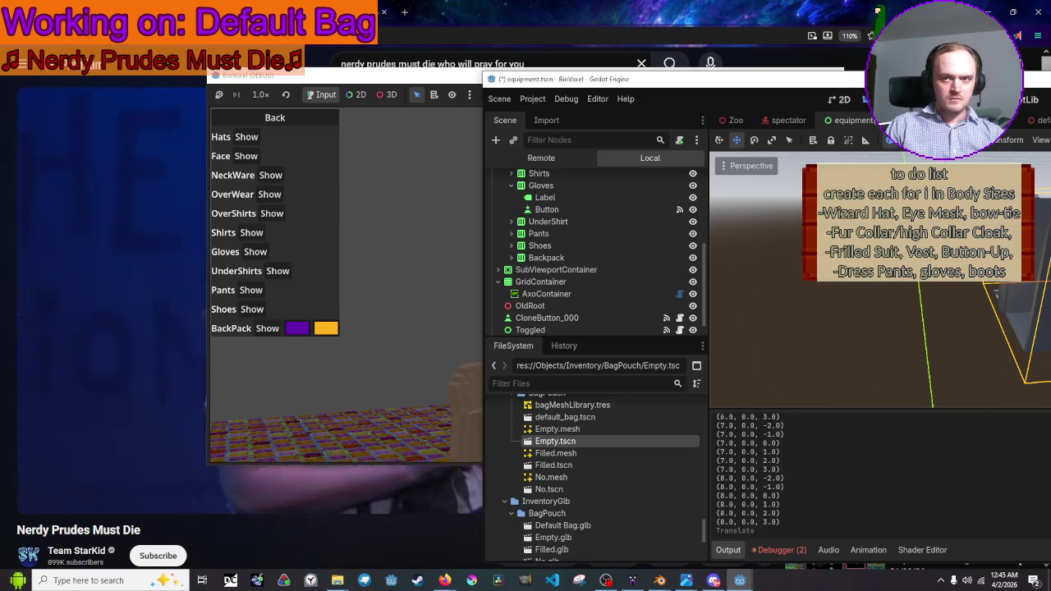
Scale the bag down slightly along its X width and rerun the game with F5
left_click(774, 138)
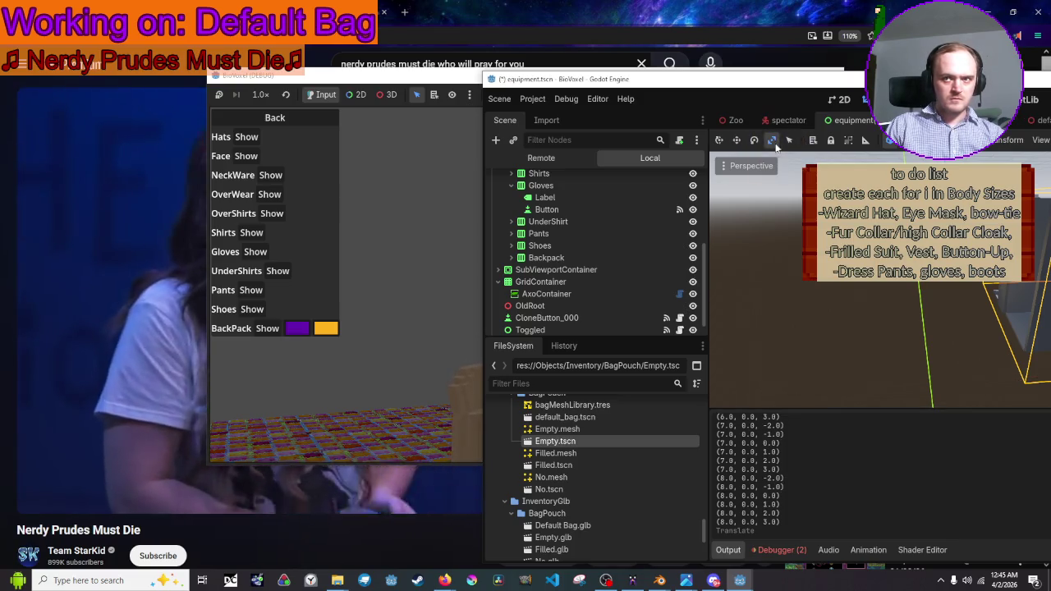
left_click_drag(1026, 380, 1008, 380)
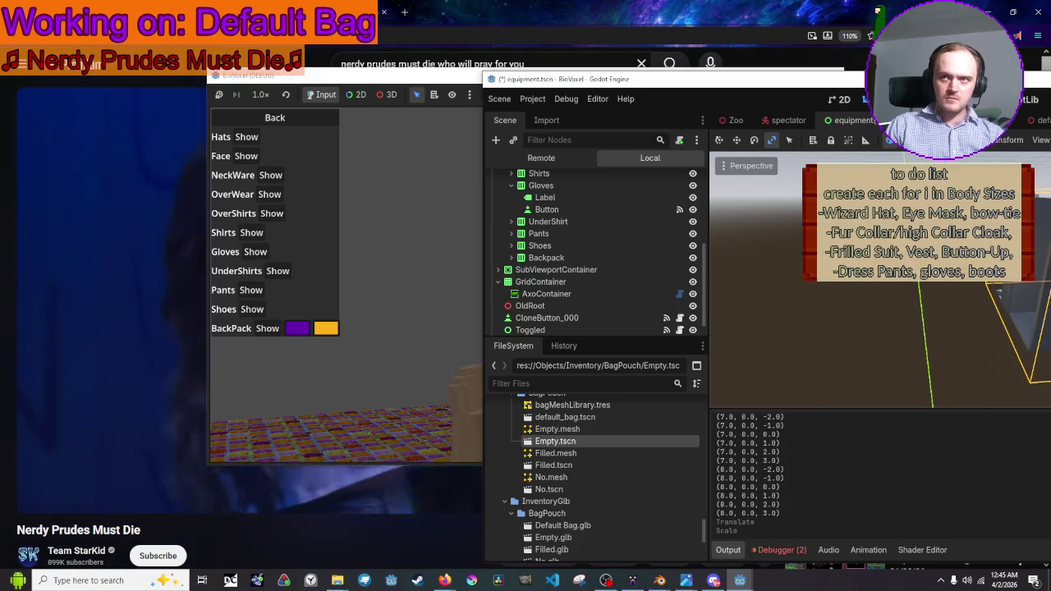
key("F5")
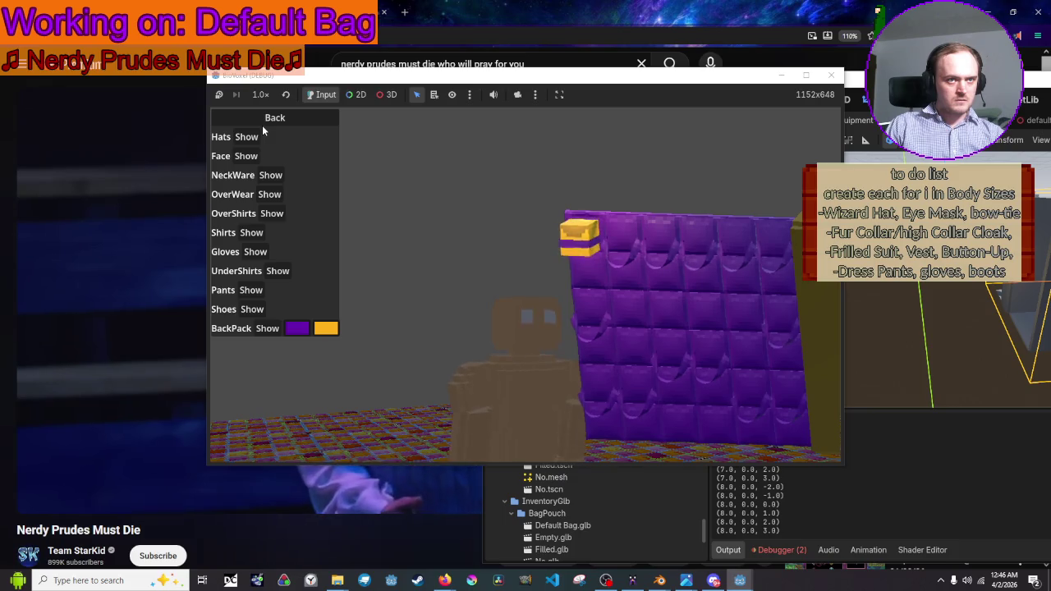
Show the item-filled backpack in the game with BackPack Show, then close the game window
left_click(274, 329)
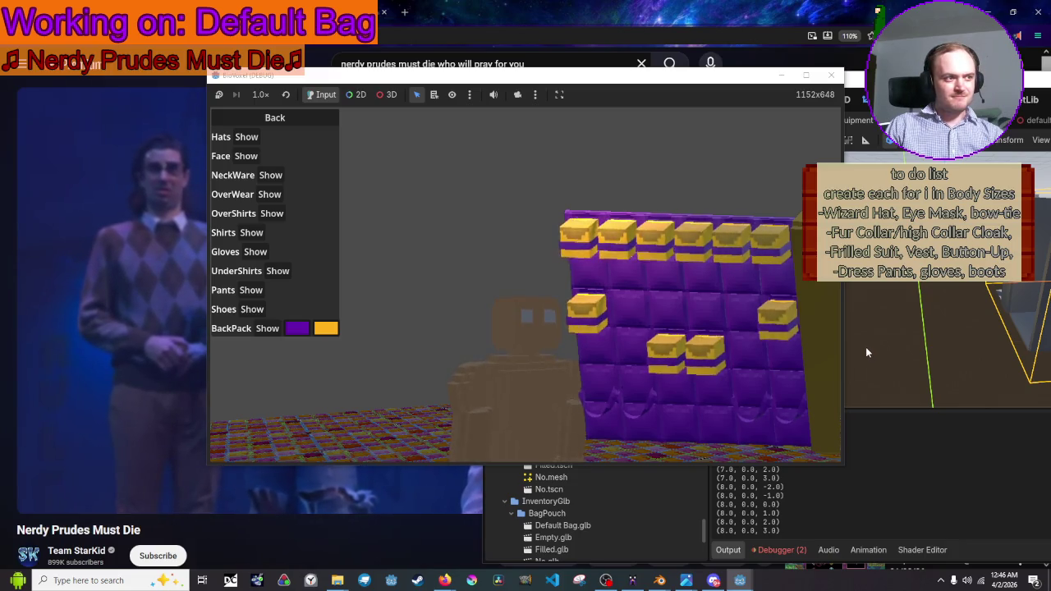
left_click(831, 75)
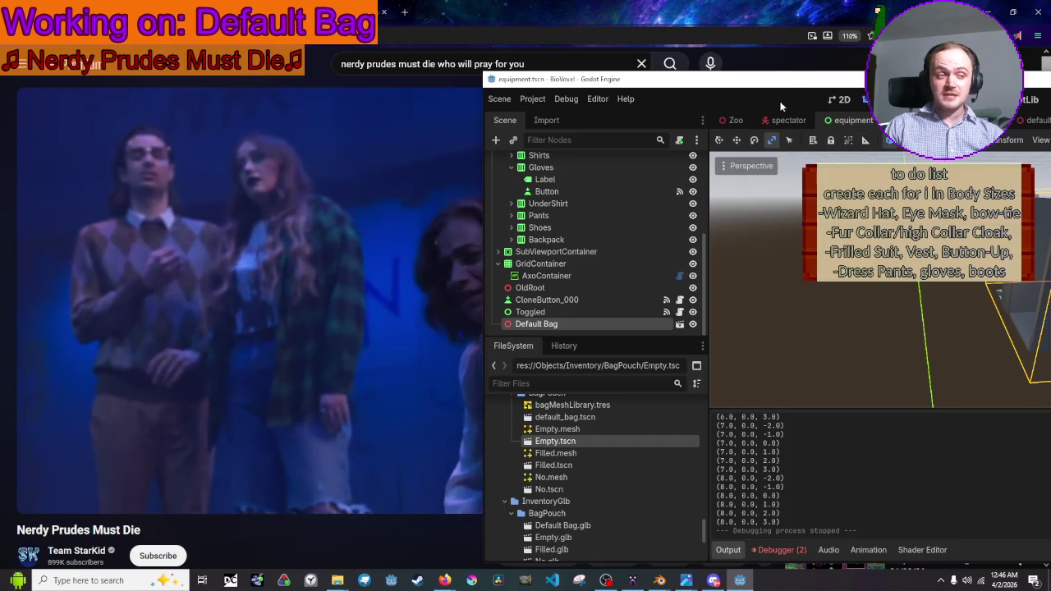
mouse_move(753, 68)
left_mouse_down()
mouse_move(893, 15)
mouse_move(1050, 29)
mouse_move(1050, 49)
left_mouse_up()
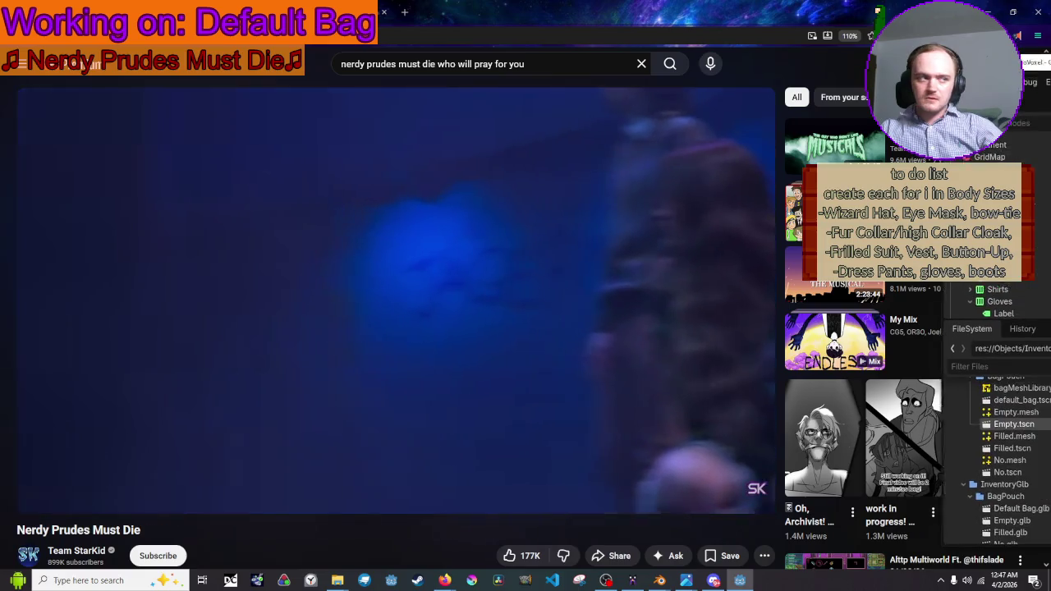
mouse_move(1050, 29)
left_mouse_down()
mouse_move(692, 29)
mouse_move(403, 0)
left_mouse_up()
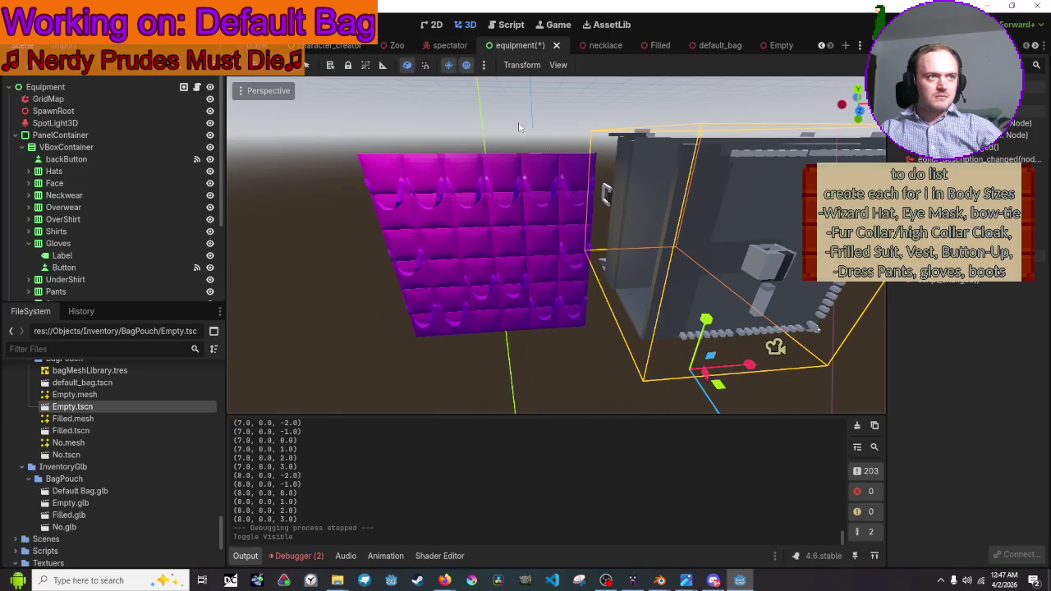
Select the GridMap, paint a purple bag-slot tile above the backpack, and launch the scene with F6
left_click(566, 146)
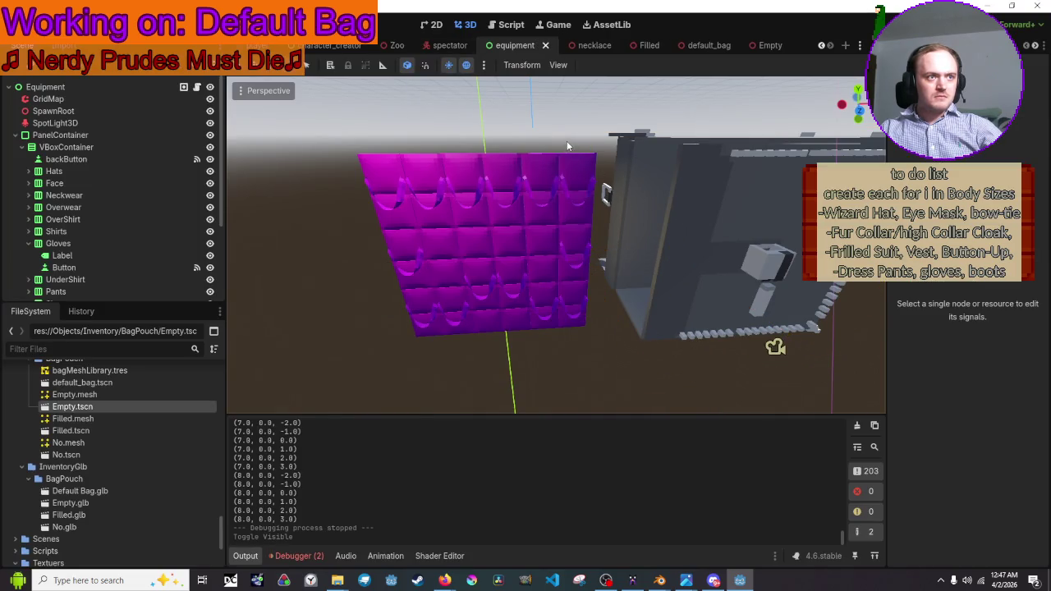
left_click(58, 122)
left_click(74, 110)
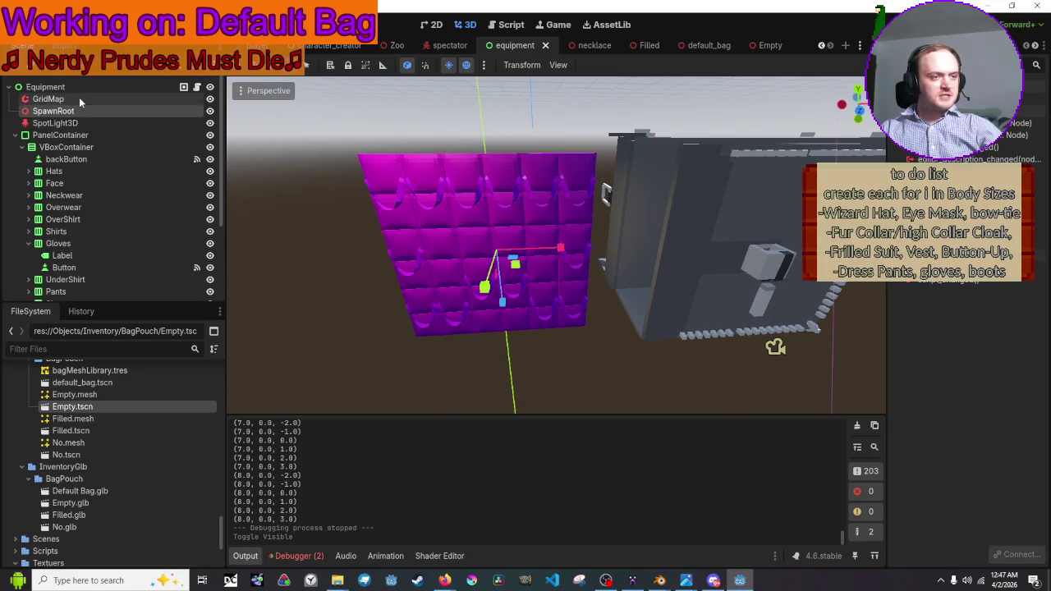
left_click(79, 97)
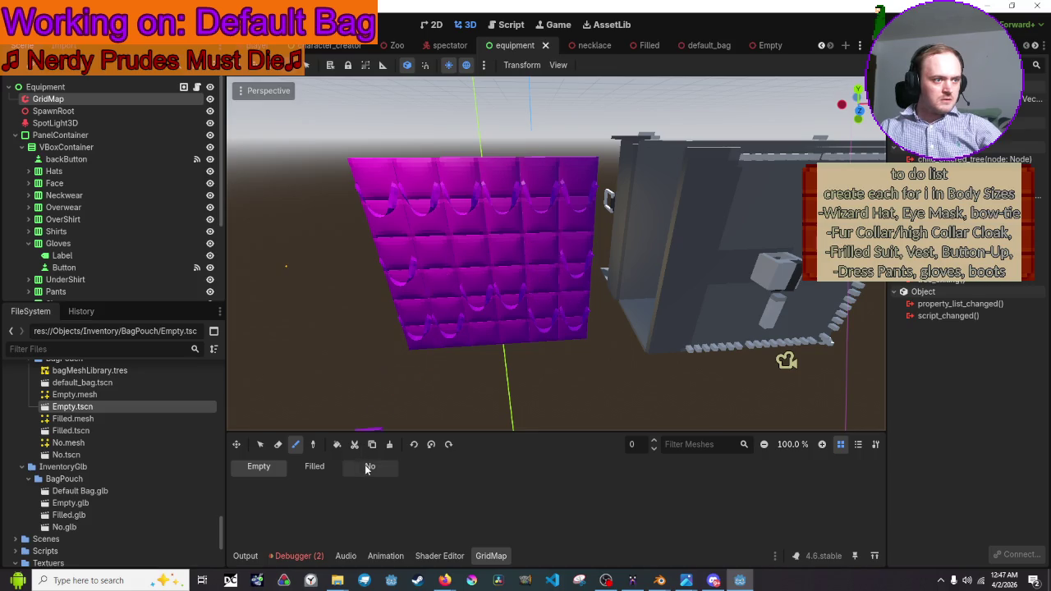
left_click(492, 274)
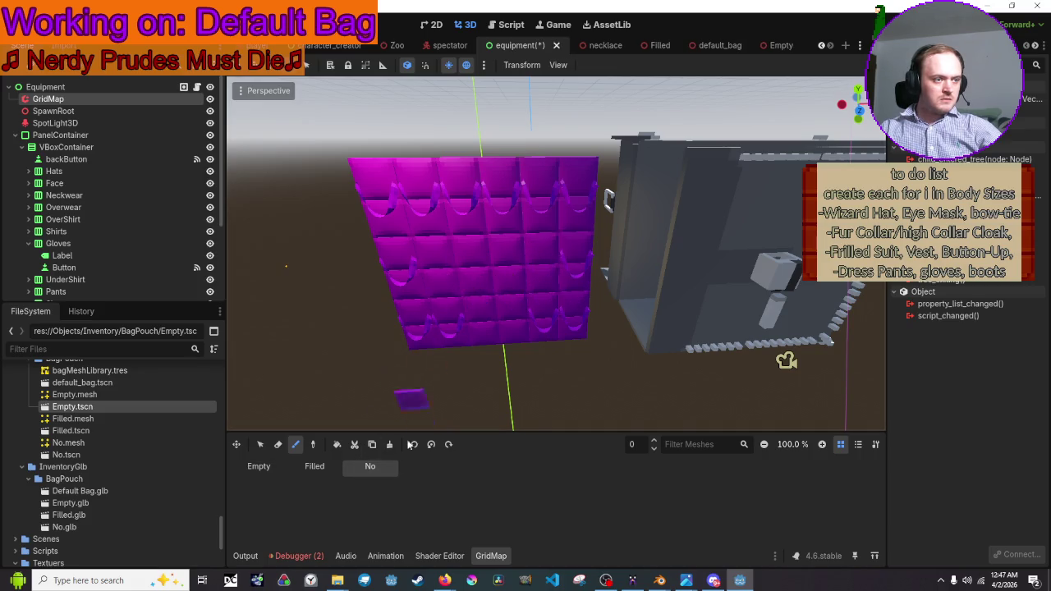
left_click(273, 472)
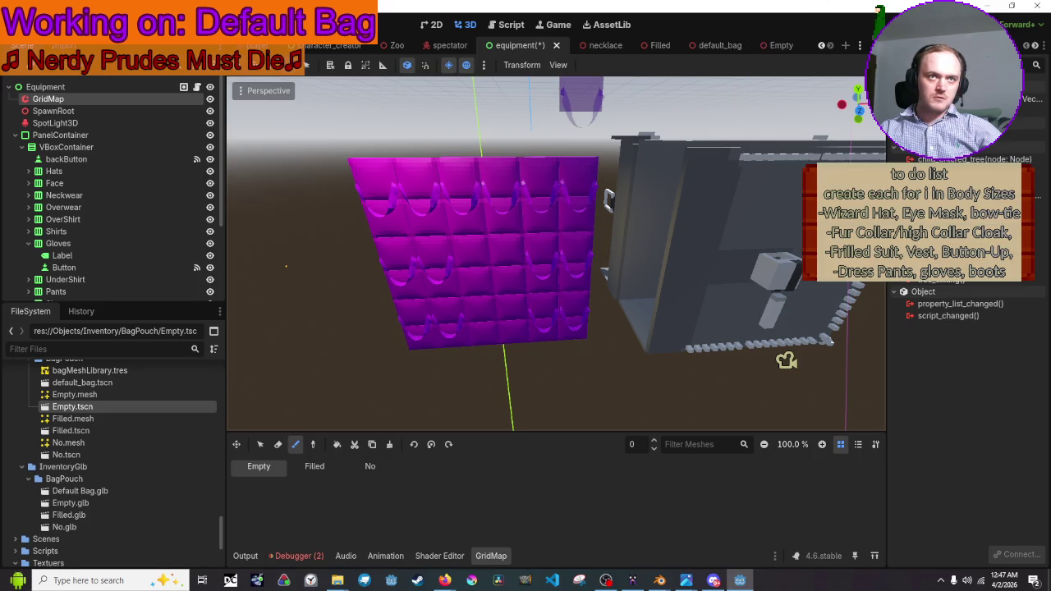
key("F6")
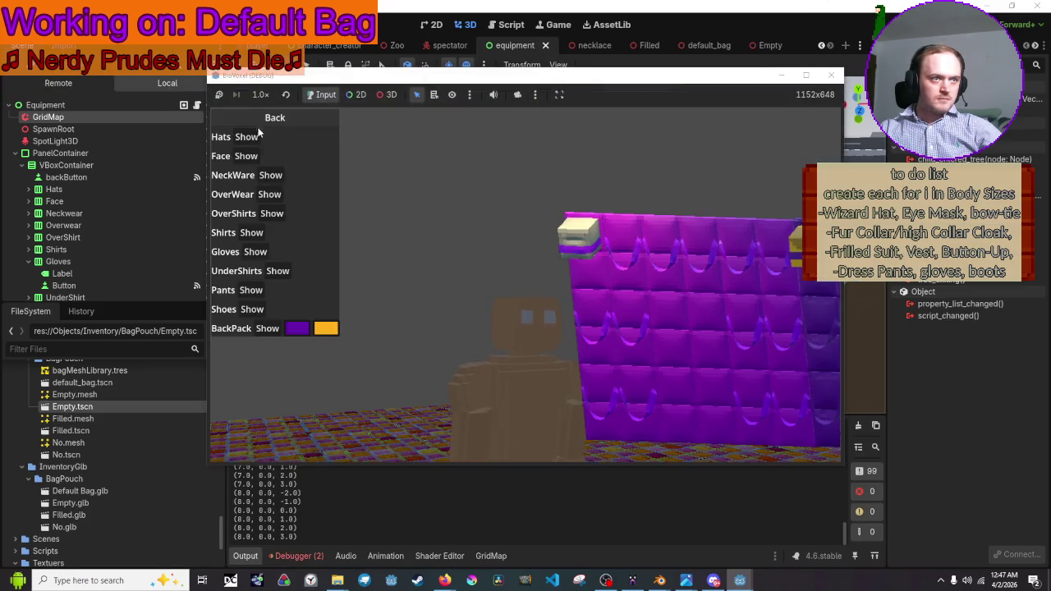
Check the backpack items, hide the GridMap via its eye icon, then rerun and close the game
left_click(271, 330)
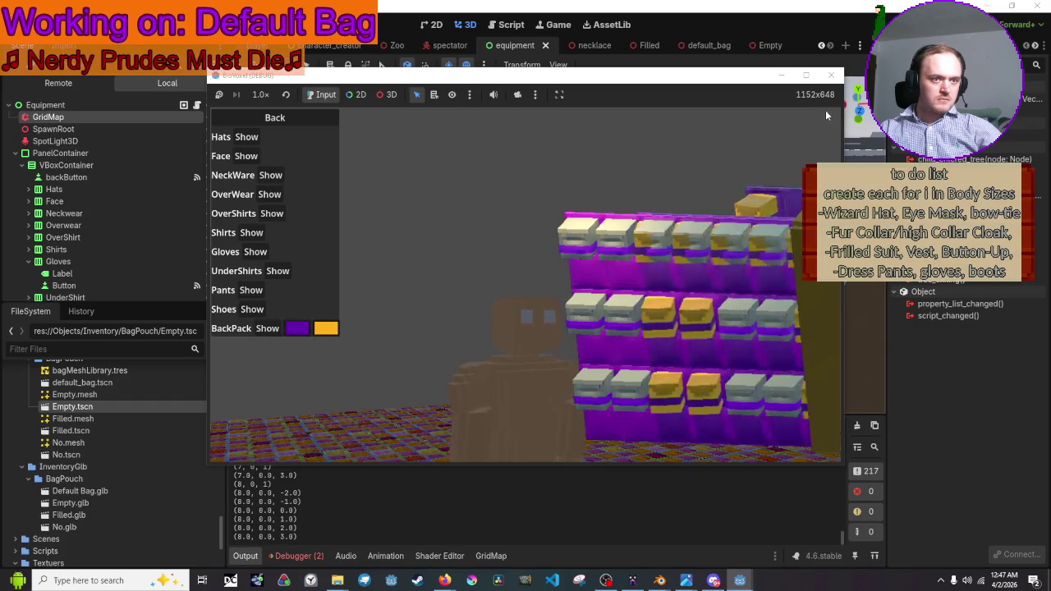
left_click(830, 74)
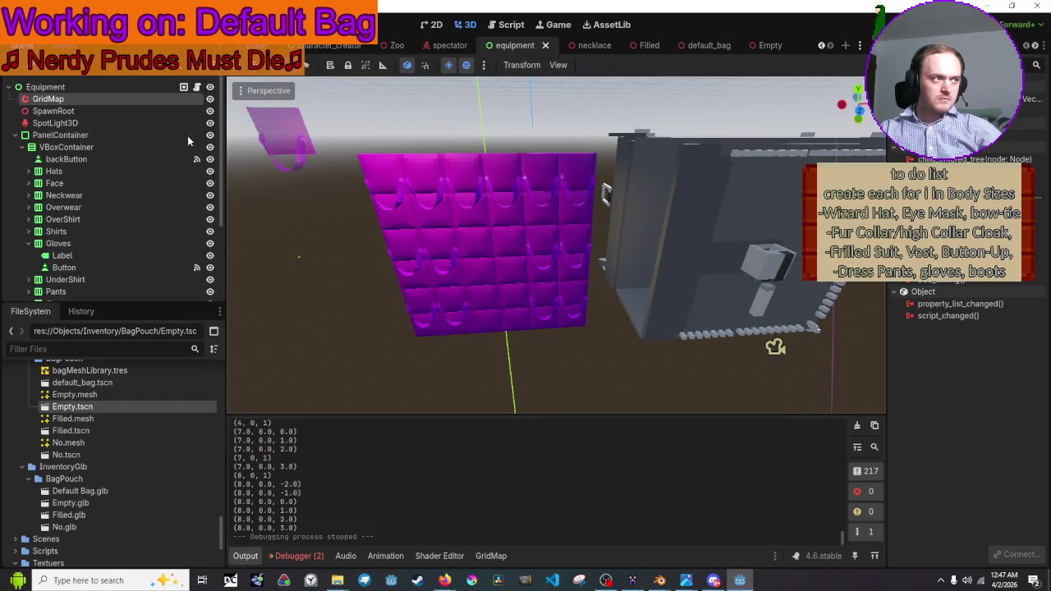
left_click(210, 98)
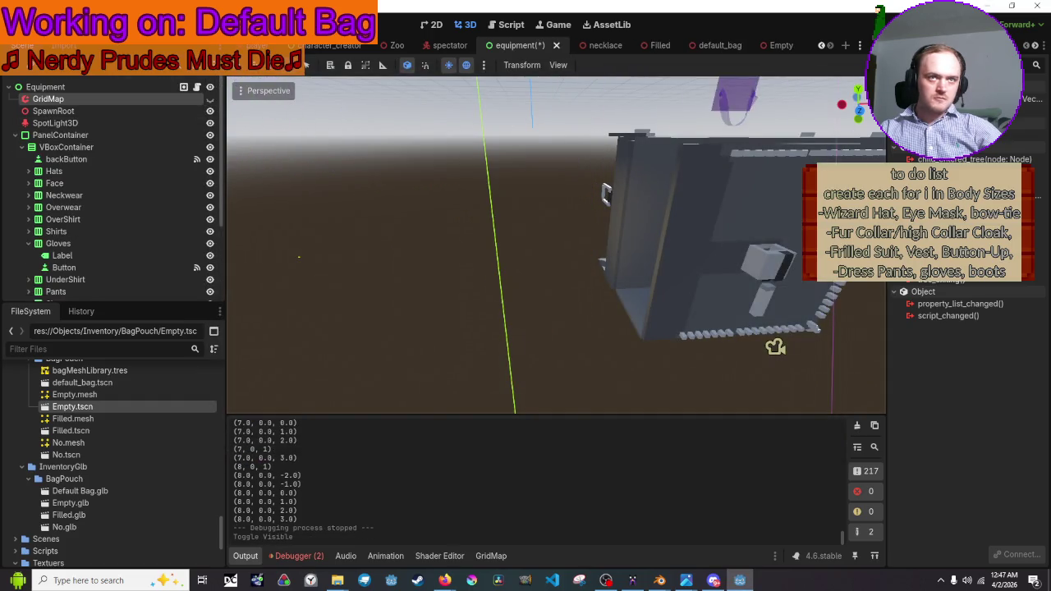
key("F6")
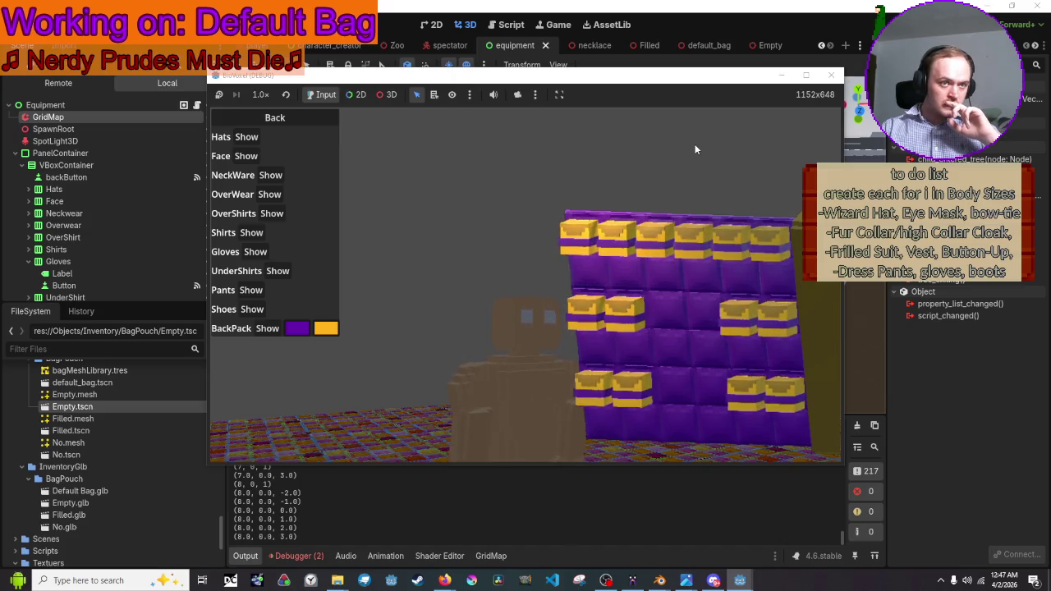
left_click(831, 76)
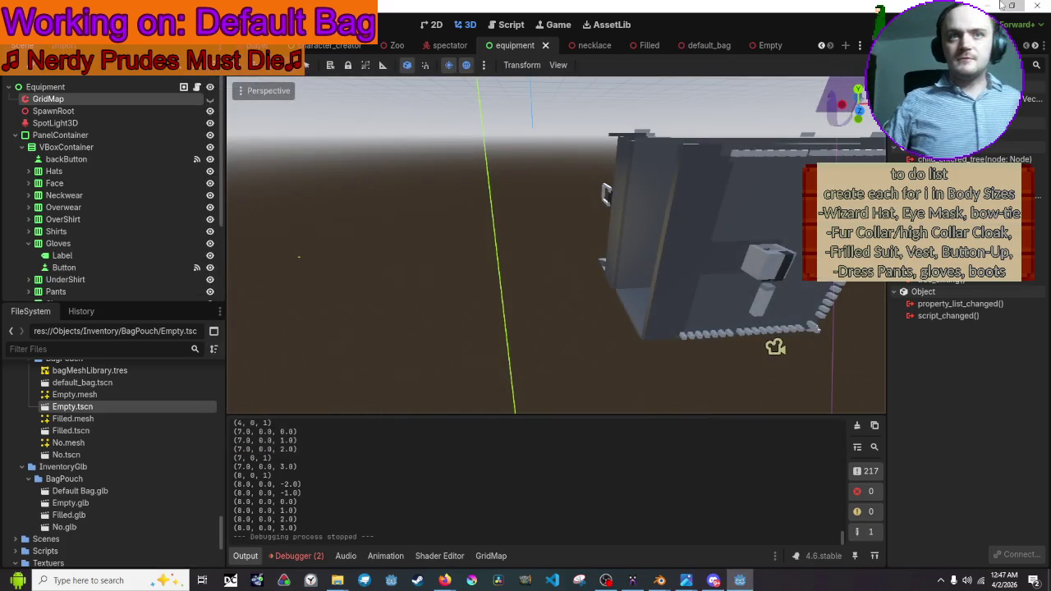
Minimize the Godot editor to reveal the browser's Nerdy Prudes Must Die video
left_click(1002, 5)
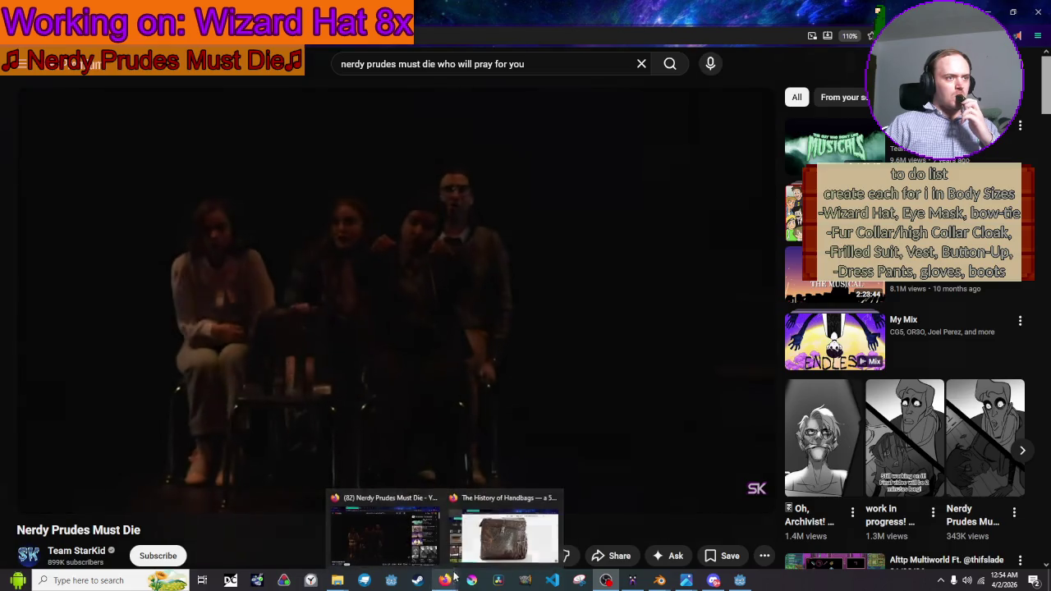
Return to the Godot editor and toggle the GridMap's visibility on and off again
left_click(749, 584)
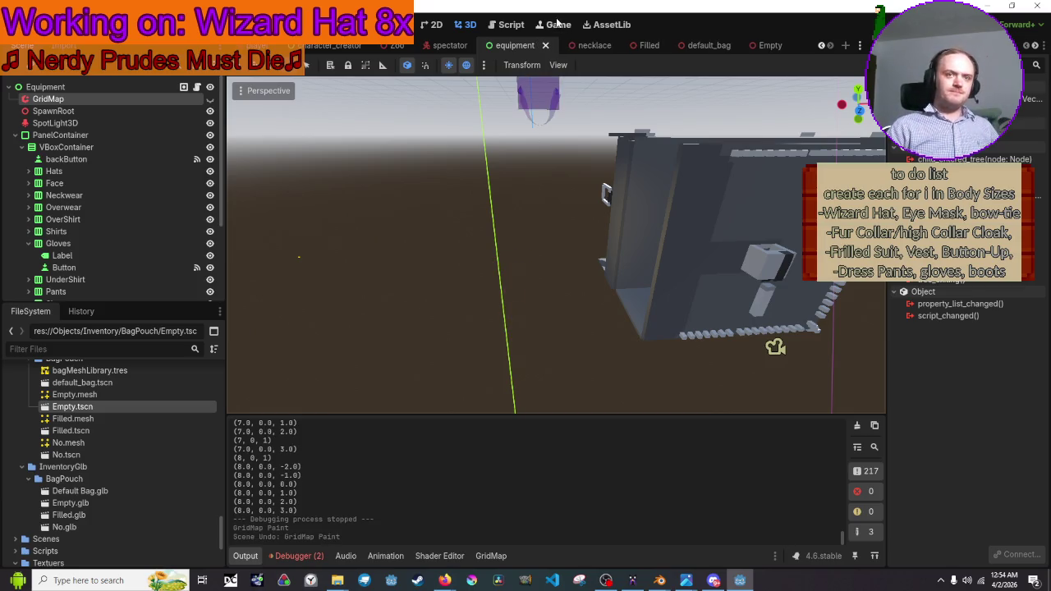
left_click(209, 99)
left_click(209, 99)
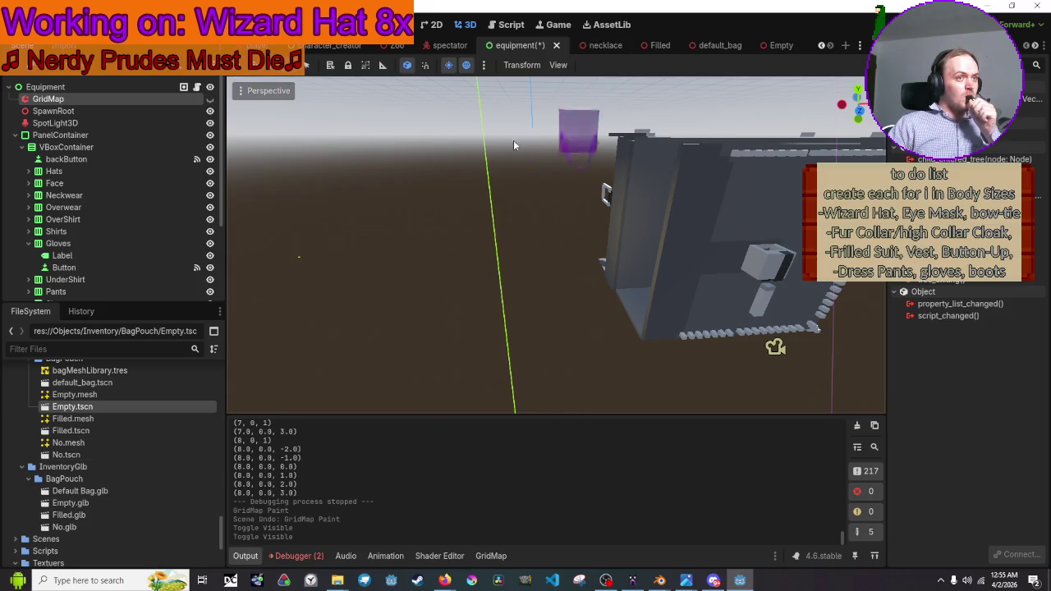
In the GridMap panel, switch to cell selection, select a single cell, and orbit around the bag
left_click(349, 562)
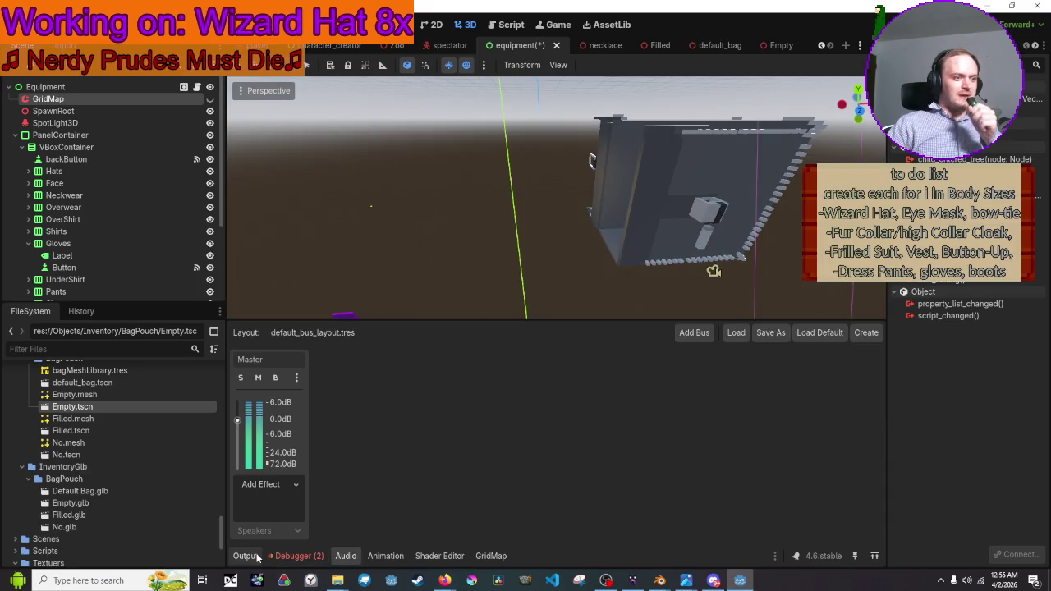
left_click(490, 556)
left_click(262, 446)
scroll(563, 246, "down", 3)
left_click(558, 246)
scroll(558, 247, "up", 3)
left_click_drag(292, 285, 795, 85)
Run the equipment scene with F6, open the Equipment categories, then close the game
key("F6")
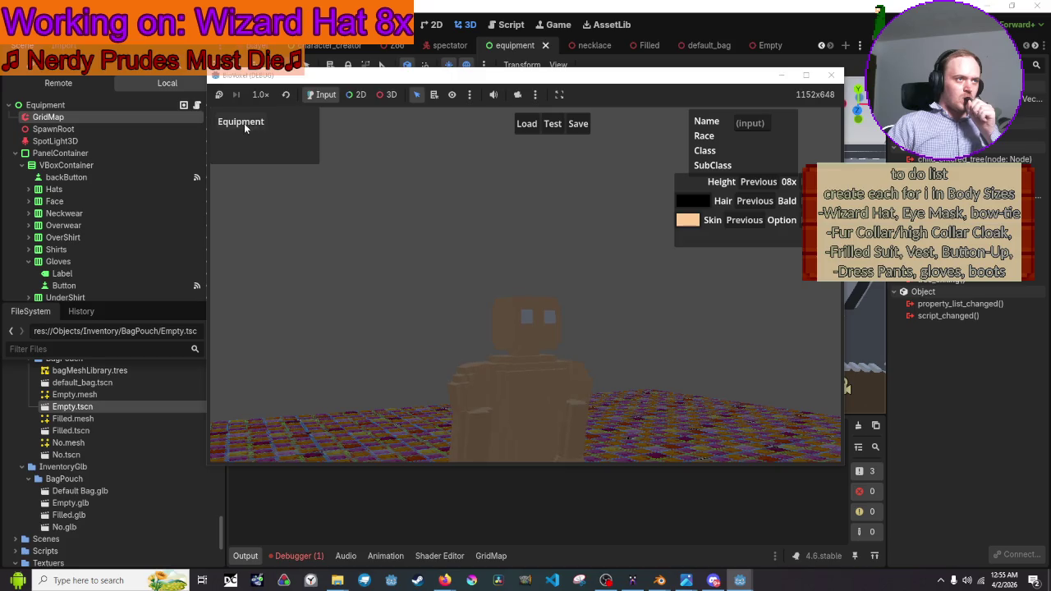
left_click(245, 123)
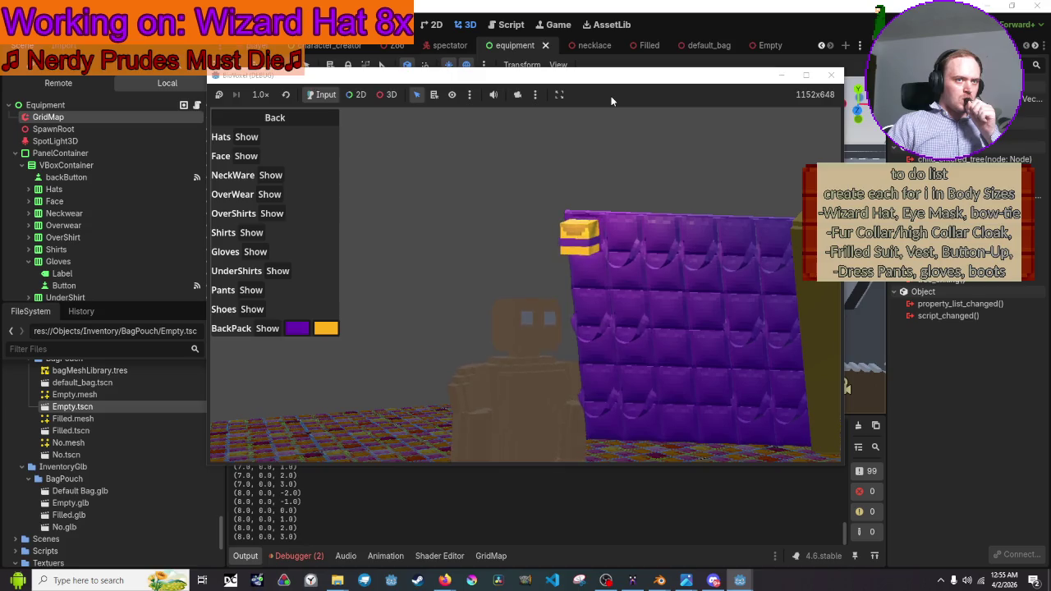
left_click(830, 76)
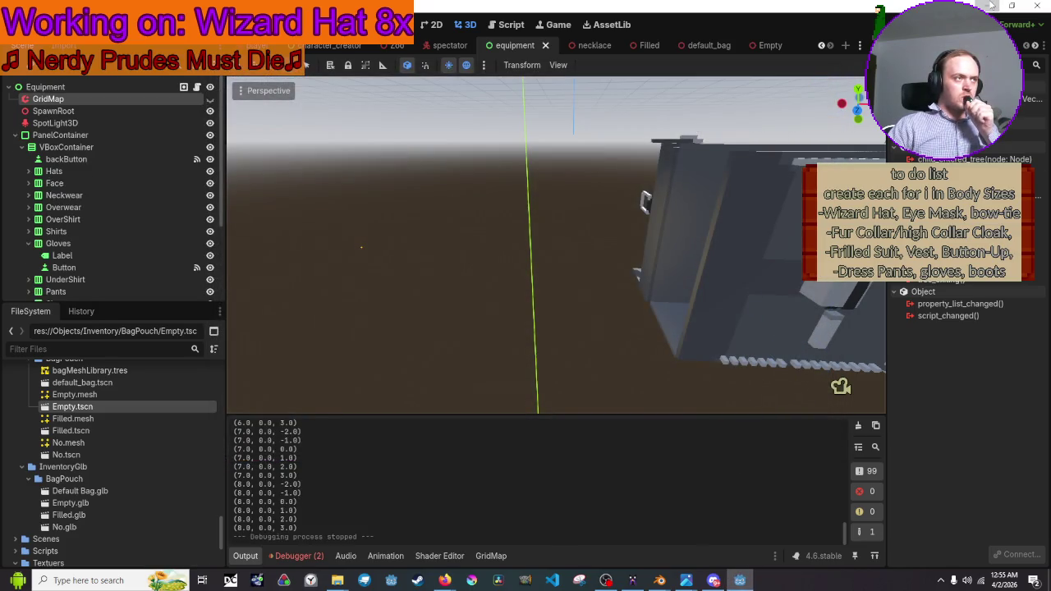
Launch MagicaVoxel from its taskbar jump list and maximize its window
right_click(631, 583)
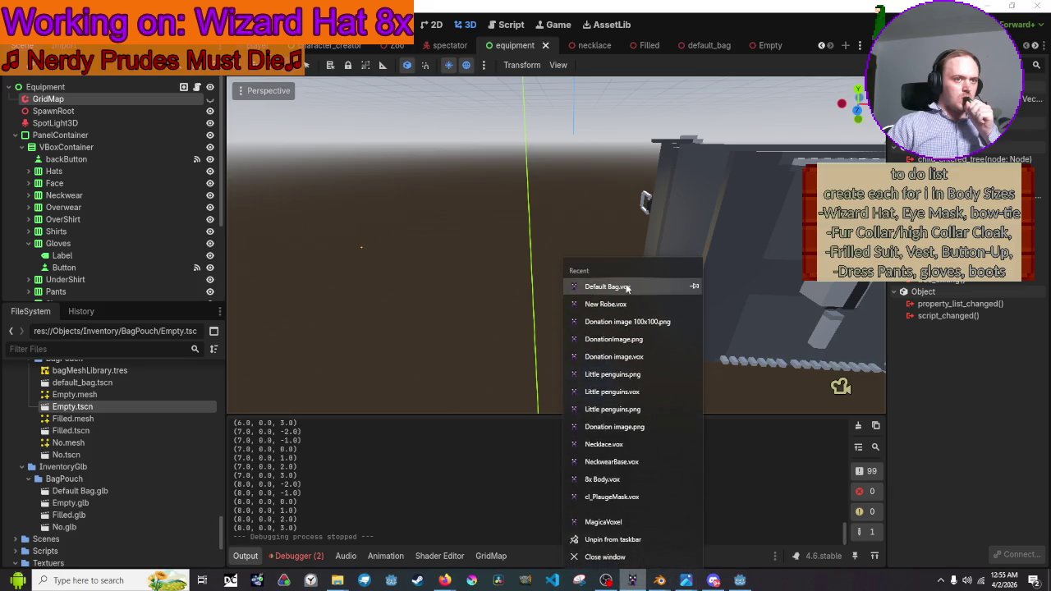
left_click(621, 522)
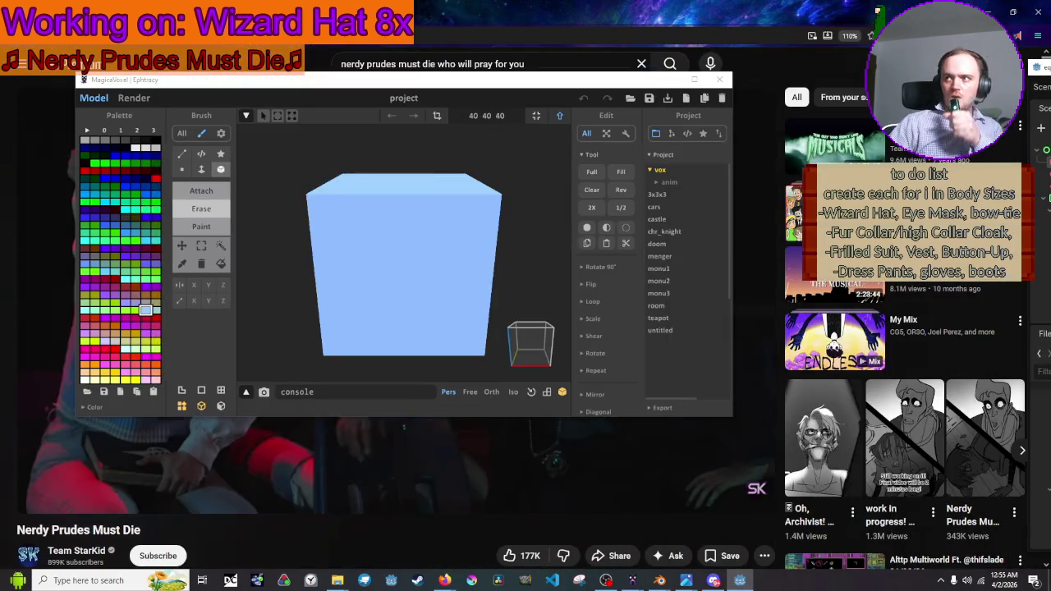
mouse_move(575, 84)
left_mouse_down()
mouse_move(685, 90)
mouse_move(1046, 16)
mouse_move(993, 84)
mouse_move(931, 114)
mouse_move(805, 81)
mouse_move(748, 93)
left_mouse_up()
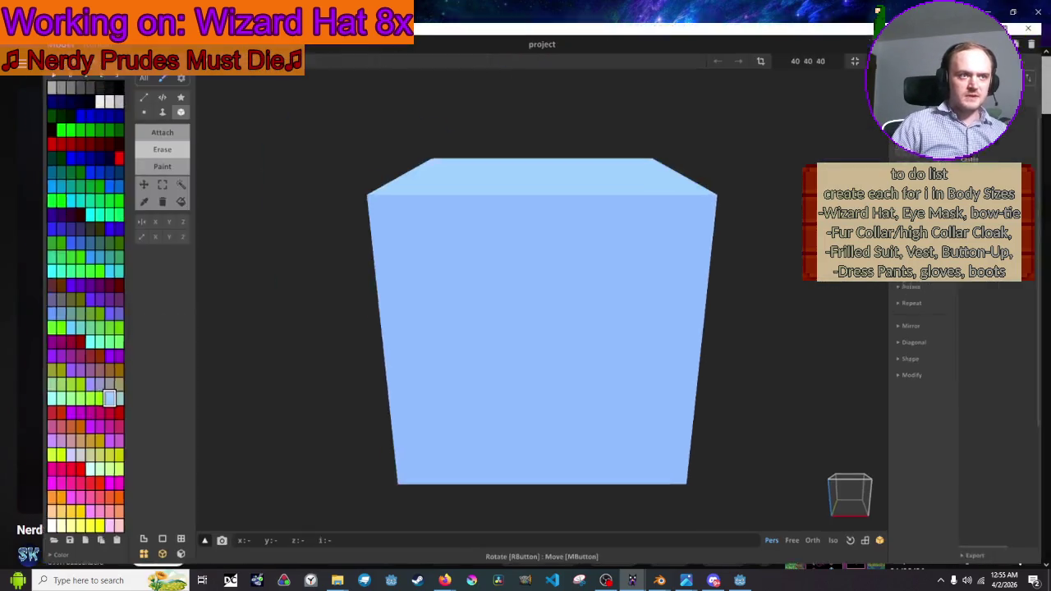
double_click(748, 89)
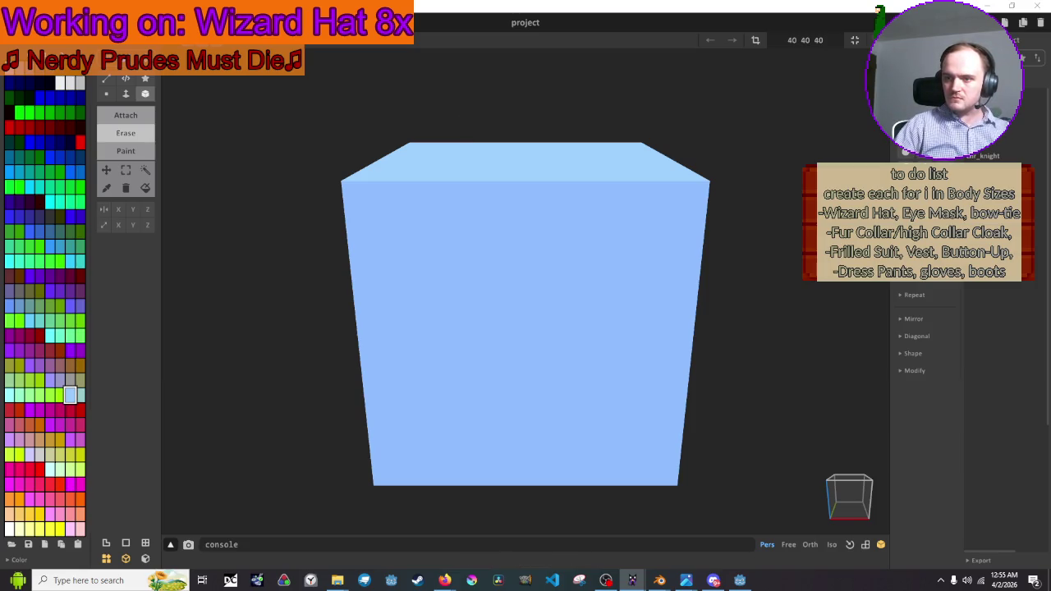
key("alt+Tab")
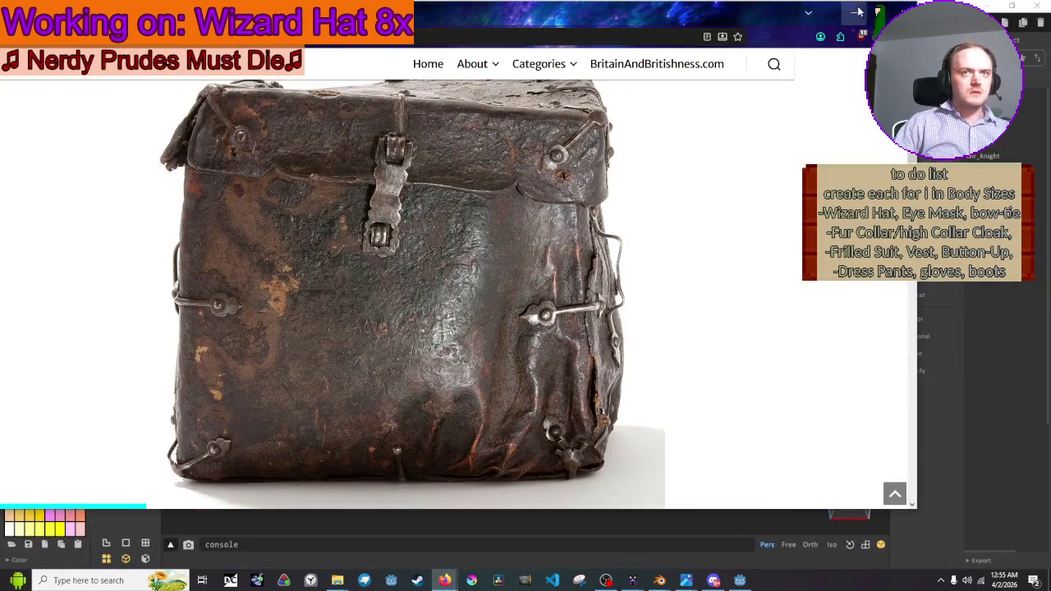
key("alt+Tab")
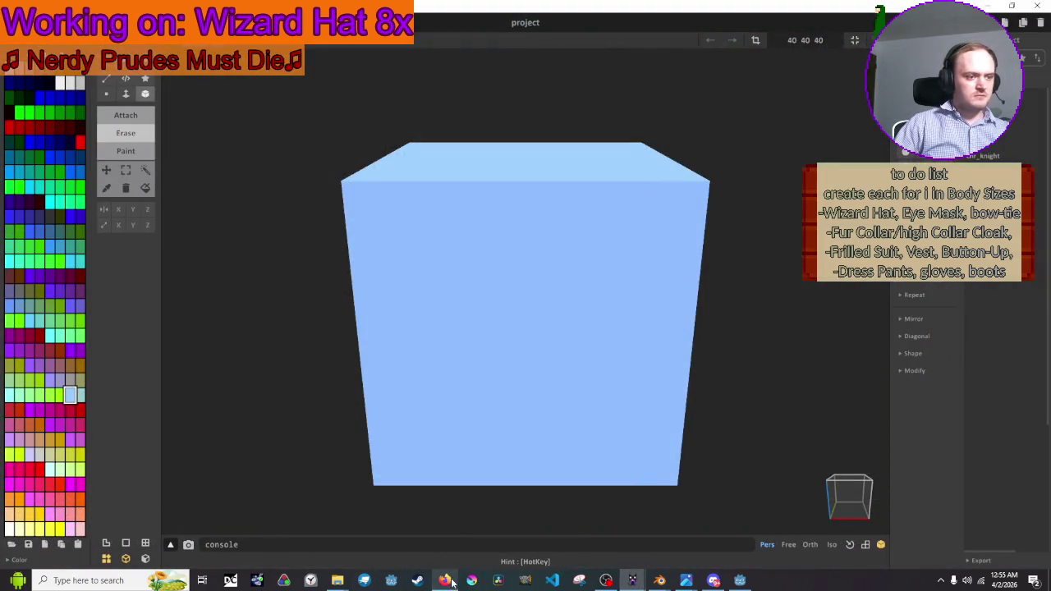
Bring the 8x clothes folder forward and open Wizard hat.vox in MagicaVoxel
mouse_move(654, 585)
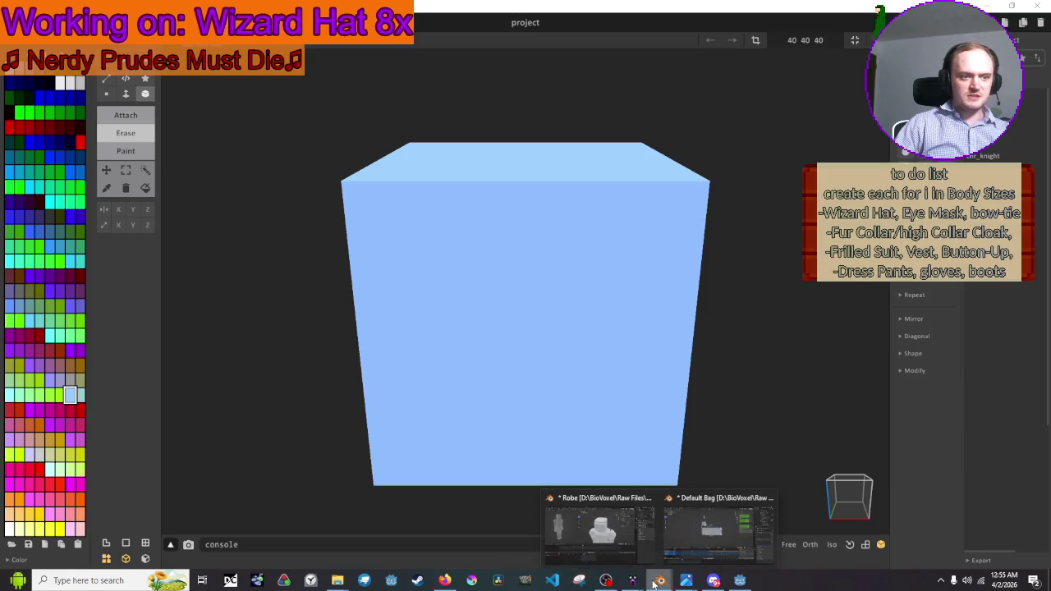
mouse_move(444, 580)
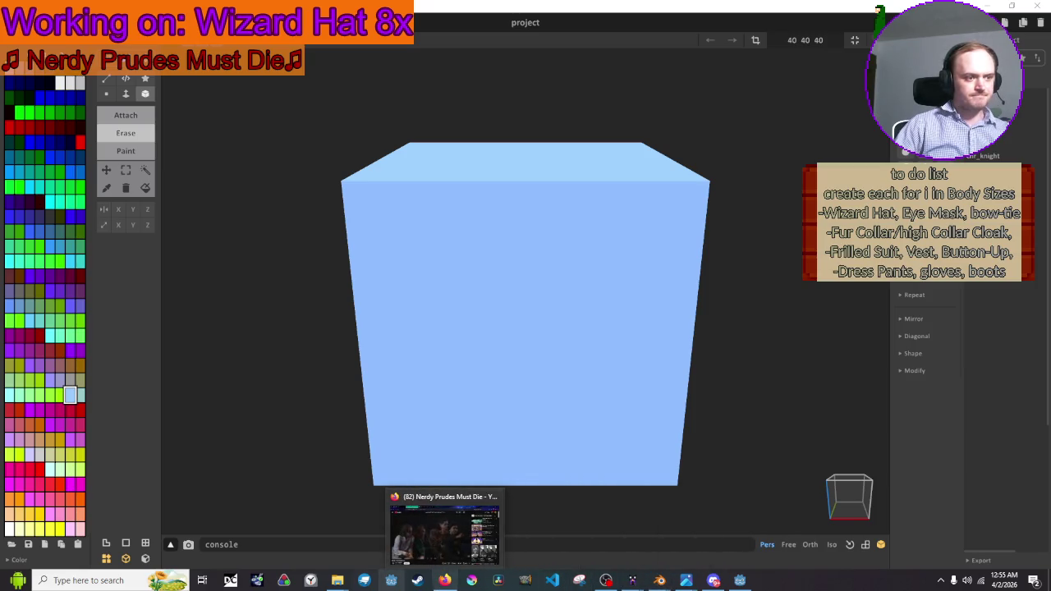
mouse_move(337, 580)
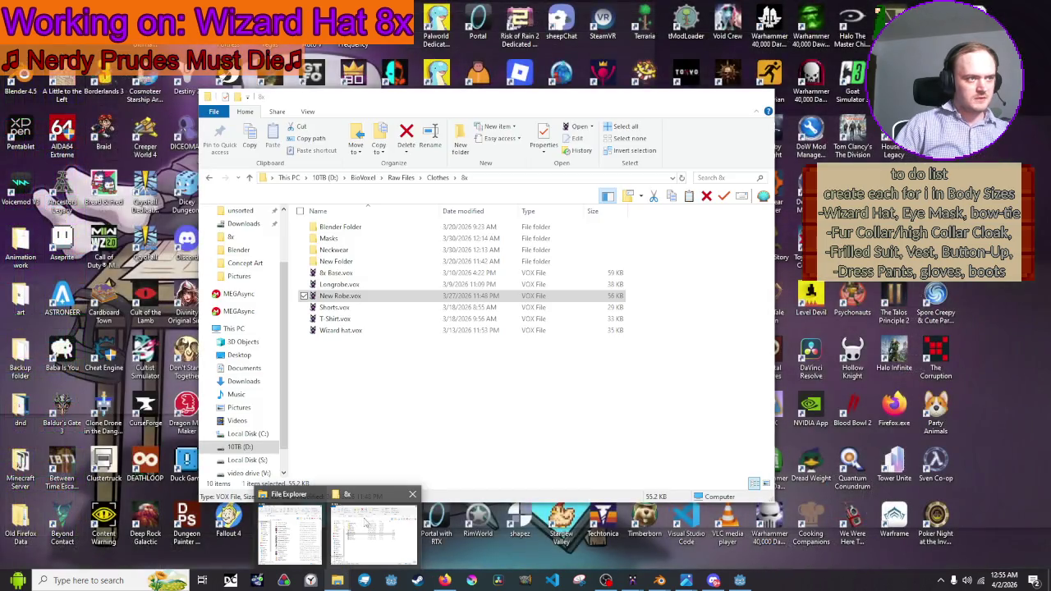
left_click(366, 526)
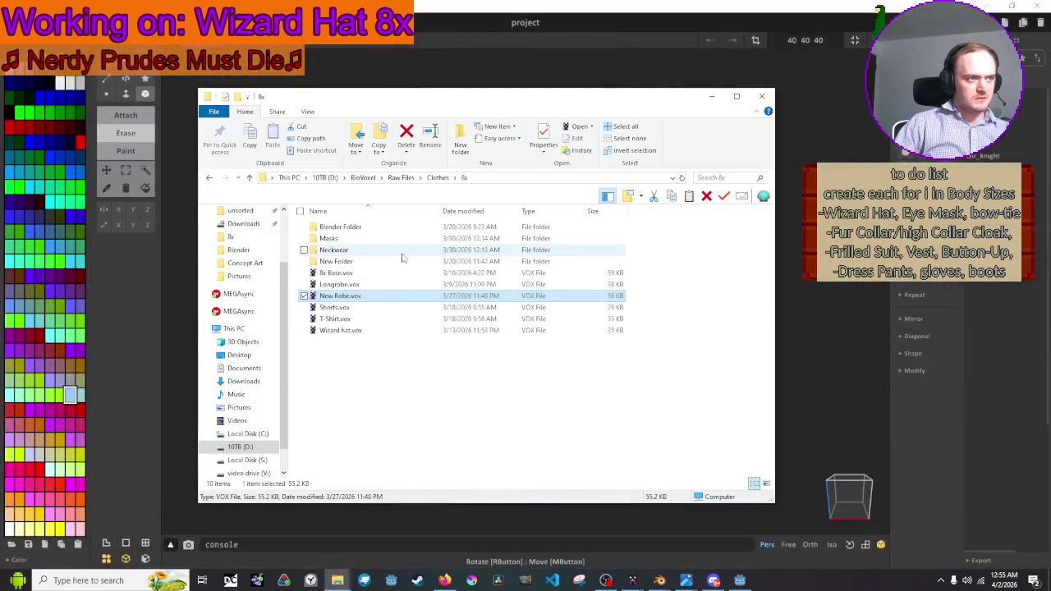
double_click(365, 330)
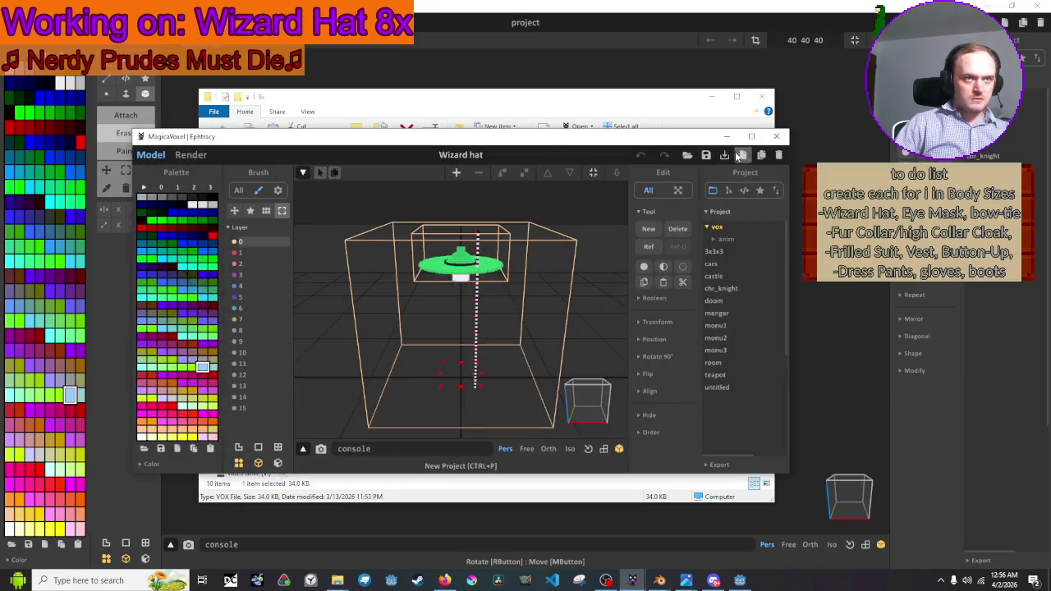
Maximize the Wizard hat window and orbit to view the hat's side and underside
left_click(751, 136)
scroll(520, 239, "up", 5)
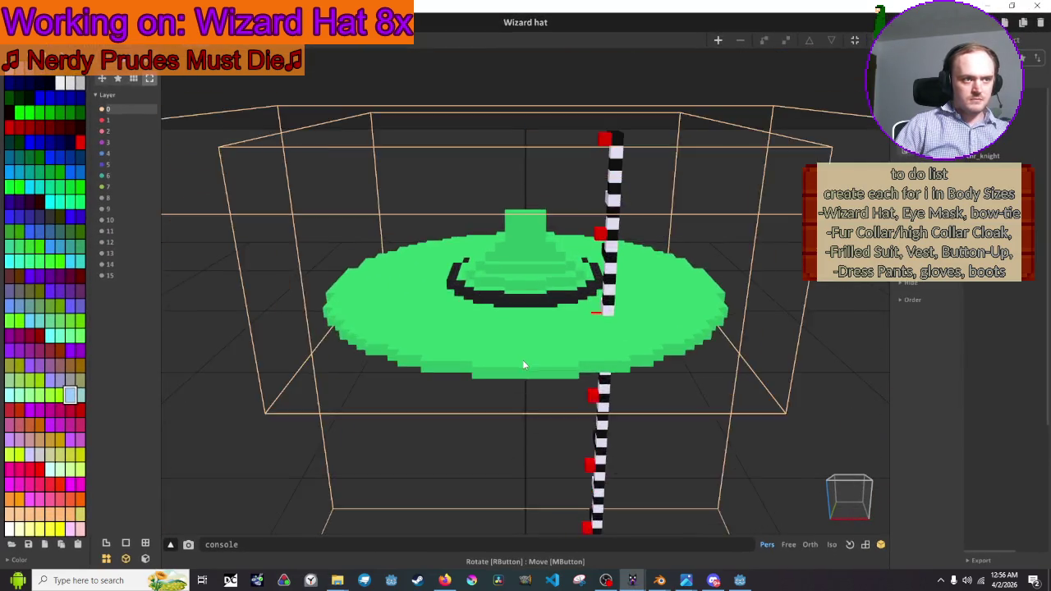
scroll(574, 328, "up", 5)
mouse_move(551, 343)
left_mouse_down()
mouse_move(434, 304)
mouse_move(504, 361)
mouse_move(583, 305)
mouse_move(523, 301)
left_mouse_up()
mouse_move(612, 210)
left_mouse_down()
mouse_move(582, 204)
mouse_move(580, 135)
mouse_move(595, 113)
mouse_move(670, 206)
mouse_move(623, 239)
mouse_move(539, 239)
mouse_move(623, 230)
mouse_move(704, 197)
mouse_move(636, 173)
mouse_move(565, 178)
mouse_move(427, 257)
left_mouse_up()
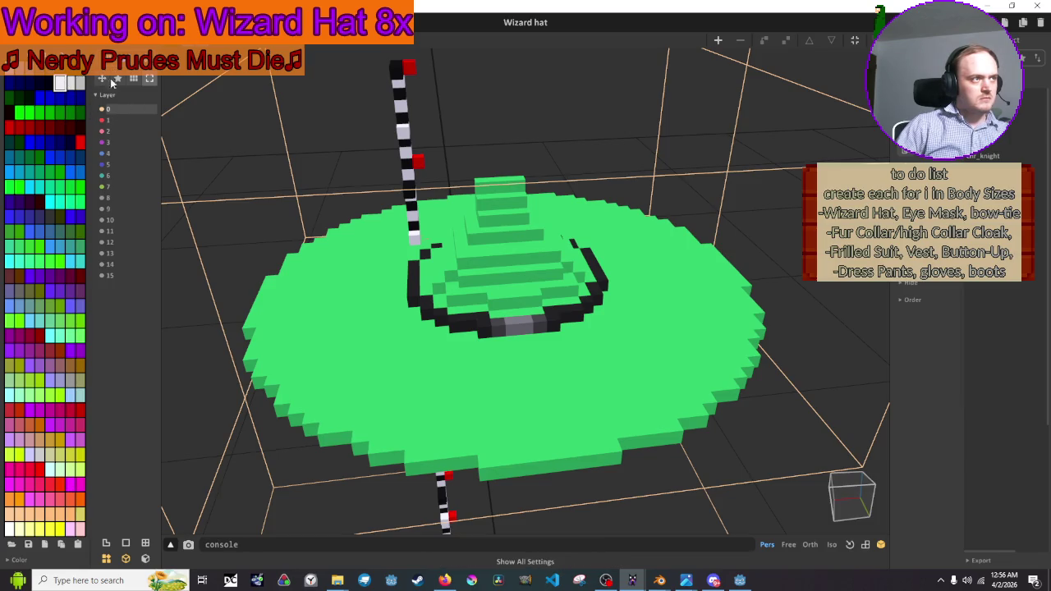
Enter the brim model and paint-bucket its green voxels white
key("Tab")
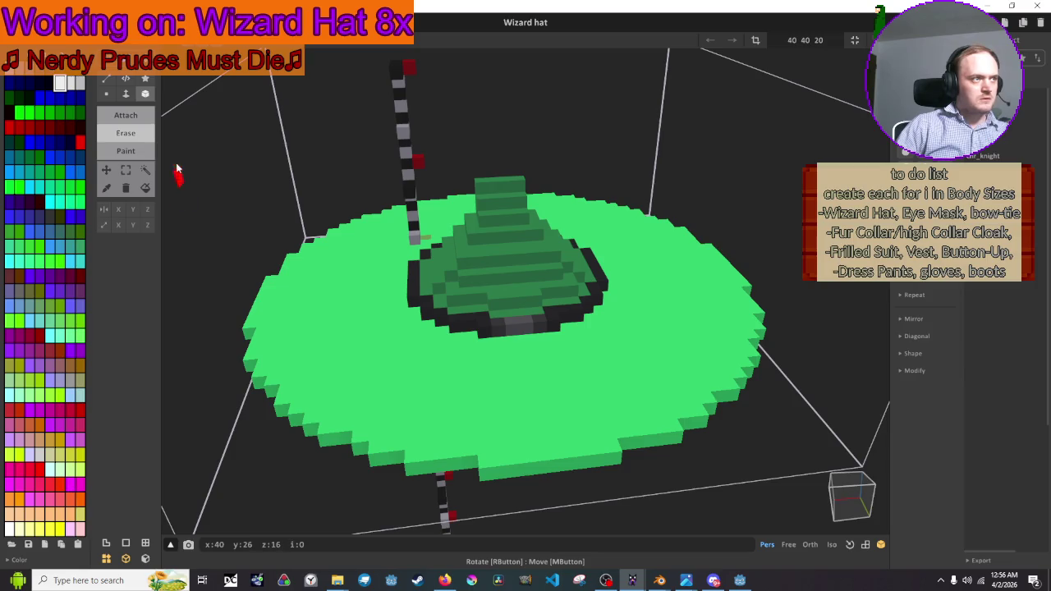
left_click(606, 380)
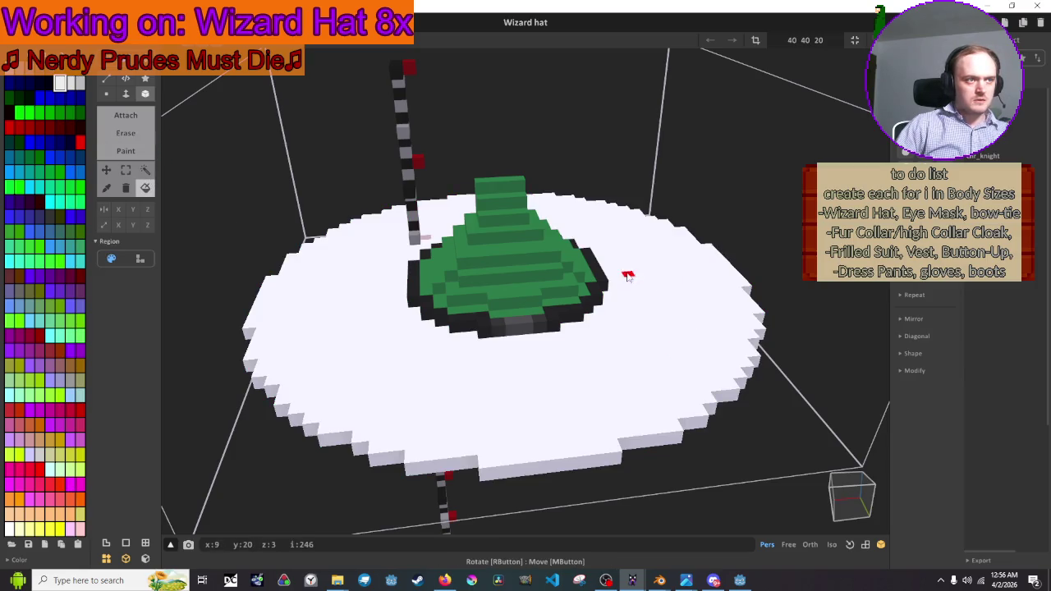
scroll(627, 279, "up", 6)
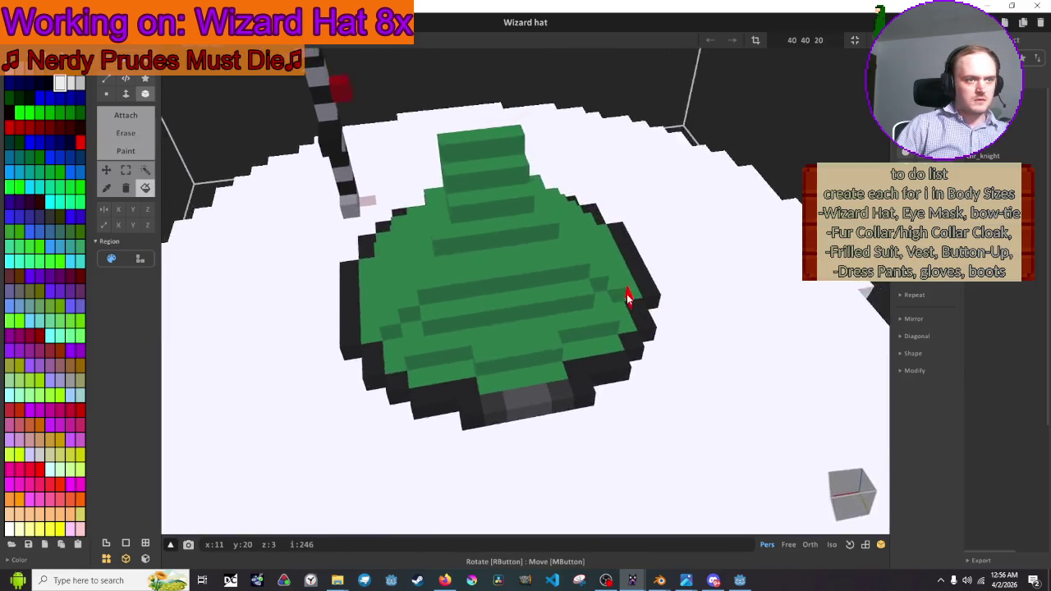
scroll(627, 296, "up", 2)
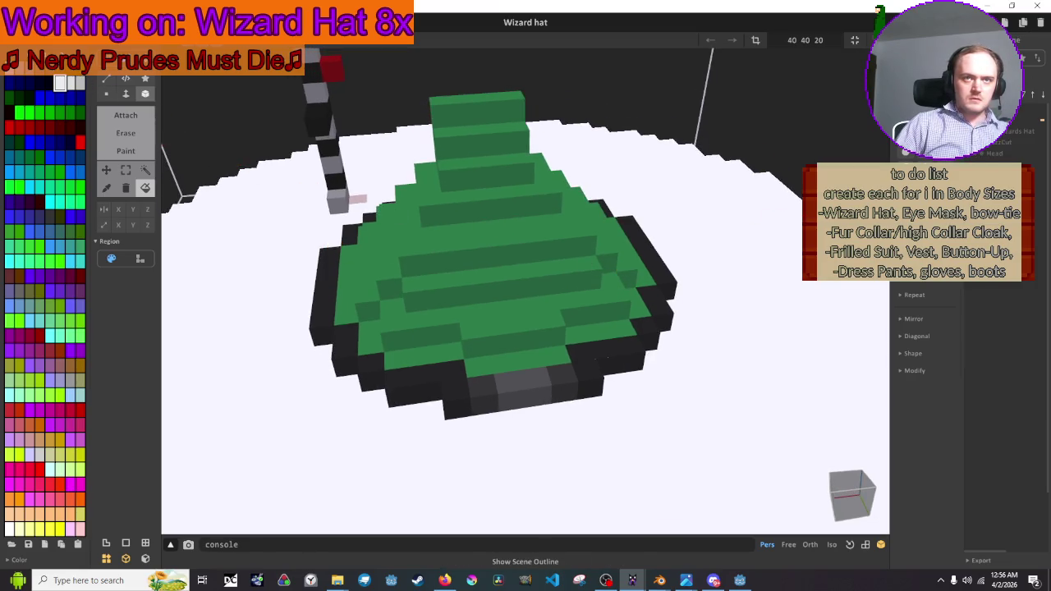
Return to the whole scene and open the hat cone model for editing, viewing it from above and side
key("ctrl+z")
double_click(582, 242)
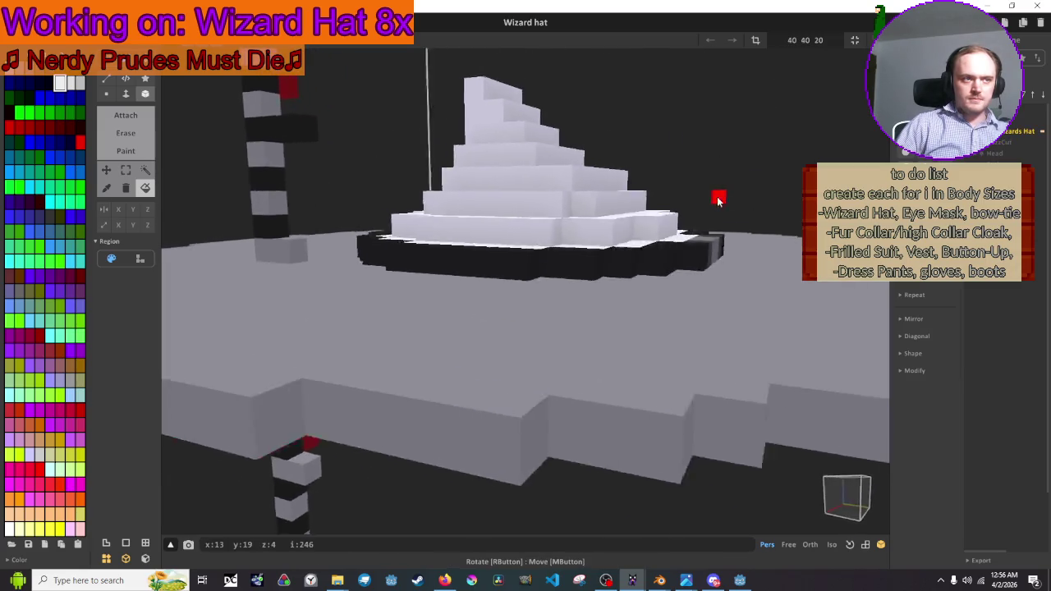
mouse_move(717, 200)
left_mouse_down()
mouse_move(760, 224)
mouse_move(762, 252)
mouse_move(673, 254)
mouse_move(484, 215)
mouse_move(475, 193)
mouse_move(532, 140)
mouse_move(677, 192)
mouse_move(680, 250)
mouse_move(603, 233)
mouse_move(558, 313)
mouse_move(577, 245)
mouse_move(620, 294)
mouse_move(624, 229)
mouse_move(692, 253)
left_mouse_up()
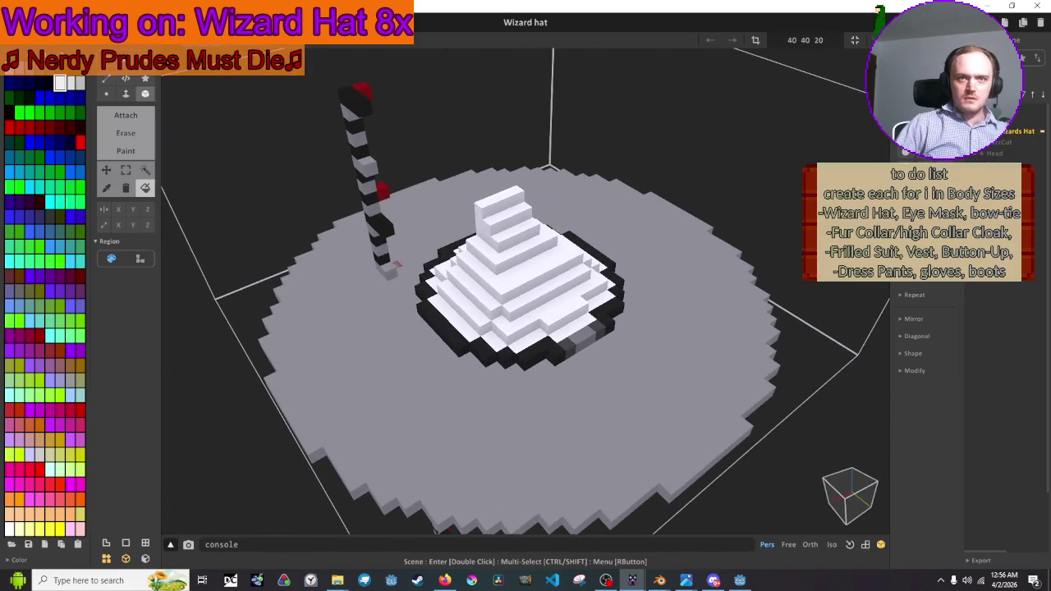
mouse_move(620, 278)
left_mouse_down()
mouse_move(482, 263)
mouse_move(485, 238)
left_mouse_up()
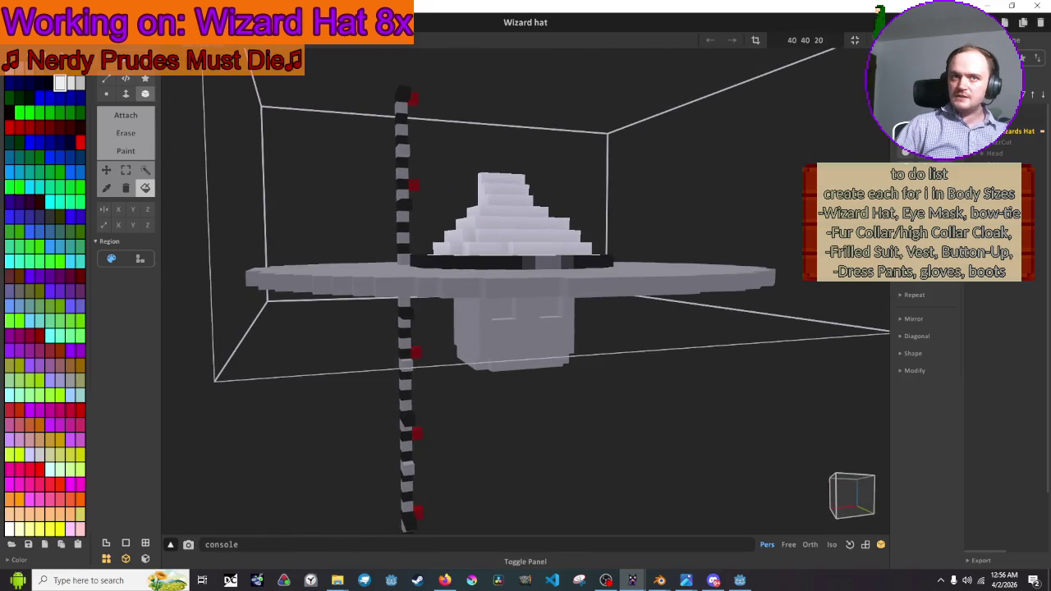
Close the Wizard hat file and the 8x folder window, then minimize MagicaVoxel
left_click(1036, 6)
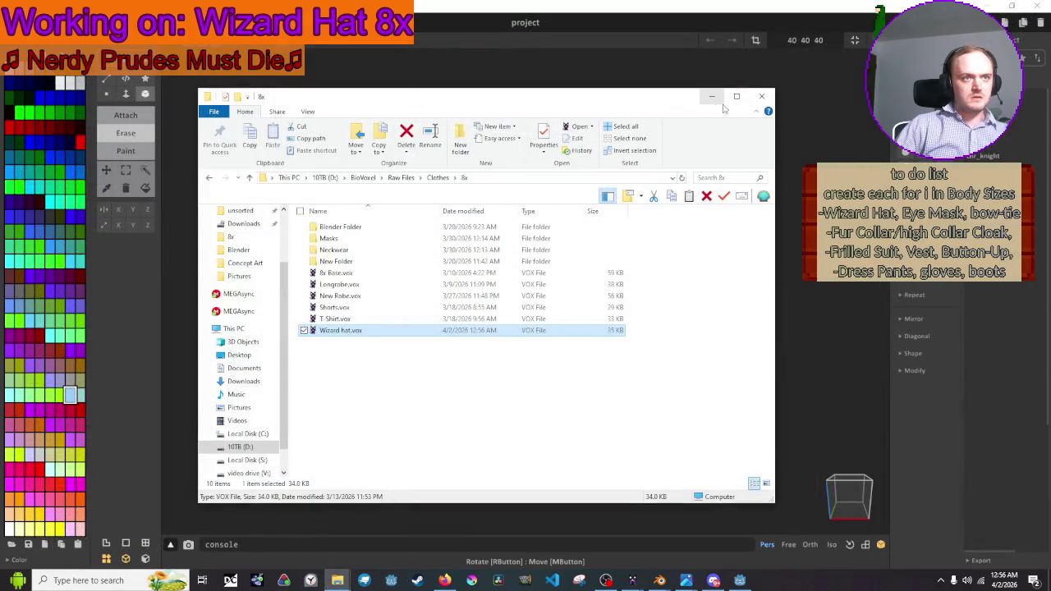
left_click(764, 98)
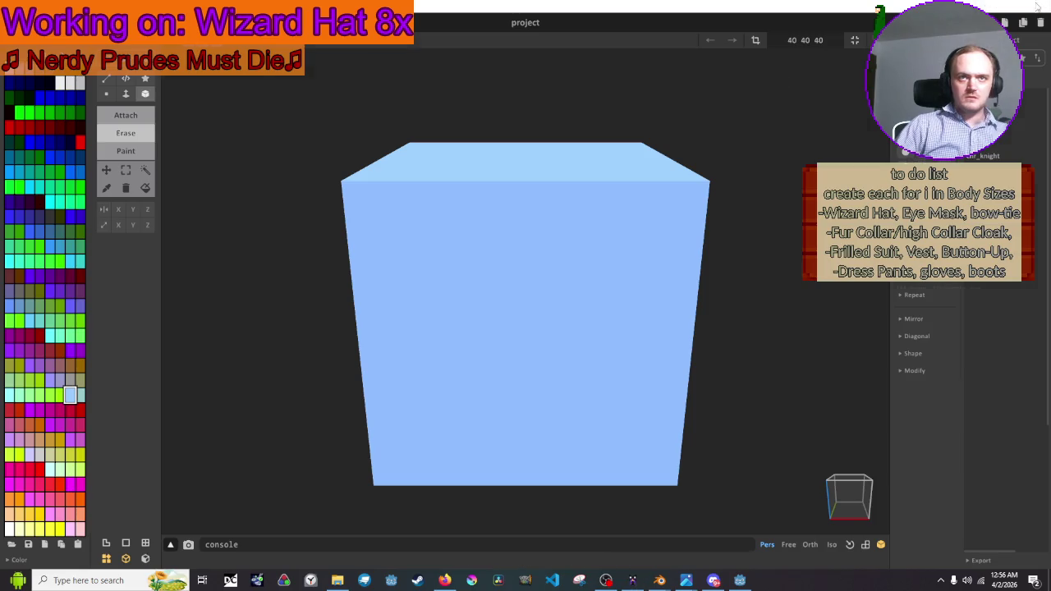
left_click(1036, 5)
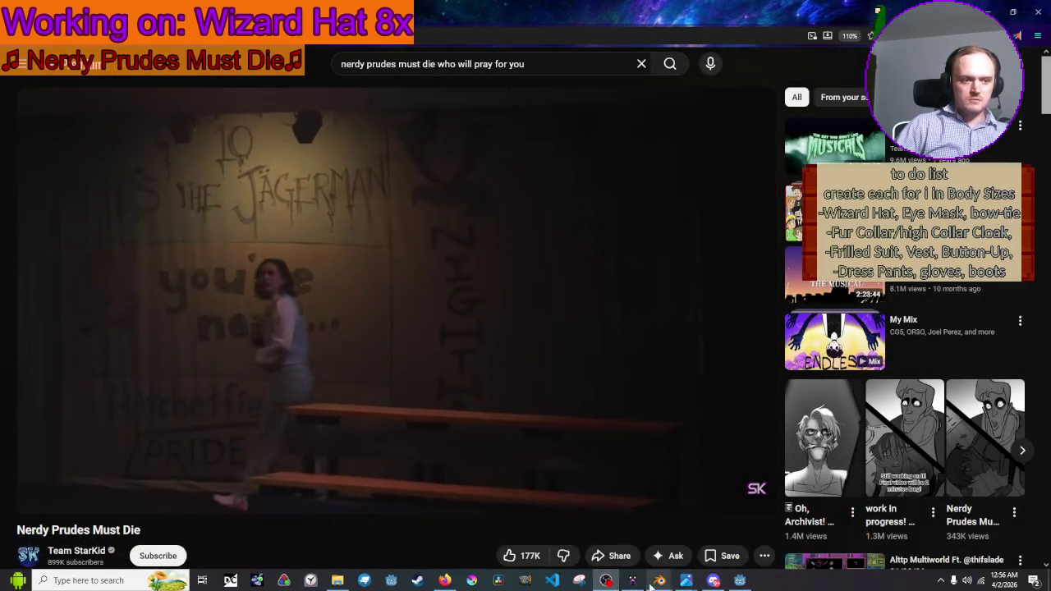
Launch a new Blender window from the Blender taskbar icon's recent files list
right_click(649, 585)
left_click(650, 584)
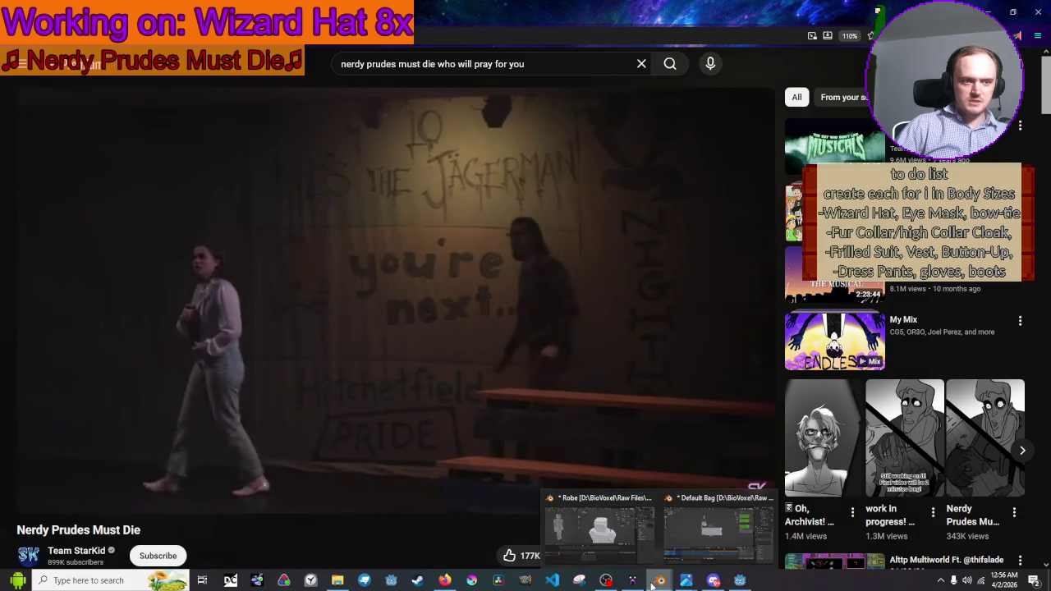
right_click(651, 584)
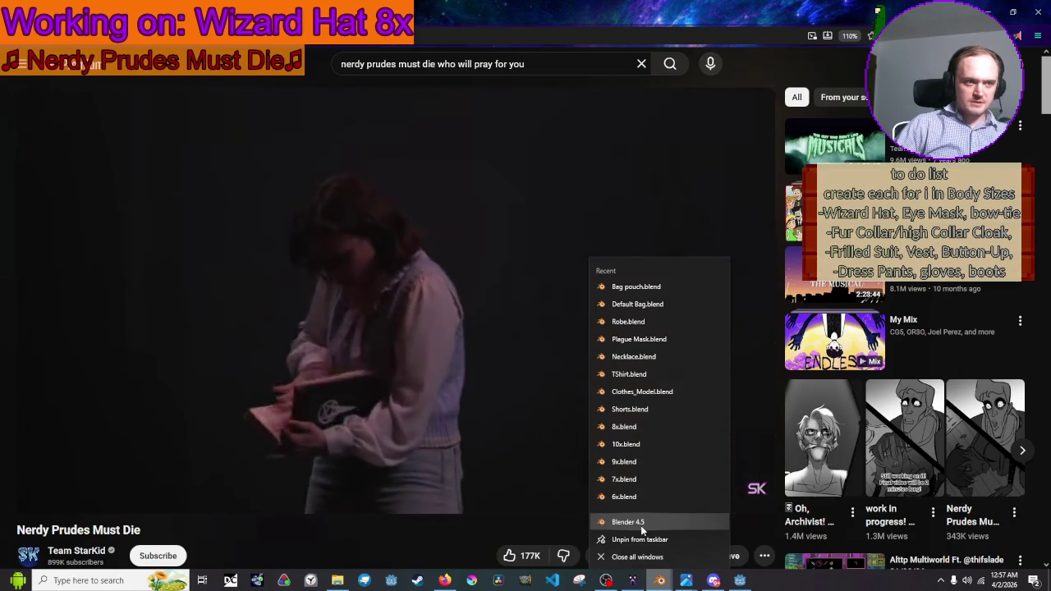
left_click(640, 526)
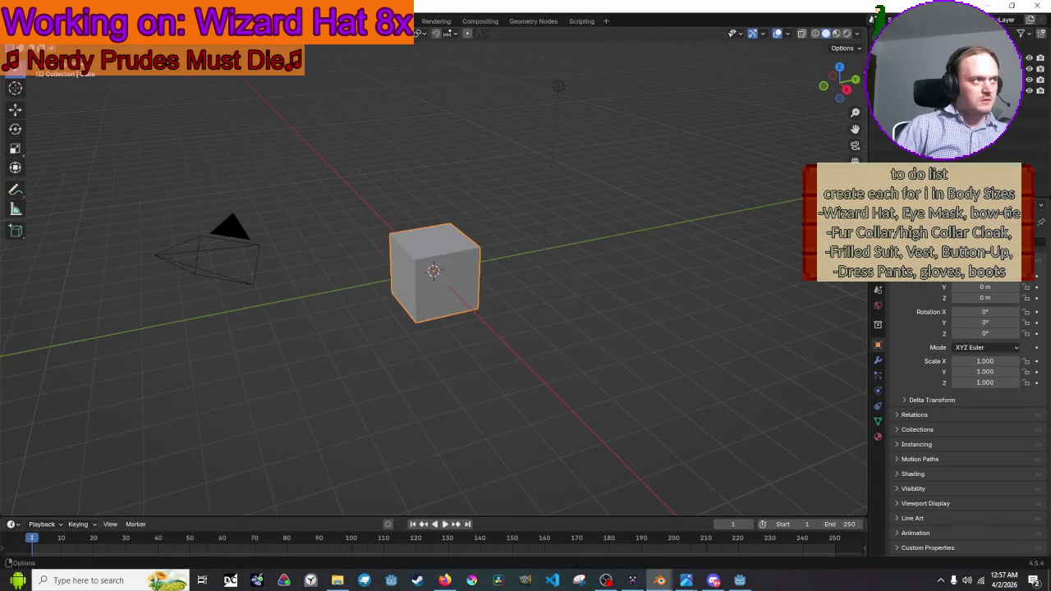
Open Wizard Hat.blend from Clothes\8x\Blender Folder through File > Open
left_click(29, 20)
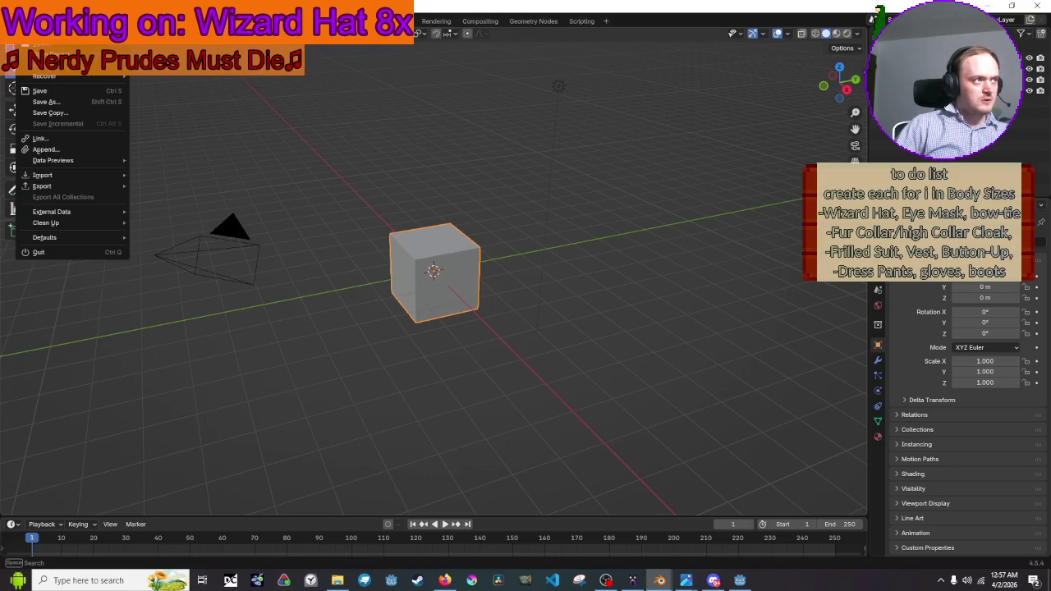
left_click(62, 49)
left_click(409, 159)
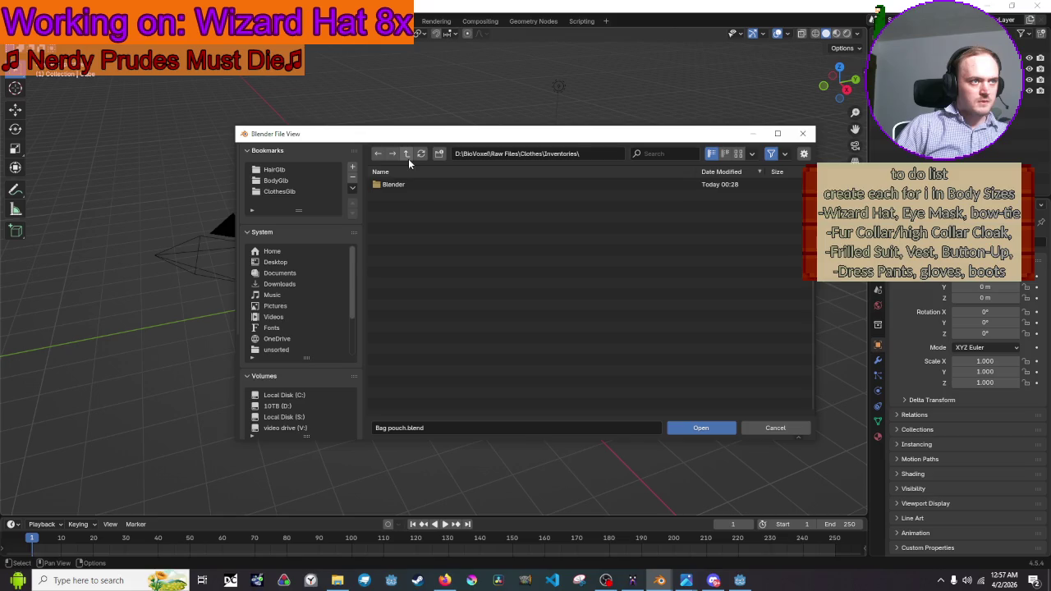
left_click(408, 158)
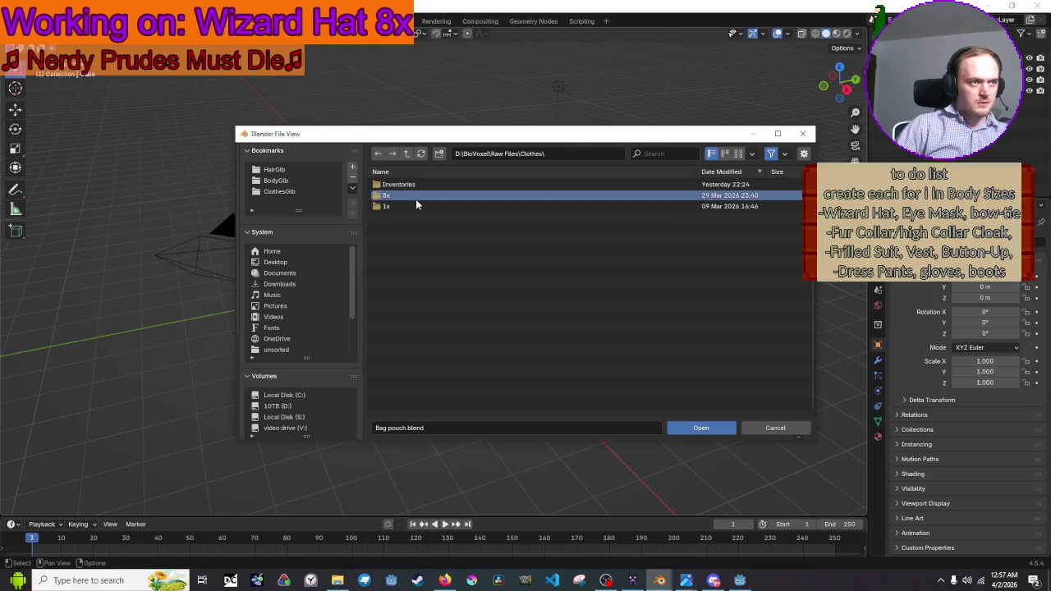
double_click(416, 197)
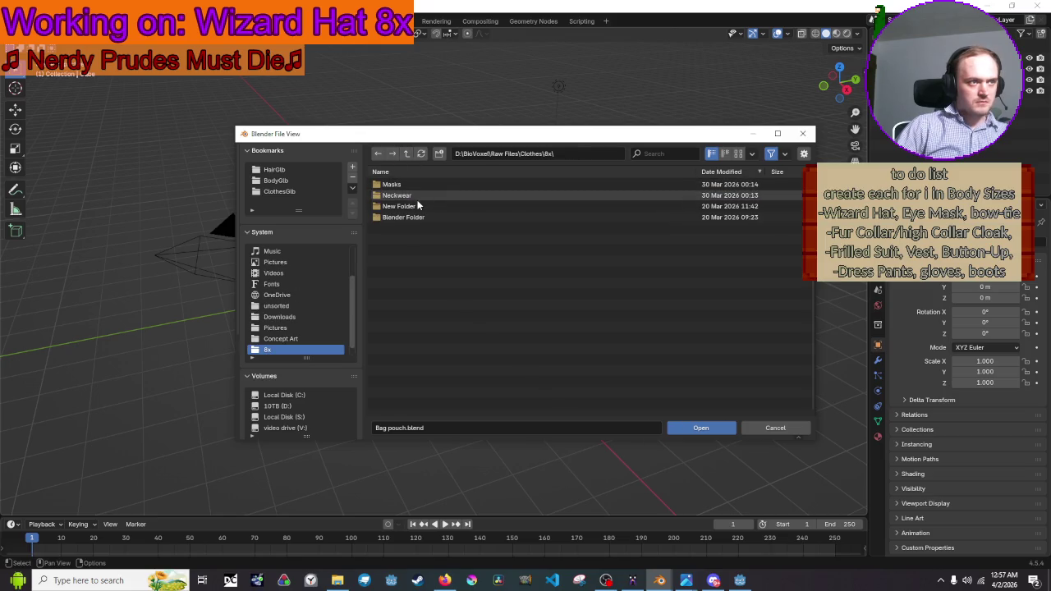
double_click(421, 217)
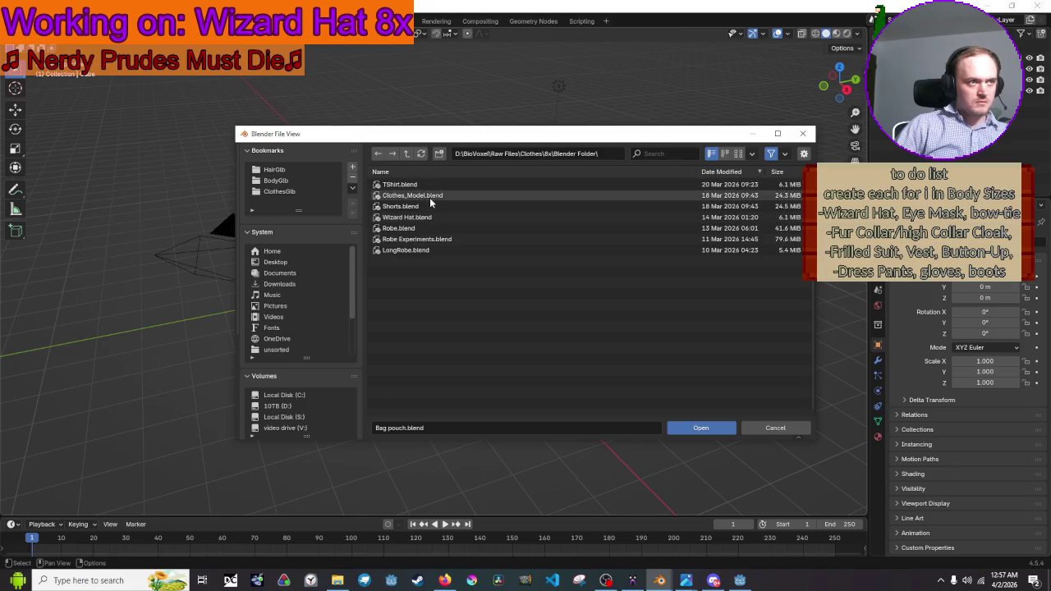
left_click(430, 217)
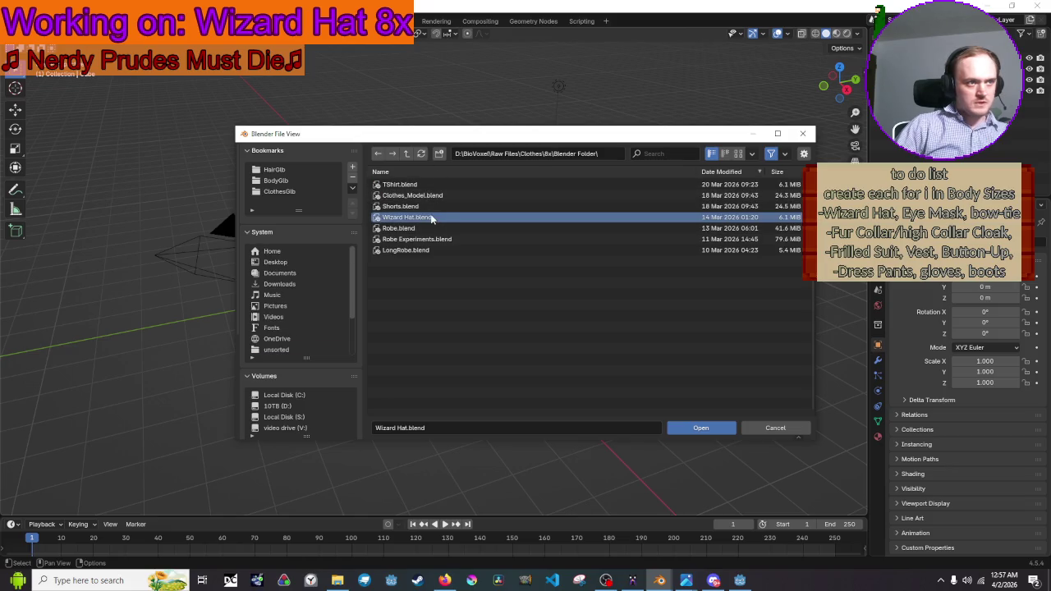
double_click(431, 217)
right_click(578, 191)
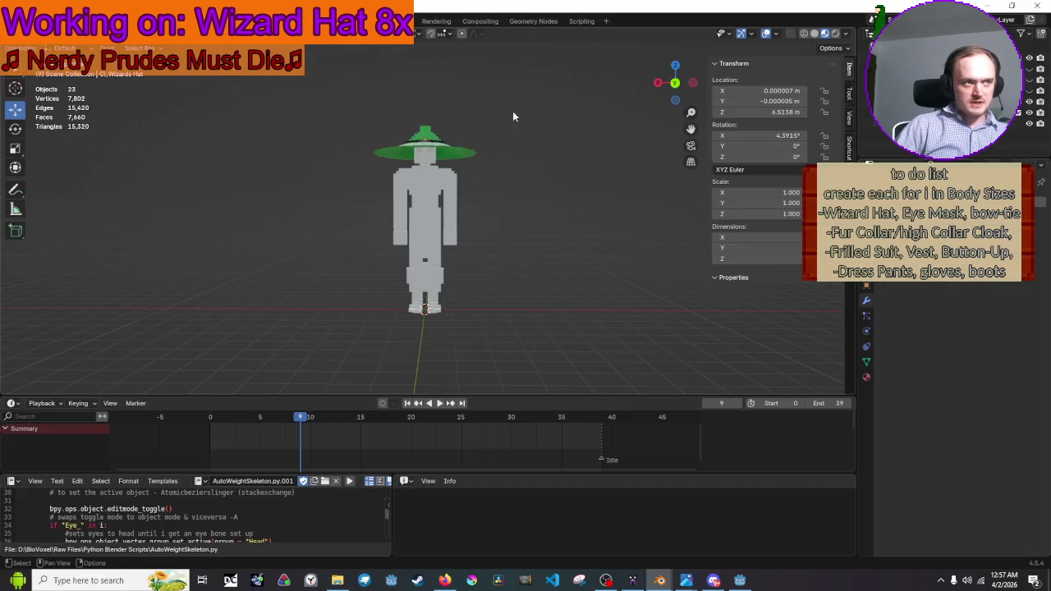
Zoom in and delete the old green wizard hat, briefly checking the browser video before returning
scroll(525, 205, "up", 6)
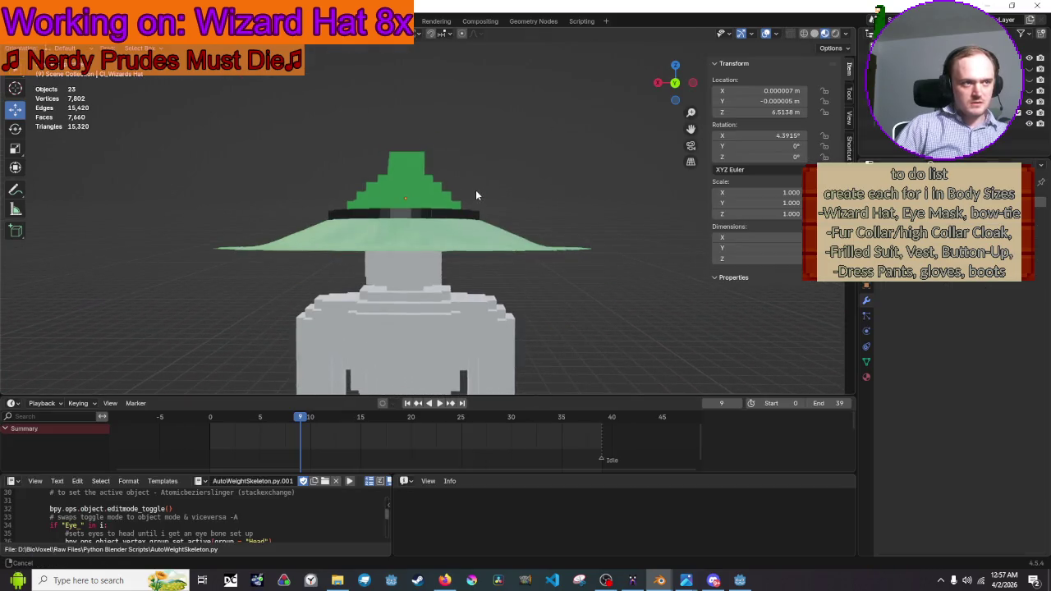
left_click(473, 245)
key("Delete")
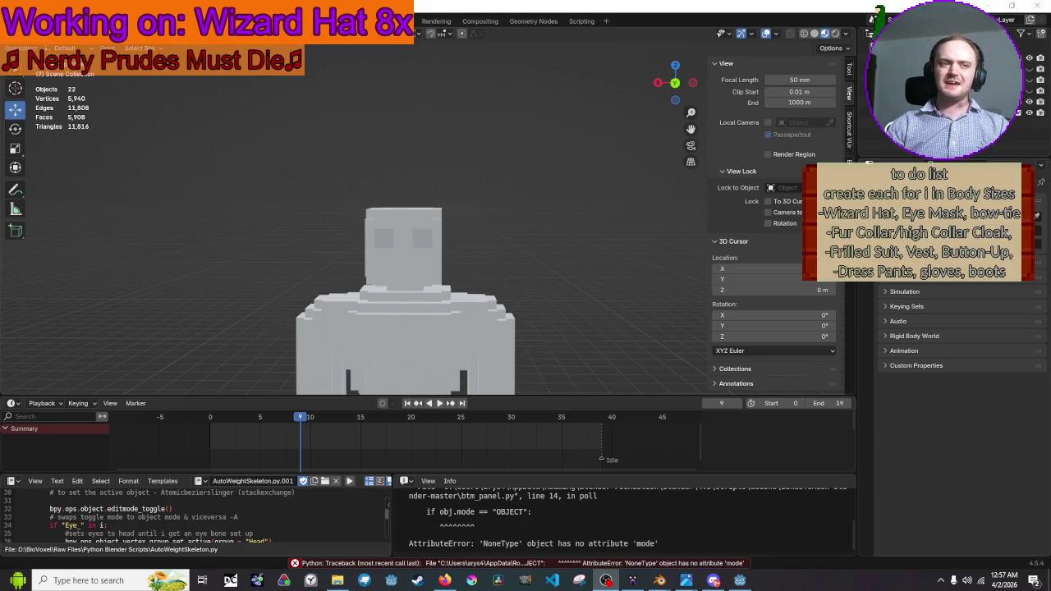
left_click(529, 98)
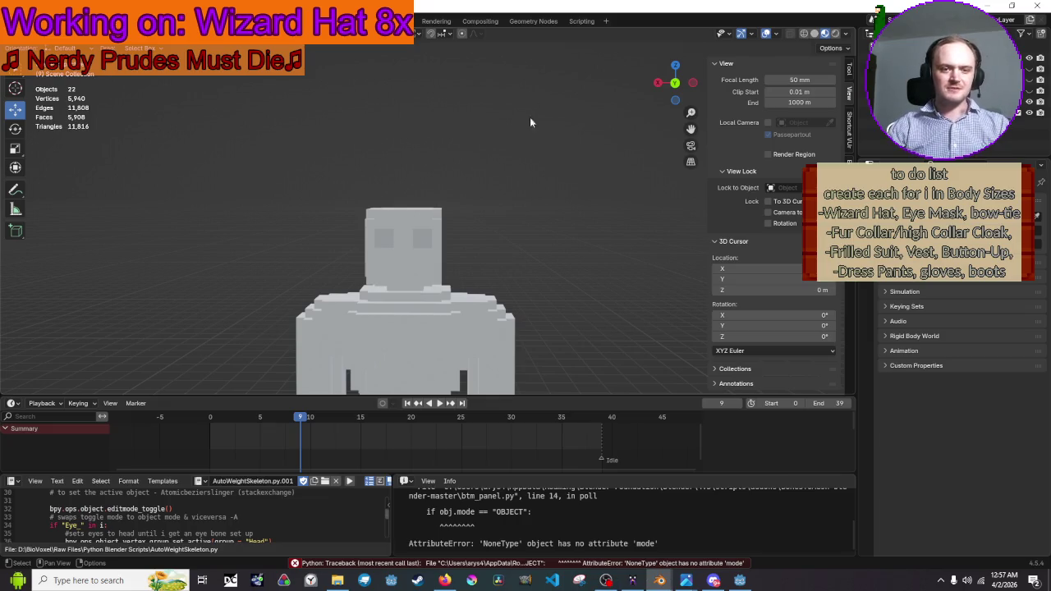
left_click(444, 581)
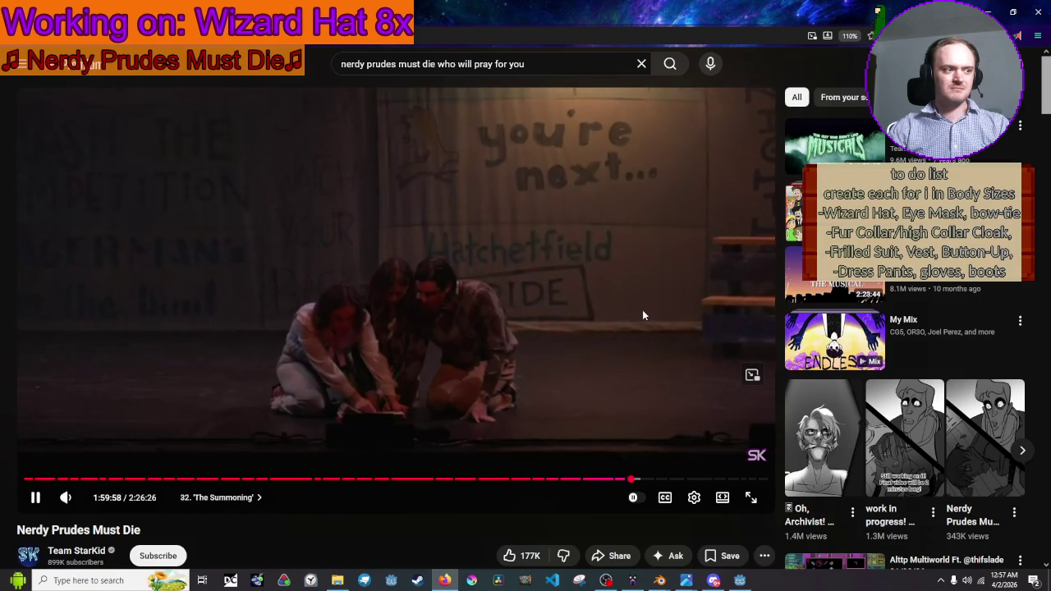
left_click(448, 582)
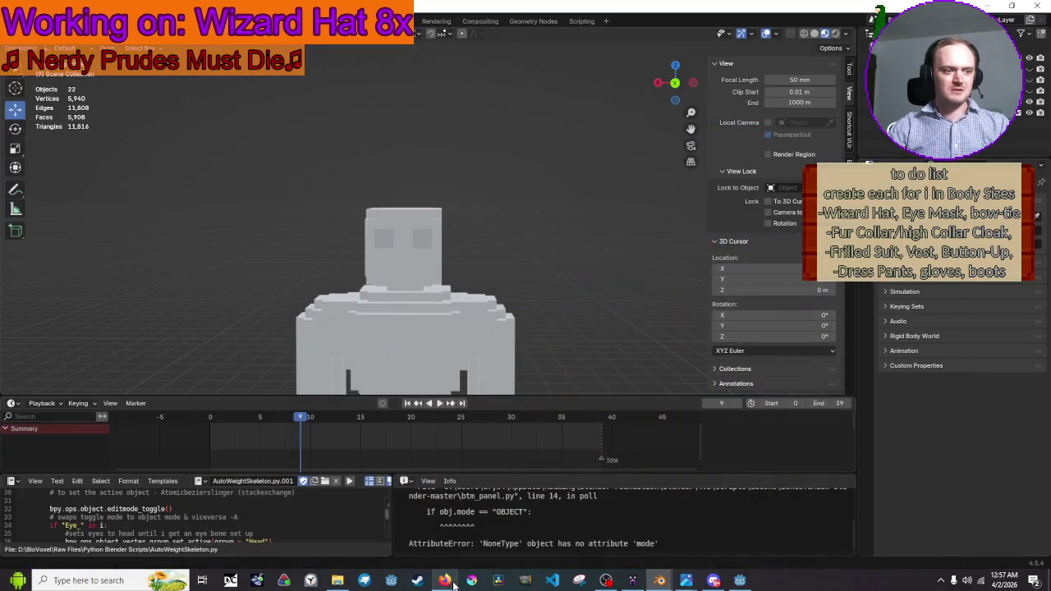
Zoom in on the character's head and select the Wizard hat item in the outliner
left_click_drag(397, 210, 453, 163)
right_click(453, 163)
scroll(528, 189, "up", 1)
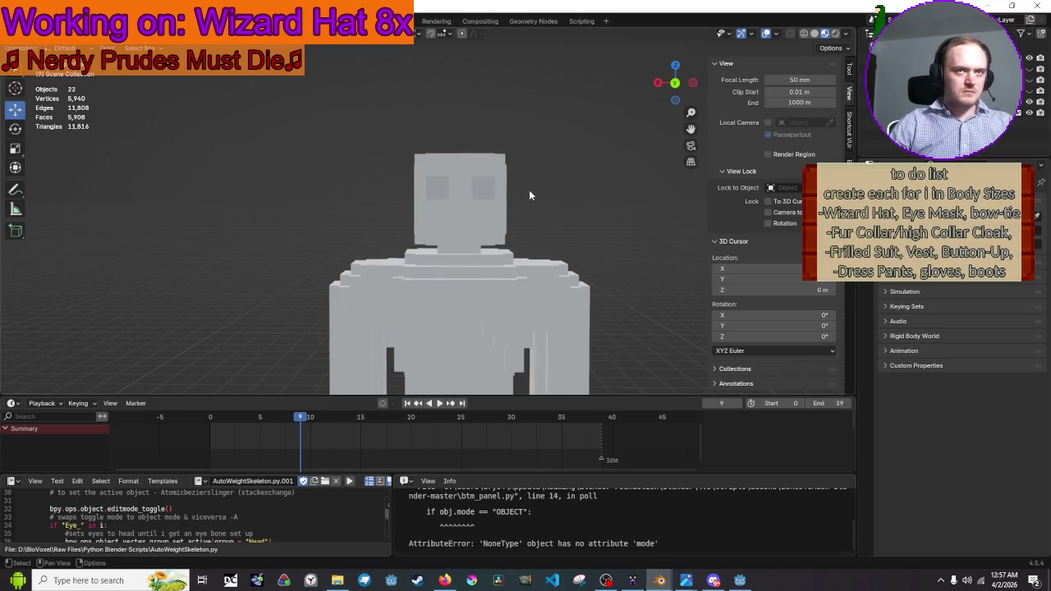
right_click(870, 112)
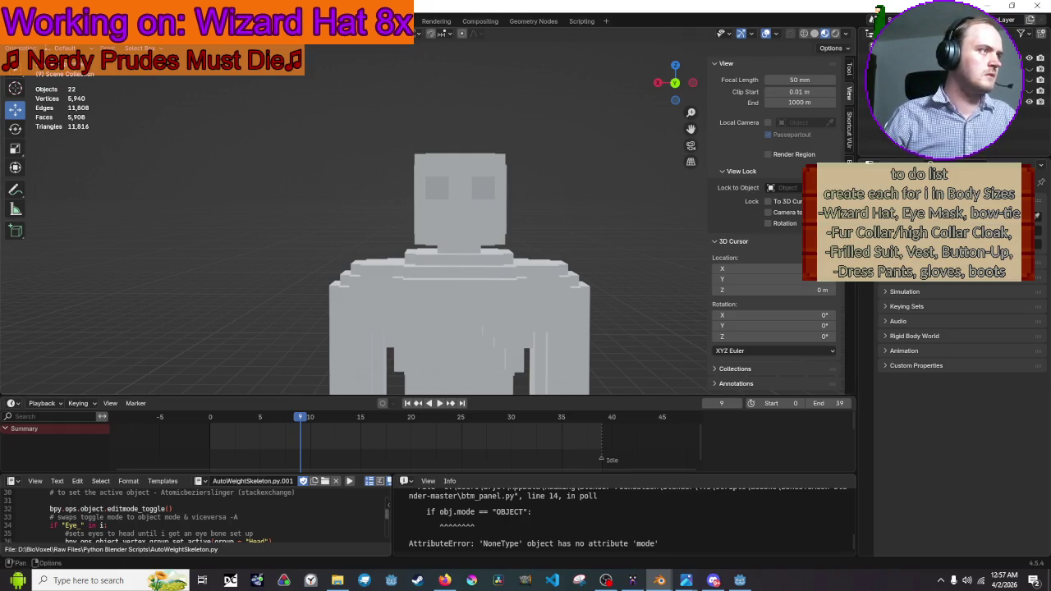
left_click(26, 8)
Import Wizard hat.vox from Clothes\8x with the MagicaVoxel (.vox) importer and orbit to inspect it
mouse_move(79, 178)
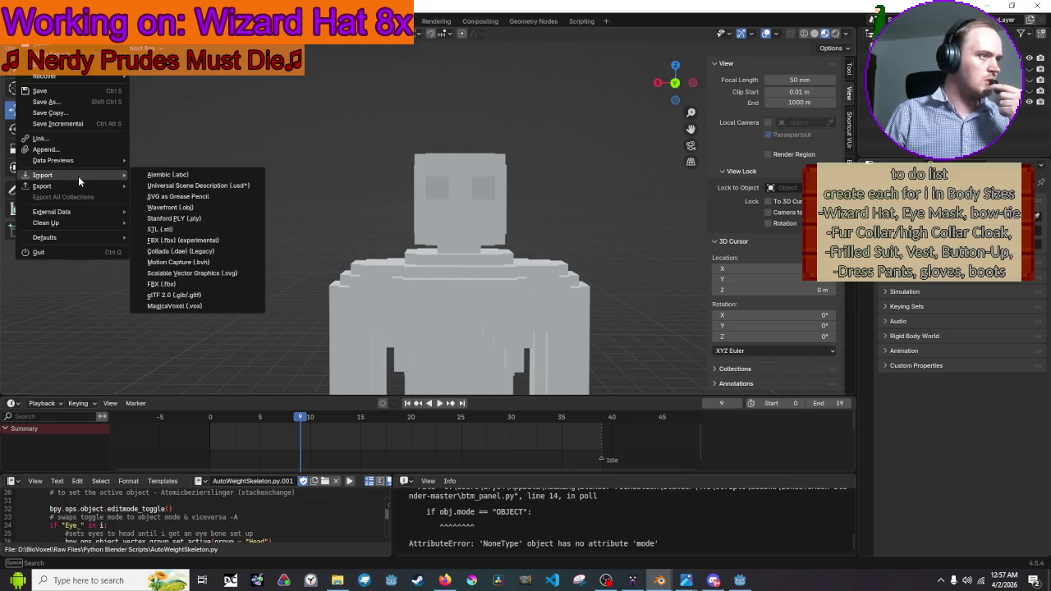
left_click(174, 306)
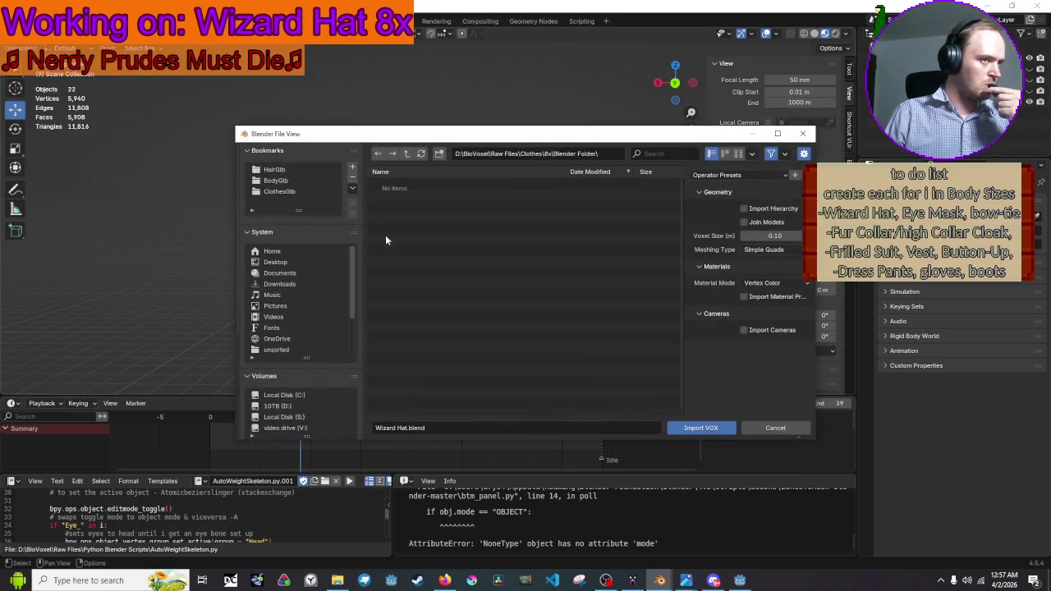
left_click(404, 158)
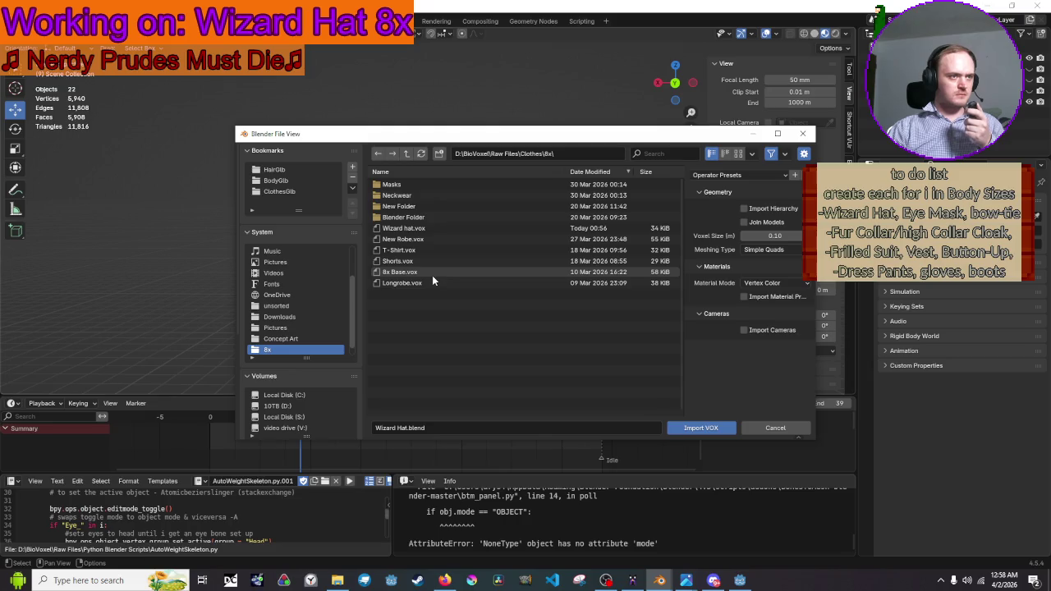
double_click(430, 227)
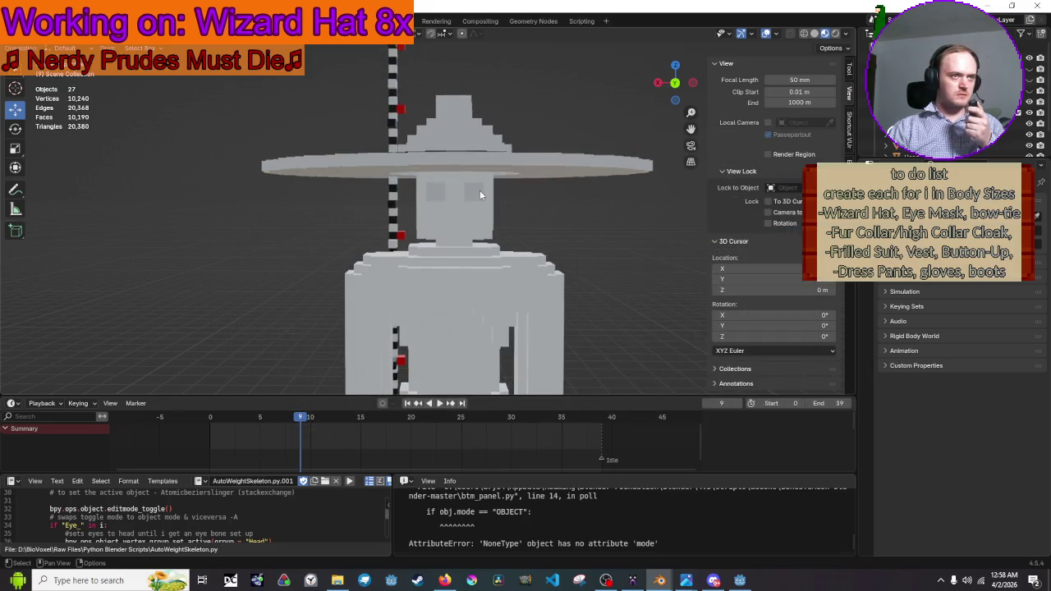
left_click_drag(480, 189, 479, 263)
mouse_move(657, 113)
left_mouse_down()
mouse_move(607, 192)
mouse_move(586, 204)
left_mouse_up()
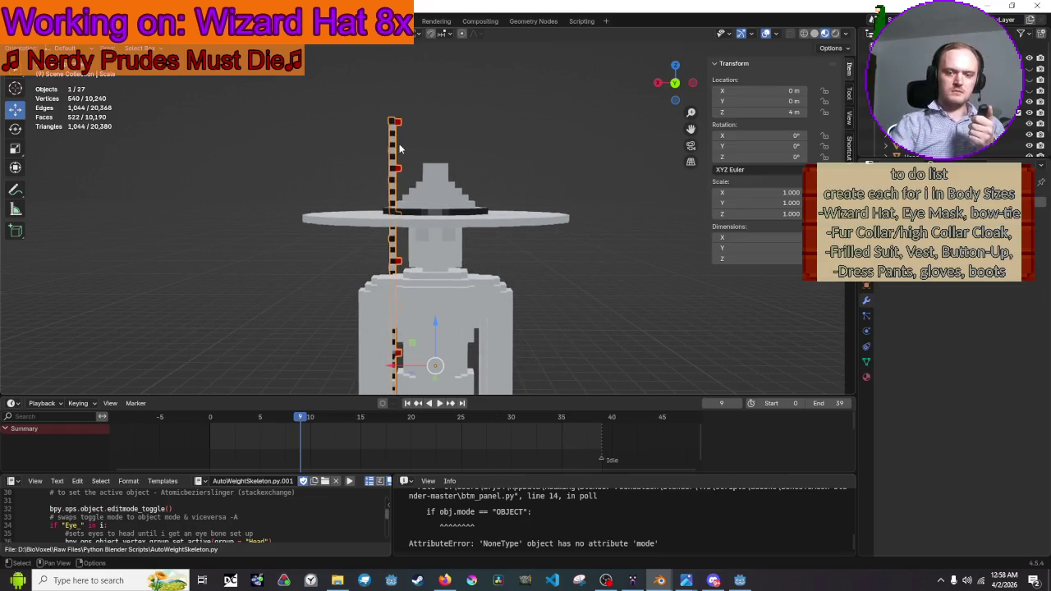
Delete the striped vertical object, then edit the Hat Rim mesh in front orthographic wireframe view
key("Delete")
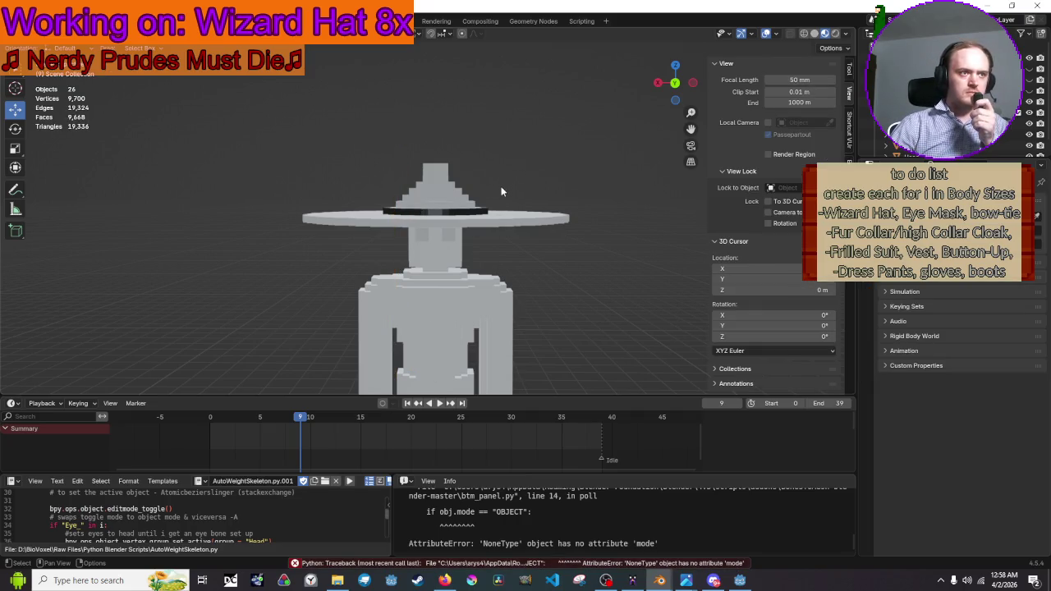
left_click(495, 216)
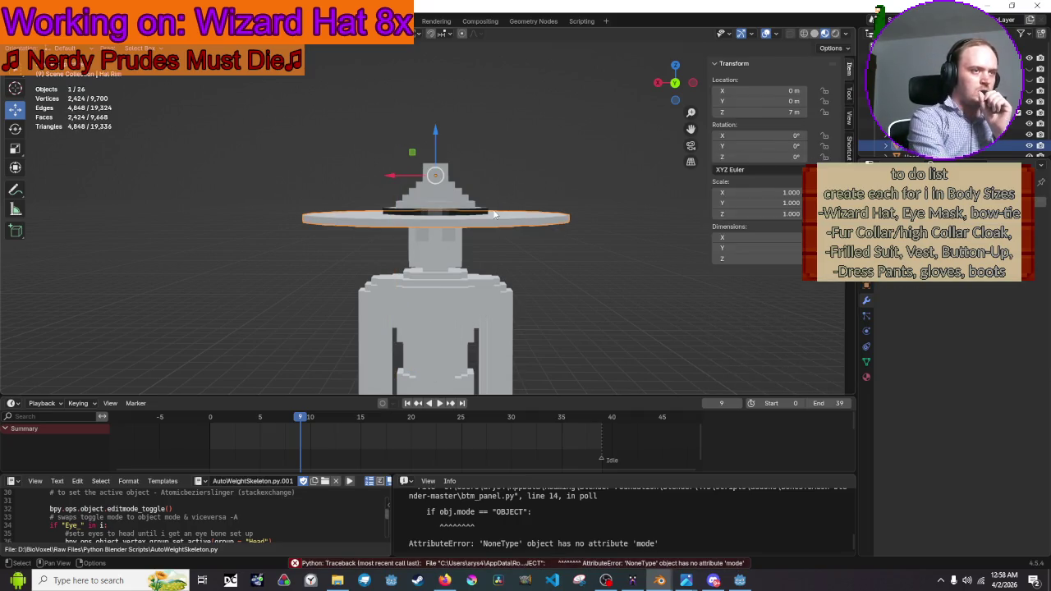
key("Tab")
key("KP_1")
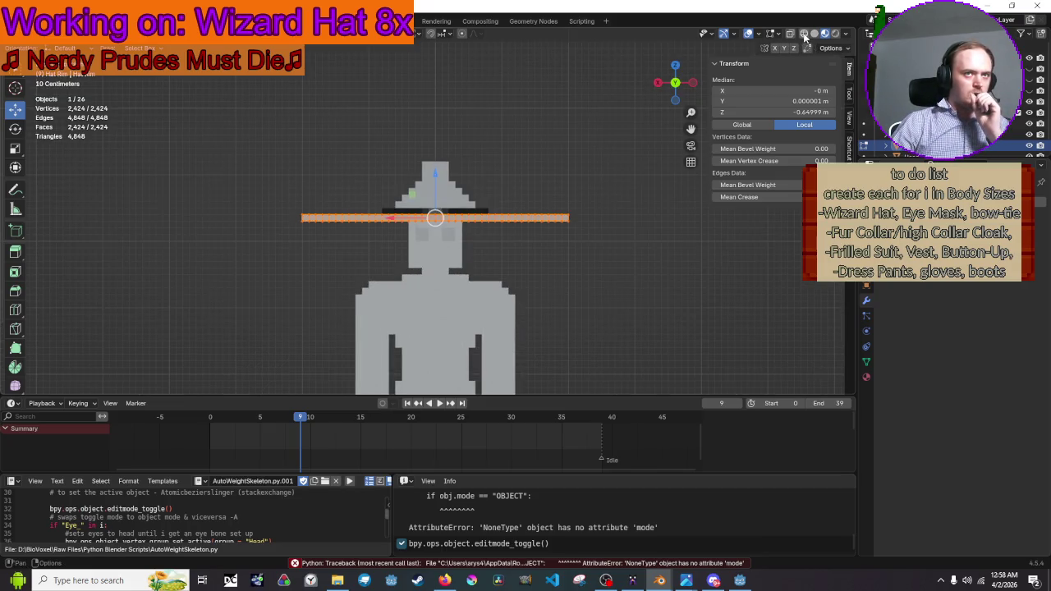
left_click(804, 33)
Box-select the rim's lower-layer vertices and delete them, then bring the browser video forward
left_click(644, 240)
left_click_drag(626, 218, 289, 248)
right_click(289, 248)
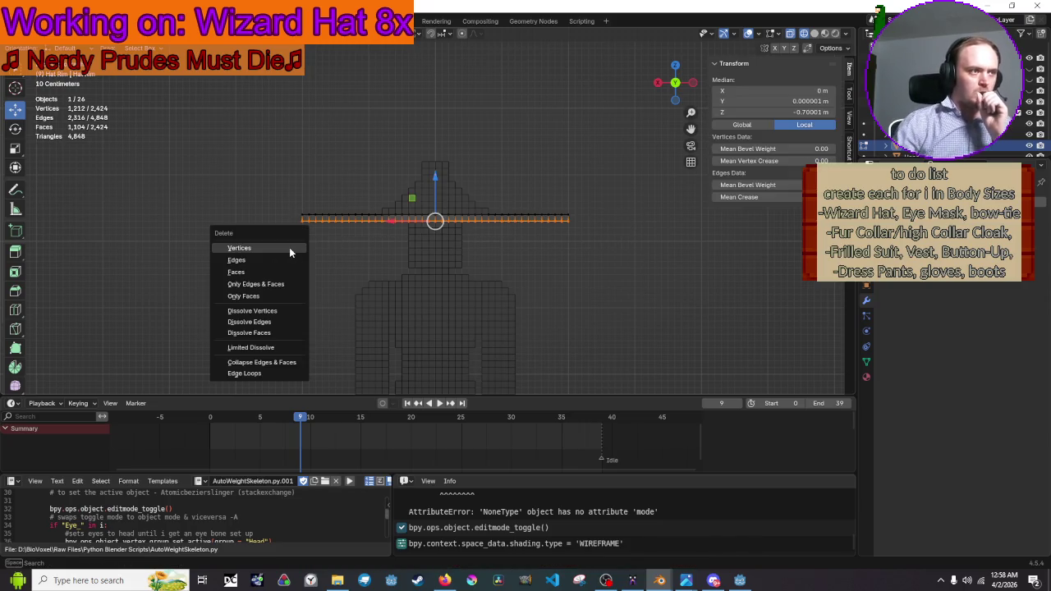
left_click(289, 247)
key("super+Down")
key("super+Up")
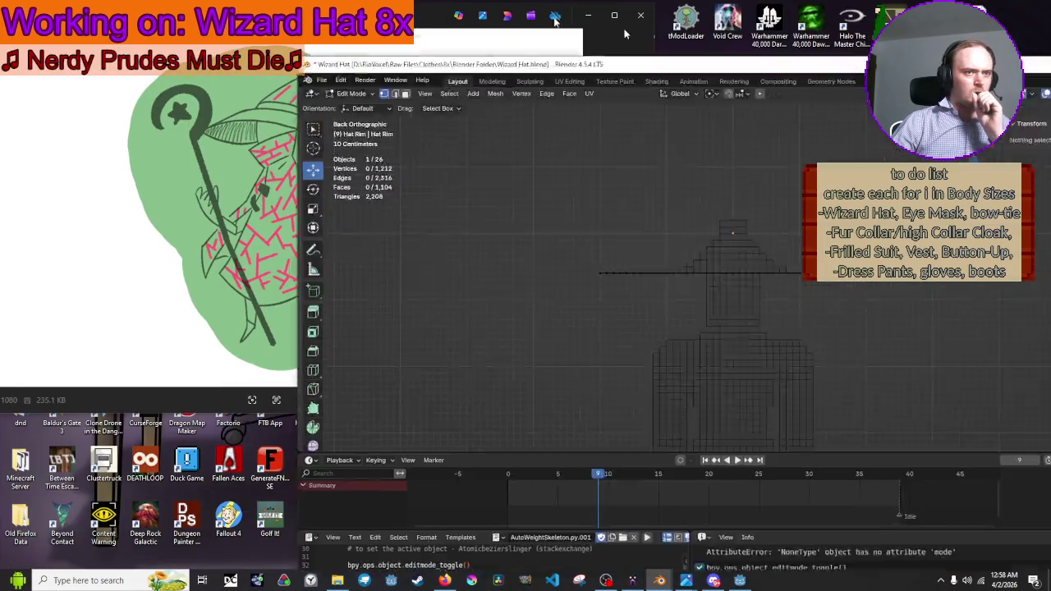
left_click(444, 580)
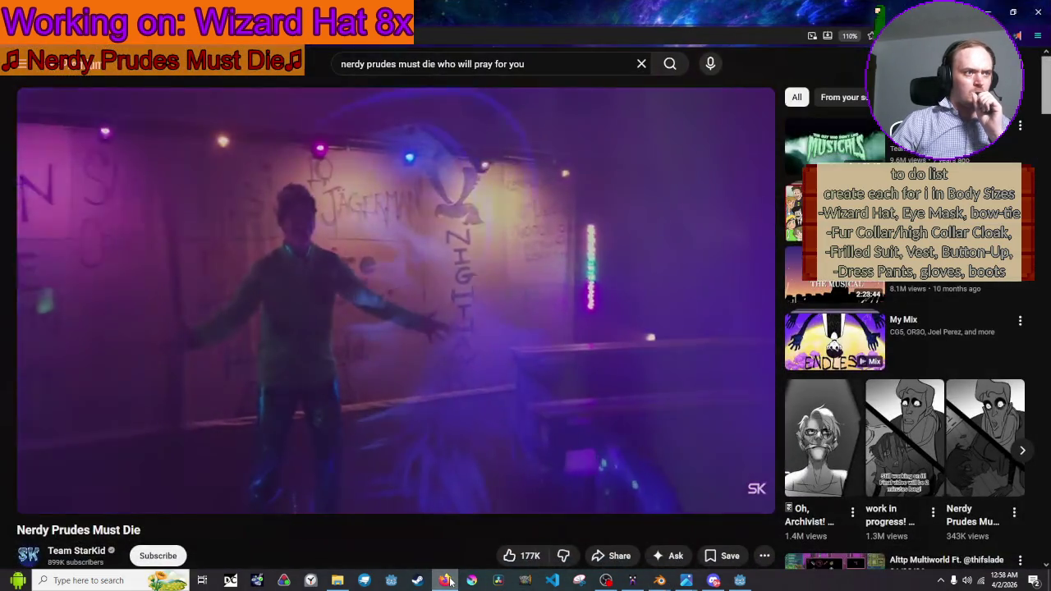
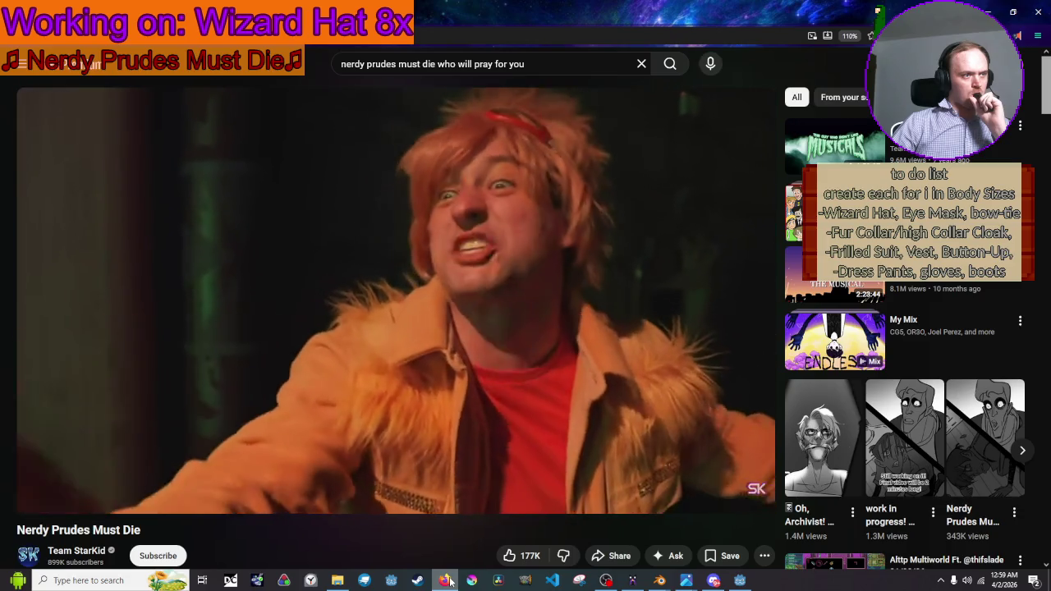
Minimize the YouTube browser so the Blender wizard-hat scene is visible
left_click(449, 581)
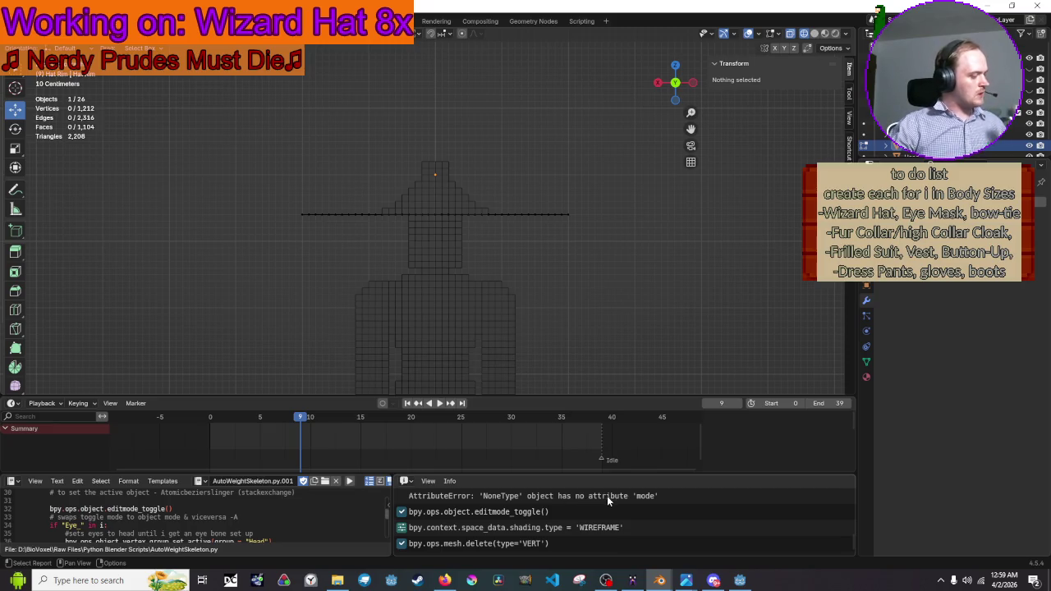
Inspect the rim wireframe, exit Edit Mode on the Hat Rim, and orbit into perspective
scroll(462, 164, "up", 8)
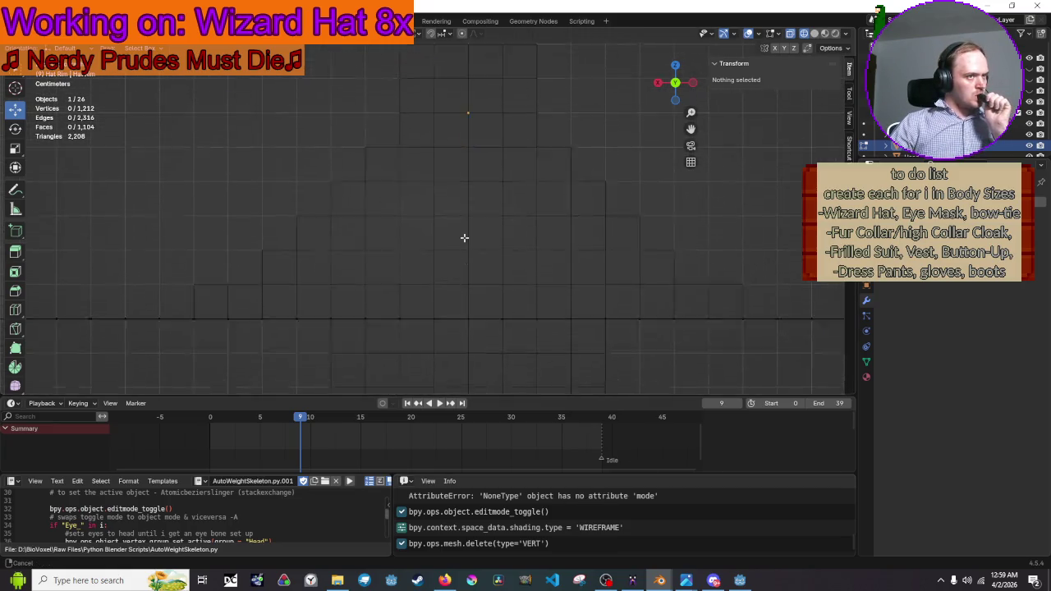
scroll(449, 253, "down", 8)
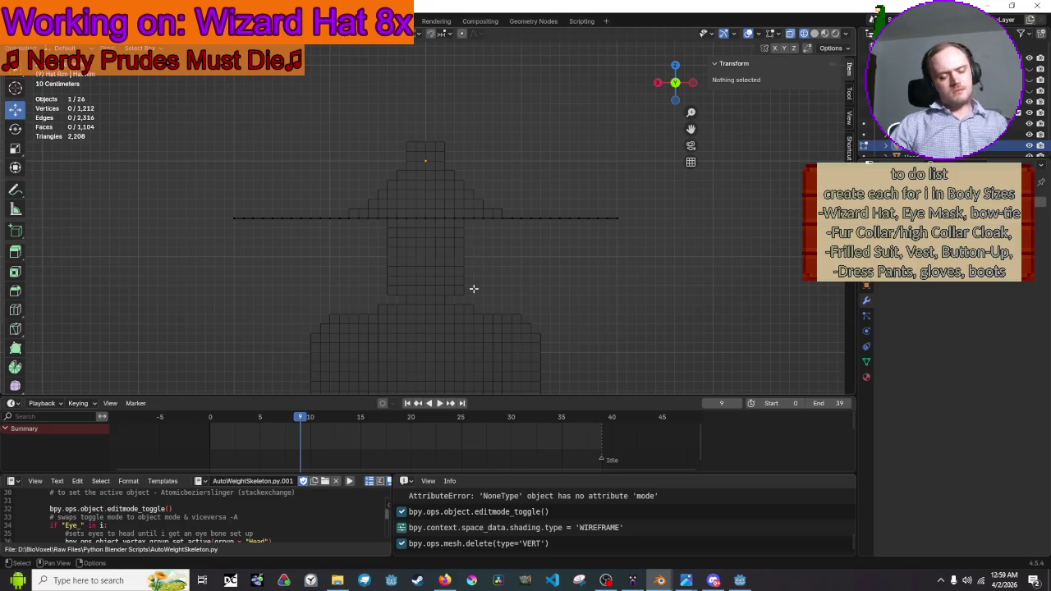
scroll(433, 307, "up", 8)
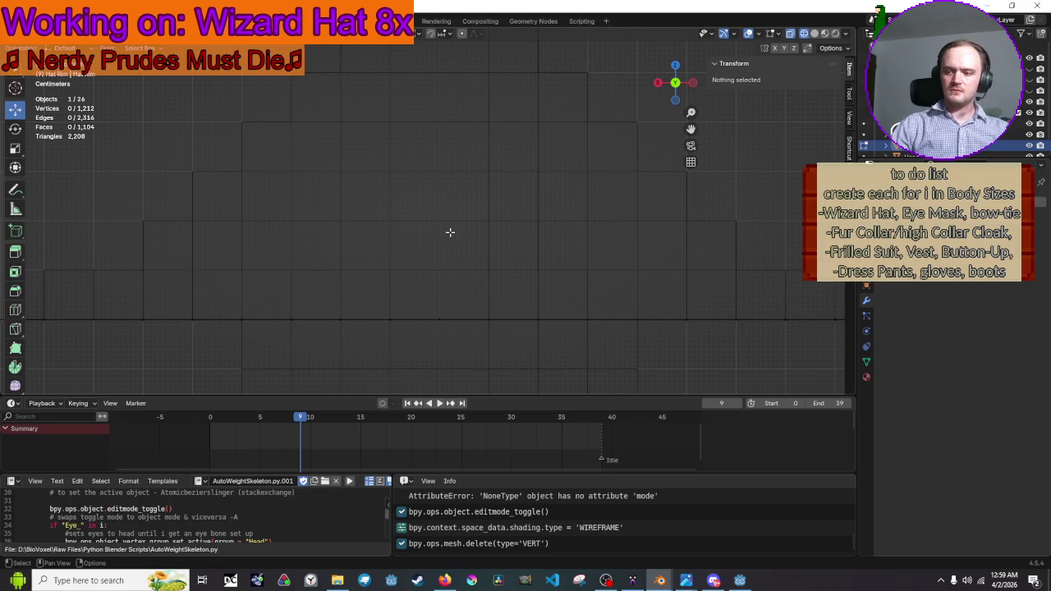
scroll(450, 232, "down", 6)
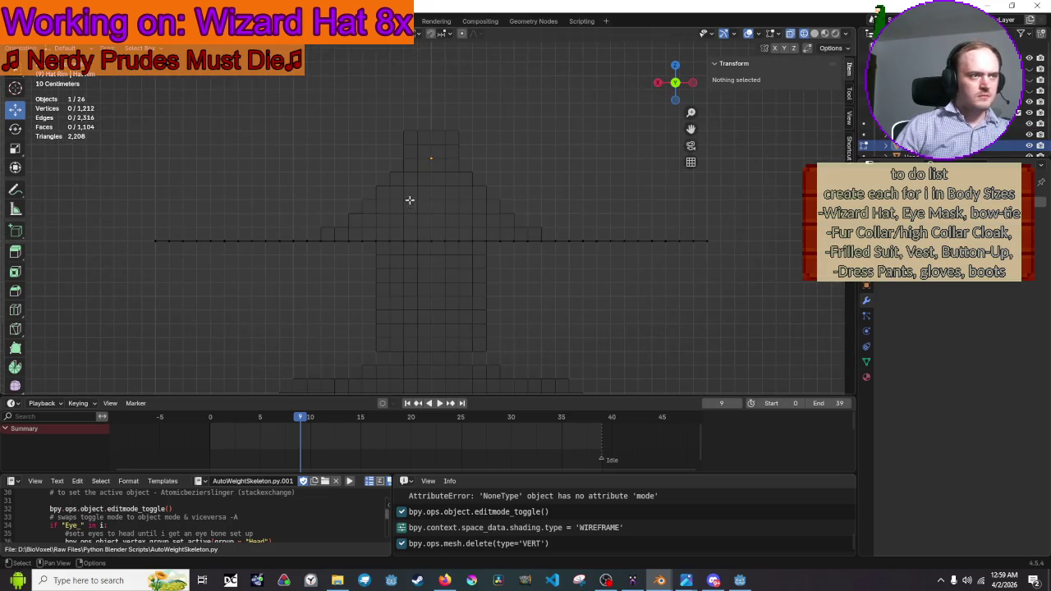
key("Tab")
mouse_move(543, 149)
left_mouse_down()
mouse_move(537, 167)
mouse_move(746, 64)
left_mouse_up()
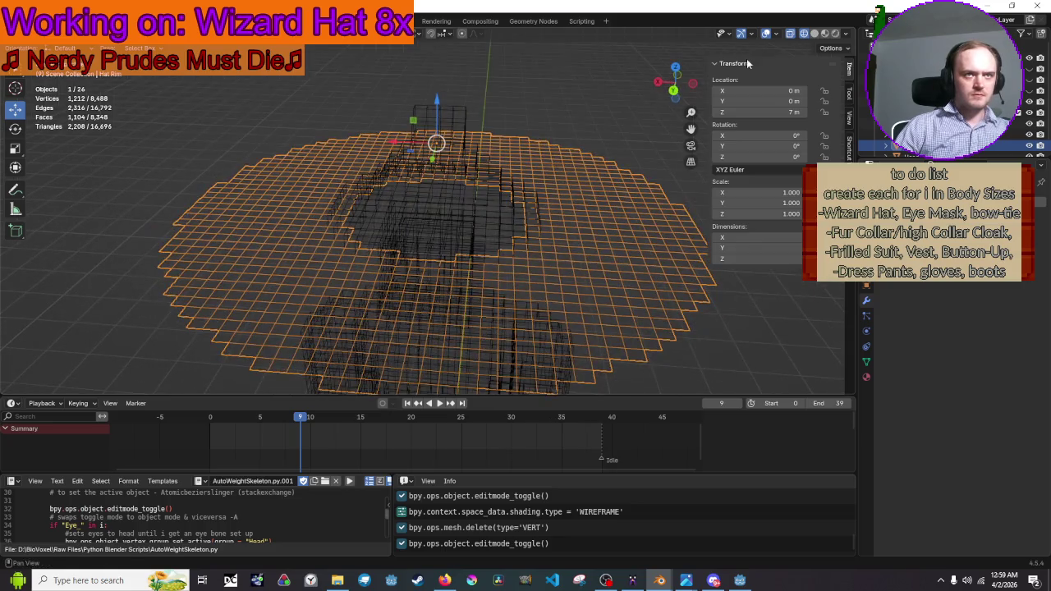
Switch to Solid shading, clear the rim selection, and orbit to a front view
left_click(813, 33)
left_click(581, 96)
mouse_move(582, 95)
left_mouse_down()
mouse_move(566, 129)
mouse_move(511, 92)
mouse_move(424, 136)
mouse_move(761, 41)
left_mouse_up()
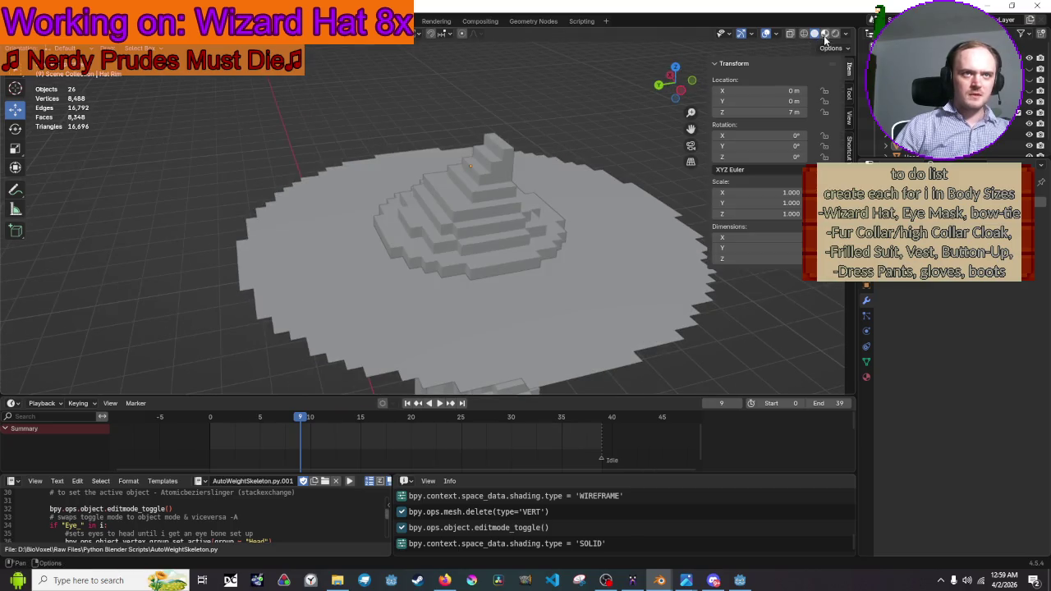
View the hat in Material Preview from a side angle, then bring YouTube forward
left_click(824, 34)
mouse_move(492, 180)
left_mouse_down()
mouse_move(554, 200)
mouse_move(688, 216)
mouse_move(516, 230)
mouse_move(518, 217)
left_mouse_up()
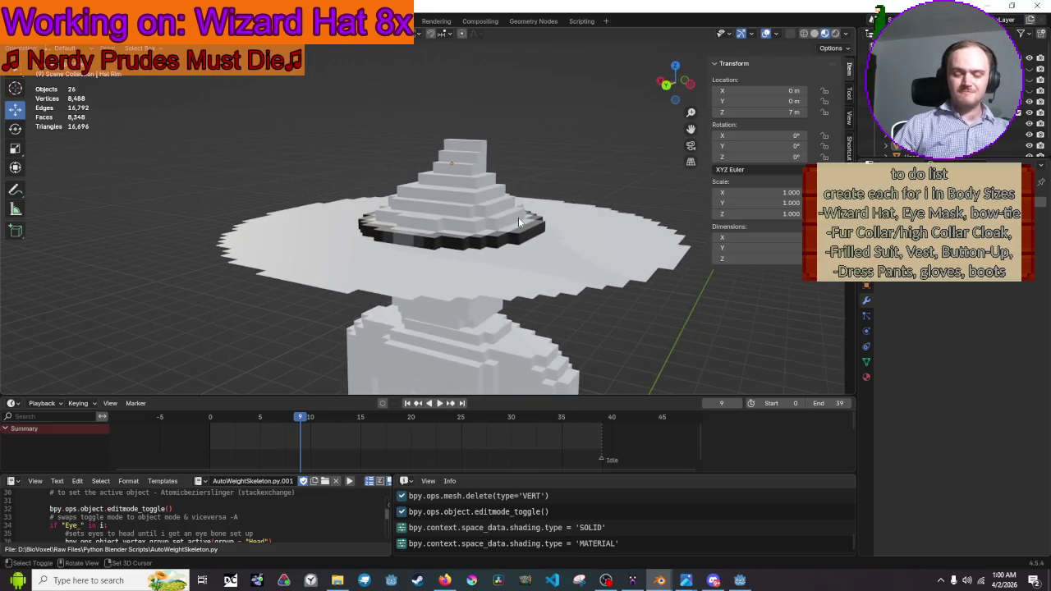
left_click_drag(481, 246, 438, 279)
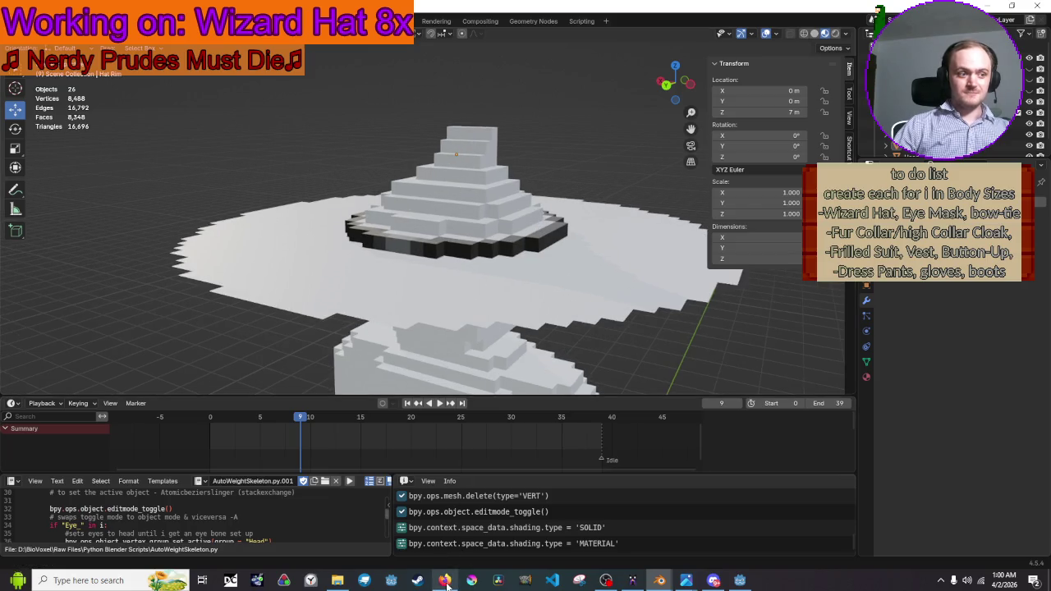
left_click(444, 580)
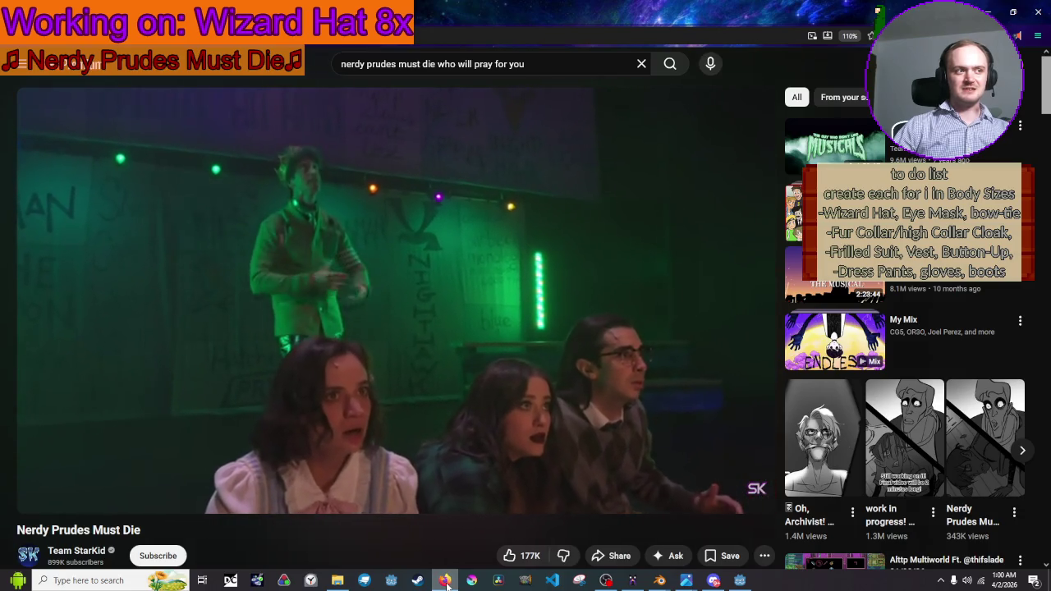
Minimize the YouTube video to return to the Blender hat scene
left_click(444, 581)
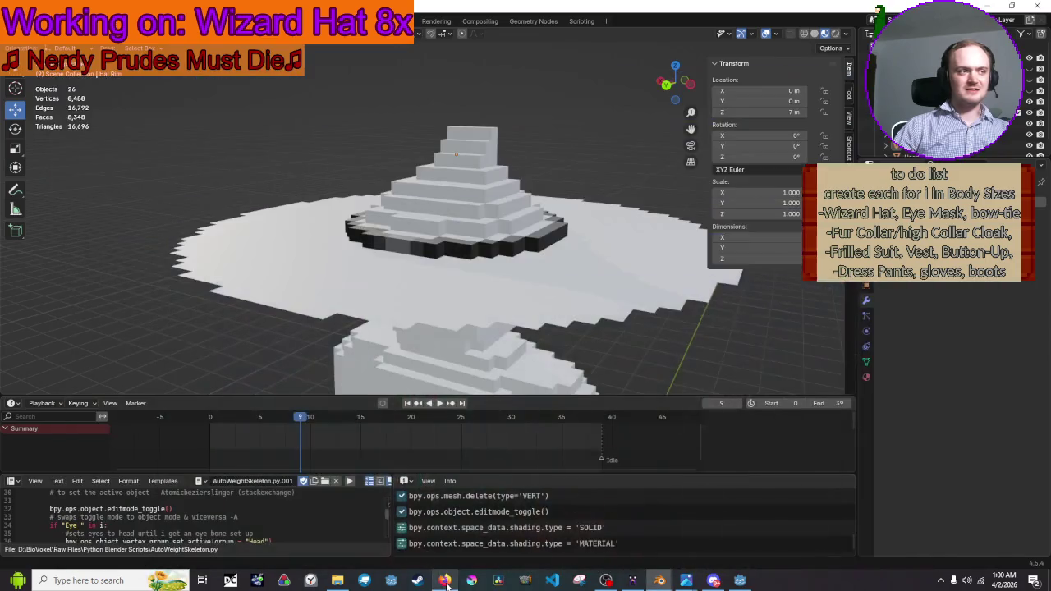
Select the Hat Rim and move it exactly -0.01 m on Z, to 6.99 m
left_click(546, 310)
mouse_move(546, 309)
left_mouse_down()
mouse_move(644, 377)
mouse_move(617, 317)
mouse_move(606, 168)
mouse_move(515, 165)
mouse_move(514, 174)
left_mouse_up()
left_click_drag(509, 125, 509, 125)
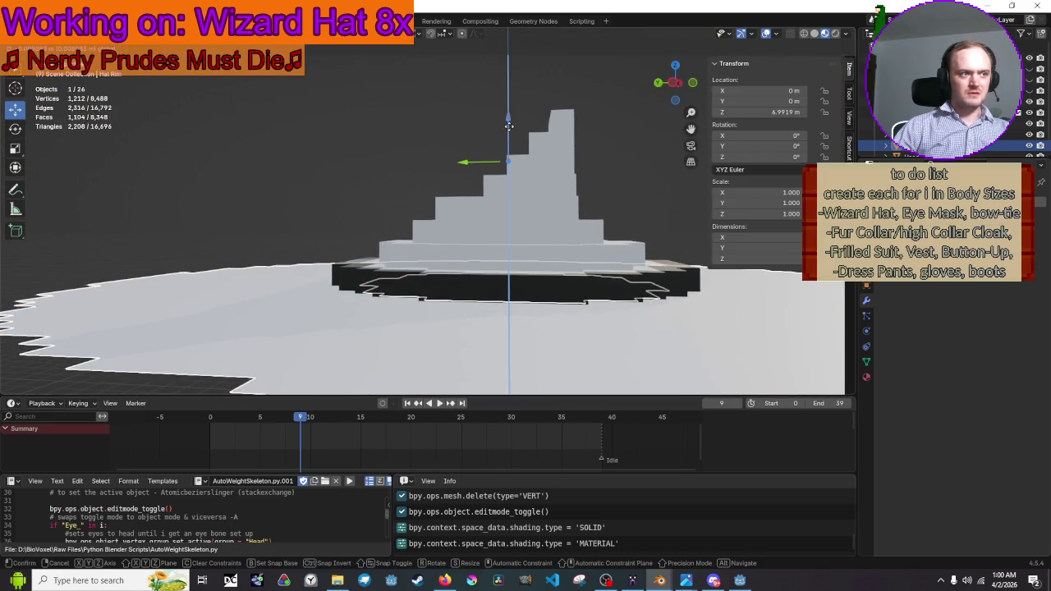
right_click(509, 125)
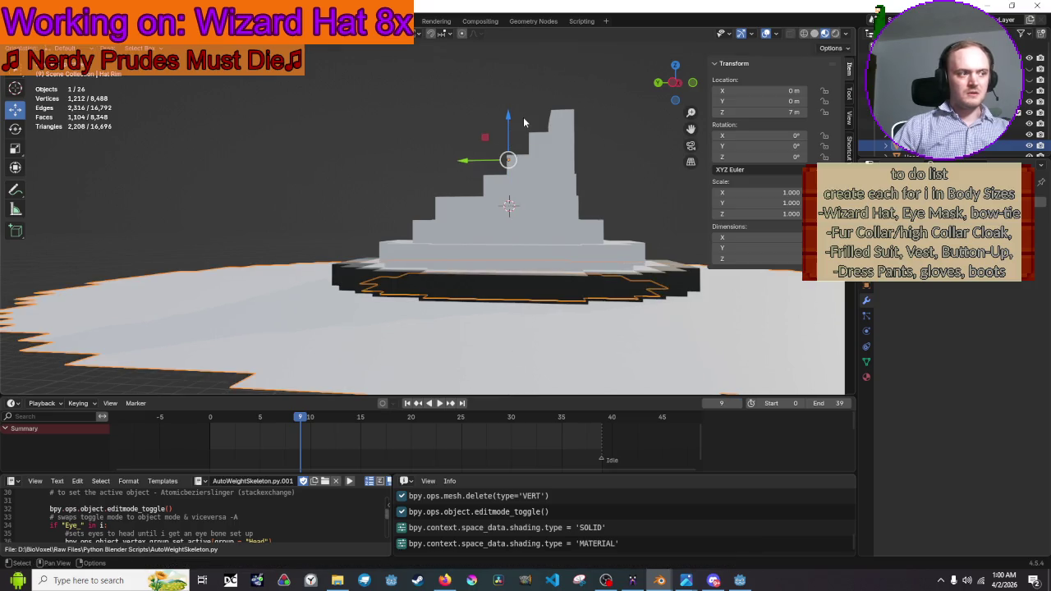
left_click_drag(509, 124, 509, 127)
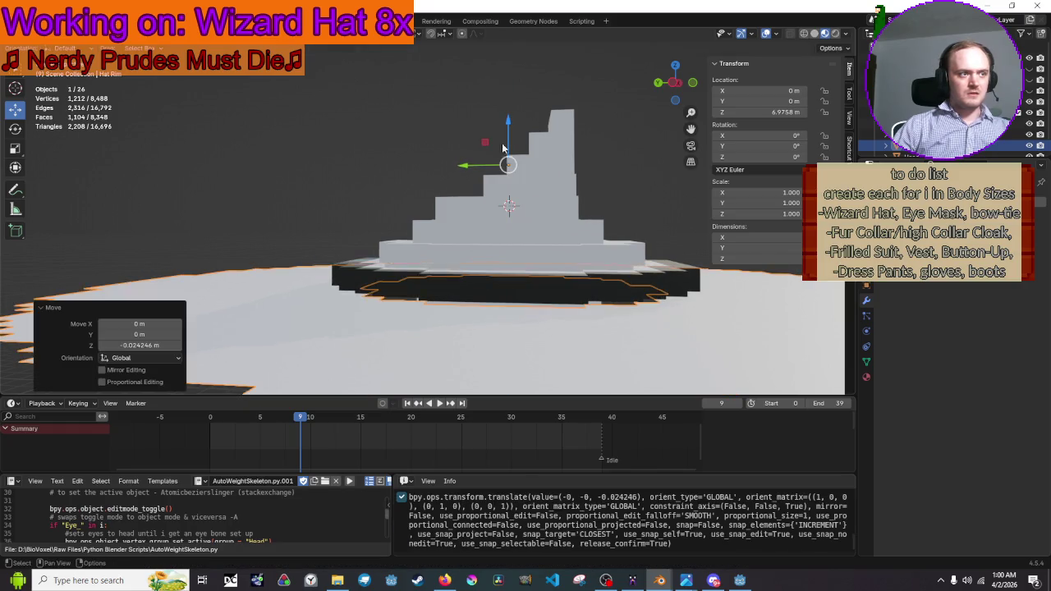
left_click(153, 345)
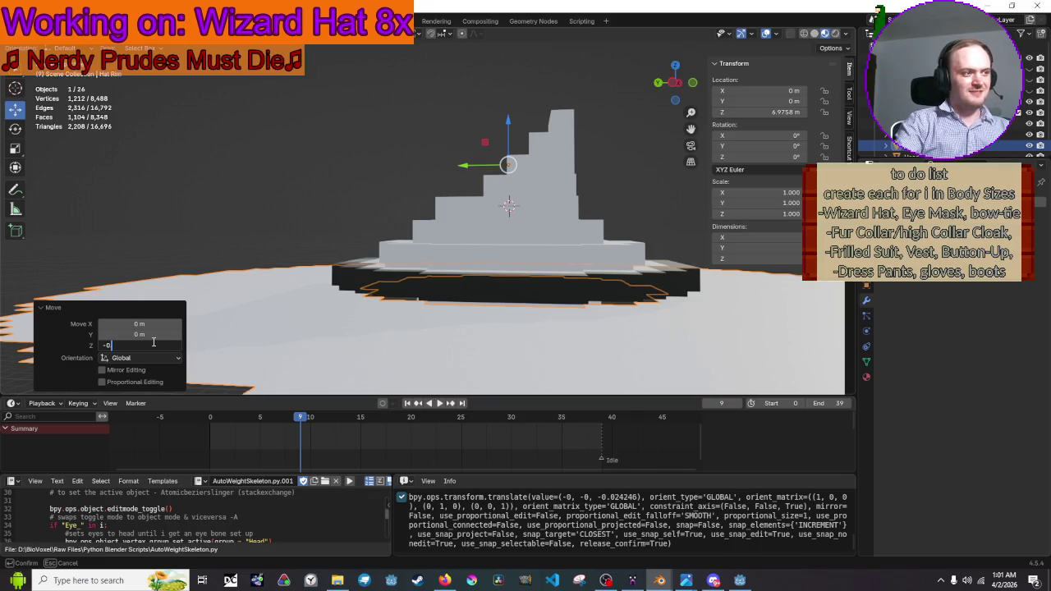
type(".01")
key("Return")
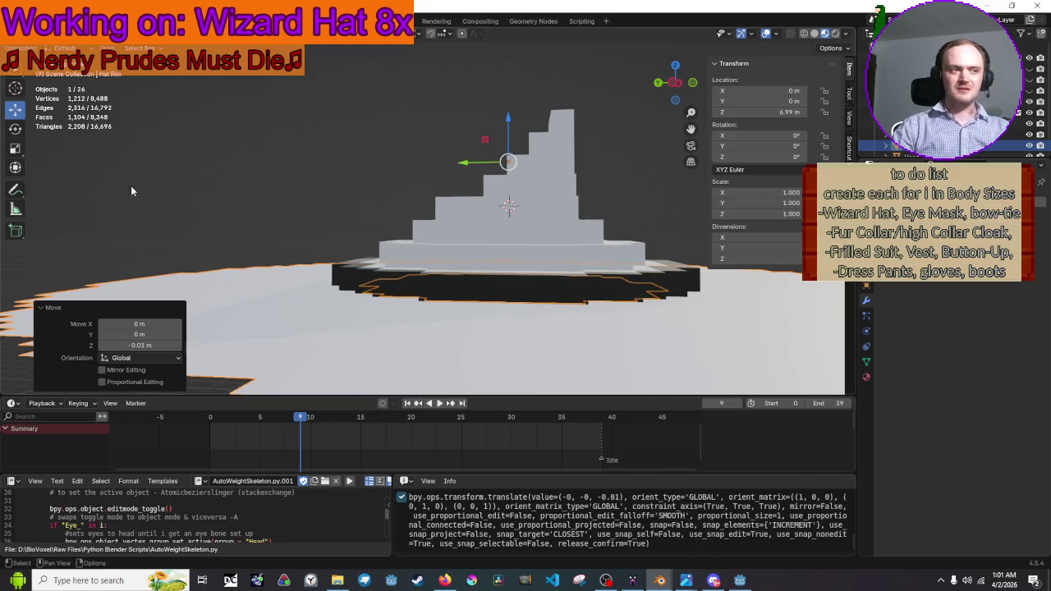
Select the Hat Rim and Wizards Hat in turn while orbiting to compare their fit
mouse_move(167, 109)
left_mouse_down()
mouse_move(339, 197)
mouse_move(392, 238)
mouse_move(403, 228)
mouse_move(536, 225)
mouse_move(551, 236)
mouse_move(565, 217)
mouse_move(589, 239)
mouse_move(557, 148)
mouse_move(540, 149)
mouse_move(450, 238)
mouse_move(595, 229)
left_mouse_up()
left_click(438, 293)
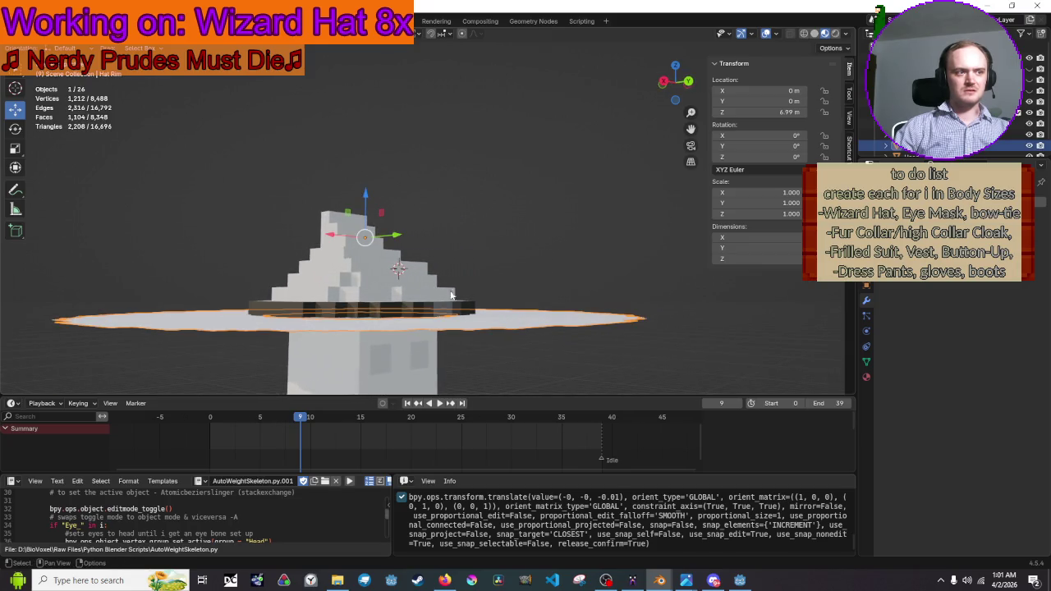
left_click(437, 298)
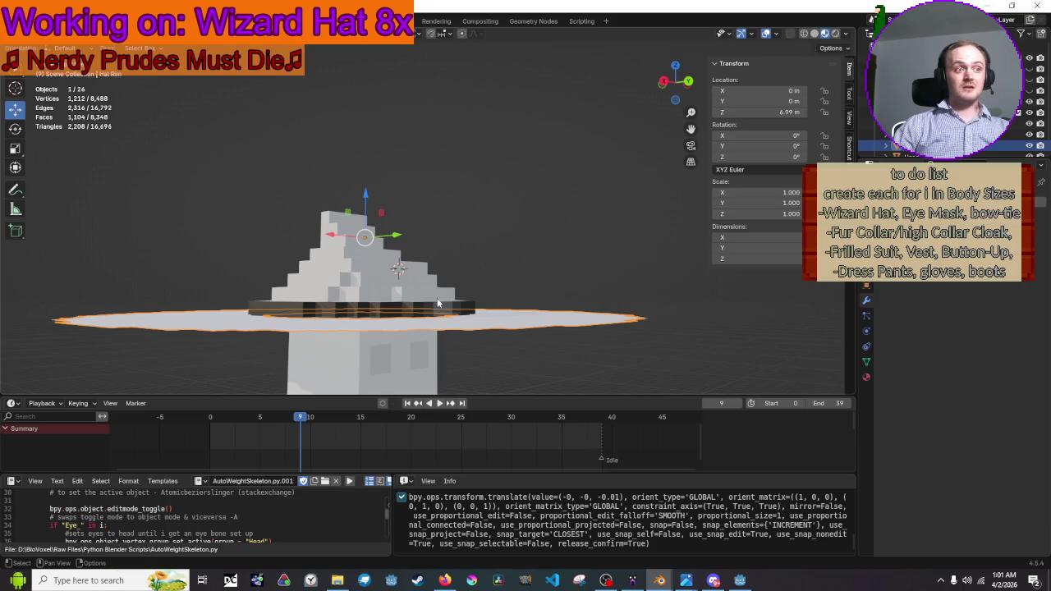
left_click(487, 322)
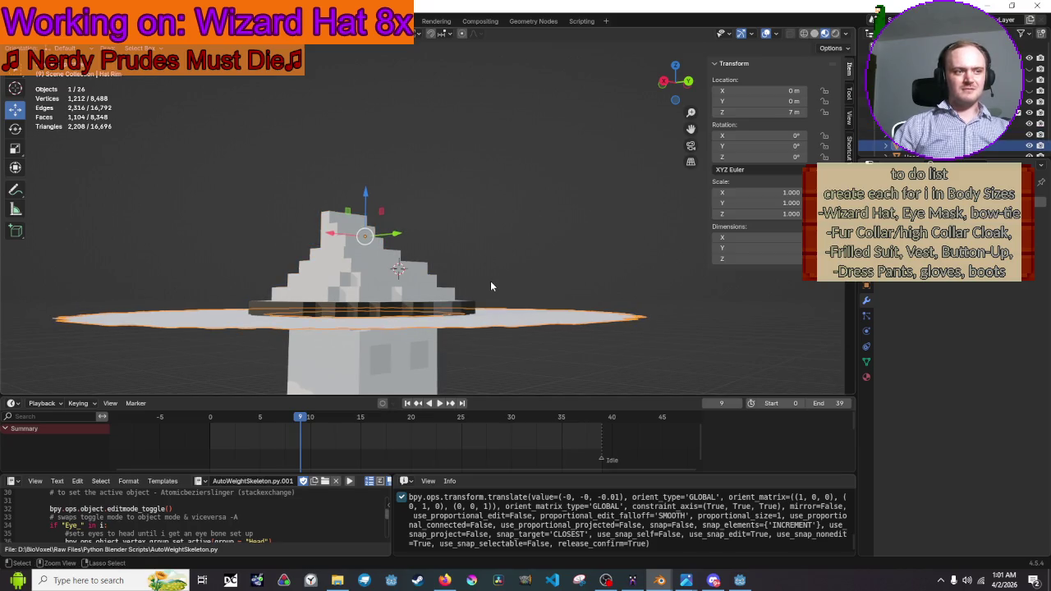
right_click(262, 320)
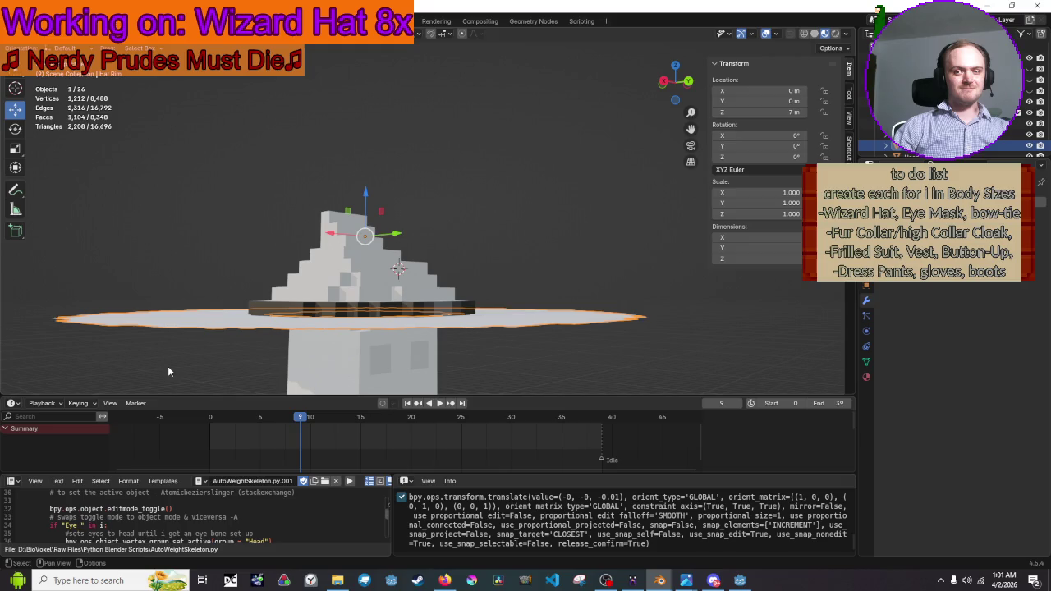
mouse_move(288, 314)
left_mouse_down()
mouse_move(319, 367)
mouse_move(298, 297)
mouse_move(331, 250)
left_mouse_up()
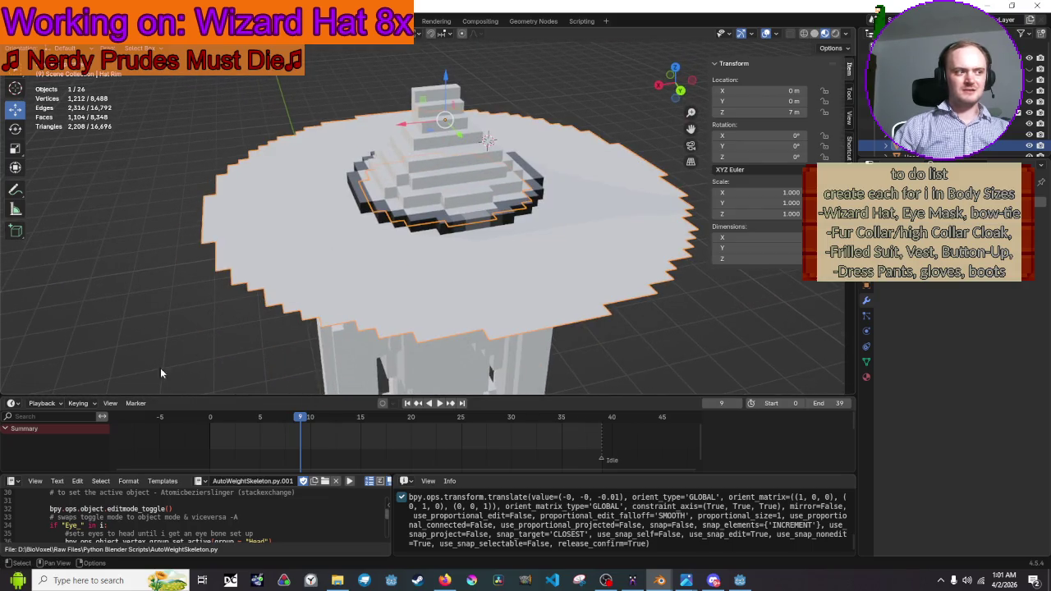
Check the rim from a near side view, then bring the YouTube video forward
left_click(42, 403)
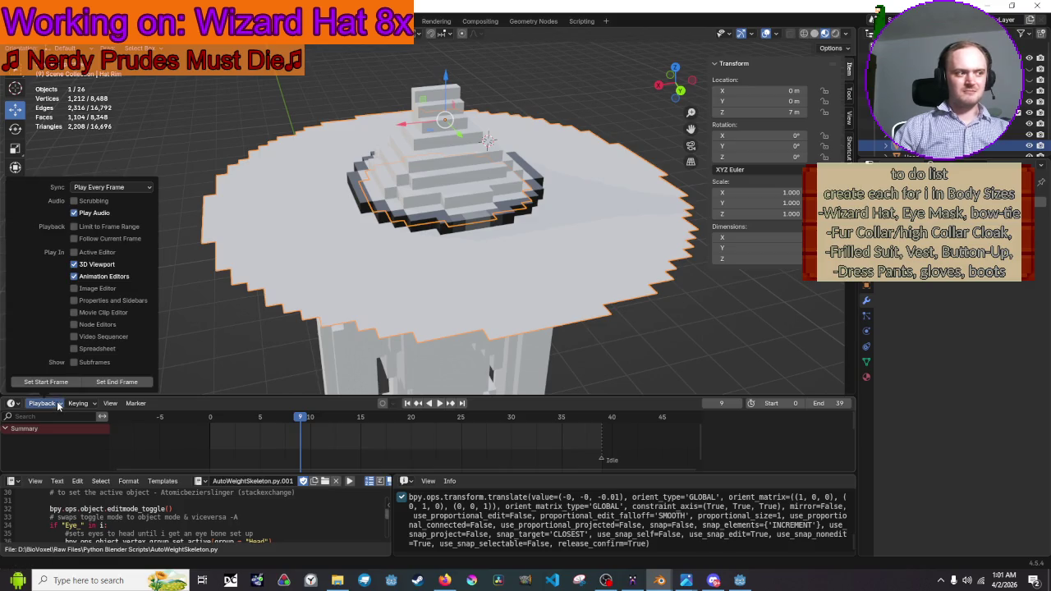
mouse_move(470, 215)
left_mouse_down()
mouse_move(459, 160)
mouse_move(456, 169)
mouse_move(465, 131)
left_mouse_up()
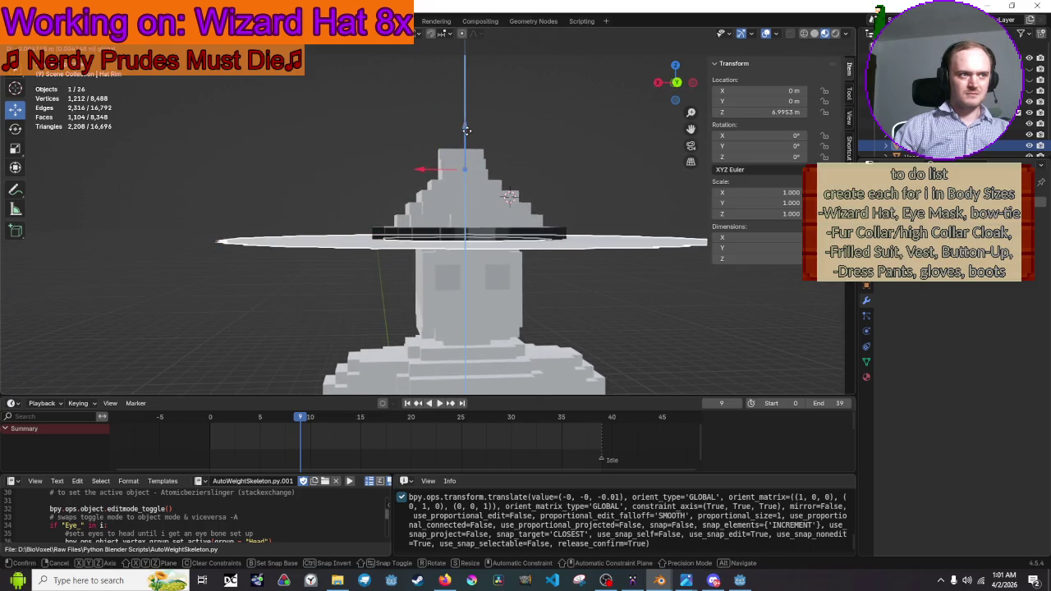
right_click(466, 131)
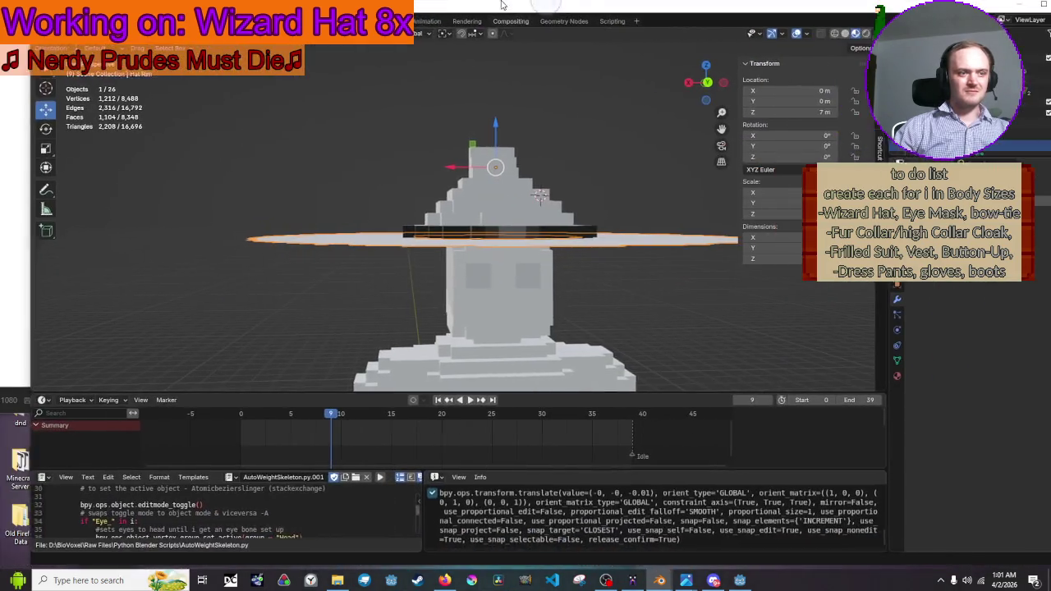
left_click(444, 579)
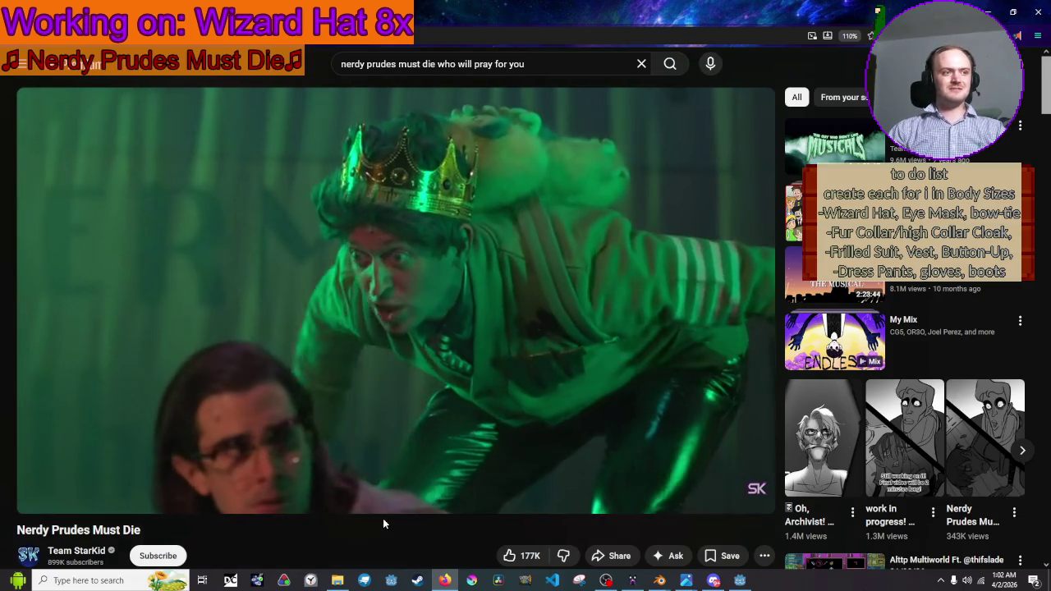
Return to the Wizard Hat Blender window from the taskbar previews
mouse_move(711, 582)
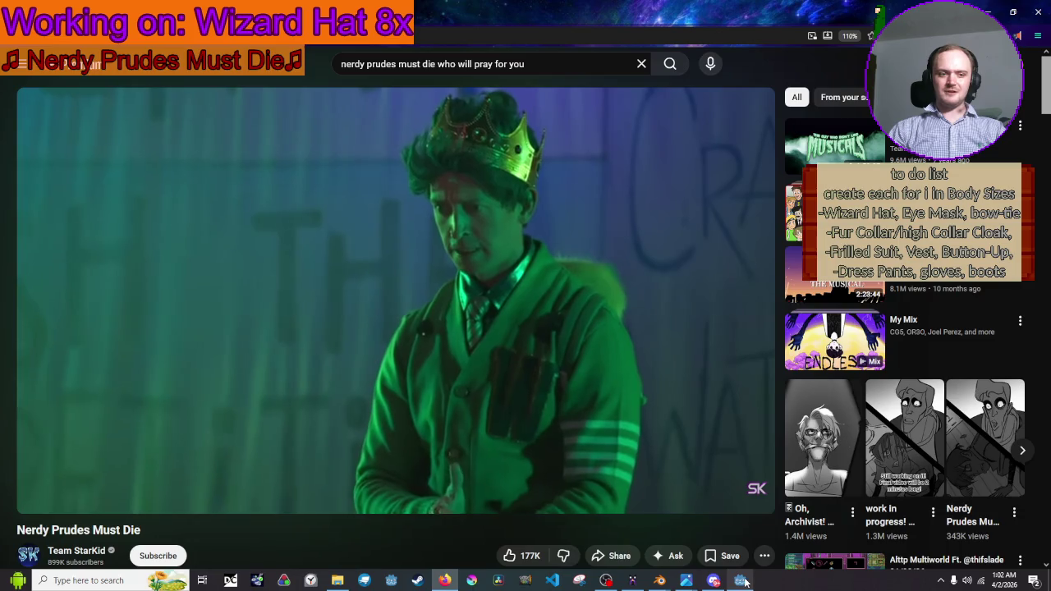
mouse_move(745, 582)
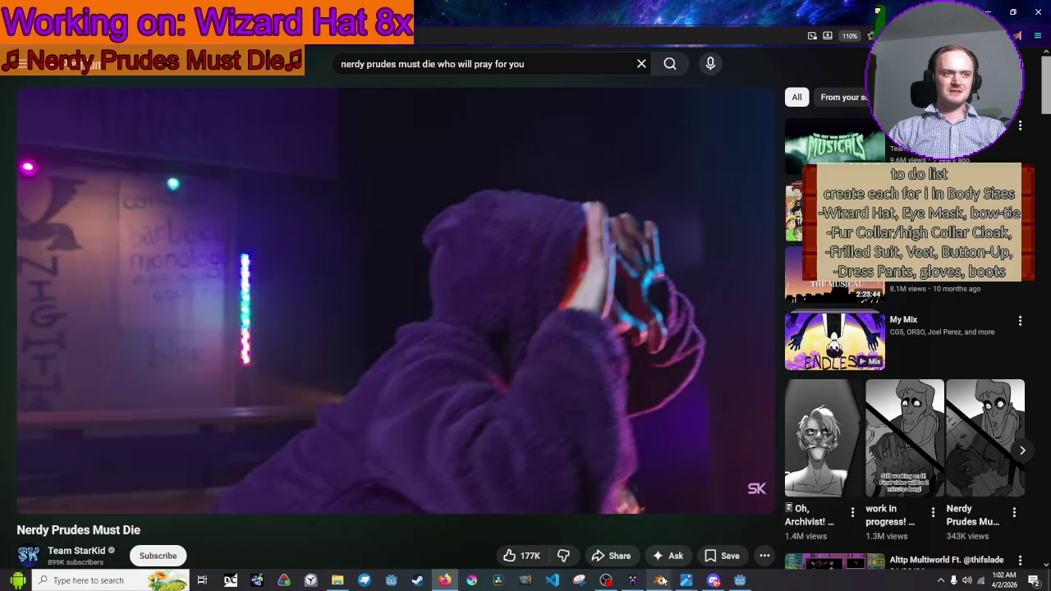
mouse_move(658, 583)
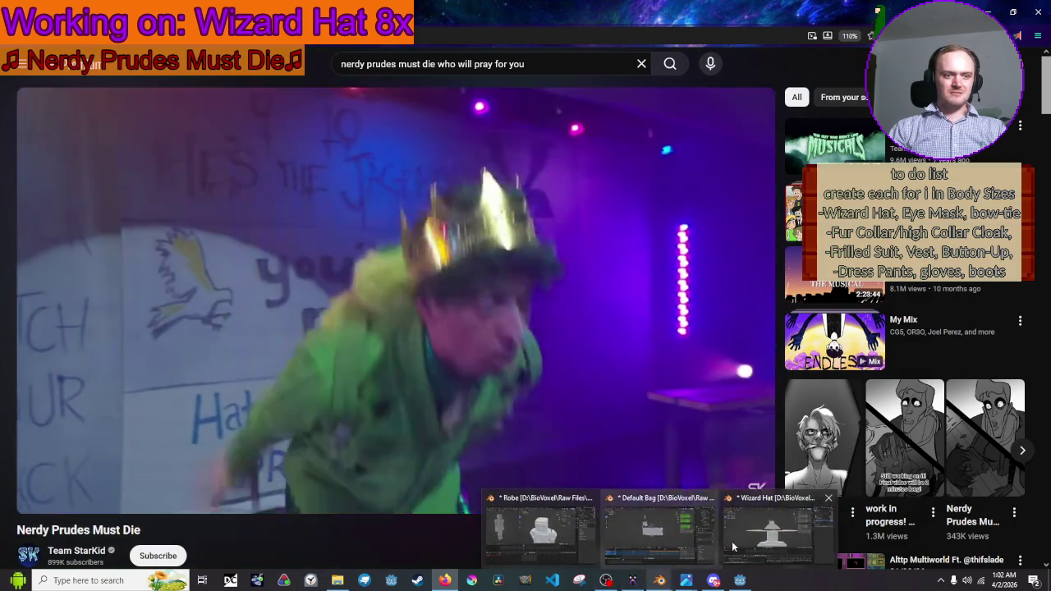
left_click(747, 533)
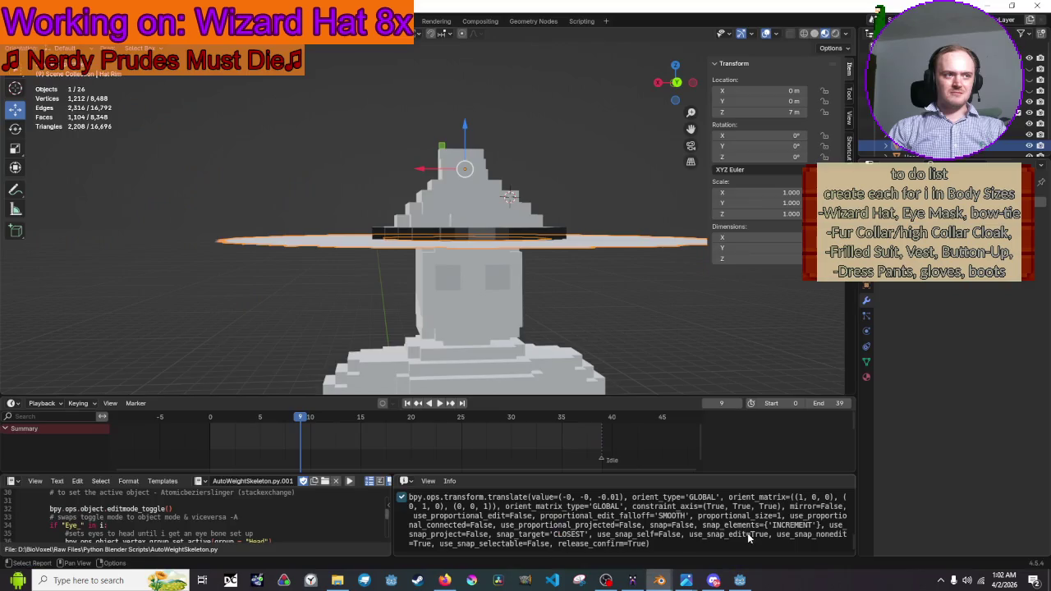
Select the Hat Rim and lower it a further -0.001 m to Z 6.999 m
left_click(545, 105)
mouse_move(538, 99)
left_mouse_down()
mouse_move(532, 154)
mouse_move(419, 121)
mouse_move(404, 105)
mouse_move(379, 108)
mouse_move(409, 121)
left_mouse_up()
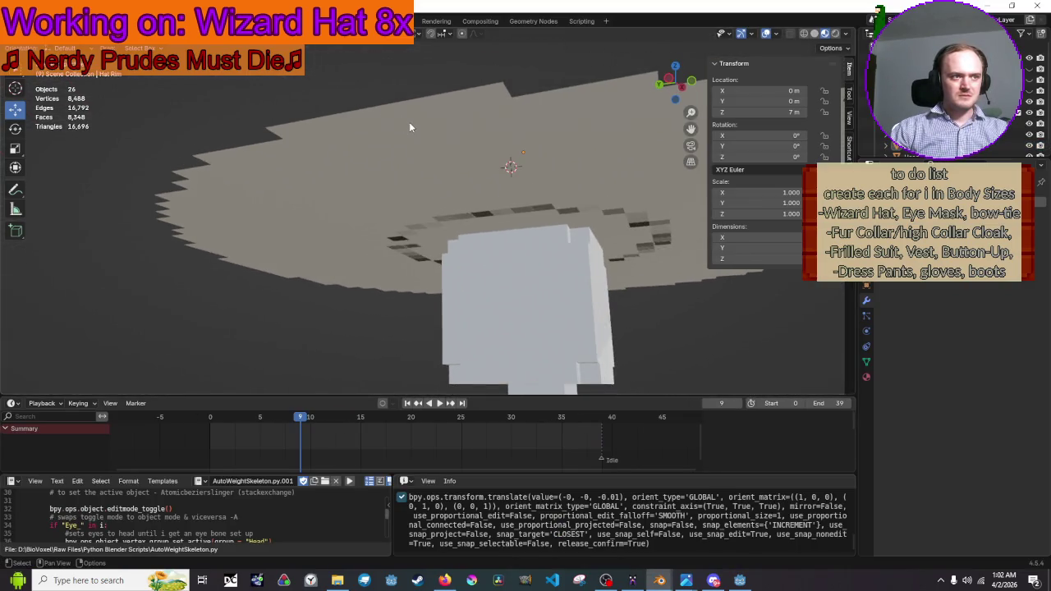
left_click(409, 123)
scroll(410, 123, "up", 8)
key("Tab")
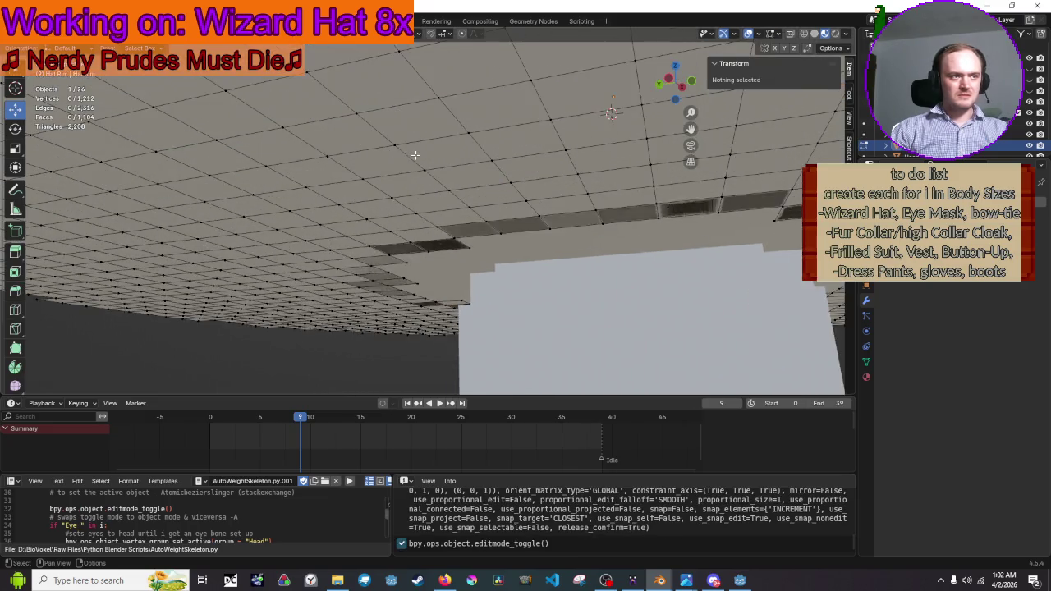
scroll(408, 128, "down", 8)
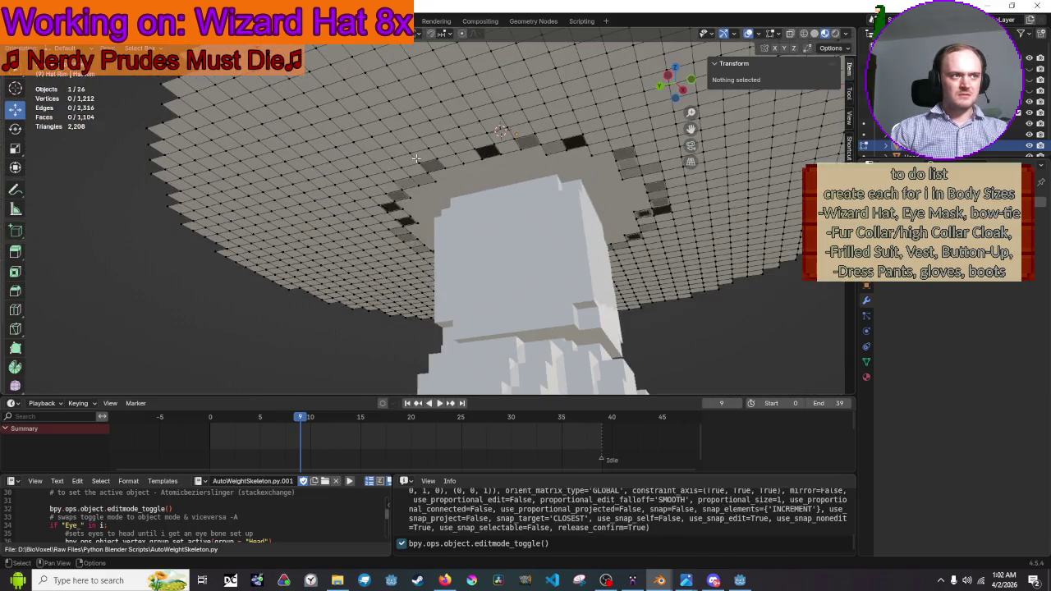
key("Tab")
left_click_drag(515, 105, 516, 112)
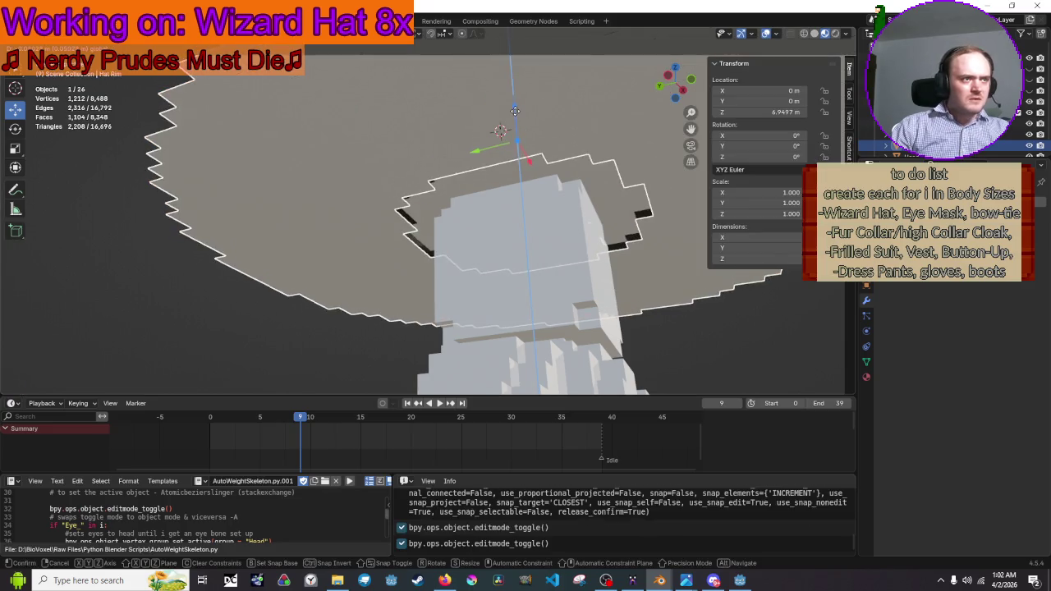
left_click(156, 345)
type("-0.001")
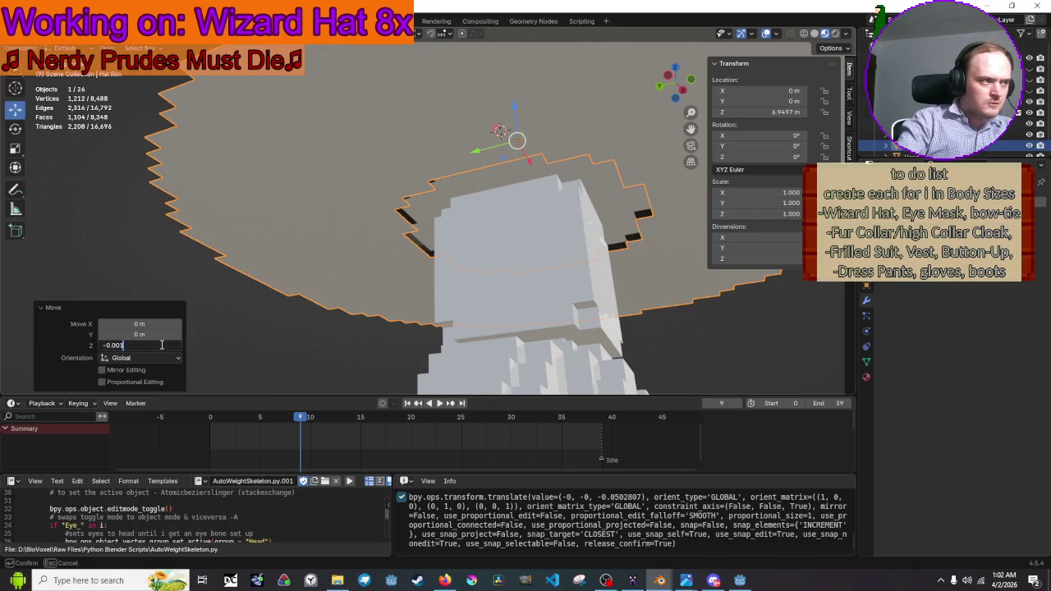
key("Return")
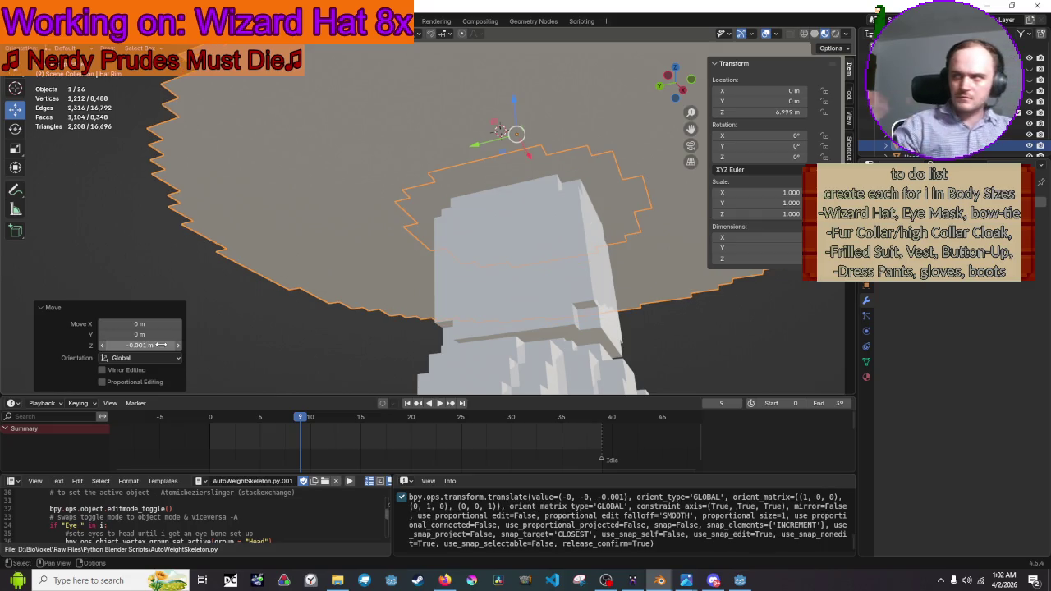
Reselect the Hat Rim, zoom in on its inner edge, and enter Edit Mode
key("Tab")
mouse_move(298, 307)
left_mouse_down()
mouse_move(370, 296)
mouse_move(377, 312)
mouse_move(473, 334)
left_mouse_up()
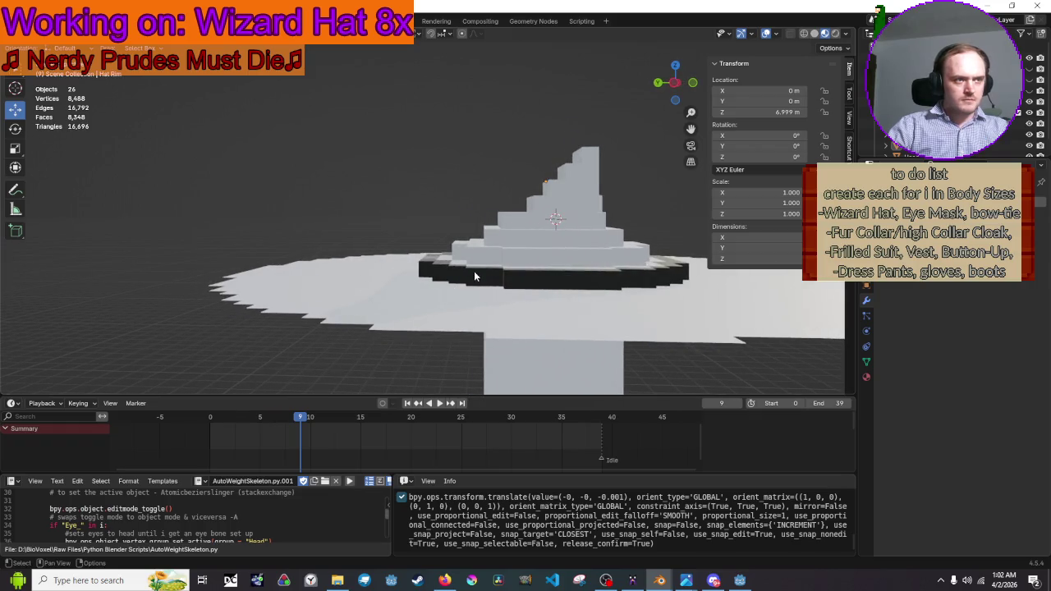
left_click(474, 334)
mouse_move(556, 217)
left_mouse_down()
mouse_move(569, 251)
mouse_move(550, 211)
left_mouse_up()
key("Tab")
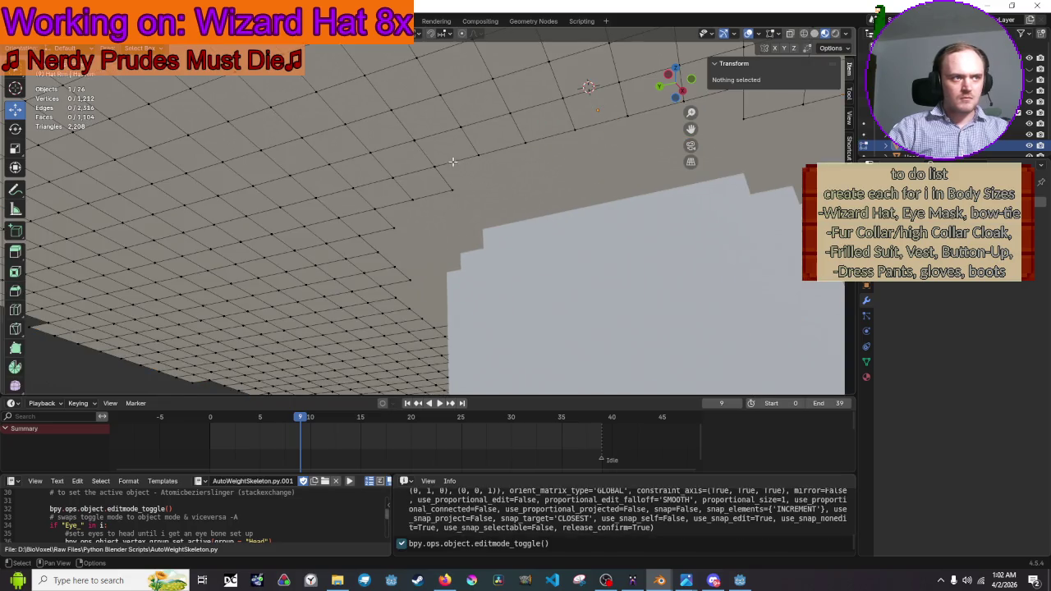
Start the ring with a shortest-path selection along the front of the hat's lower edge
left_click(435, 165)
left_click(420, 199, "ctrl")
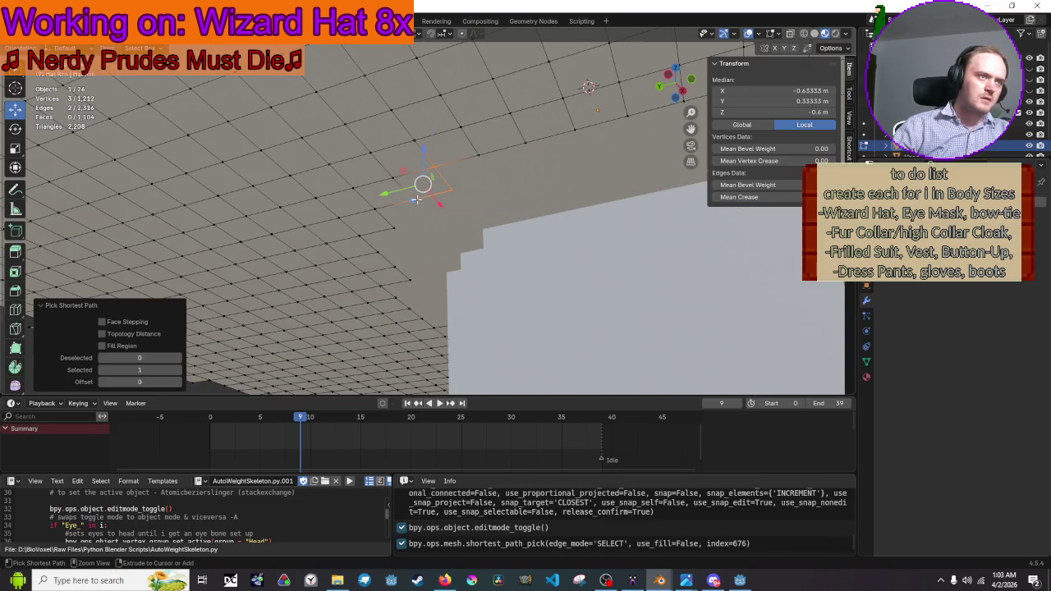
left_click(452, 211)
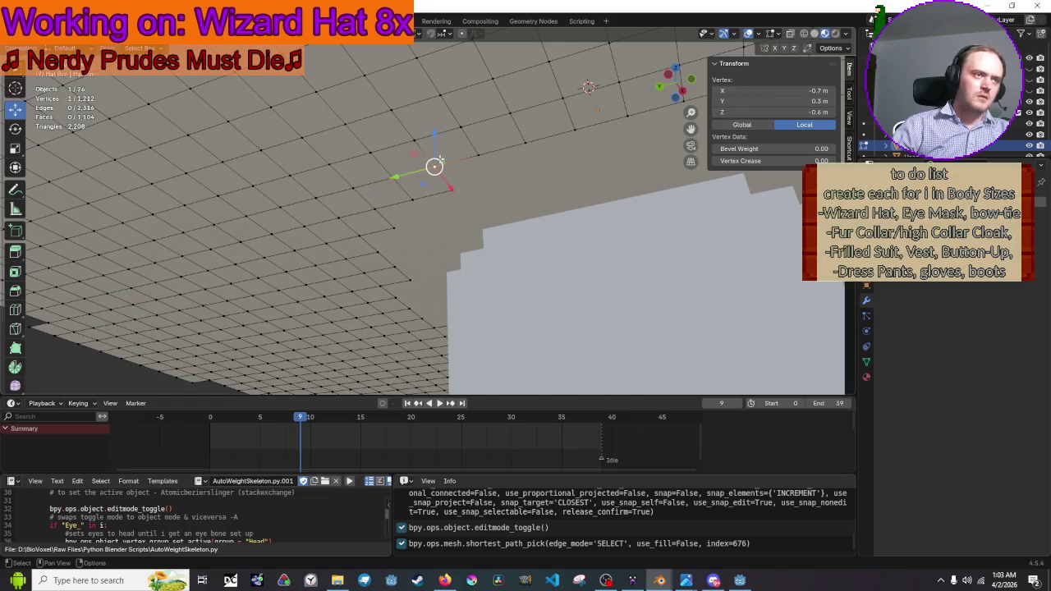
left_click(393, 175, "shift")
left_click(413, 198, "shift")
left_click(376, 210, "shift")
left_click(452, 189, "shift")
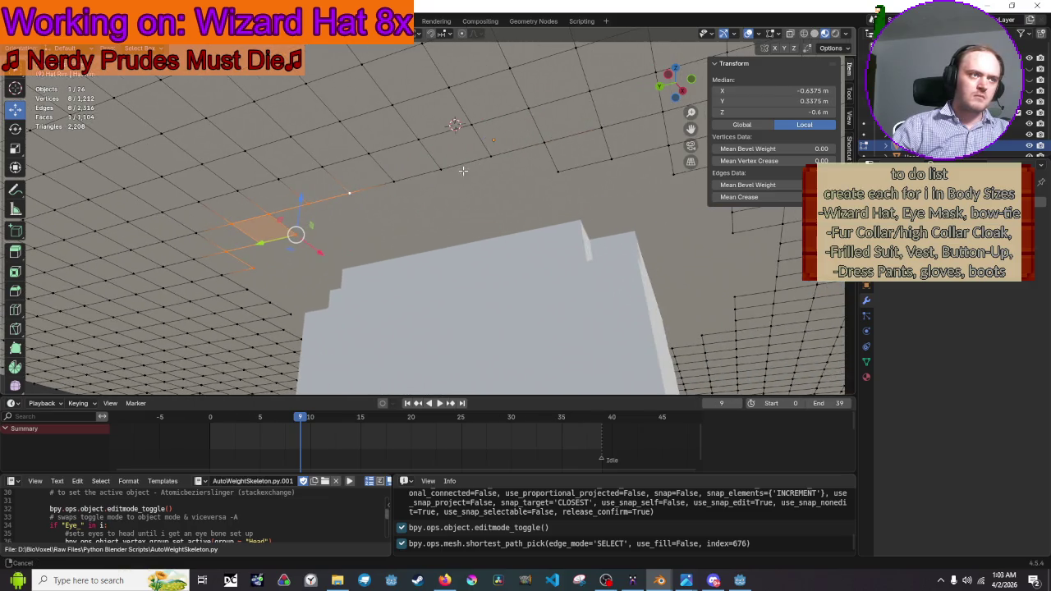
left_click(418, 175, "shift")
left_click(443, 169, "shift")
left_click(490, 155, "shift")
left_click(546, 143, "shift")
left_click(611, 161, "shift")
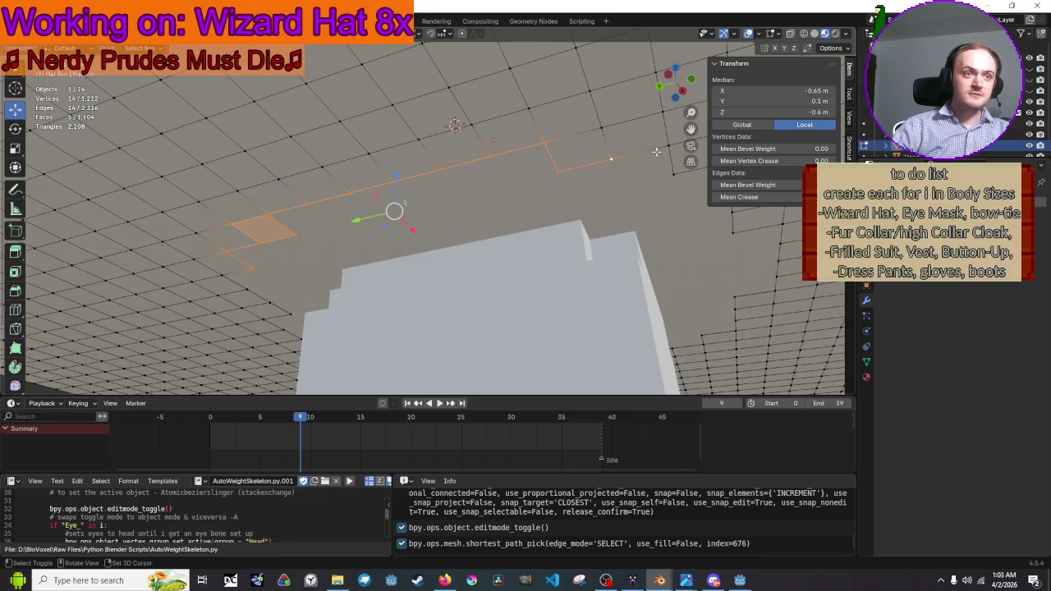
left_click_drag(658, 191, 547, 175)
left_click(573, 141, "shift")
left_click(591, 189, "shift")
left_click(607, 212, "shift")
left_click(649, 204, "shift")
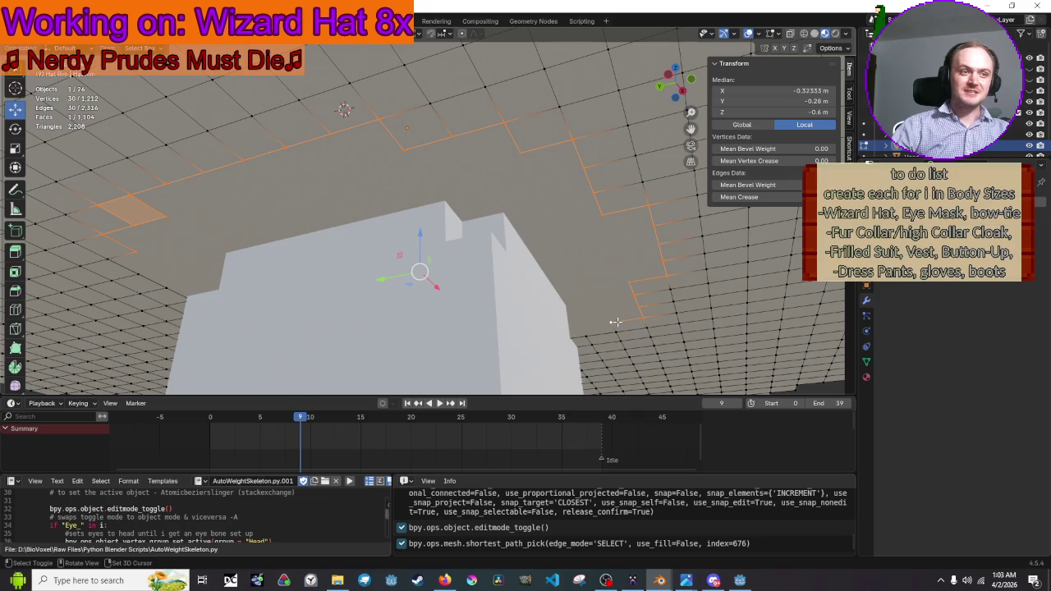
Extend the selection further along the hat edge, checking it from below and above
left_click_drag(602, 244, 447, 185)
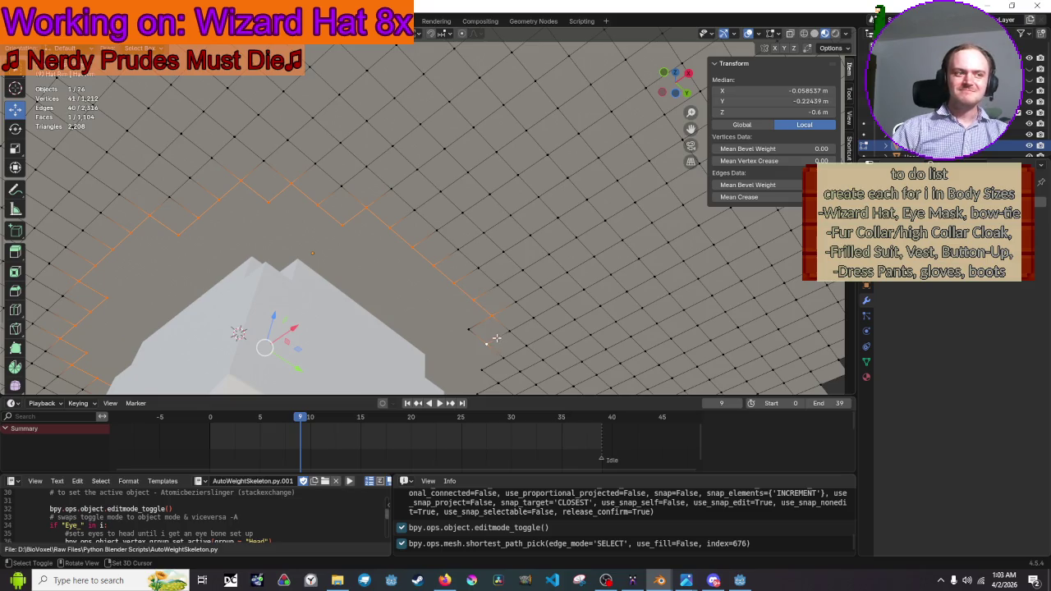
left_click_drag(478, 326, 521, 237)
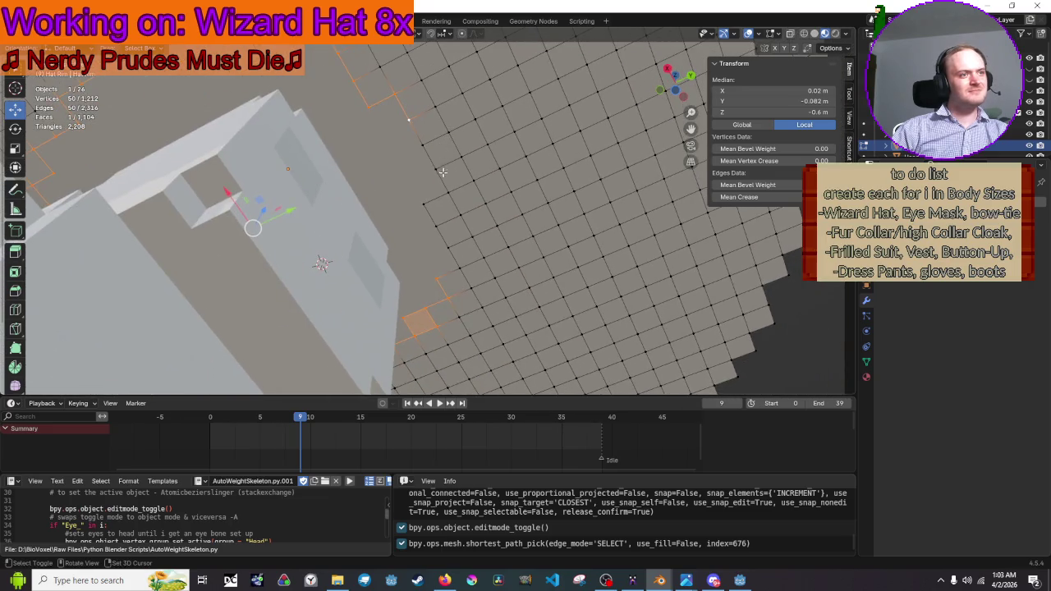
left_click(435, 156, "shift")
left_click(443, 197, "shift")
left_click(426, 202, "shift")
left_click(435, 227, "shift")
left_click(450, 256, "shift")
left_click(460, 270, "shift")
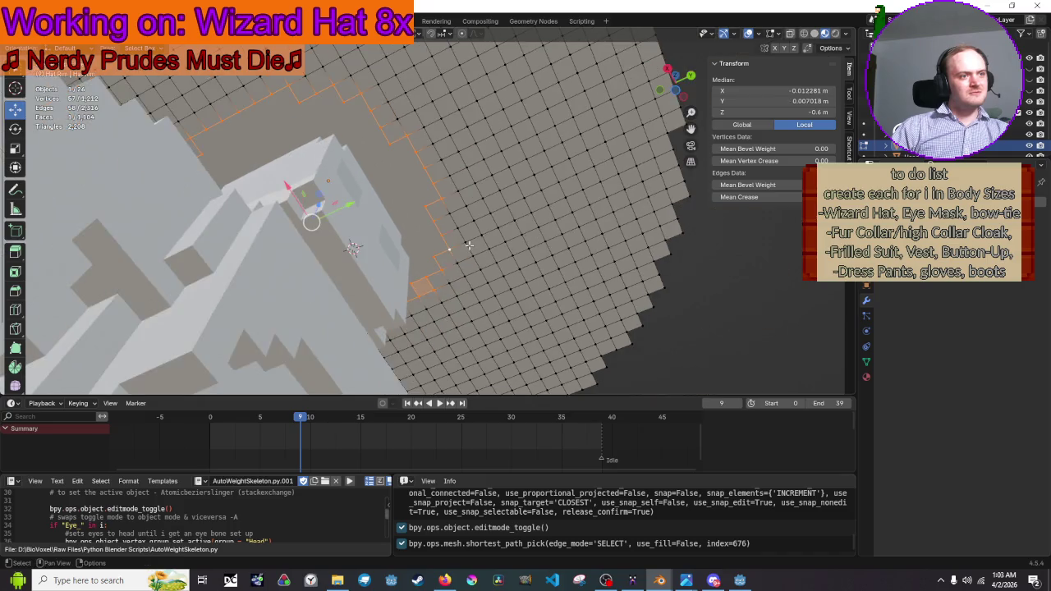
scroll(415, 190, "down", 5)
mouse_move(414, 190)
left_mouse_down()
mouse_move(366, 249)
mouse_move(439, 185)
left_mouse_up()
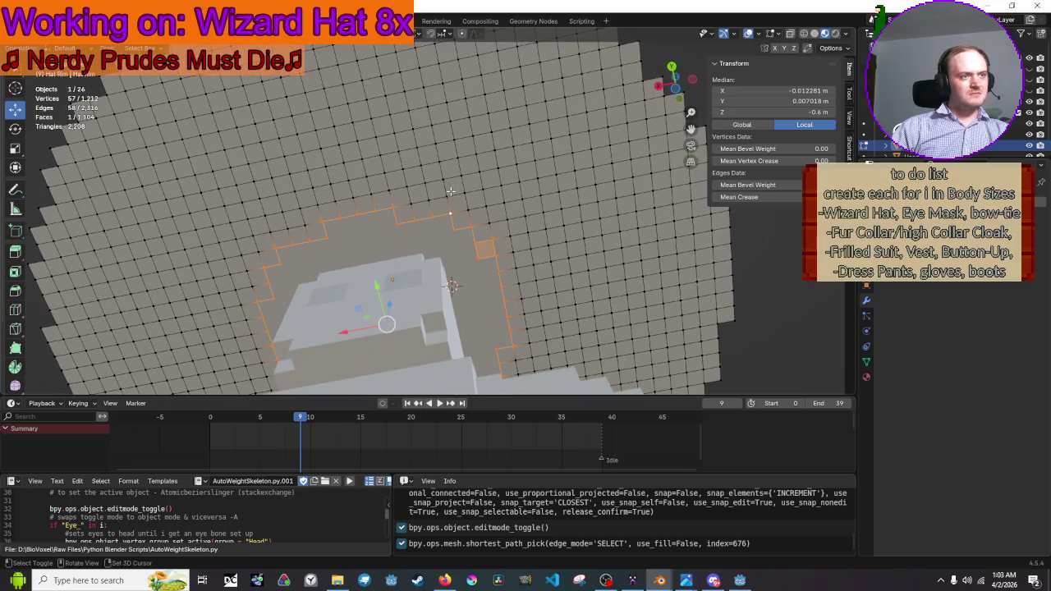
left_click(397, 199, "ctrl")
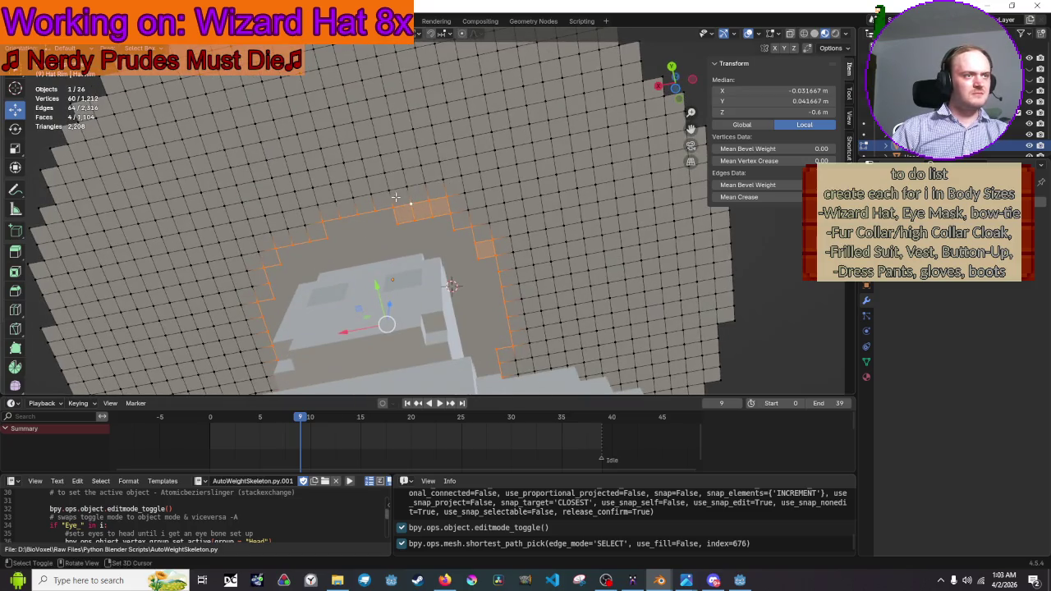
left_click_drag(390, 190, 410, 377)
left_click(405, 205, "ctrl")
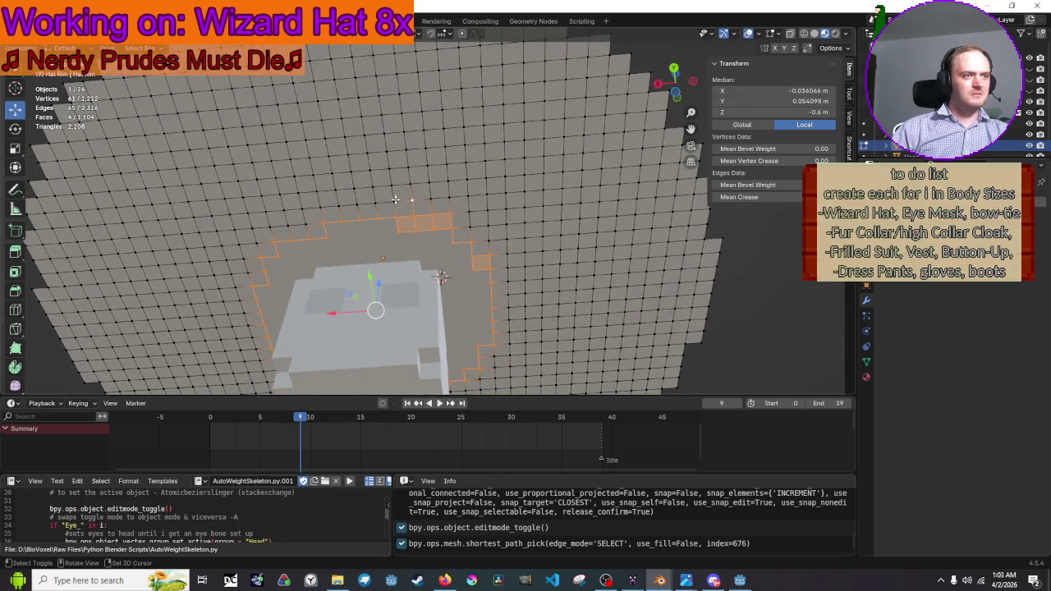
left_click(359, 206, "ctrl")
left_click(350, 207, "ctrl")
left_click(333, 210, "ctrl")
left_click(321, 209, "ctrl")
Add the rim faces under the brim on the hat's side to the ring
mouse_move(321, 209)
left_mouse_down()
mouse_move(350, 328)
mouse_move(343, 191)
mouse_move(353, 205)
mouse_move(363, 185)
left_mouse_up()
left_click(329, 199, "ctrl")
left_click(334, 193, "ctrl")
left_click(352, 174, "ctrl")
left_click(337, 167, "ctrl")
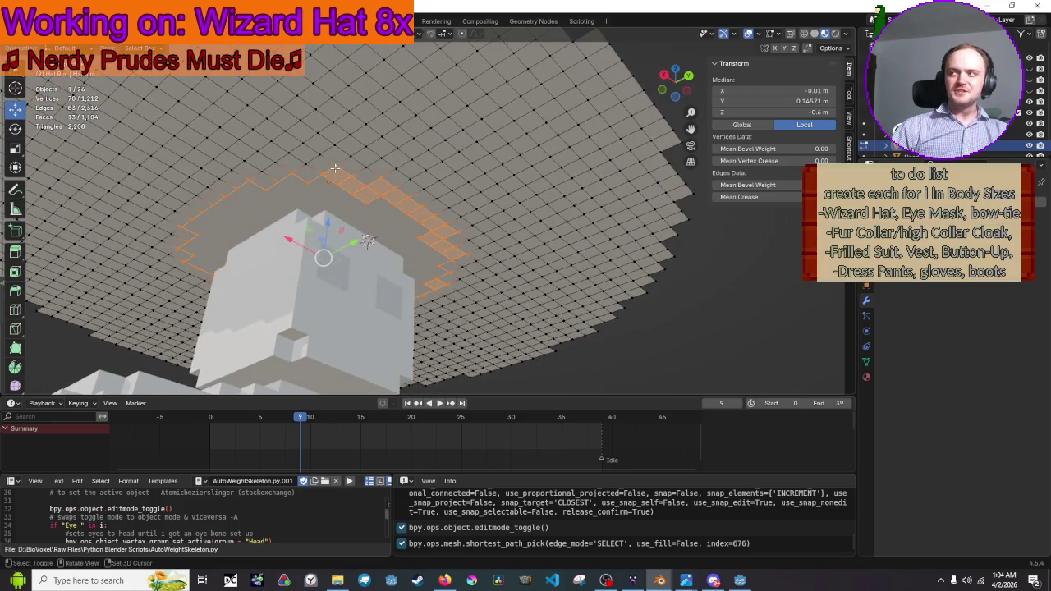
left_click(307, 167, "ctrl")
left_click(262, 172, "ctrl")
left_click(233, 166, "ctrl")
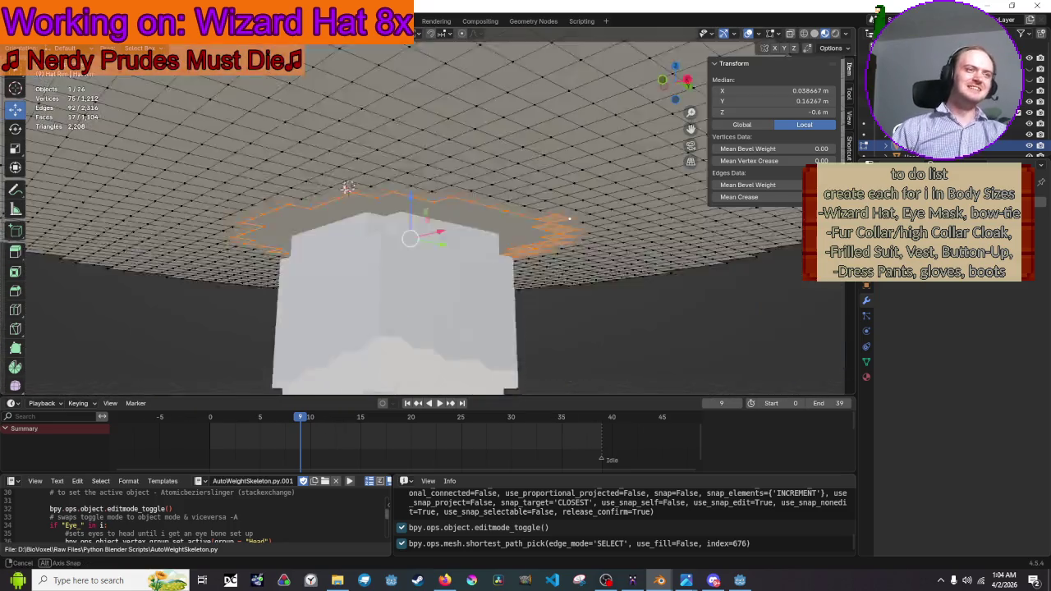
Extend the ring selection across the back of the hat toward the left
left_click_drag(348, 188, 365, 124)
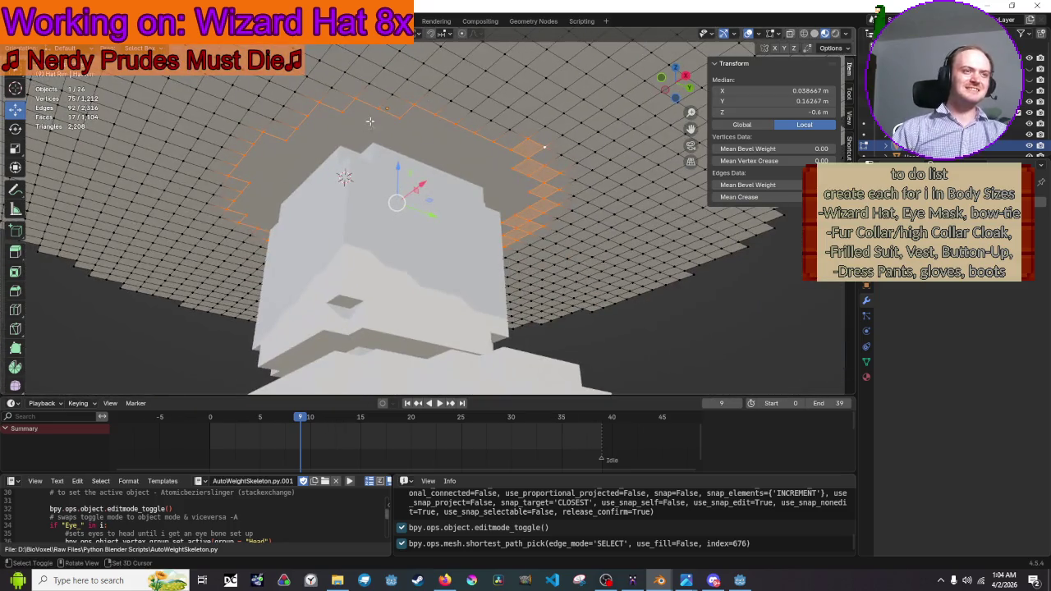
left_click(503, 130, "ctrl")
left_click(491, 123, "ctrl")
left_click(474, 116, "ctrl")
left_click(454, 105, "ctrl")
left_click(430, 93, "ctrl")
left_click(400, 82, "ctrl")
left_click(379, 87, "ctrl")
left_click(363, 85, "ctrl")
left_click(341, 73, "ctrl")
left_click(331, 88, "ctrl")
left_click(315, 77, "ctrl")
left_click(293, 95, "ctrl")
left_click(282, 105, "ctrl")
left_click(275, 117, "ctrl")
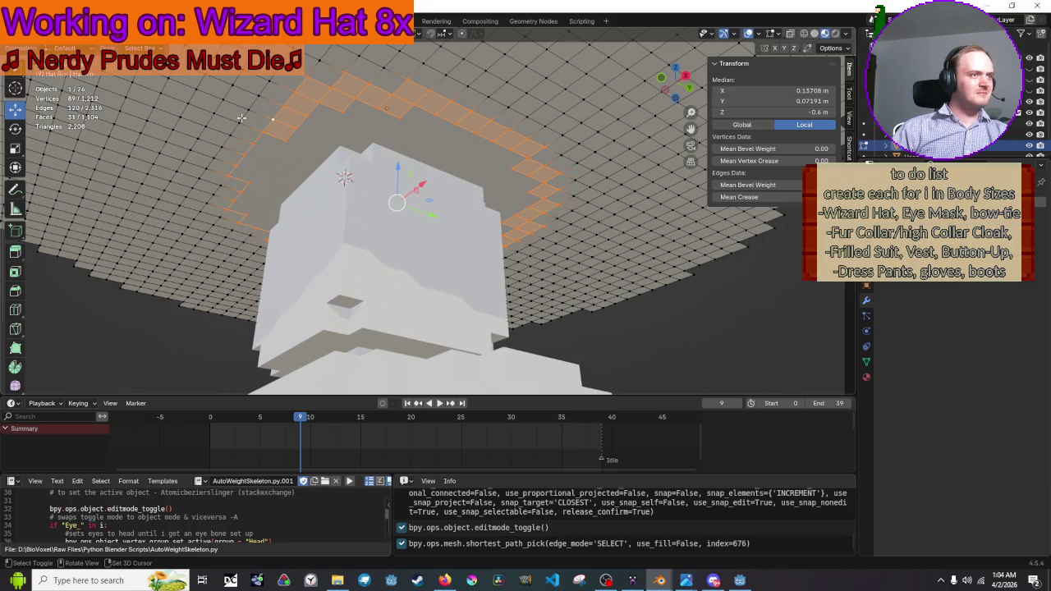
Continue the ring along the left side, deselecting one stray rim face
mouse_move(240, 118)
left_mouse_down()
mouse_move(291, 121)
mouse_move(296, 111)
left_mouse_up()
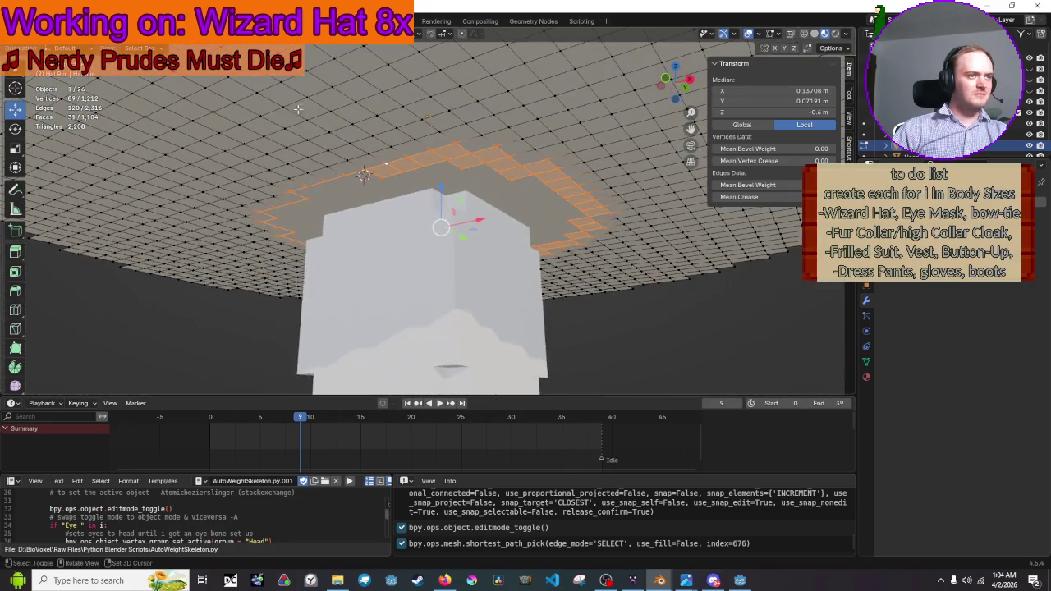
left_click(359, 152, "ctrl")
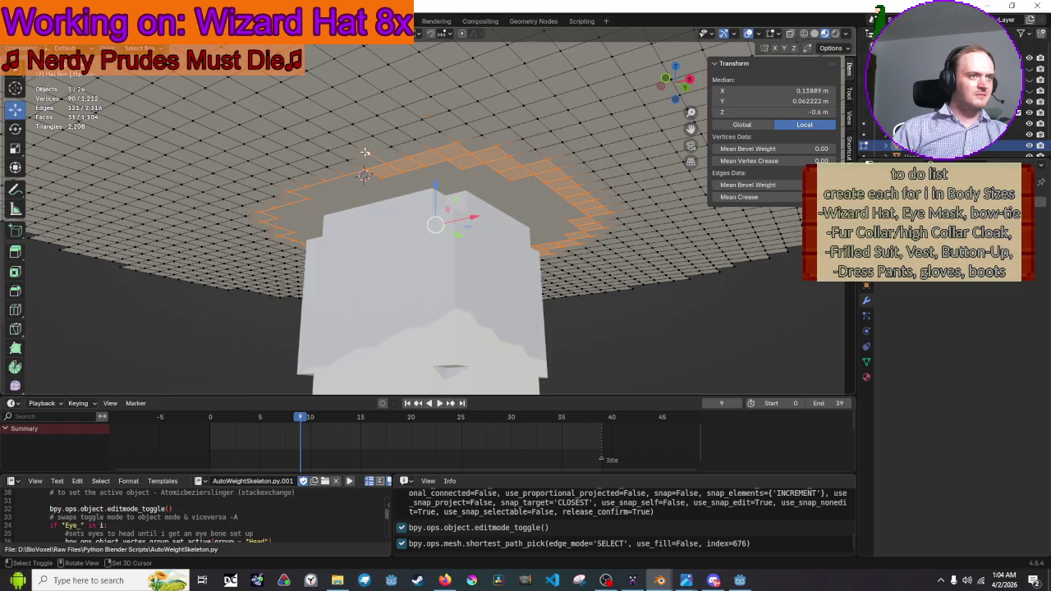
left_click(325, 168, "ctrl")
left_click(297, 178, "ctrl")
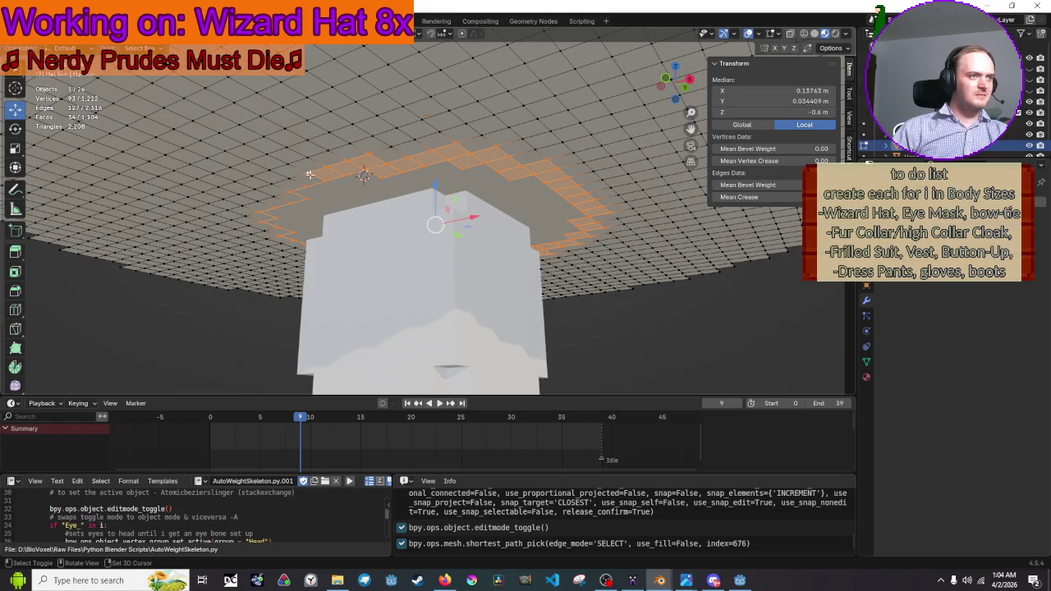
left_click(279, 182, "ctrl")
mouse_move(279, 182)
left_mouse_down()
mouse_move(336, 220)
mouse_move(383, 150)
left_mouse_up()
left_click(472, 132, "shift")
left_click(465, 138, "ctrl")
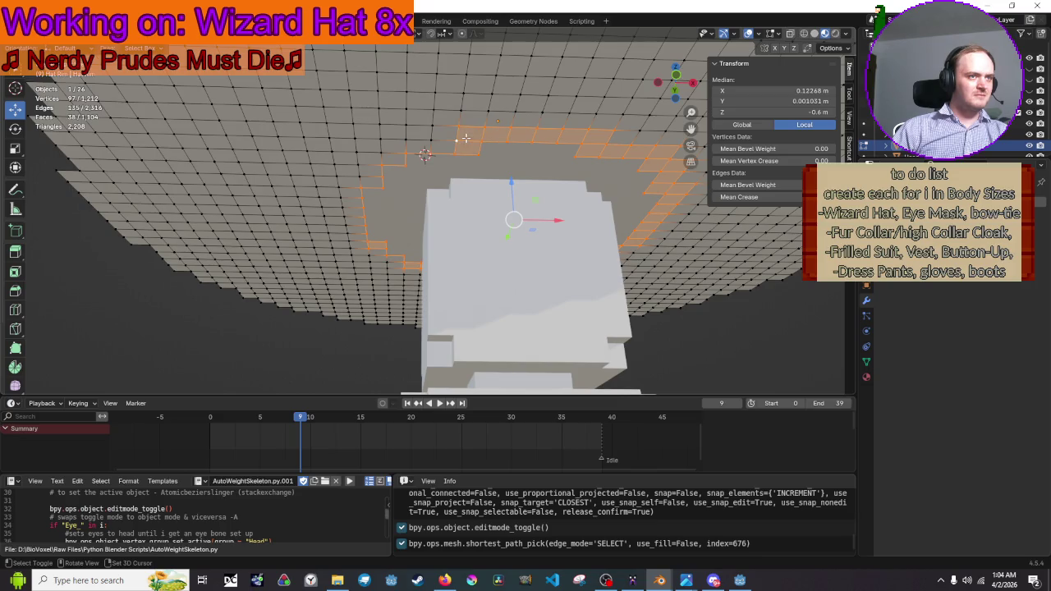
left_click(434, 145, "ctrl")
left_click(378, 157, "shift")
left_click(359, 169, "shift")
left_click(362, 174, "shift")
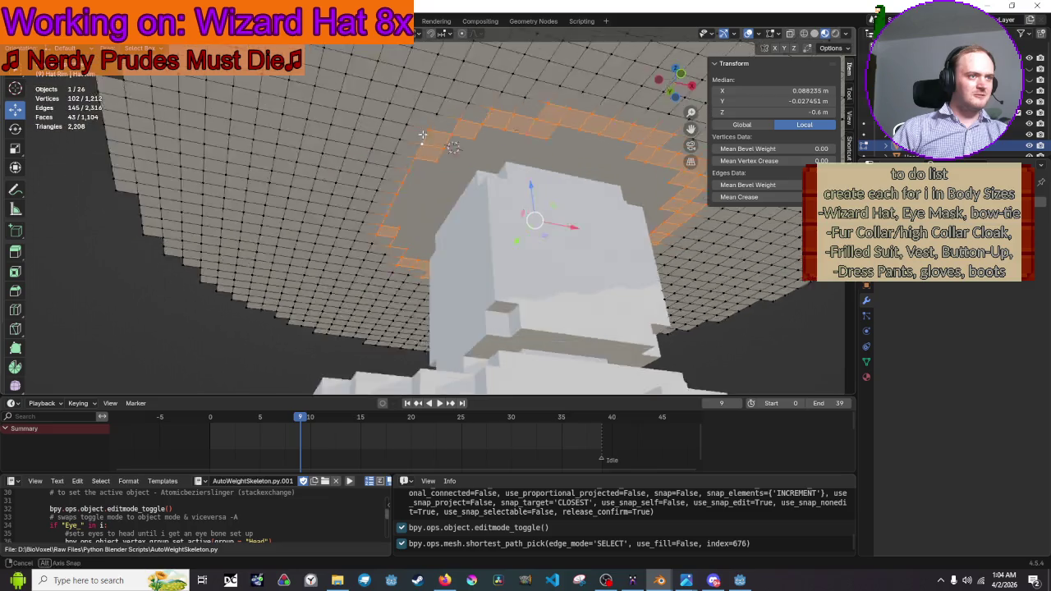
Close the ring around the top-left brim and deselect stray faces outside it
left_click(521, 156, "shift")
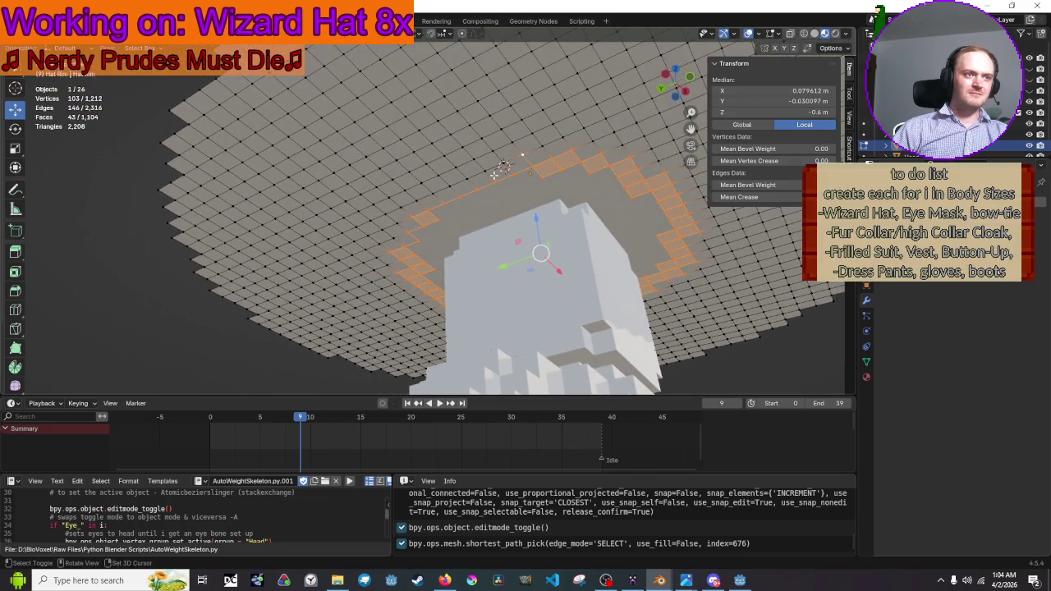
left_click(501, 168, "shift")
left_click(484, 173, "shift")
left_click(464, 180, "shift")
left_click(448, 187, "shift")
left_click(437, 194, "shift")
left_click(422, 200, "shift")
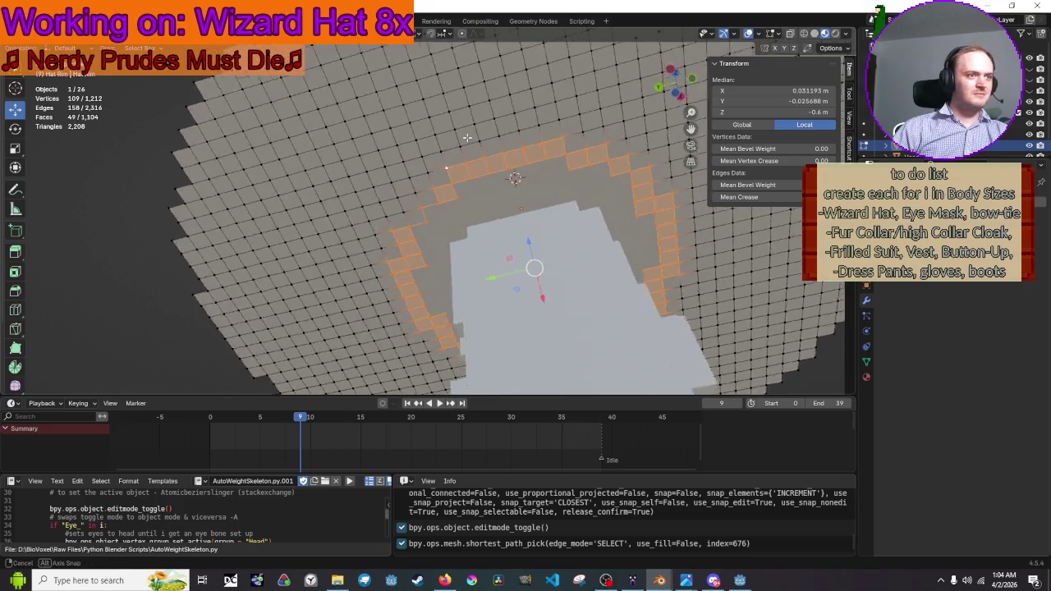
left_click(467, 181, "shift")
left_click(444, 195, "shift")
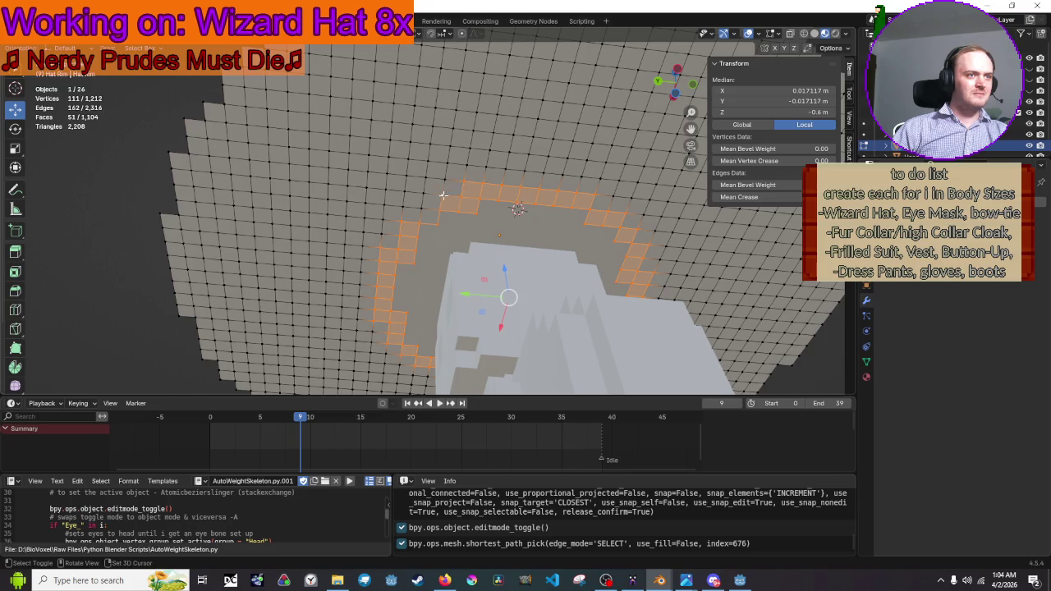
left_click(423, 211, "shift")
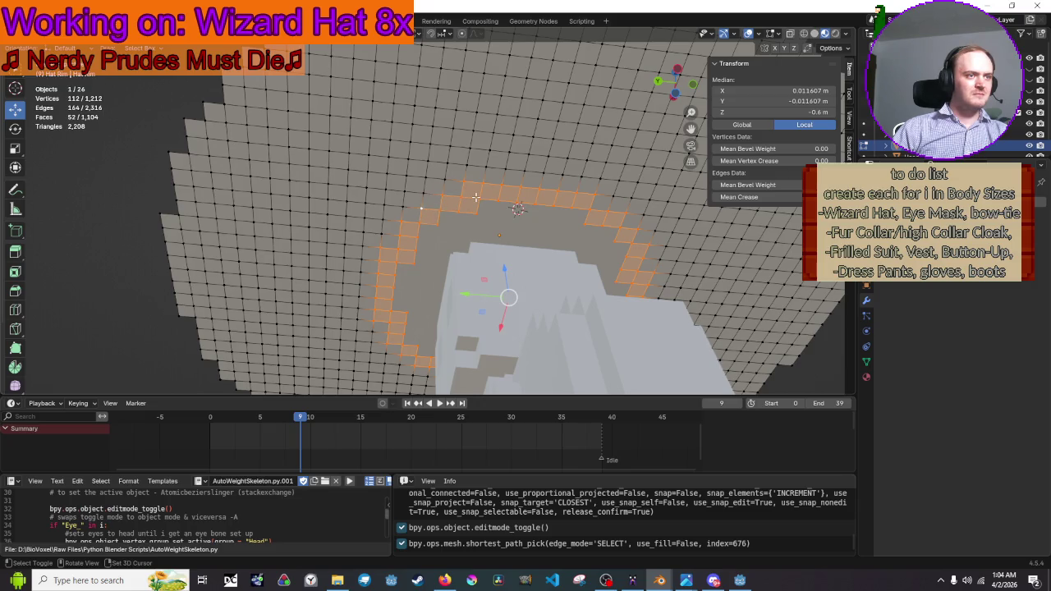
left_click(410, 212, "shift")
left_click(430, 199, "shift")
left_click(447, 185, "shift")
left_click(444, 186, "shift")
mouse_move(445, 185)
left_mouse_down()
mouse_move(513, 268)
mouse_move(473, 305)
mouse_move(362, 316)
mouse_move(426, 334)
left_mouse_up()
left_click(473, 305, "shift")
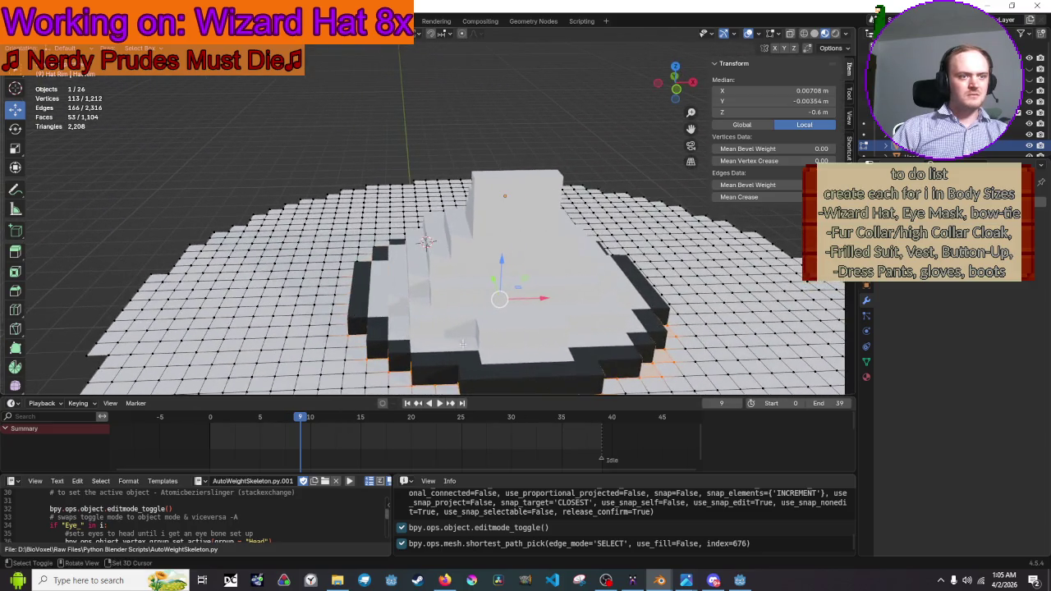
left_click(647, 375, "shift")
Deselect the stray brim faces and vertices so only the ring under the hat's edge stays selected
left_click(667, 361, "shift")
left_click(675, 334, "shift")
mouse_move(577, 285)
left_mouse_down()
mouse_move(457, 287)
mouse_move(520, 243)
left_mouse_up()
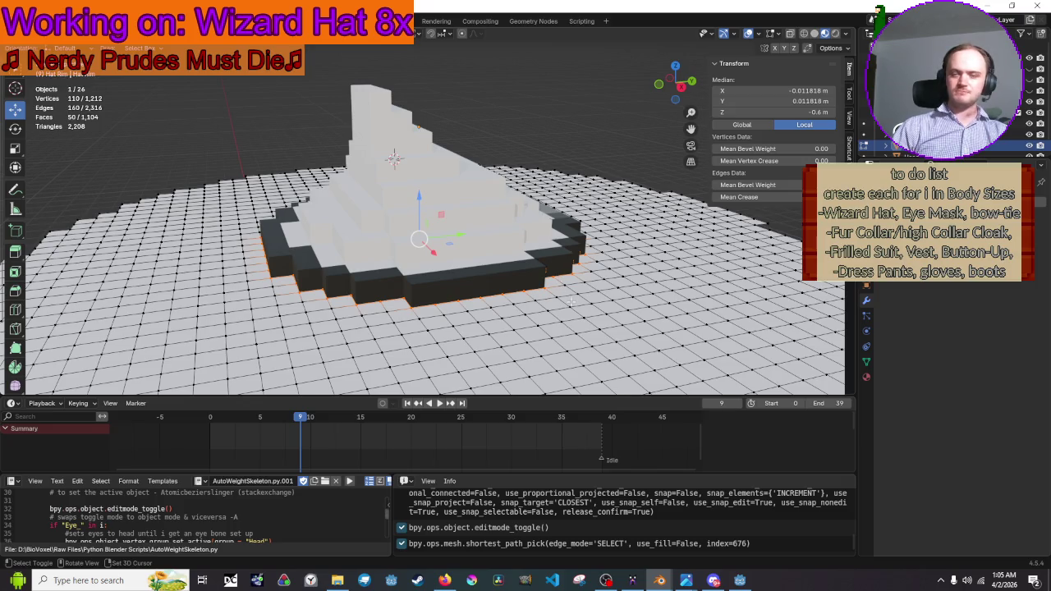
mouse_move(570, 301)
left_mouse_down()
mouse_move(586, 234)
mouse_move(566, 271)
mouse_move(647, 186)
mouse_move(647, 255)
mouse_move(60, 280)
left_mouse_up()
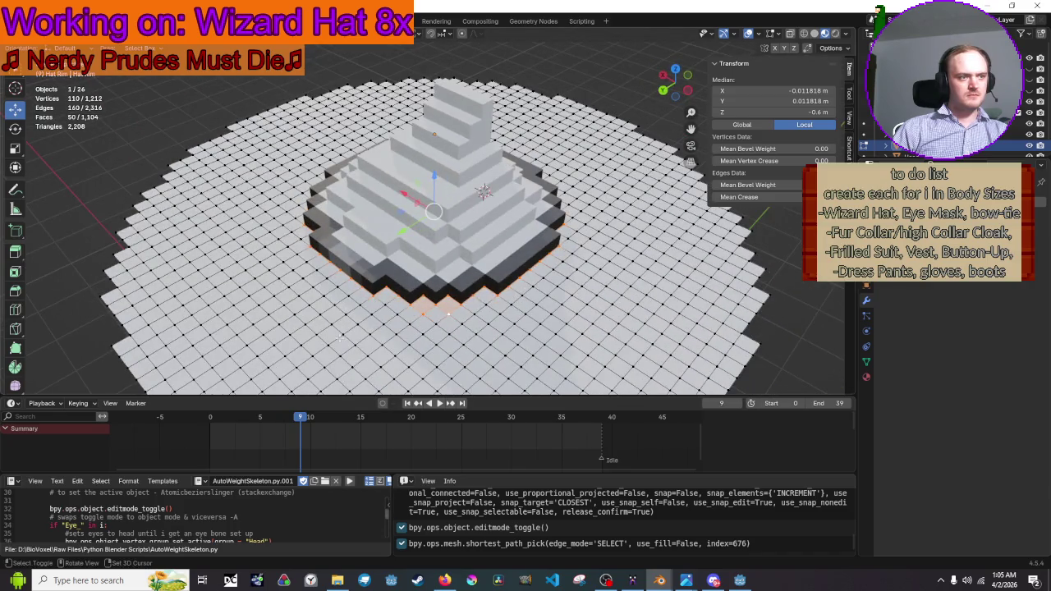
left_click(450, 310, "shift")
left_click(422, 312, "shift")
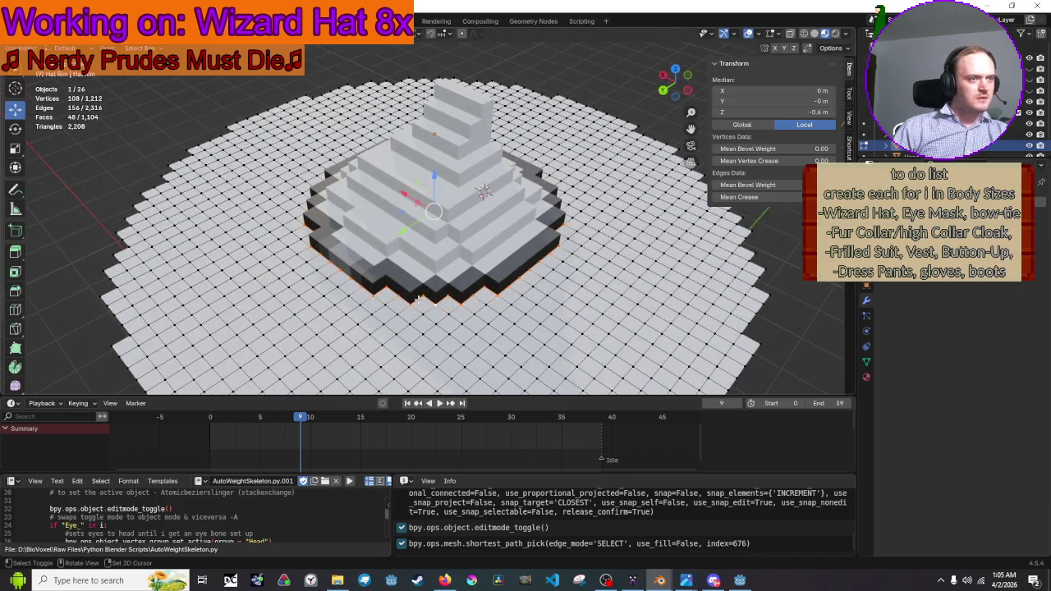
left_click_drag(405, 269, 726, 258)
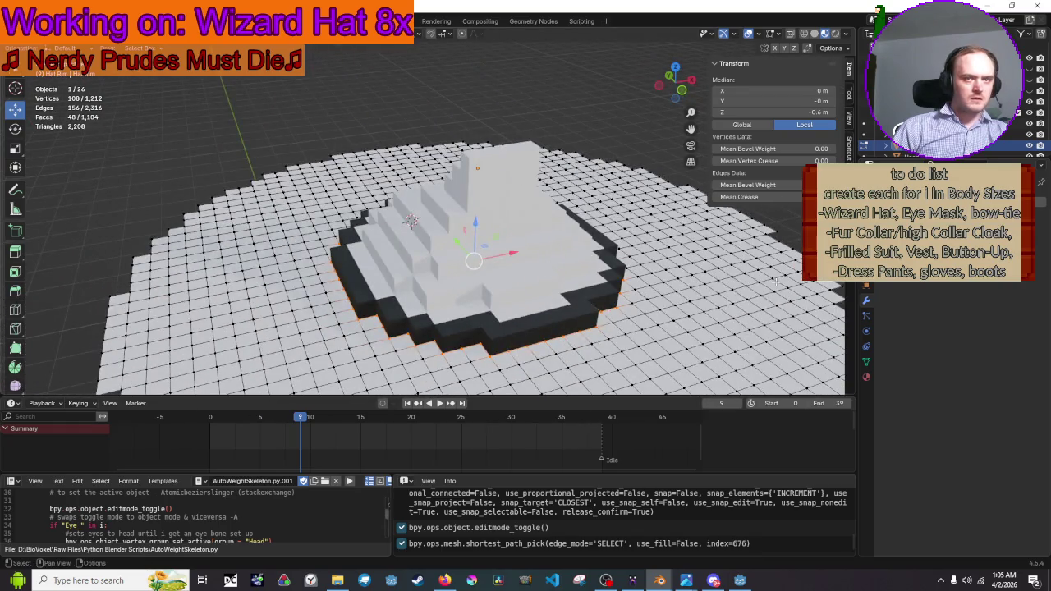
left_click(868, 362)
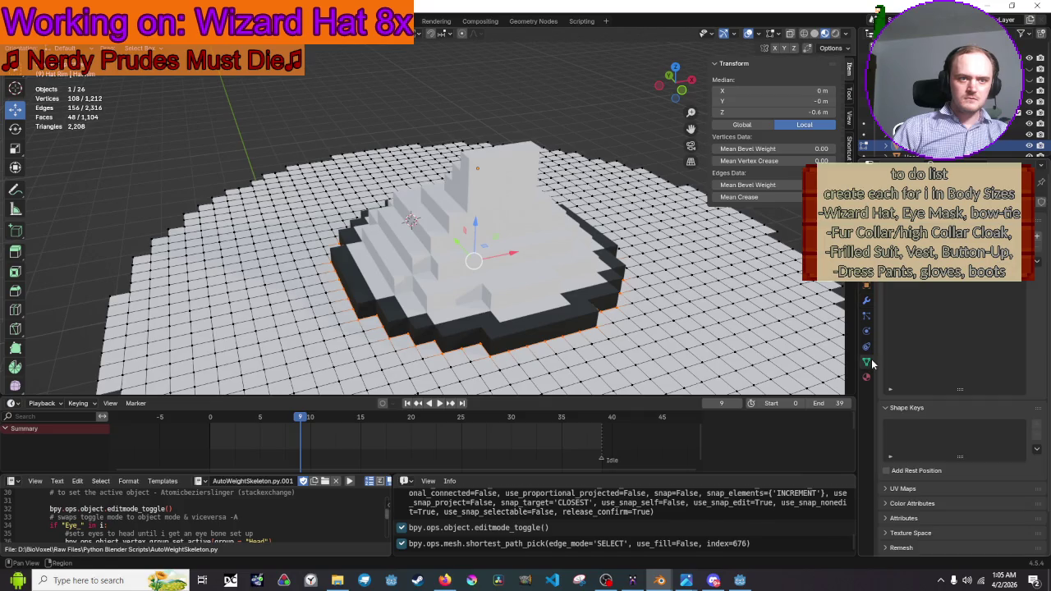
Add a vertex group named Anchor and assign the selected 108 ring vertices to it
left_click(1039, 237)
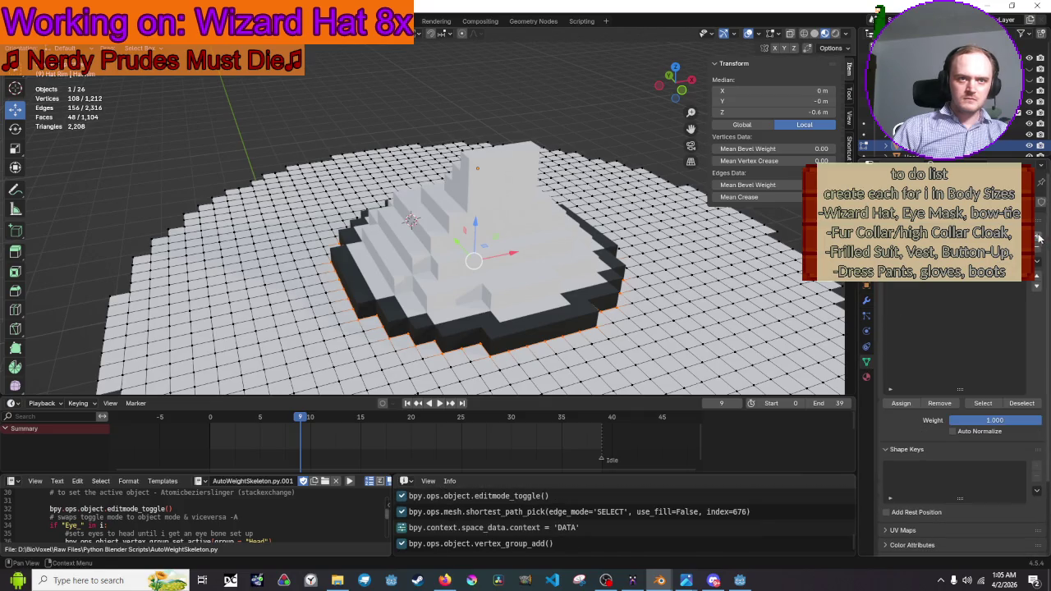
double_click(920, 237)
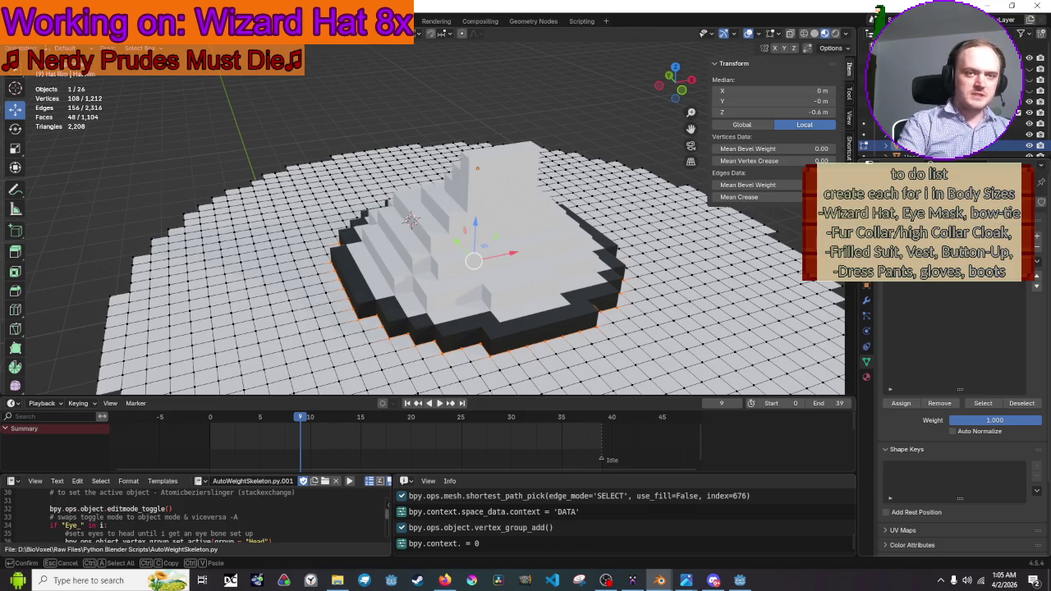
key("Return")
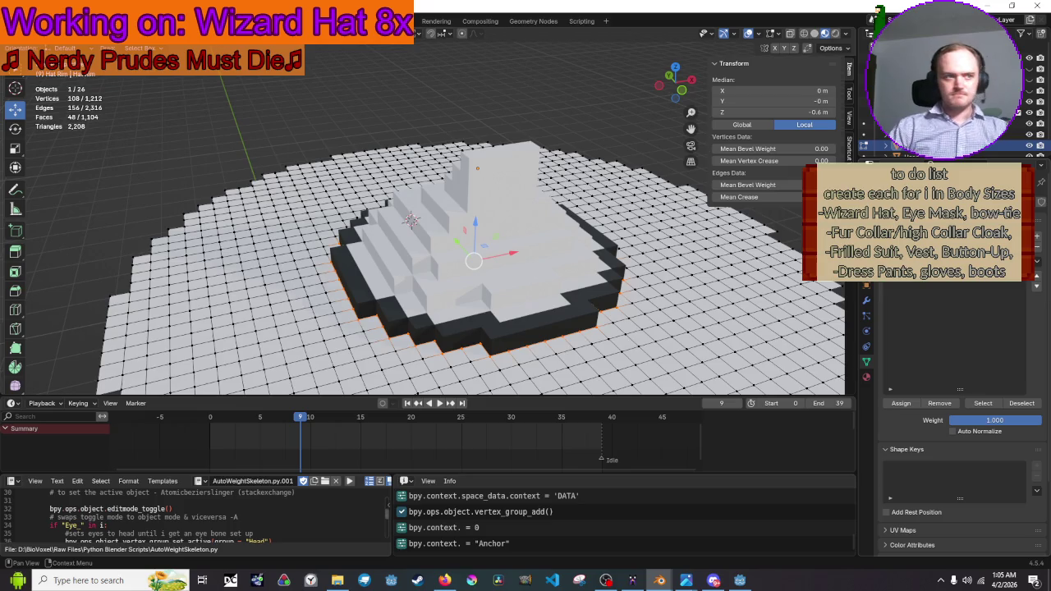
mouse_move(619, 234)
left_mouse_down()
mouse_move(588, 80)
mouse_move(601, 267)
left_mouse_up()
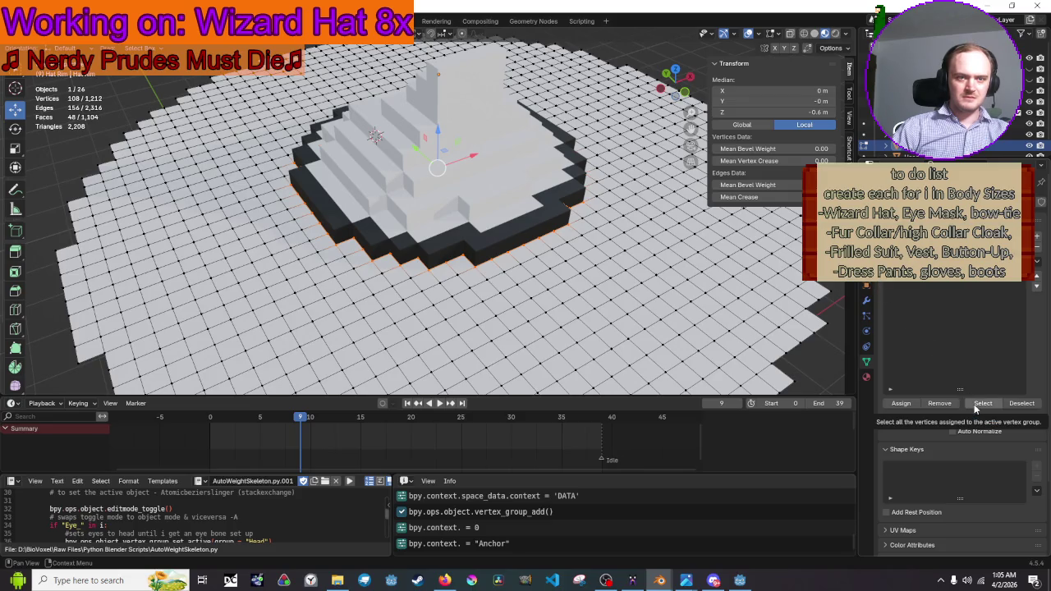
left_click(900, 403)
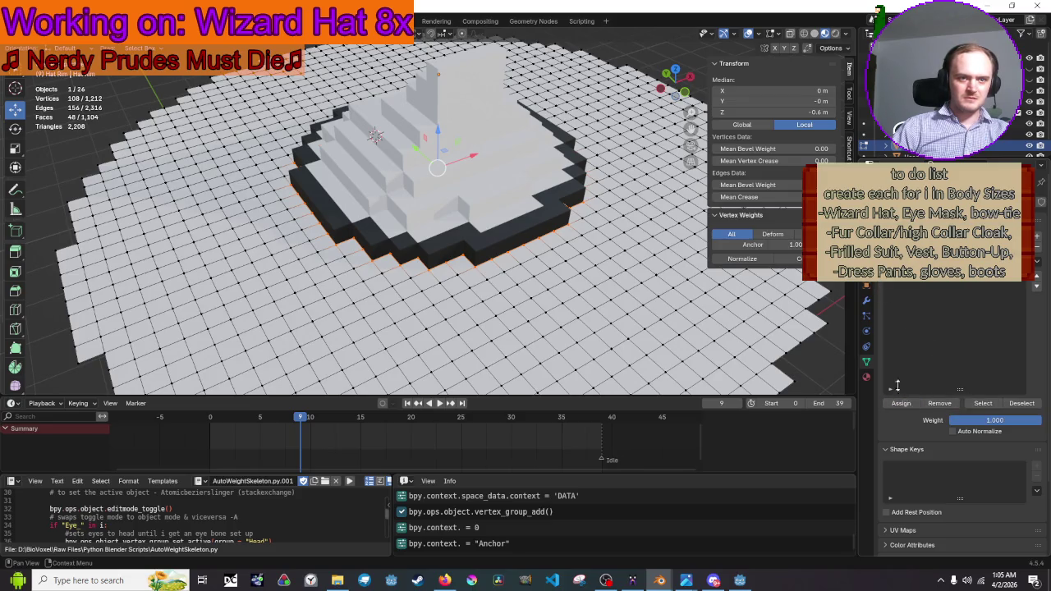
scroll(684, 261, "down", 3)
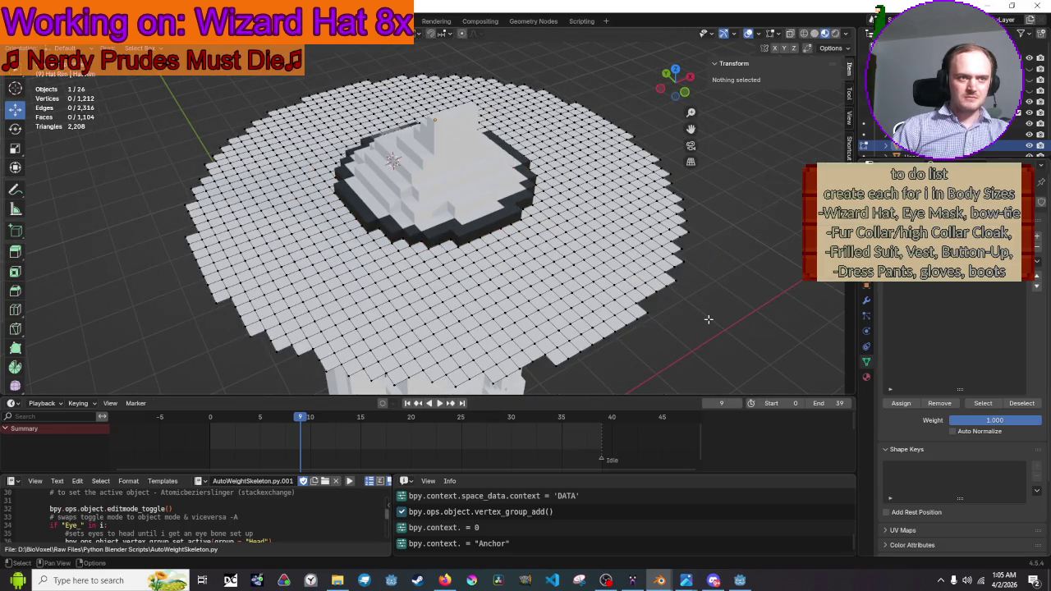
Exit Edit Mode on the Hat Rim and select the wizard hat object
key("Tab")
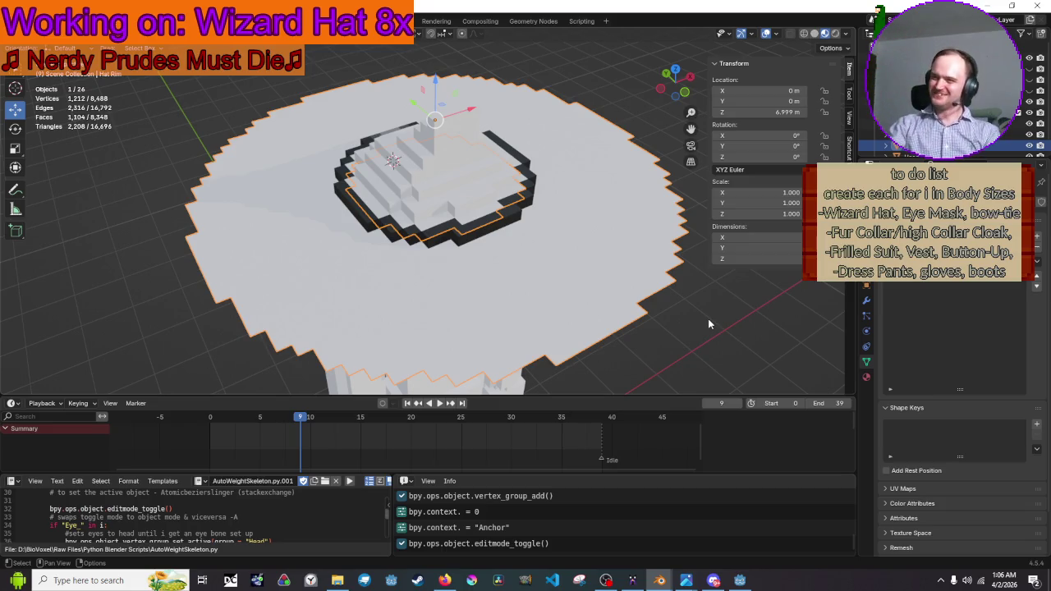
mouse_move(465, 250)
left_mouse_down()
mouse_move(546, 285)
mouse_move(562, 209)
mouse_move(586, 191)
left_mouse_up()
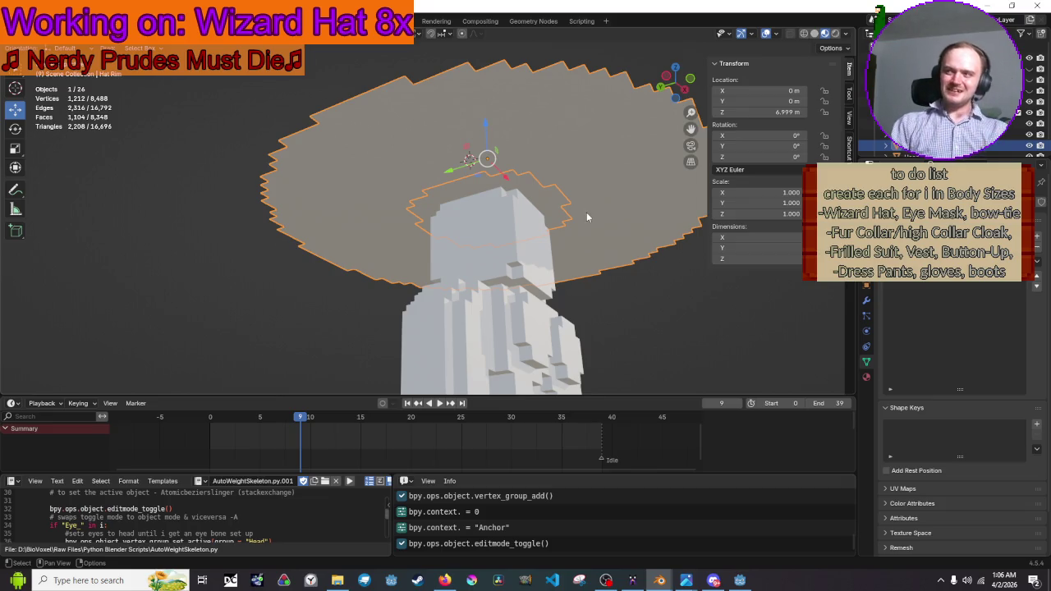
mouse_move(588, 231)
left_mouse_down()
mouse_move(588, 209)
mouse_move(602, 236)
mouse_move(555, 282)
left_mouse_up()
scroll(598, 283, "up", 5)
left_click(523, 180)
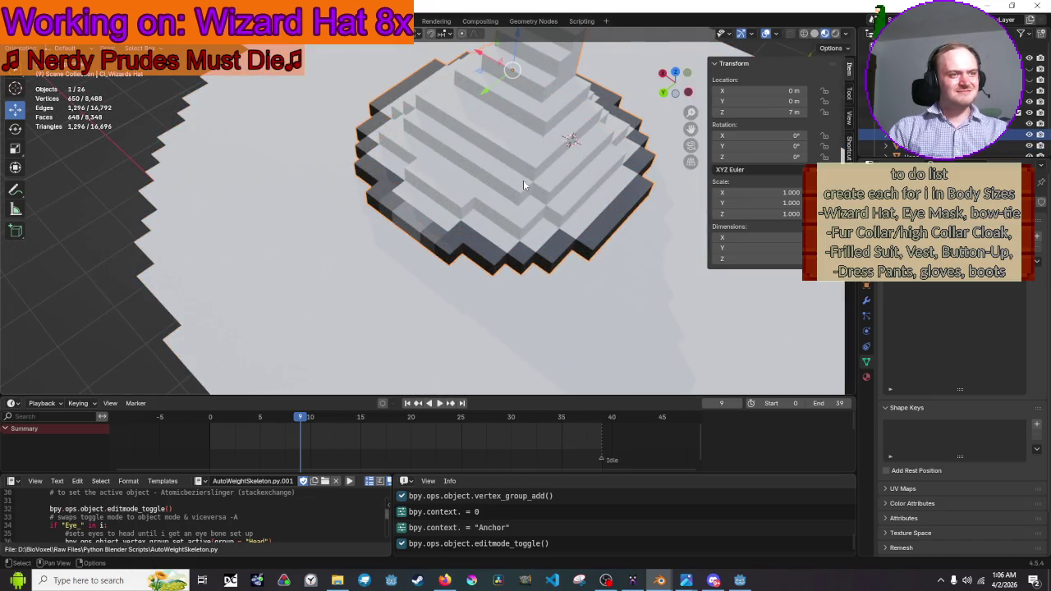
In Edit Mode on the hat, select a shortest-path strip of vertices around the top block
scroll(522, 199, "down", 3)
key("Tab")
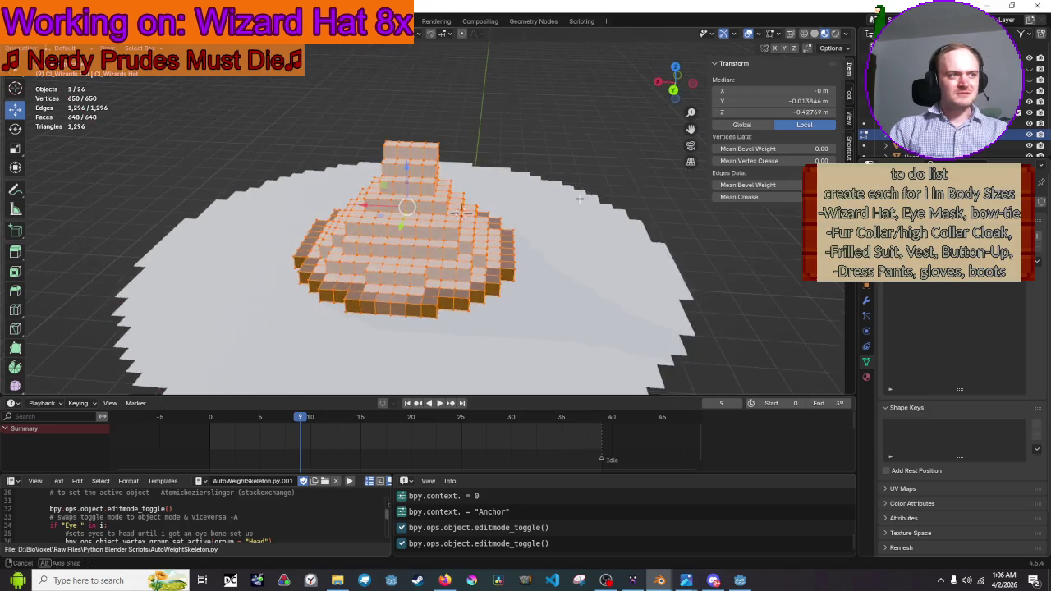
left_click(580, 198)
scroll(580, 198, "up", 4)
mouse_move(580, 198)
left_mouse_down()
mouse_move(542, 194)
mouse_move(804, 123)
left_mouse_up()
mouse_move(308, 185)
left_mouse_down()
mouse_move(586, 203)
mouse_move(363, 192)
left_mouse_up()
left_click(355, 187)
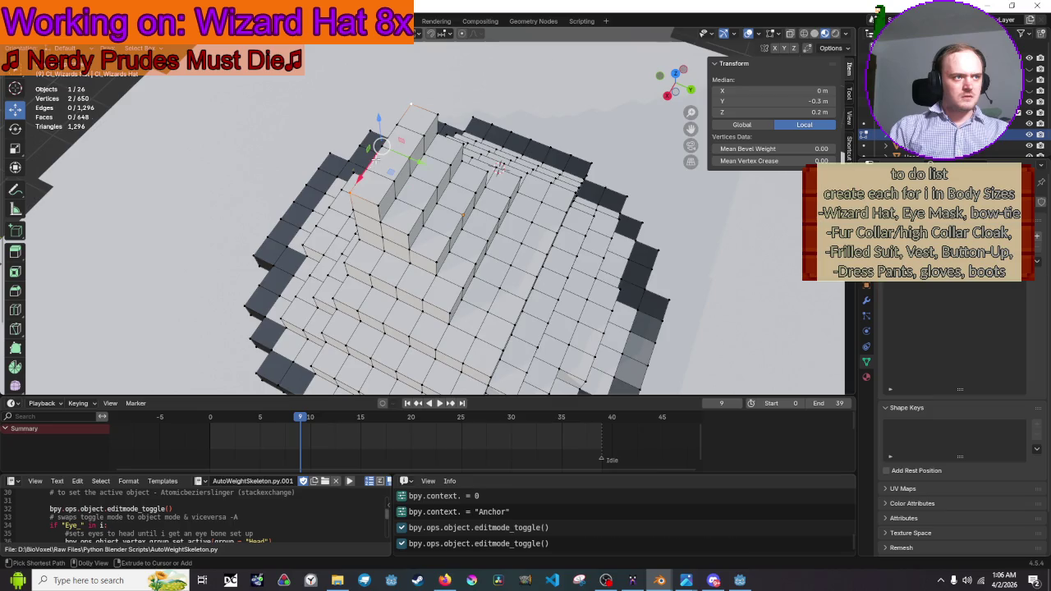
left_click(374, 154, "ctrl+shift")
left_click(392, 135, "ctrl+shift")
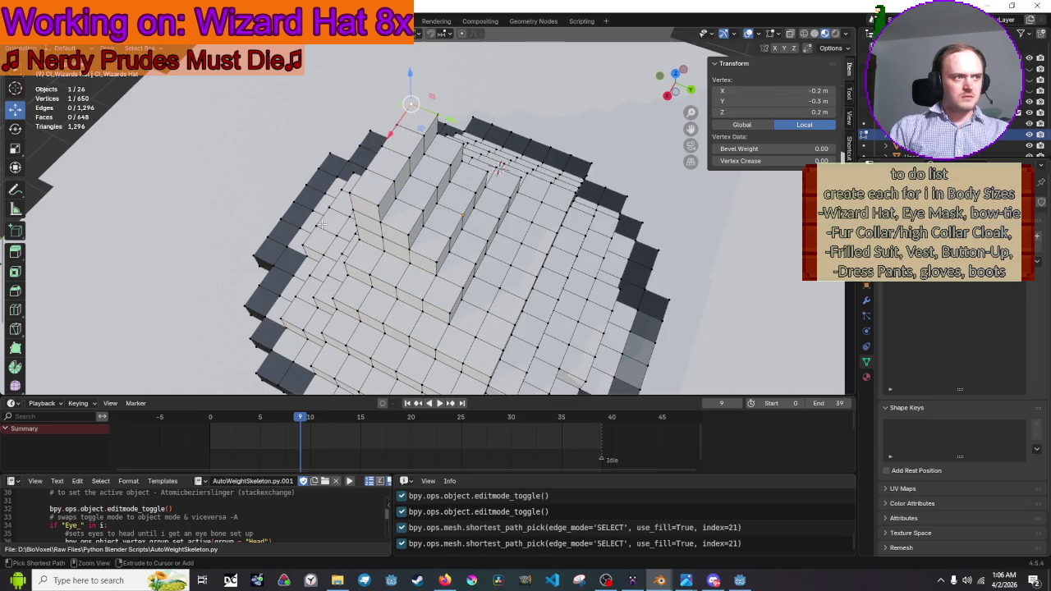
left_click(354, 194, "ctrl")
left_click(374, 199, "ctrl")
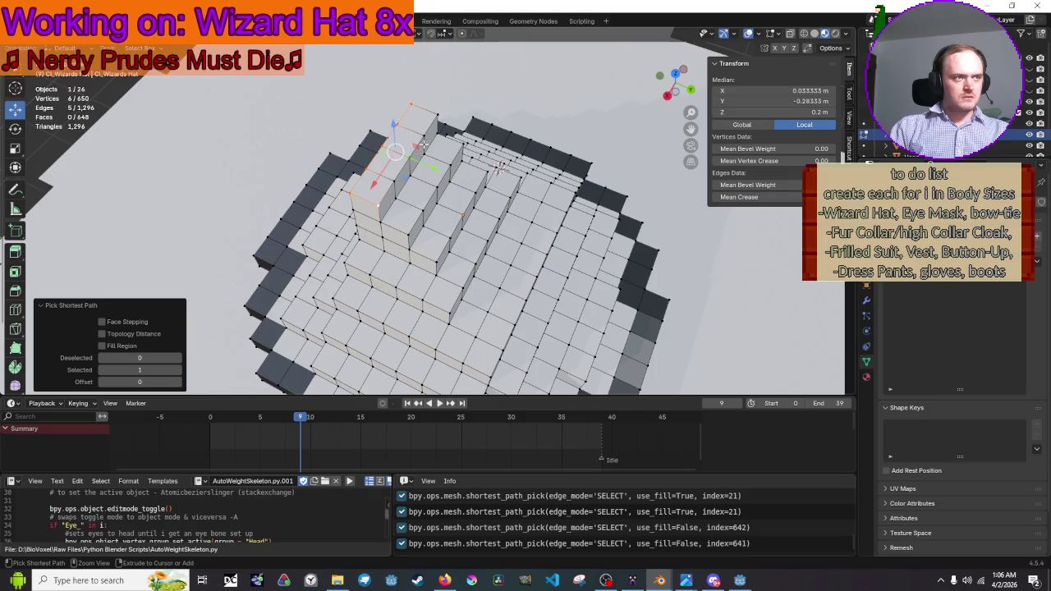
left_click(435, 115, "ctrl")
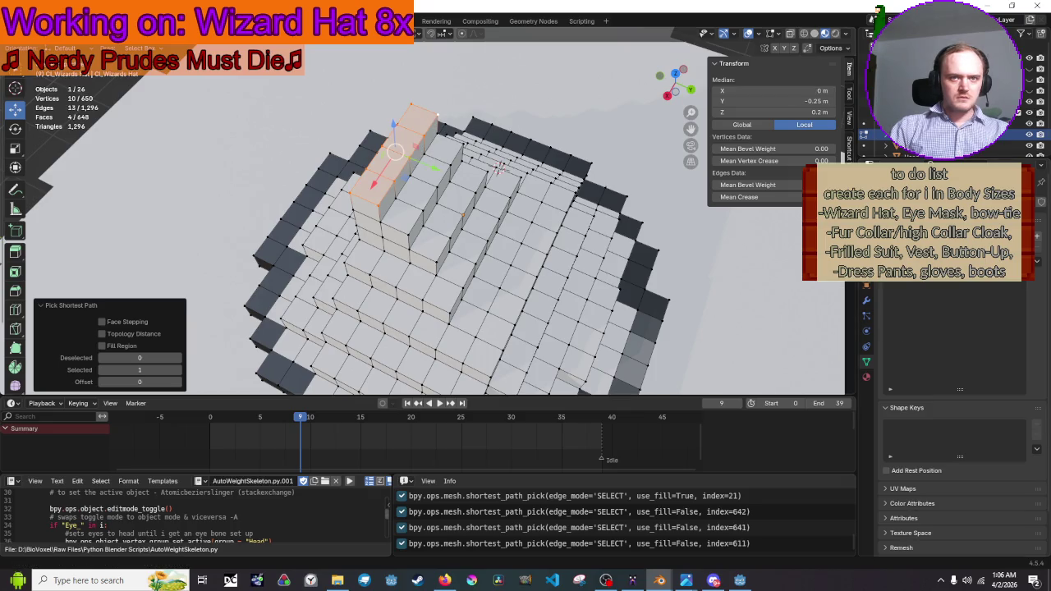
Add a vertex group named Anchors for the strip, then deselect all vertices
left_click(1035, 288)
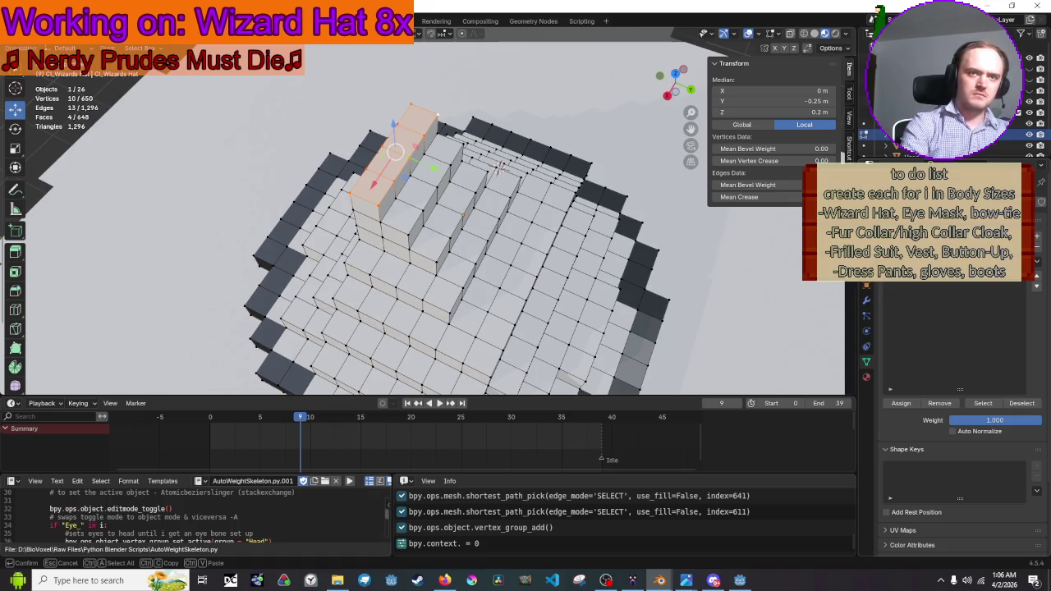
key("Return")
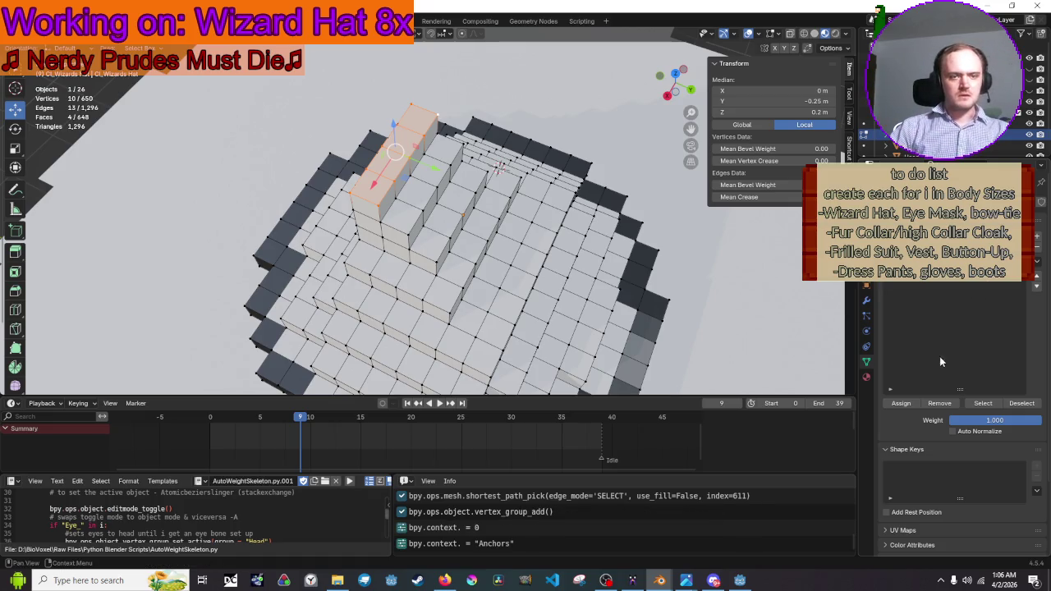
scroll(539, 100, "down", 3)
left_click(539, 99)
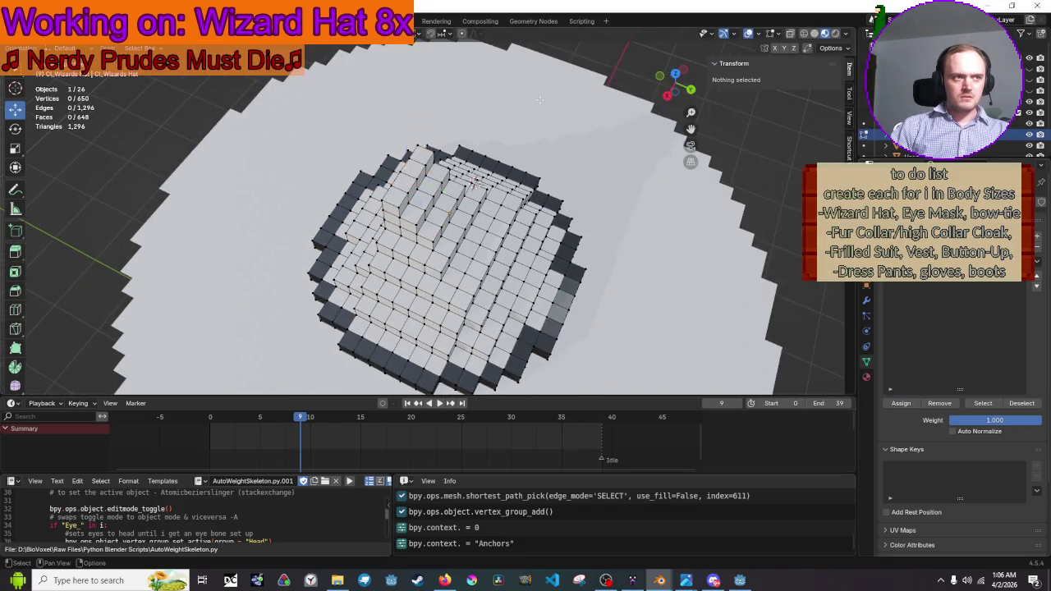
Return to Object Mode with the wizard hat selected and rewind to the first frame
scroll(540, 99, "down", 2)
key("Tab")
mouse_move(611, 178)
left_mouse_down()
mouse_move(582, 161)
mouse_move(569, 205)
mouse_move(441, 162)
left_mouse_up()
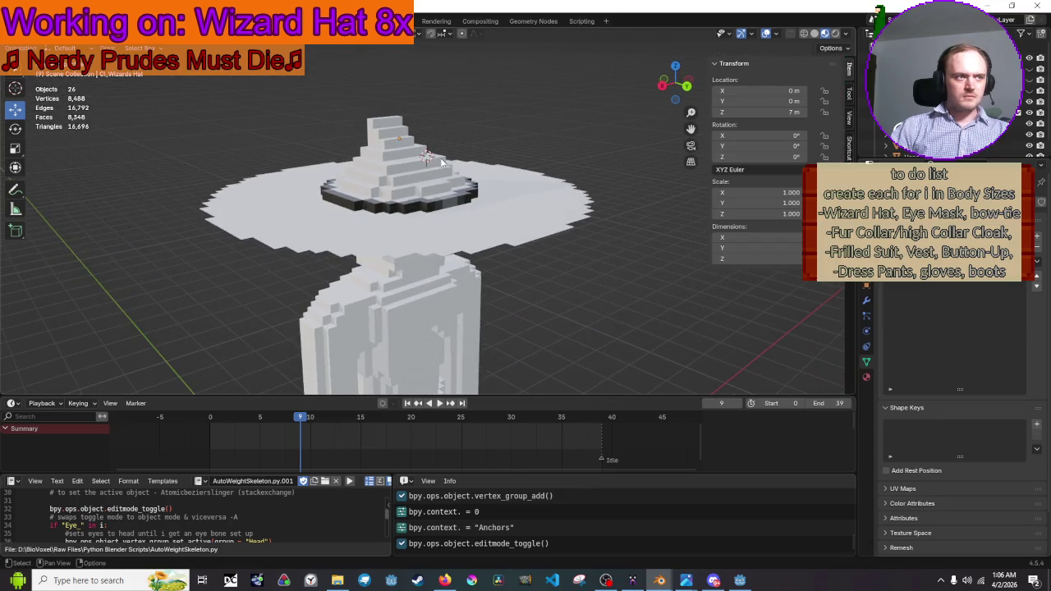
left_click(436, 179)
left_click(868, 299)
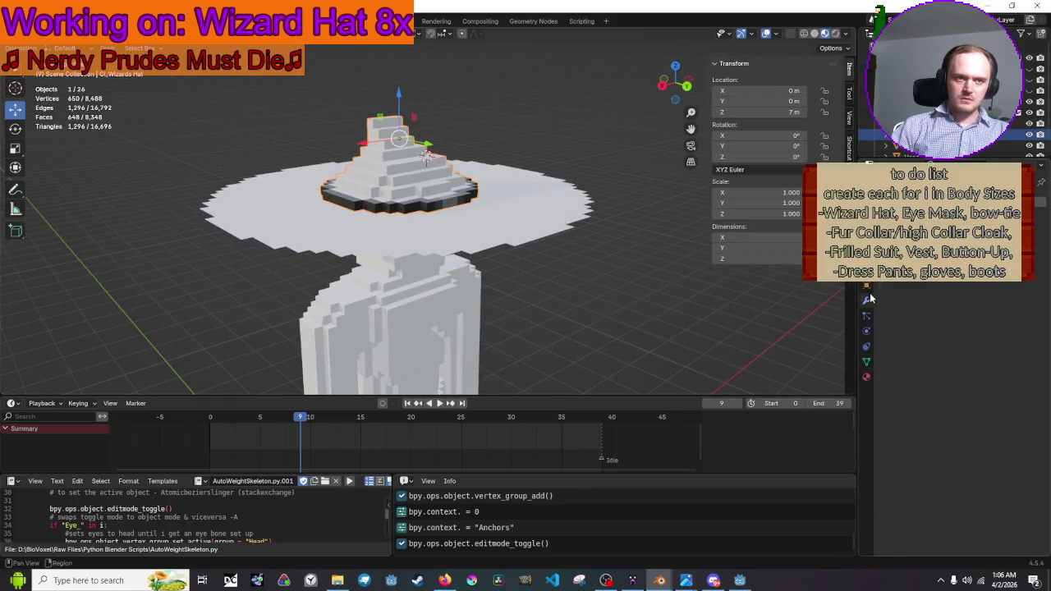
left_click(944, 202)
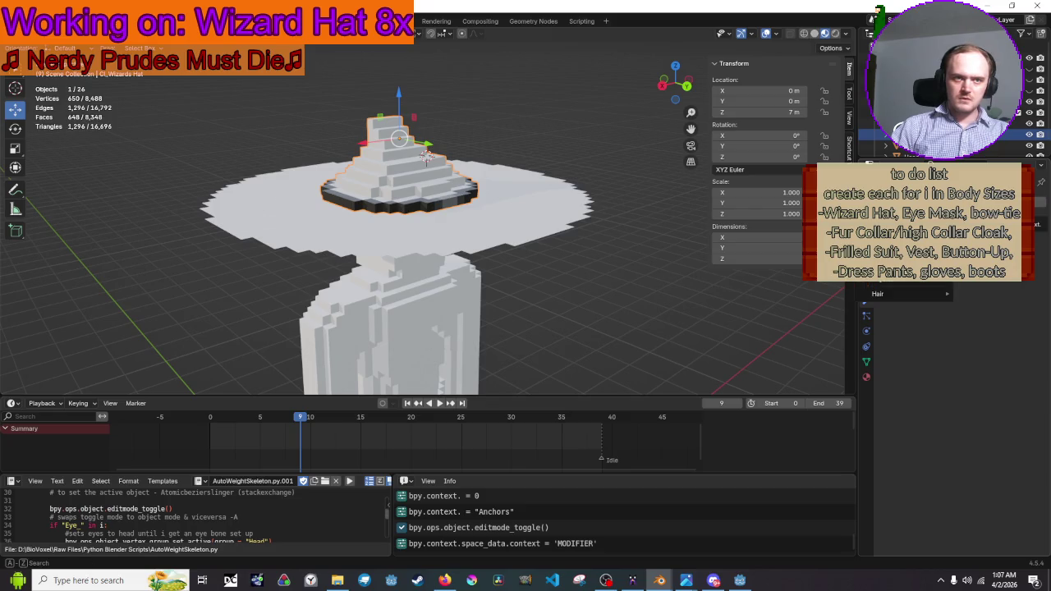
mouse_move(903, 271)
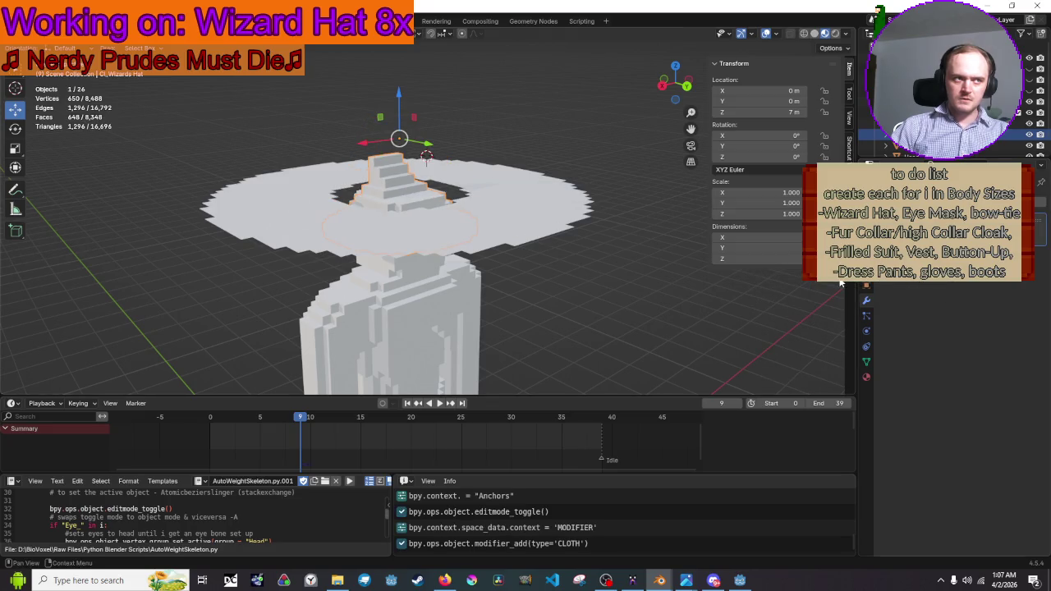
key("shift+Left")
Add a Cloth physics modifier to the Hat Rim
left_click(405, 257)
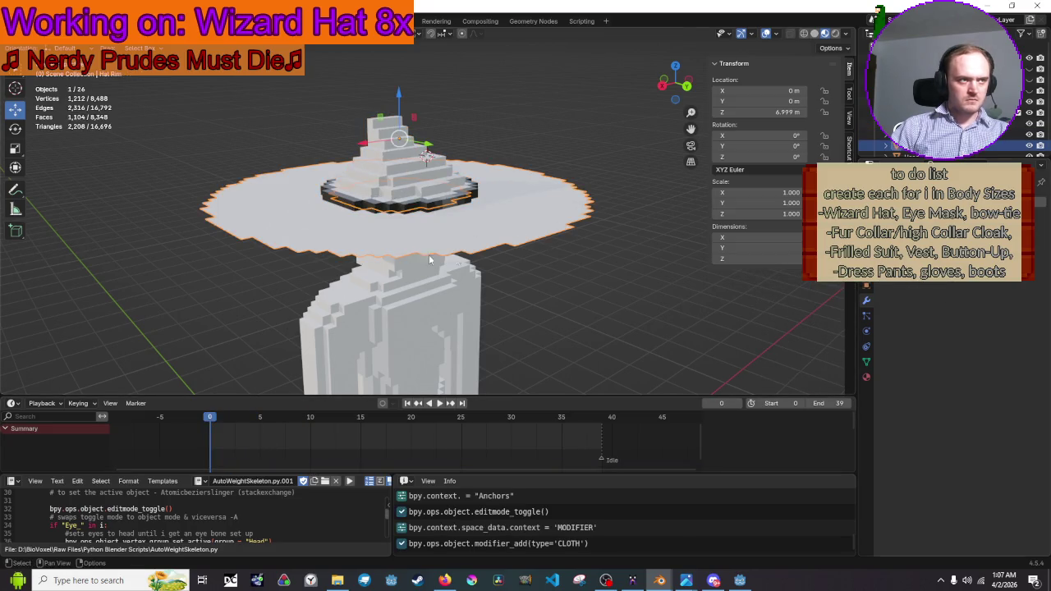
left_click(911, 169)
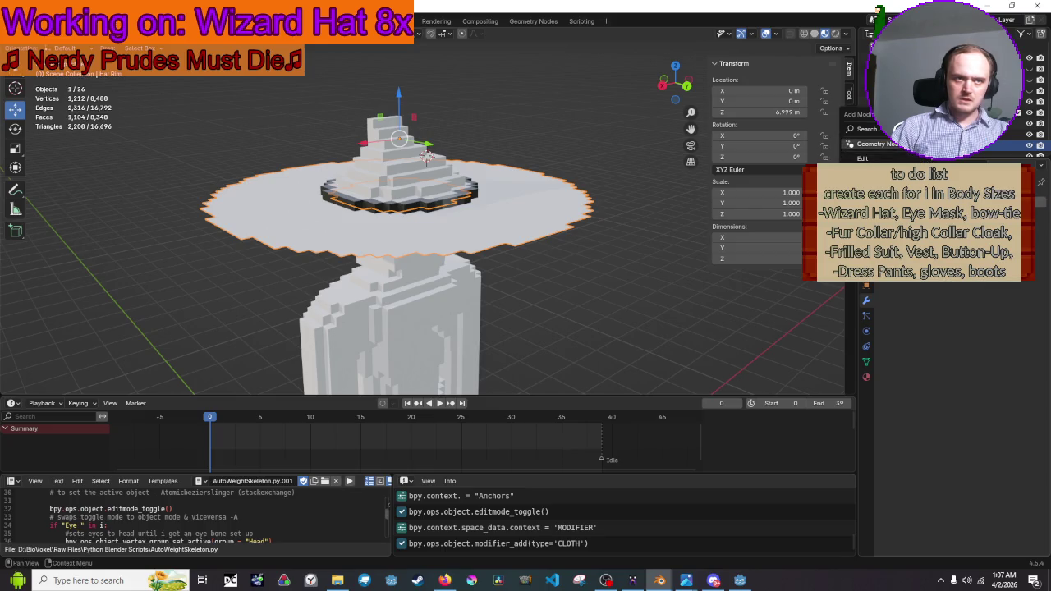
mouse_move(914, 158)
left_click(975, 157)
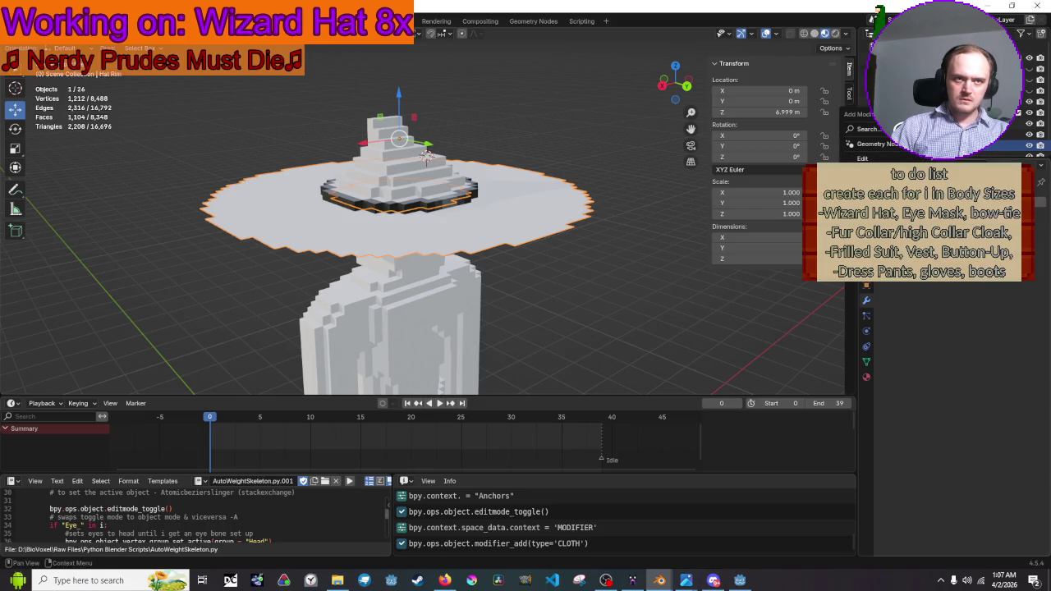
mouse_move(874, 187)
mouse_move(874, 215)
left_click(968, 178)
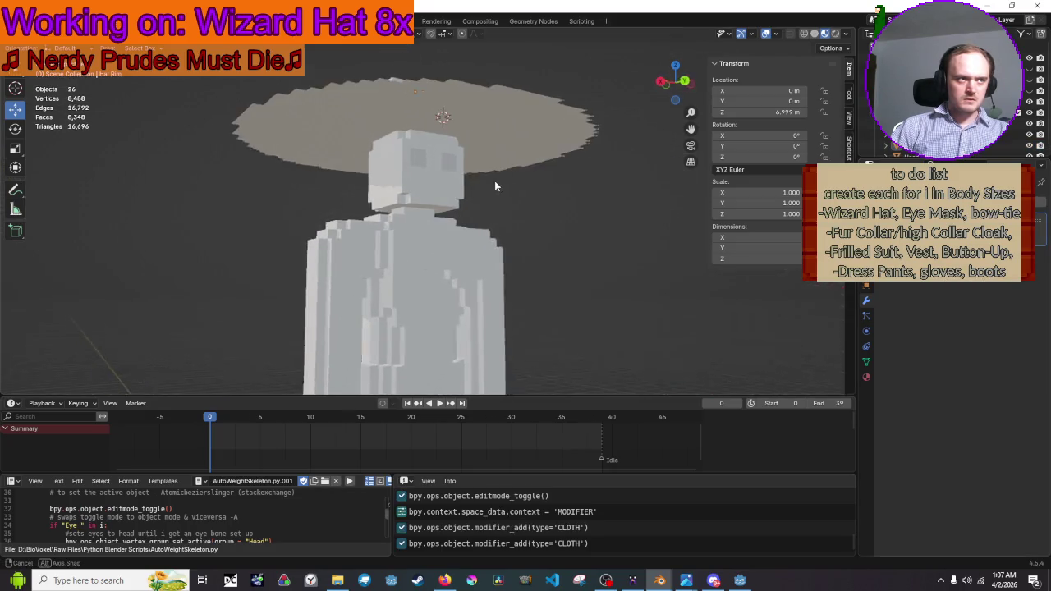
Play the animation to watch the cloth brim drop, then stop playback
left_click(482, 204)
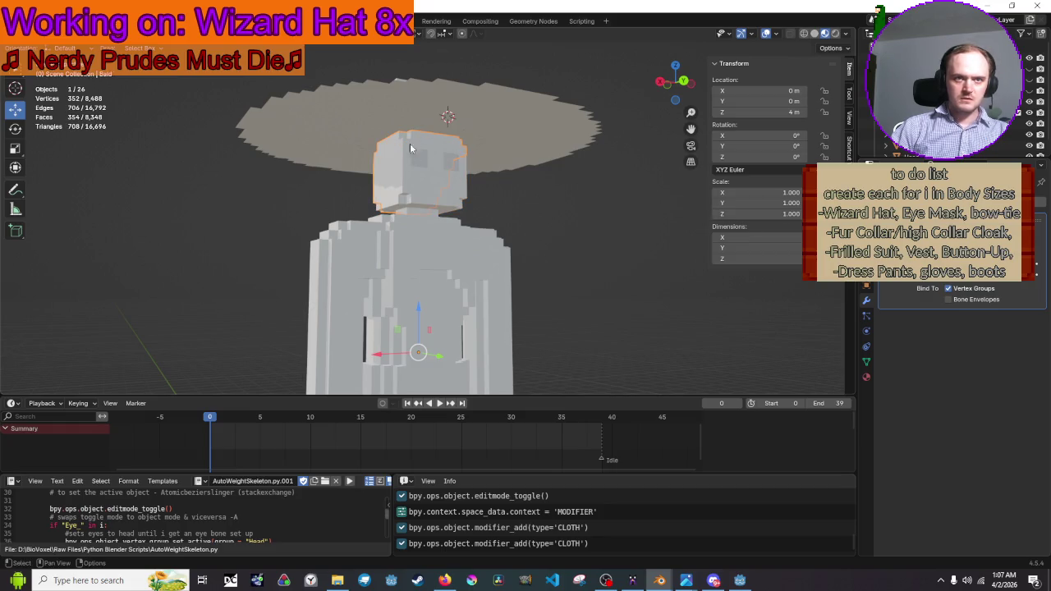
key("alt+a")
key("space")
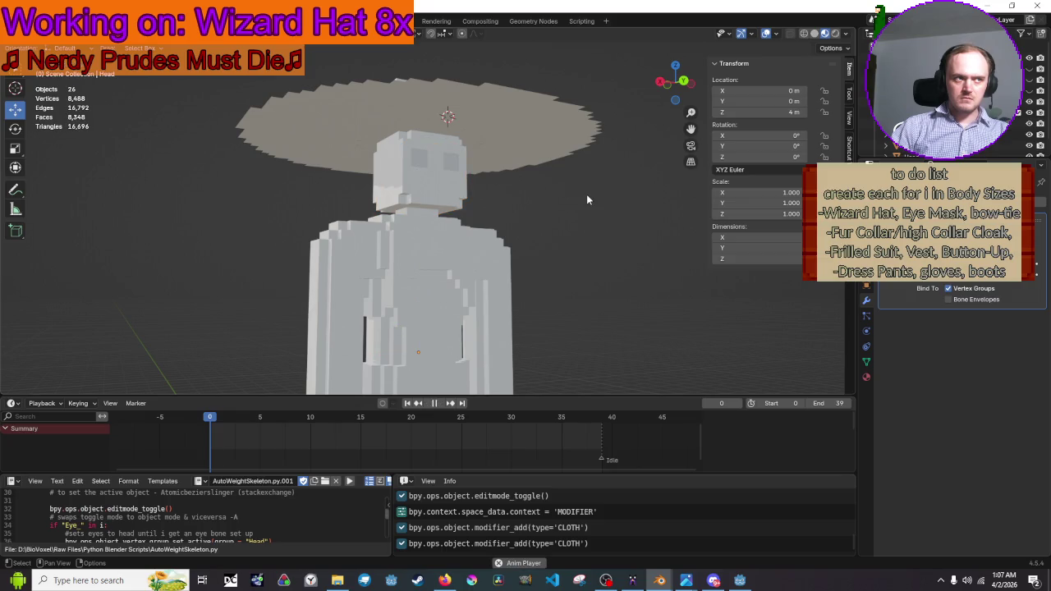
mouse_move(586, 200)
left_mouse_down()
mouse_move(579, 253)
mouse_move(579, 188)
mouse_move(558, 222)
mouse_move(546, 209)
left_mouse_up()
key("space")
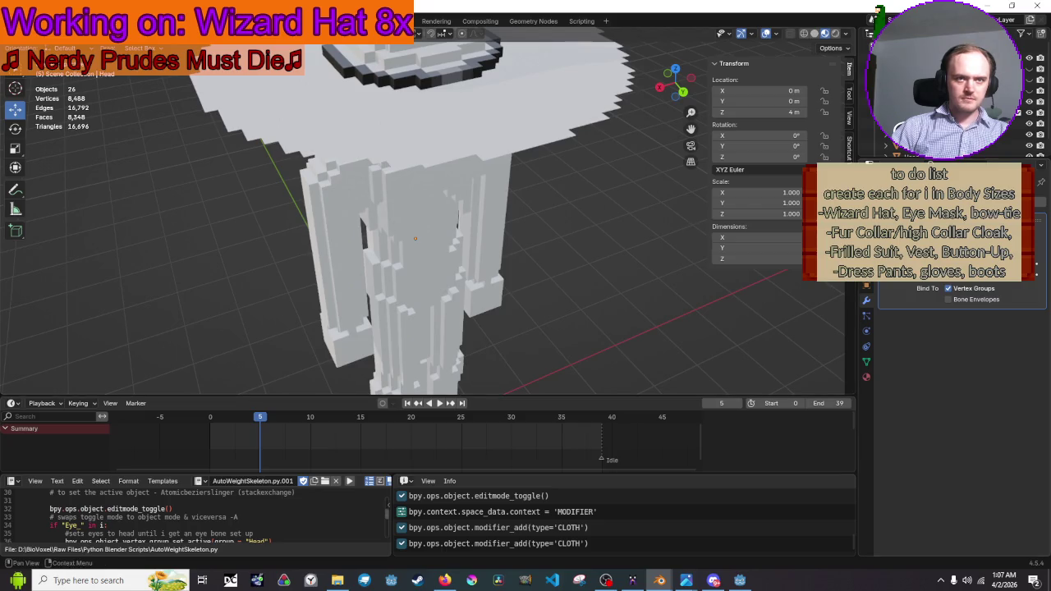
Give the character's head a Collision physics modifier
left_click_drag(585, 153, 438, 94)
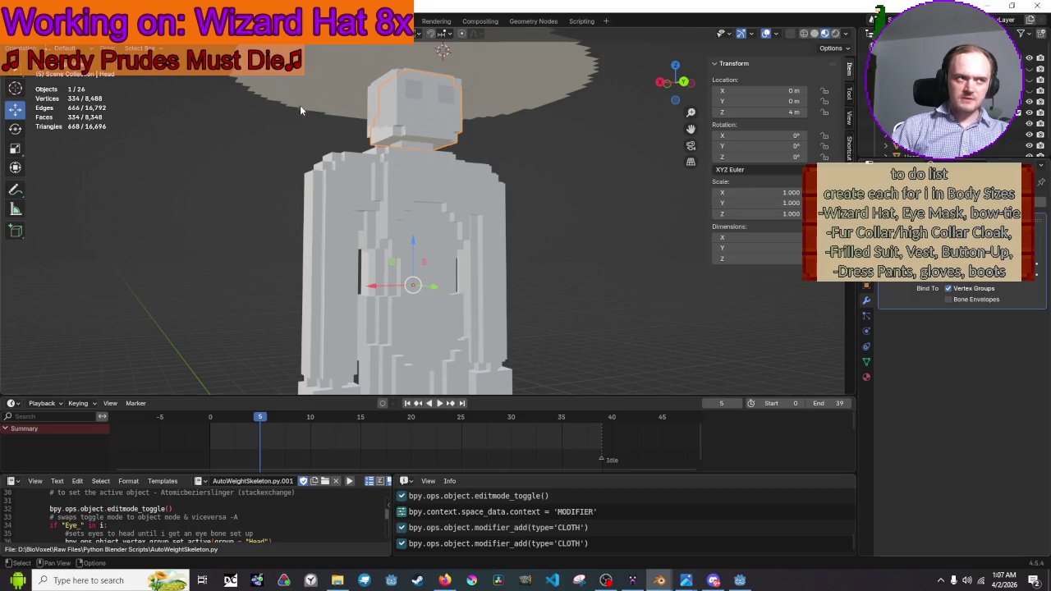
key("shift+a")
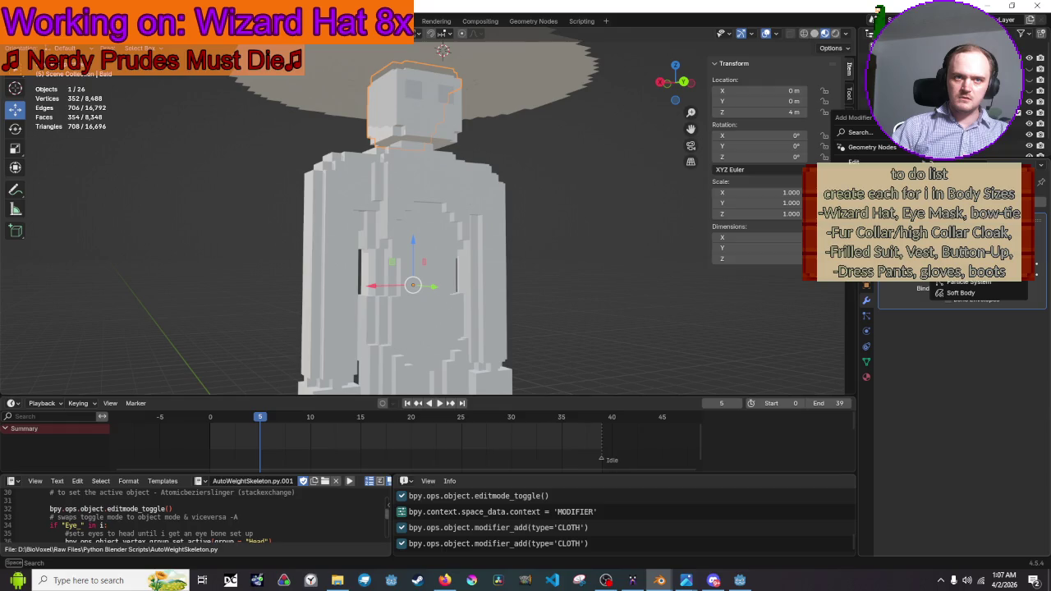
left_click(960, 218)
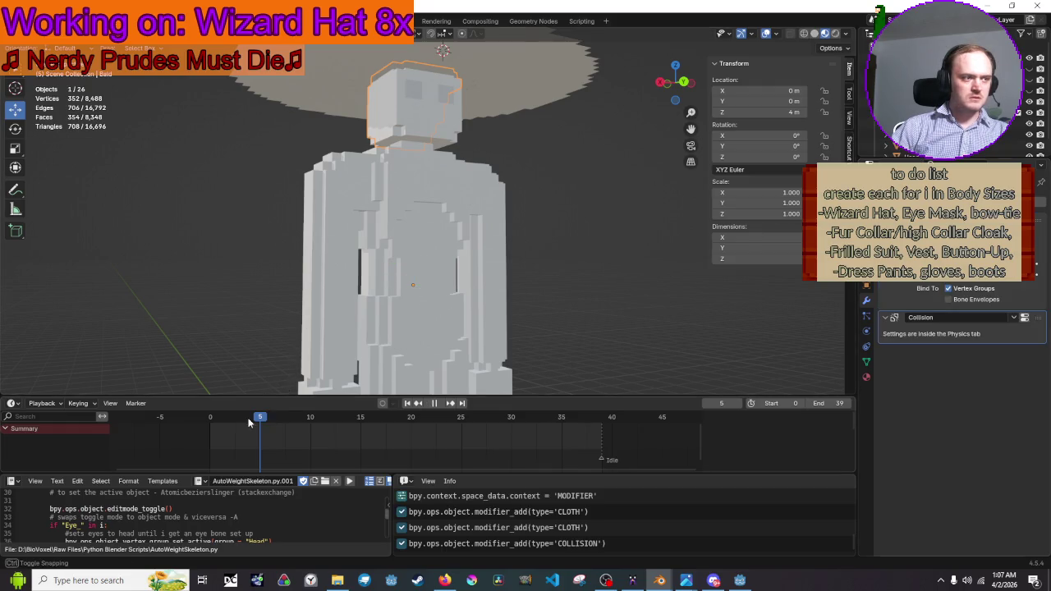
Rewind to frame 0 and replay the simulation to check the brim resting over the head
left_click_drag(259, 421, 209, 413)
left_click(627, 198)
key("space")
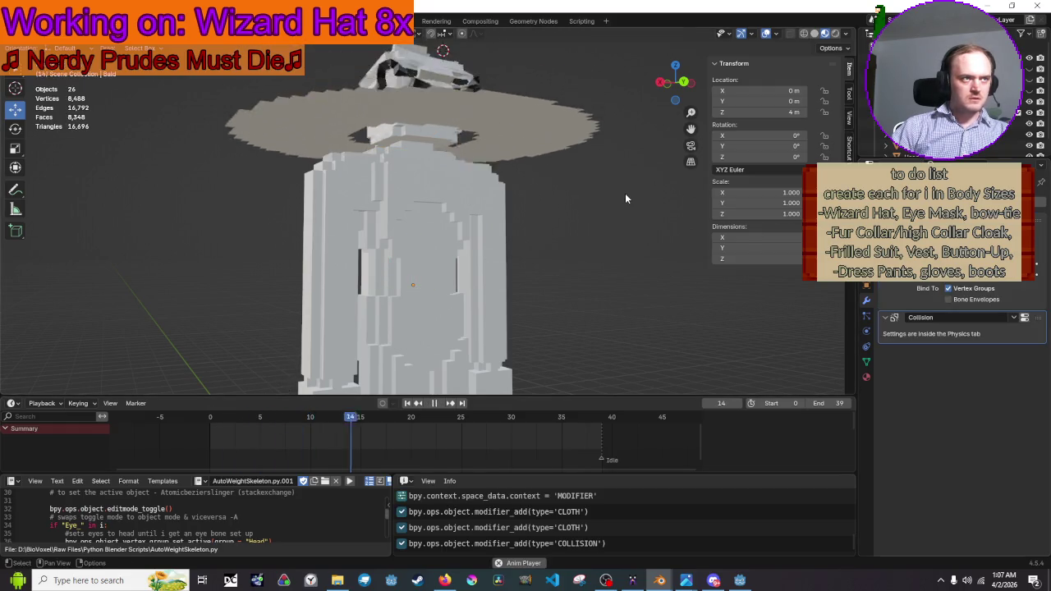
scroll(554, 221, "down", 5)
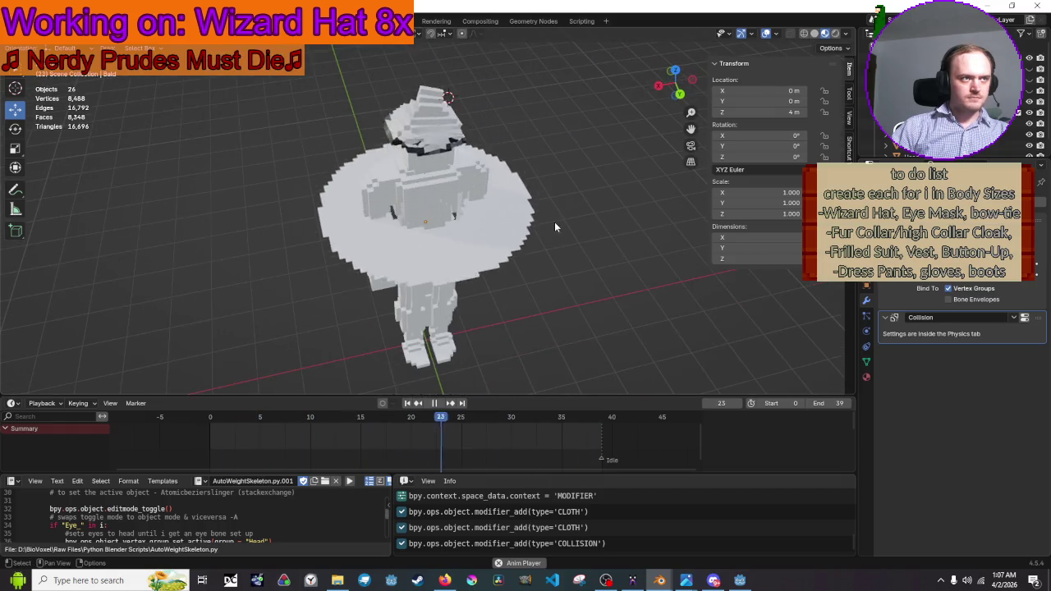
key("space")
scroll(433, 130, "up", 4)
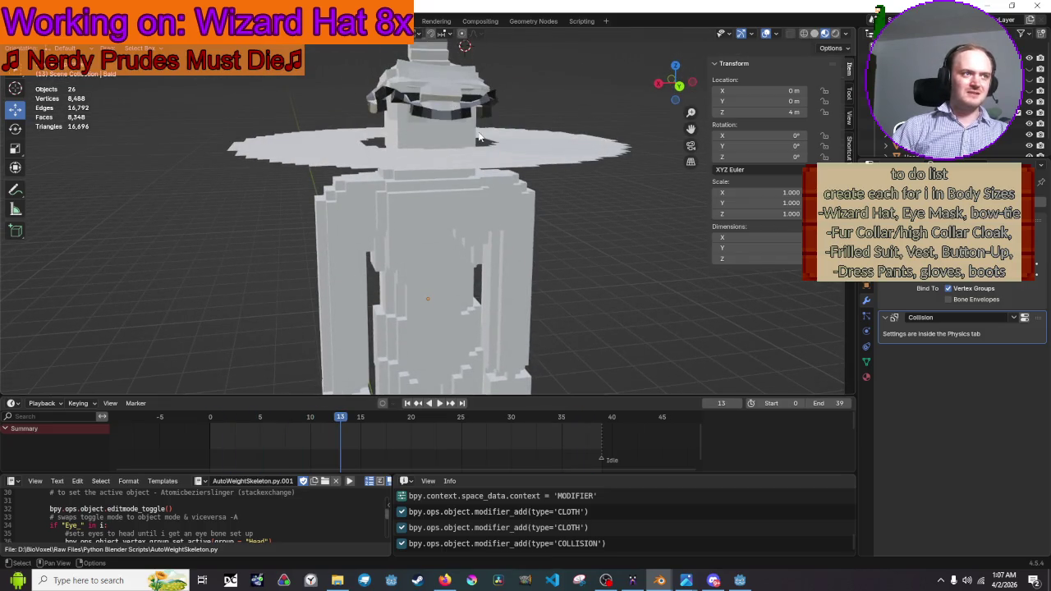
key("space")
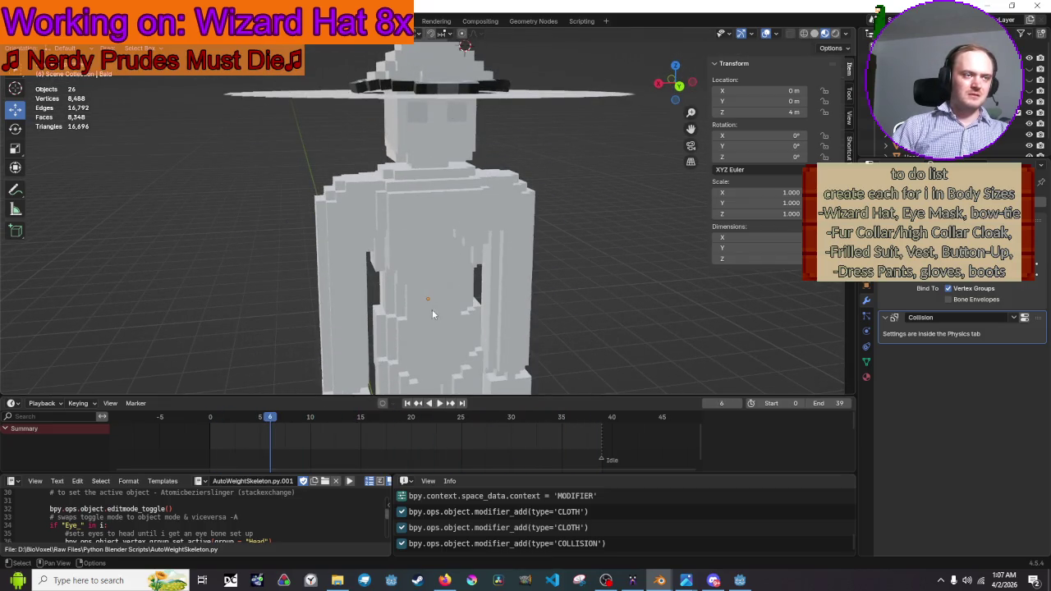
mouse_move(495, 201)
left_mouse_down()
mouse_move(523, 236)
mouse_move(623, 199)
mouse_move(788, 218)
mouse_move(41, 222)
mouse_move(118, 223)
mouse_move(321, 273)
left_mouse_up()
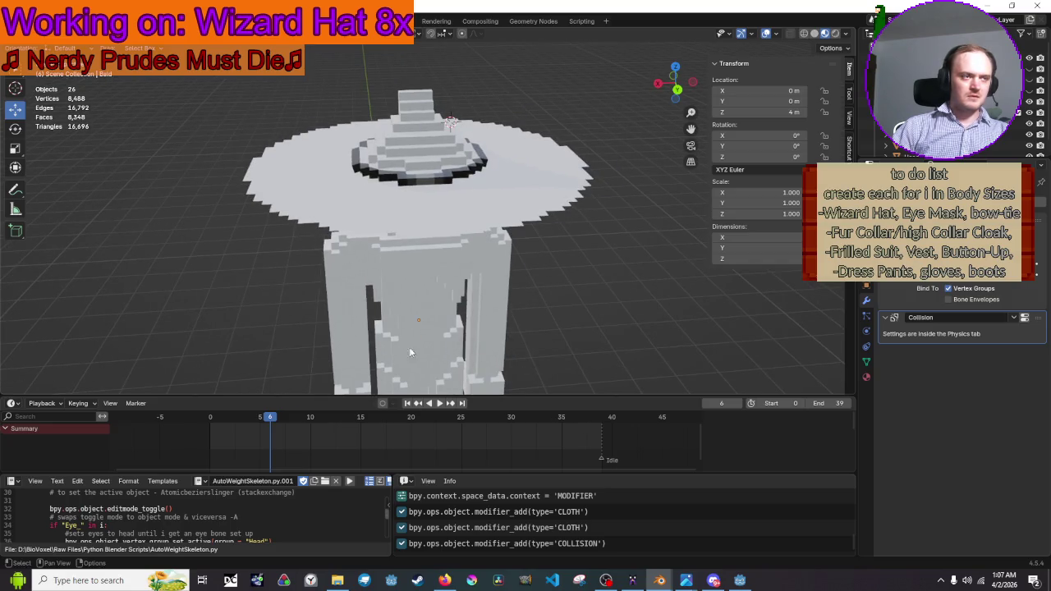
left_click_drag(271, 418, 210, 419)
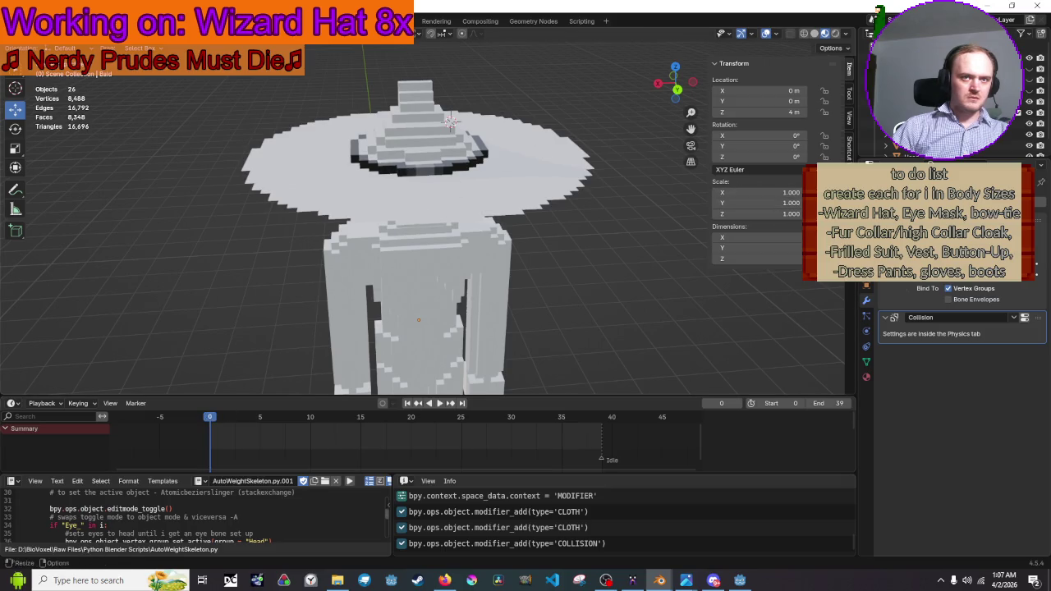
left_click(555, 185)
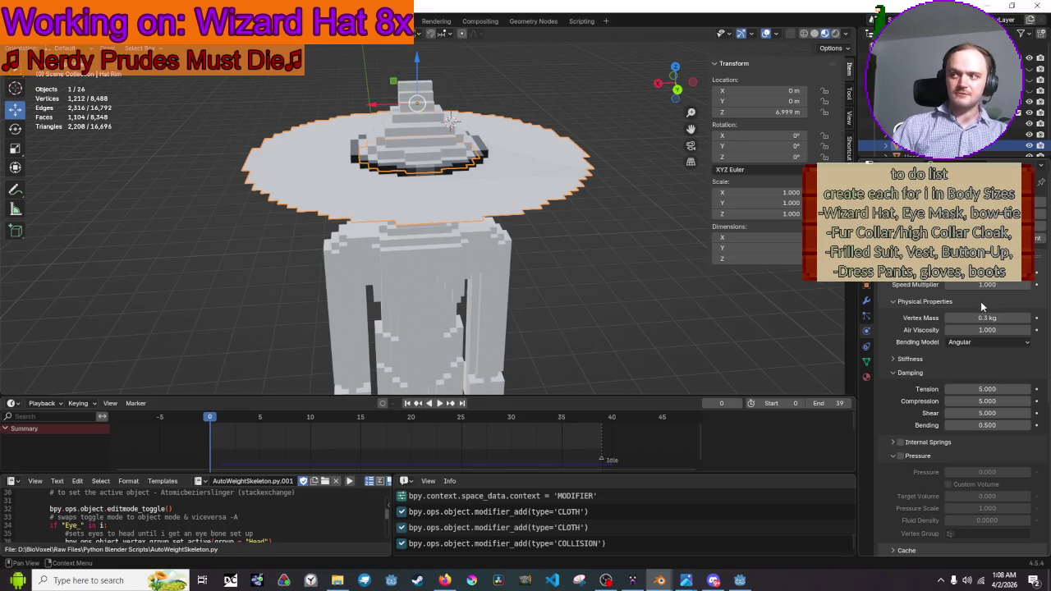
Set the Hat Rim cloth's Pin Group to Anchor
scroll(980, 301, "down", 8)
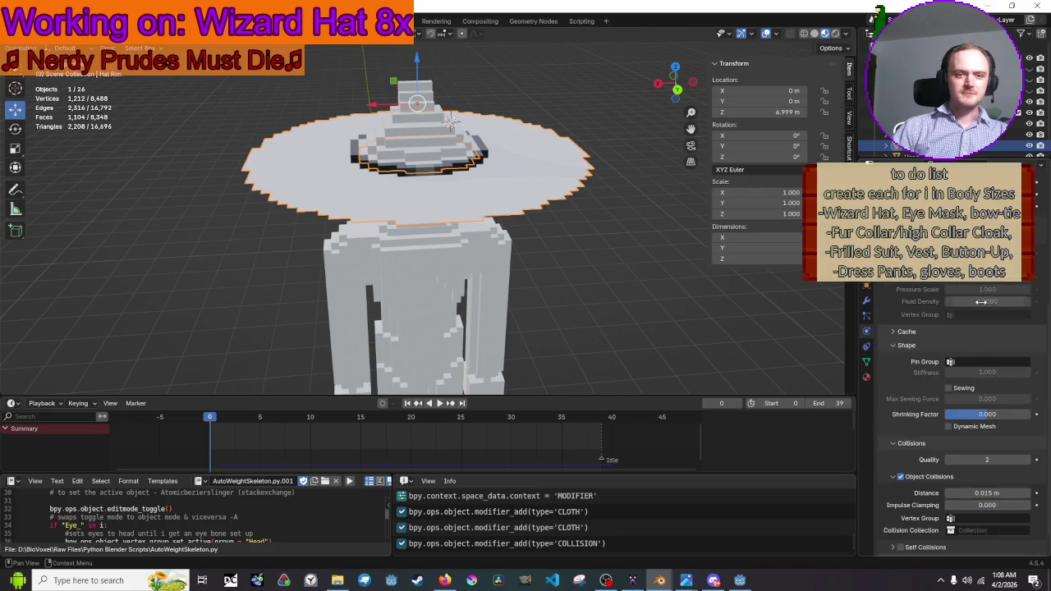
left_click(989, 336)
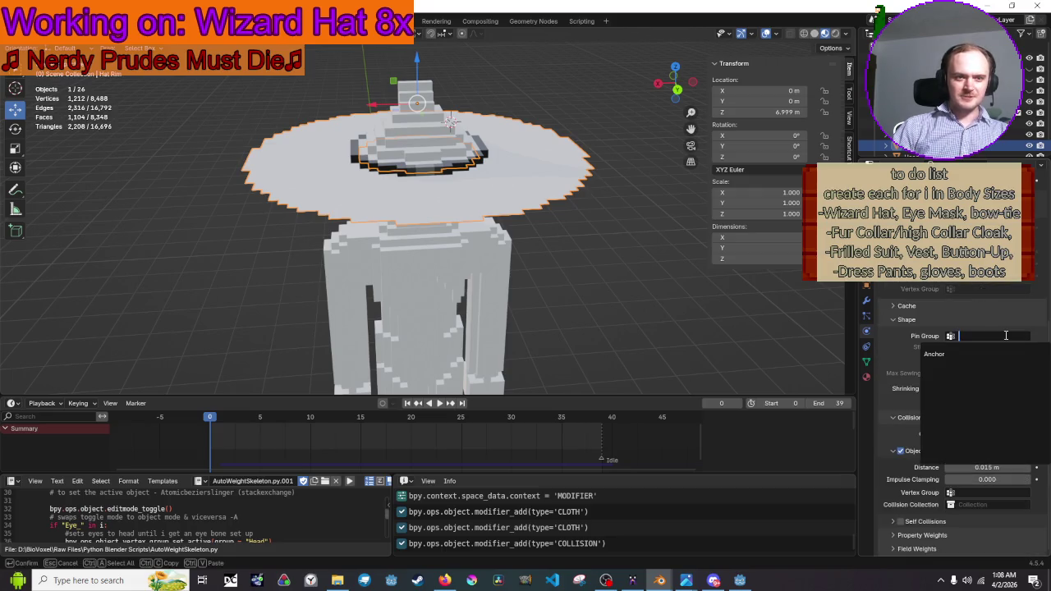
left_click(985, 353)
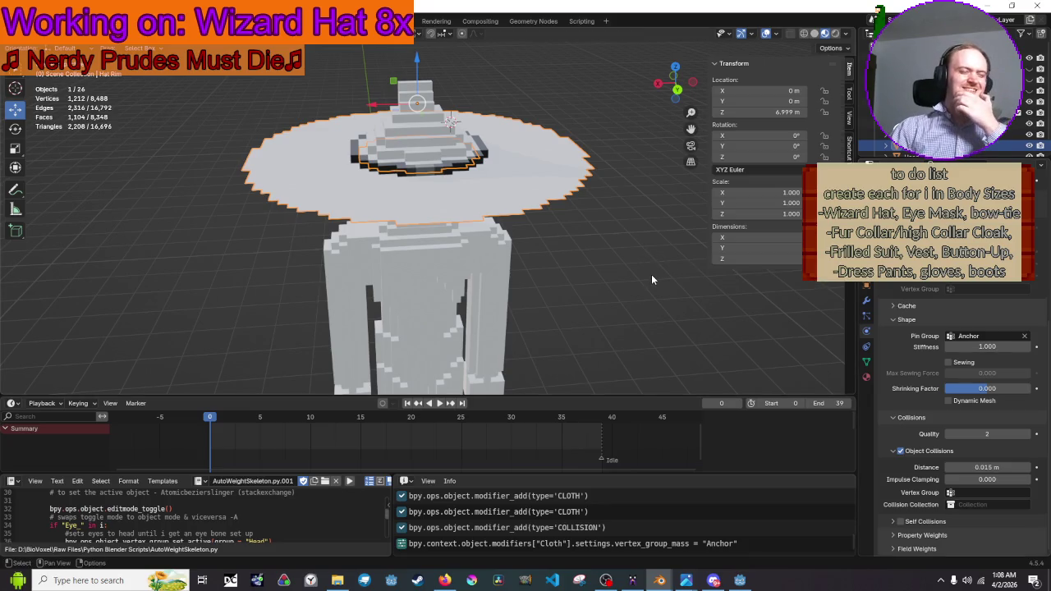
Select the wizard hat and set its cloth Pin Group to Anchors
left_click_drag(651, 279, 657, 303)
left_click(416, 161)
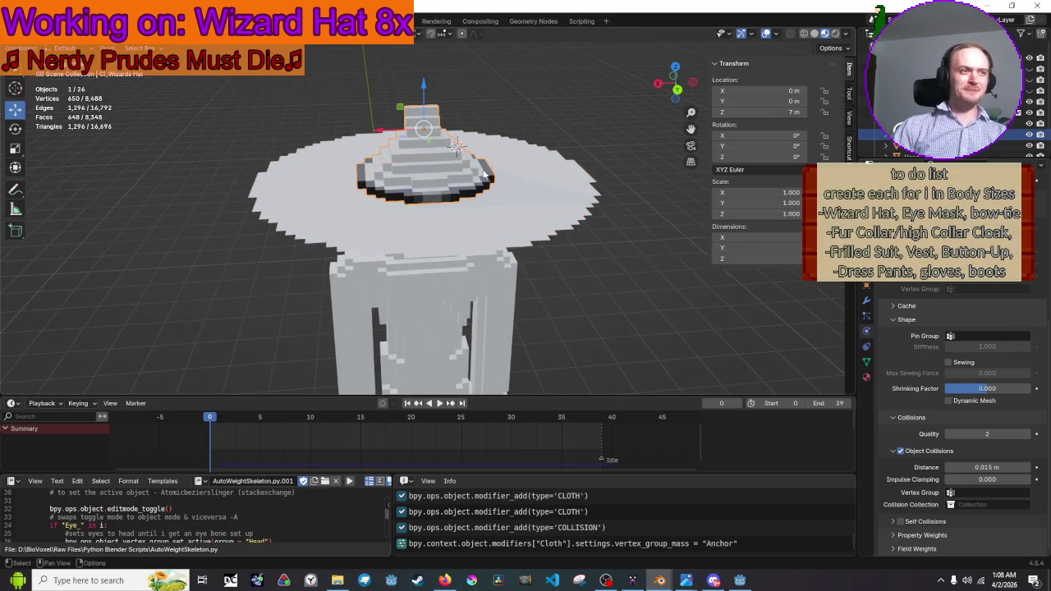
left_click_drag(622, 228, 645, 273)
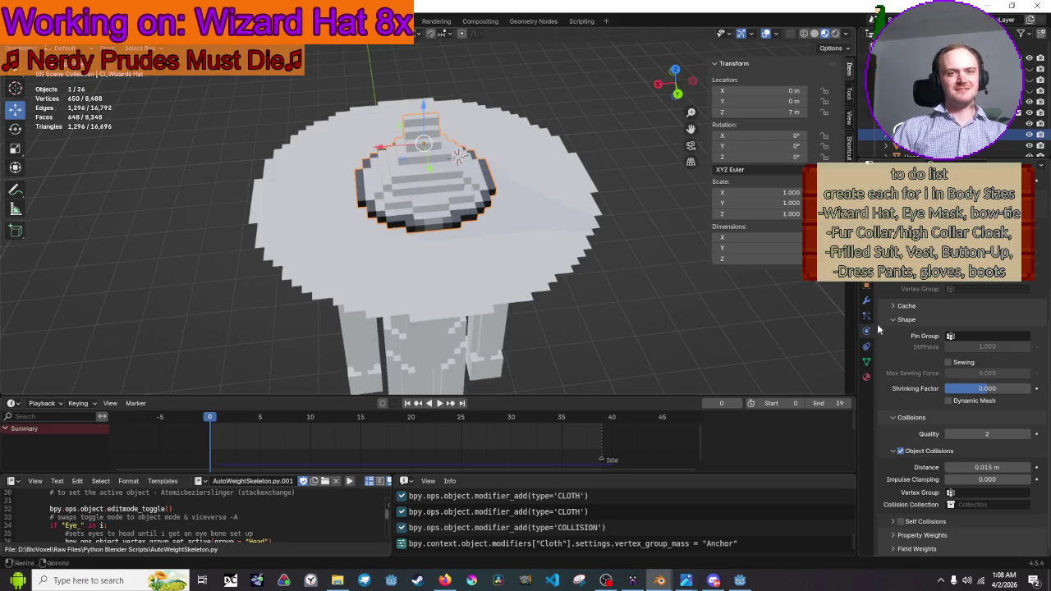
left_click(977, 337)
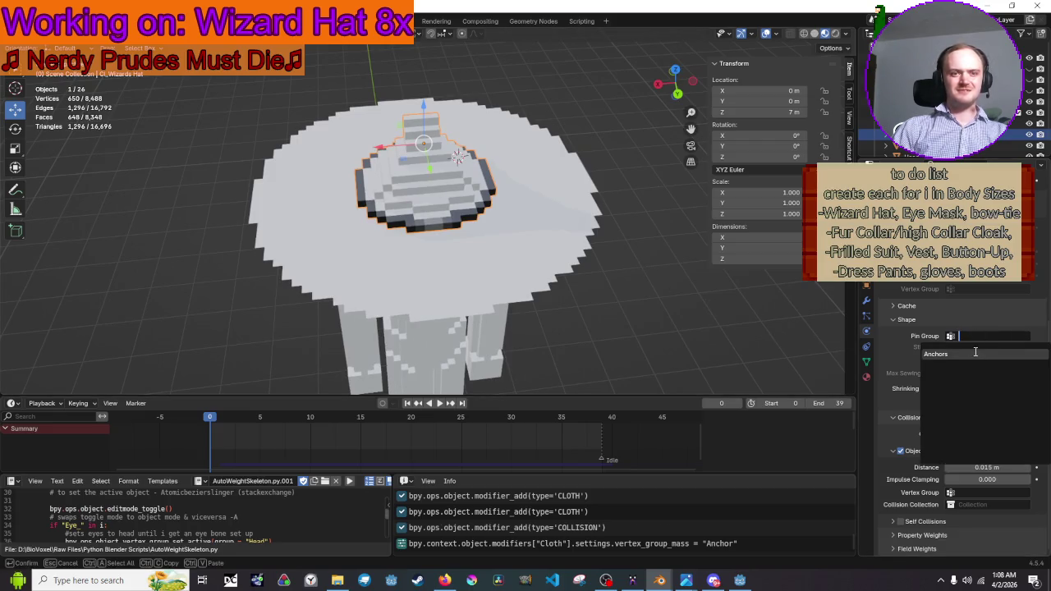
left_click(936, 354)
Replay the cloth simulation to watch the brim sag into folds
left_click(683, 321)
left_click_drag(683, 321, 659, 259)
key("space")
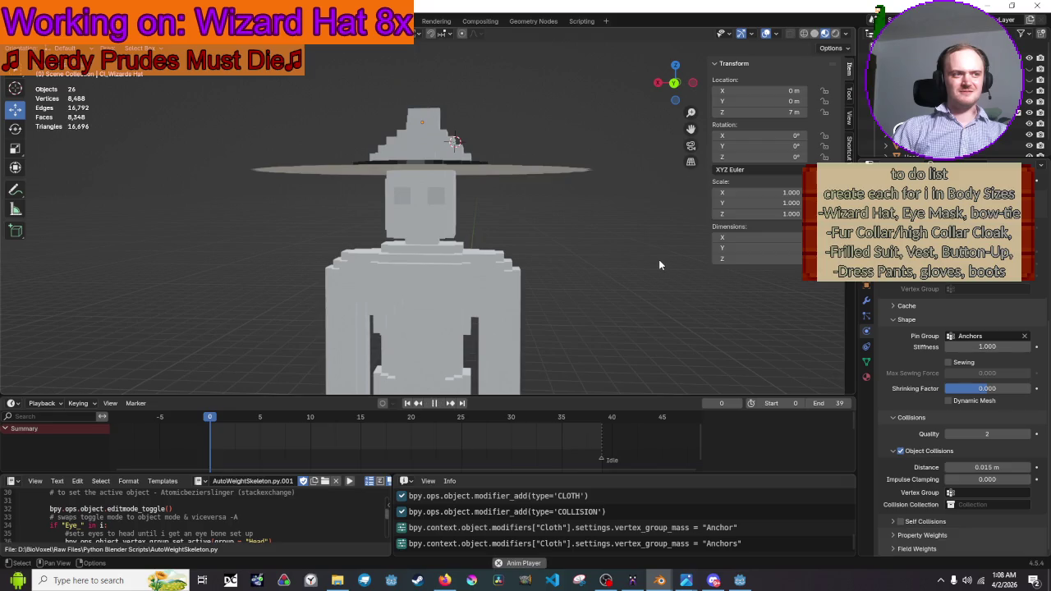
key("alt+Tab")
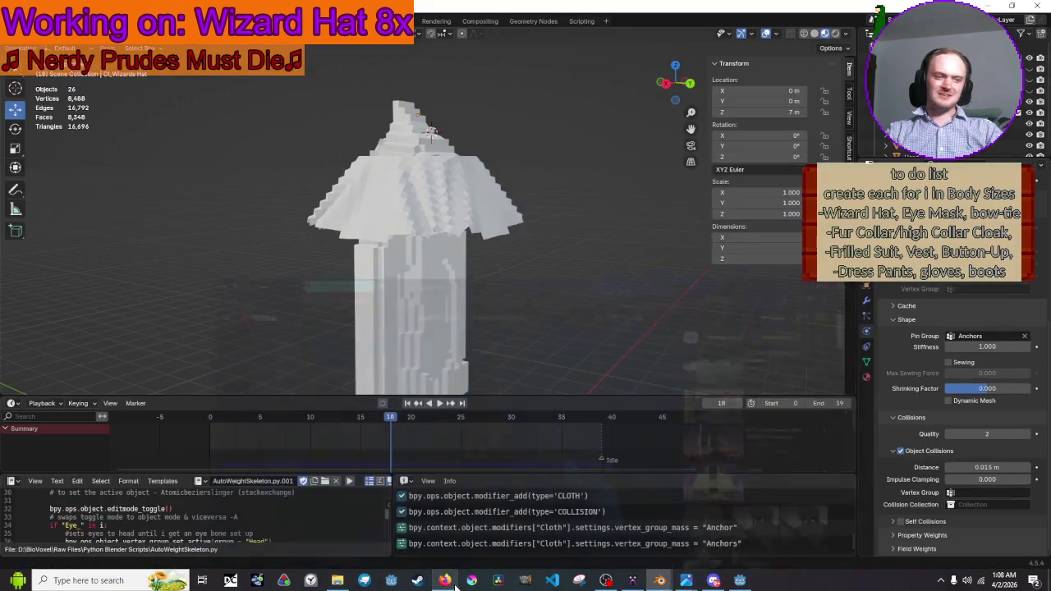
key("alt+Tab")
mouse_move(497, 355)
left_mouse_down()
mouse_move(595, 352)
mouse_move(501, 322)
mouse_move(530, 267)
mouse_move(545, 296)
mouse_move(493, 345)
left_mouse_up()
key("space")
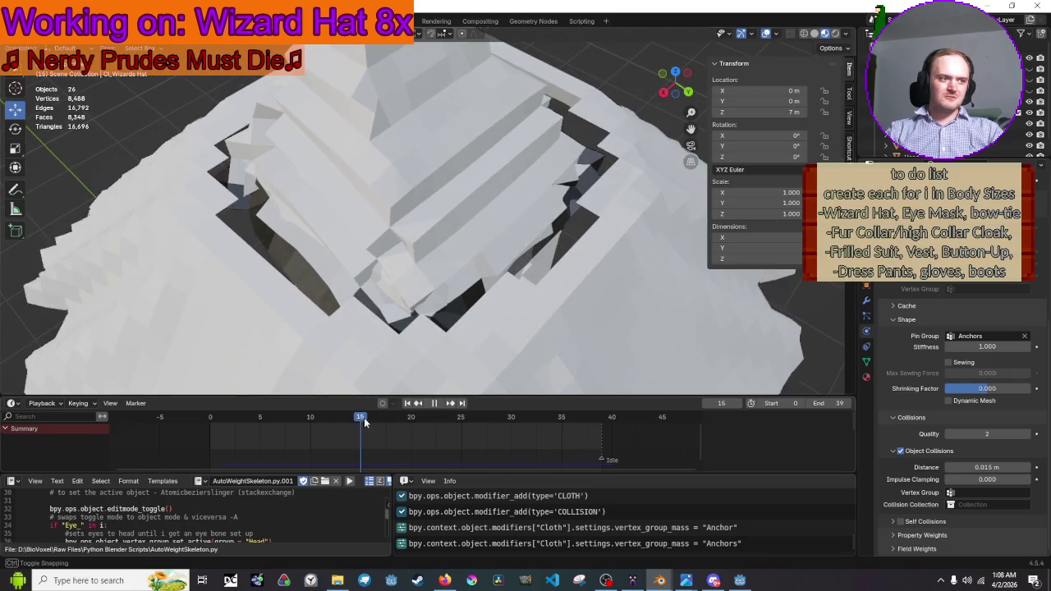
Scrub the simulation through frames 2 to 7 and stop playback to check the brim
left_click(230, 411)
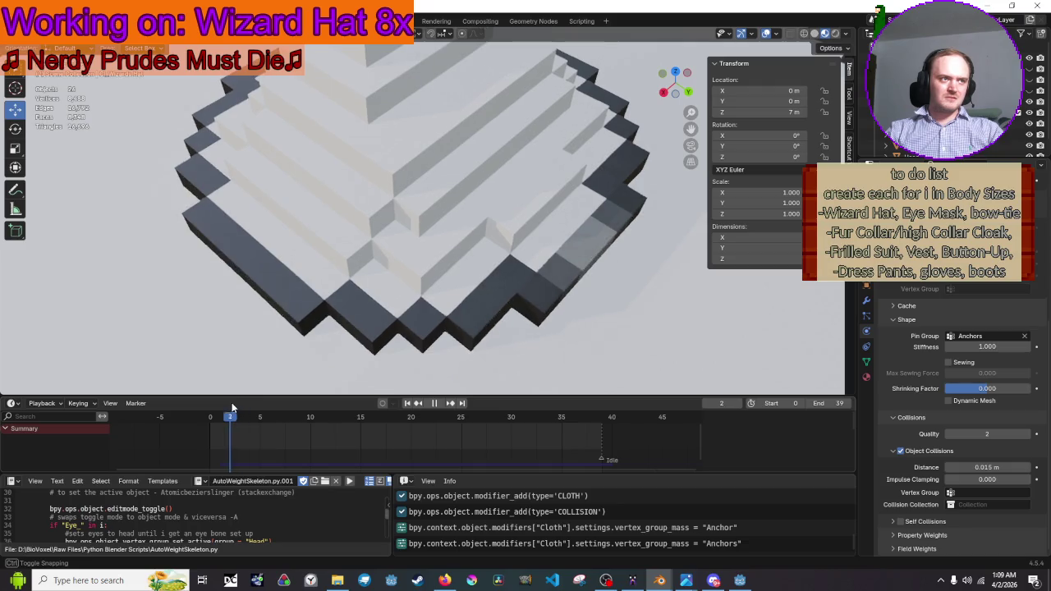
left_click(263, 408)
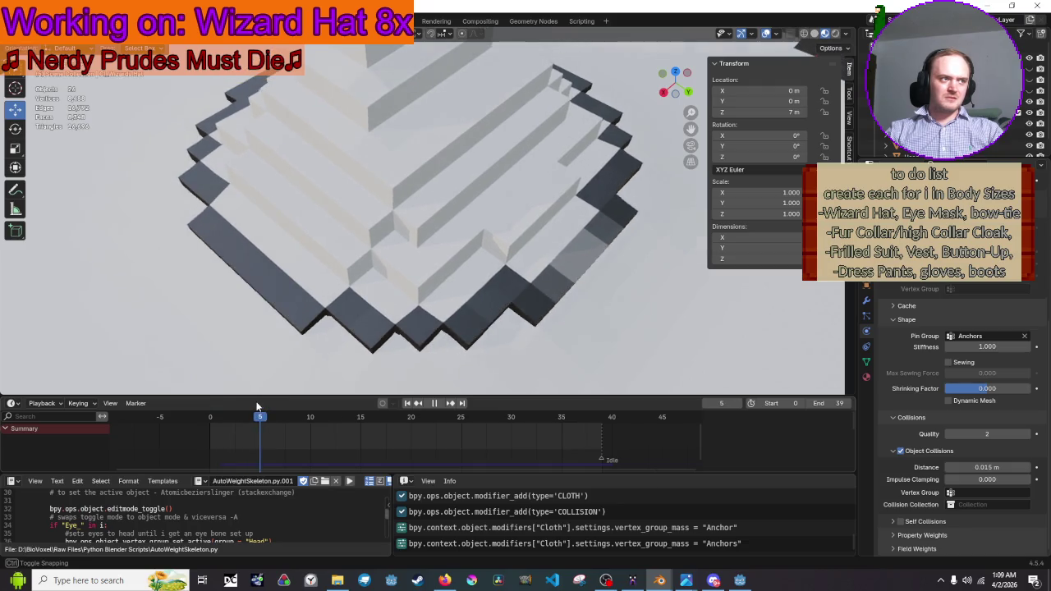
key("space")
scroll(389, 279, "down", 3)
mouse_move(389, 279)
left_mouse_down()
mouse_move(375, 223)
mouse_move(358, 214)
mouse_move(346, 292)
mouse_move(255, 300)
mouse_move(313, 312)
mouse_move(300, 353)
left_mouse_up()
scroll(297, 378, "up", 3)
left_click_drag(265, 419, 271, 420)
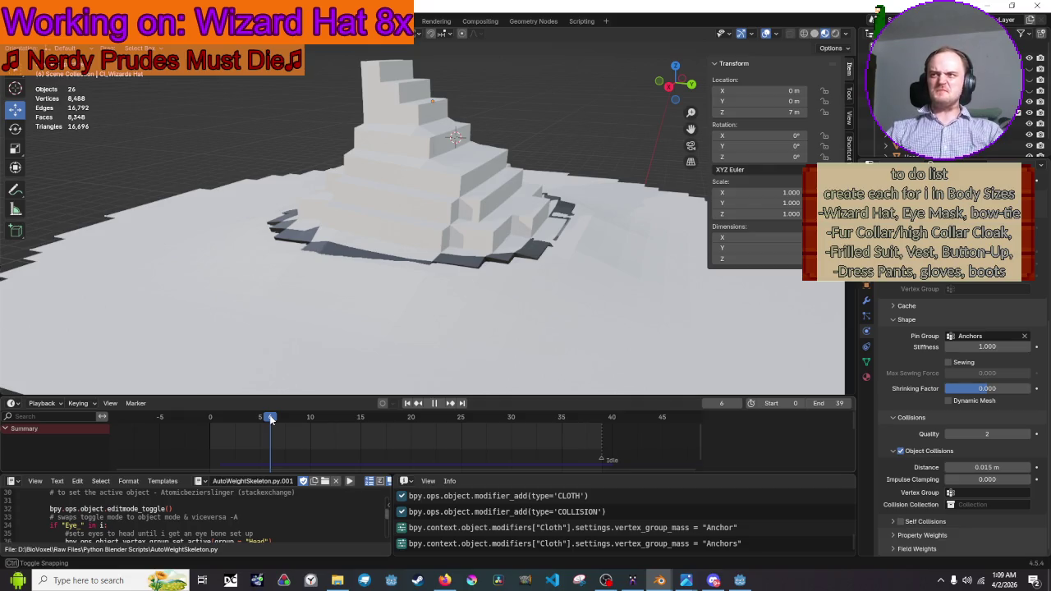
mouse_move(271, 420)
left_mouse_down()
mouse_move(284, 417)
mouse_move(255, 408)
mouse_move(263, 404)
left_mouse_up()
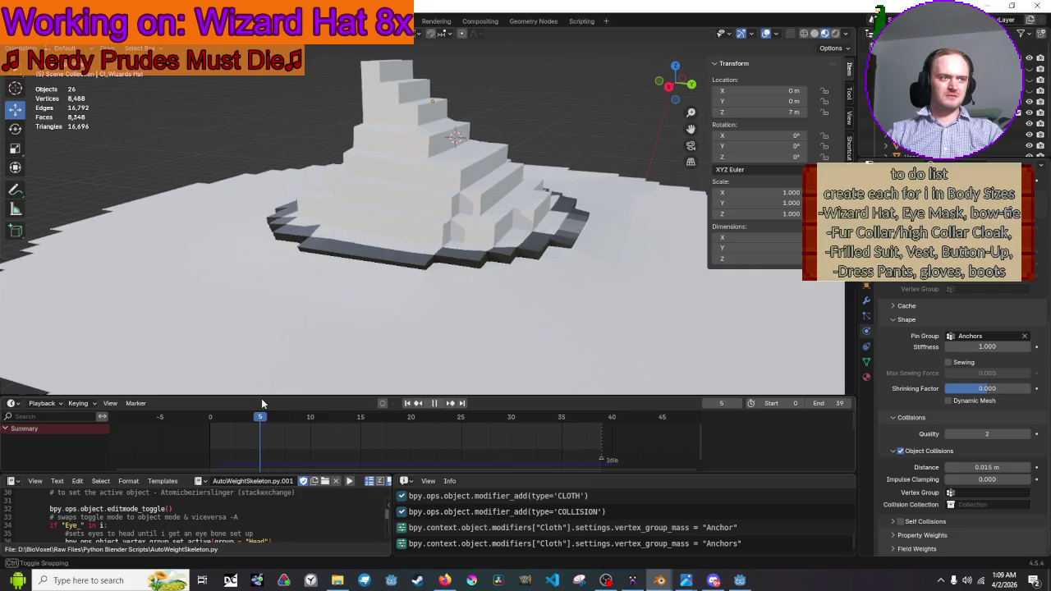
Settle on frame 6 and select the upper hat to show its cloth physical properties
mouse_move(296, 352)
left_mouse_down()
mouse_move(398, 210)
mouse_move(362, 205)
mouse_move(352, 168)
mouse_move(364, 249)
mouse_move(461, 255)
mouse_move(482, 240)
mouse_move(339, 249)
mouse_move(359, 231)
mouse_move(411, 321)
left_mouse_up()
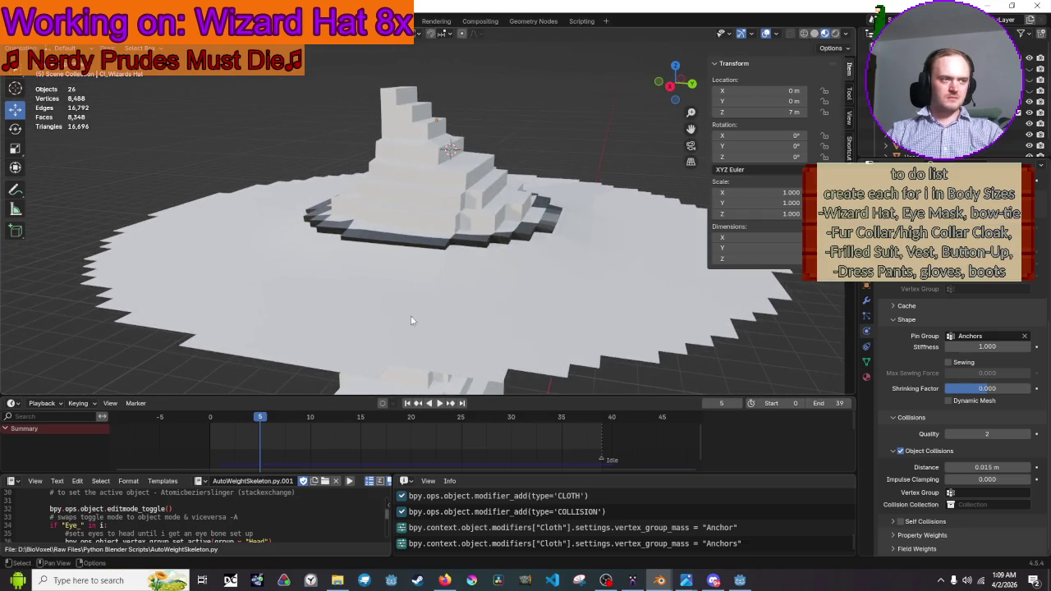
mouse_move(260, 419)
left_mouse_down()
mouse_move(283, 419)
mouse_move(274, 418)
left_mouse_up()
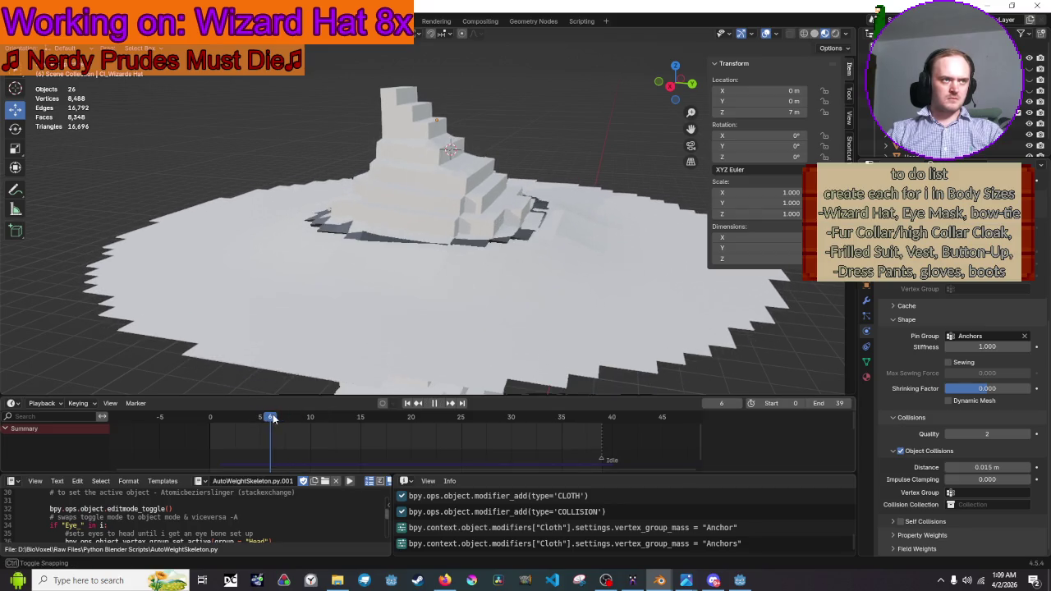
mouse_move(378, 247)
left_mouse_down()
mouse_move(459, 232)
mouse_move(371, 233)
mouse_move(355, 243)
mouse_move(355, 264)
mouse_move(441, 303)
mouse_move(577, 292)
mouse_move(579, 251)
mouse_move(542, 228)
mouse_move(435, 278)
mouse_move(390, 265)
mouse_move(387, 252)
mouse_move(449, 184)
mouse_move(491, 179)
mouse_move(503, 157)
mouse_move(598, 144)
mouse_move(613, 193)
mouse_move(546, 210)
mouse_move(376, 189)
mouse_move(331, 197)
mouse_move(414, 191)
left_mouse_up()
scroll(413, 231, "up", 6)
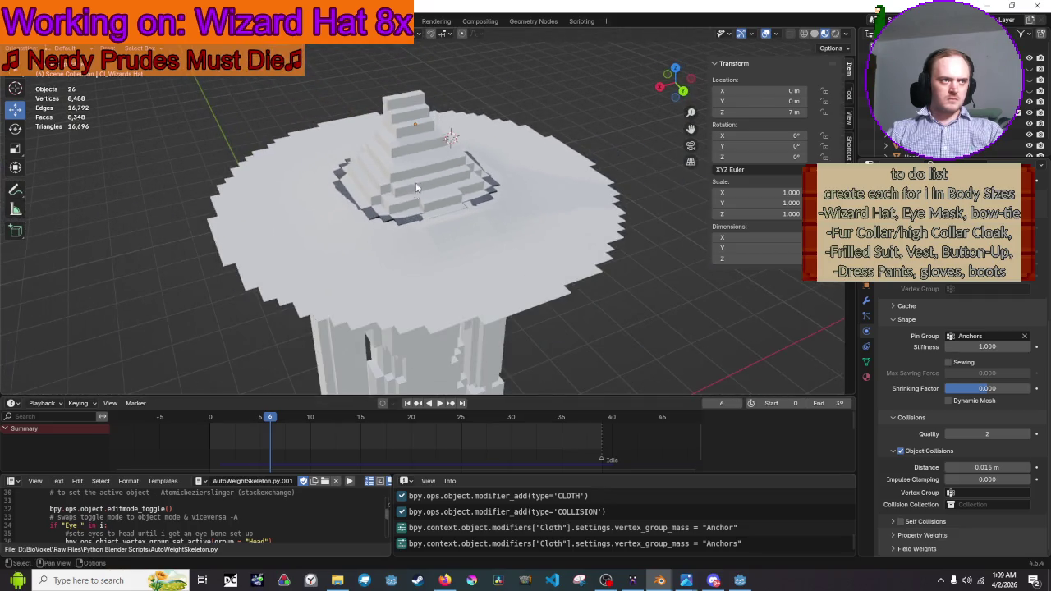
left_click(414, 191)
scroll(944, 246, "up", 6)
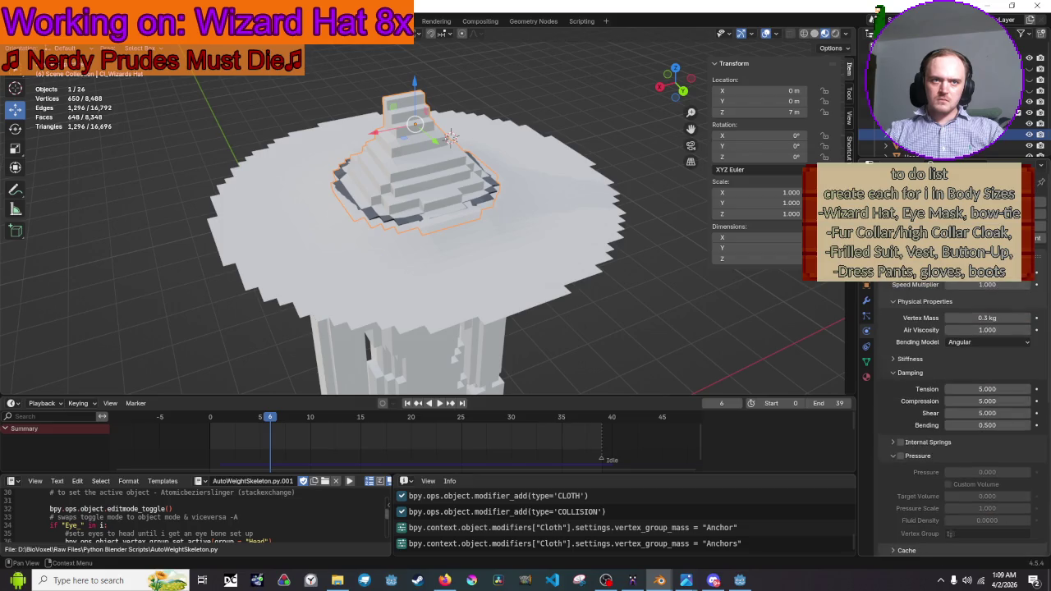
Apply the Cloth modifier on the upper hat to make its draped shape permanent
left_click(866, 302)
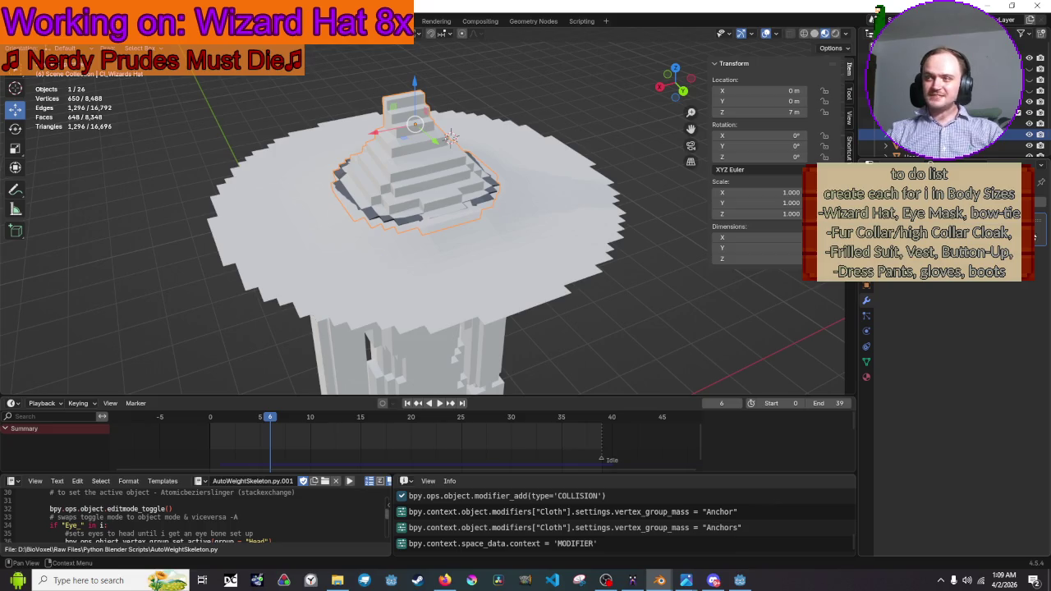
right_click(960, 205)
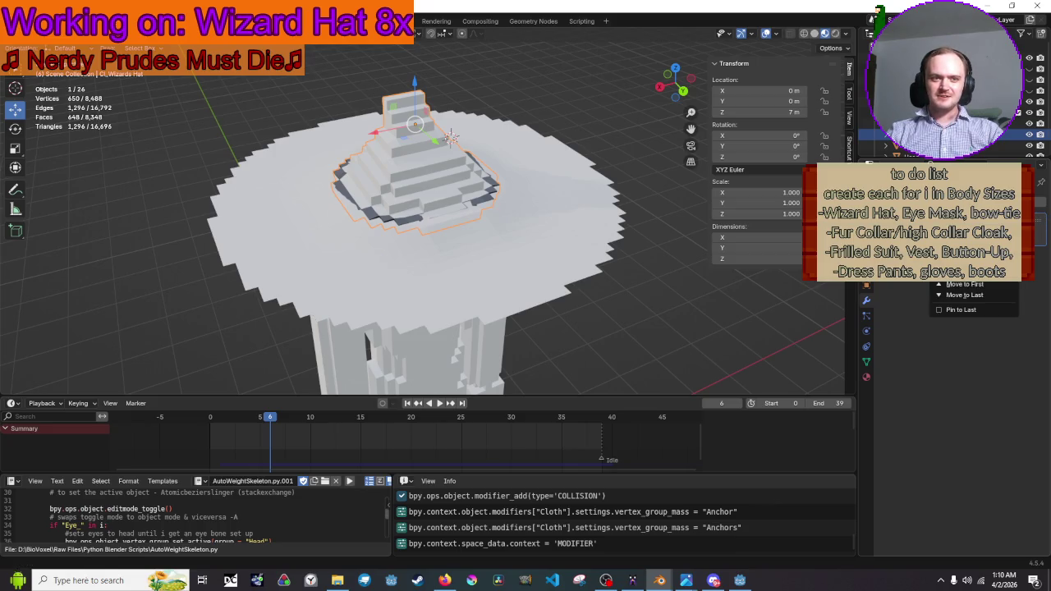
key("ctrl+a")
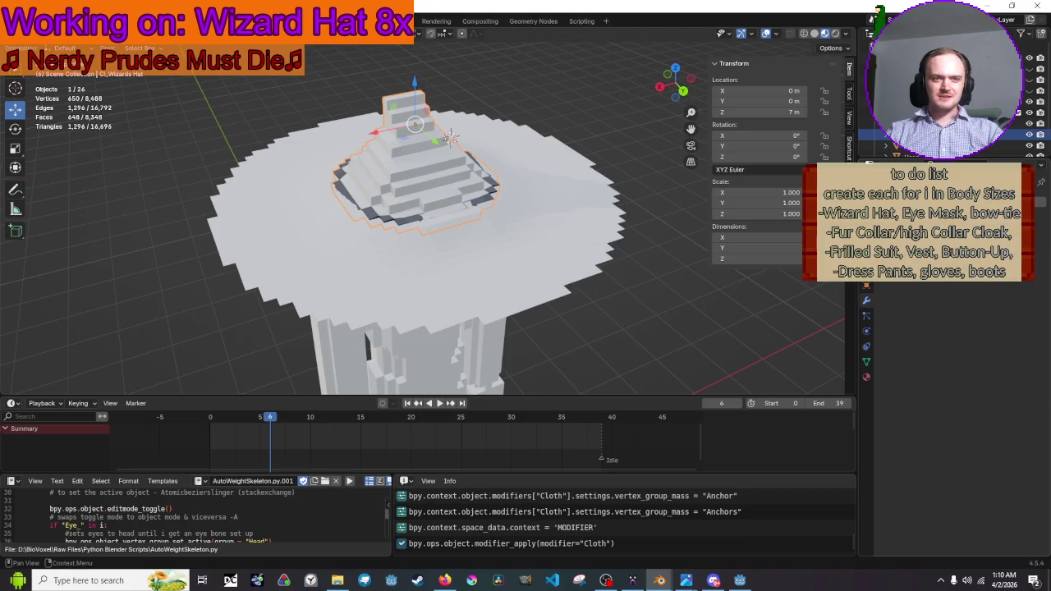
Check the brim's modifiers, then rewind the simulation to frame 0 and scrub to frame 9
left_click(561, 241, "shift")
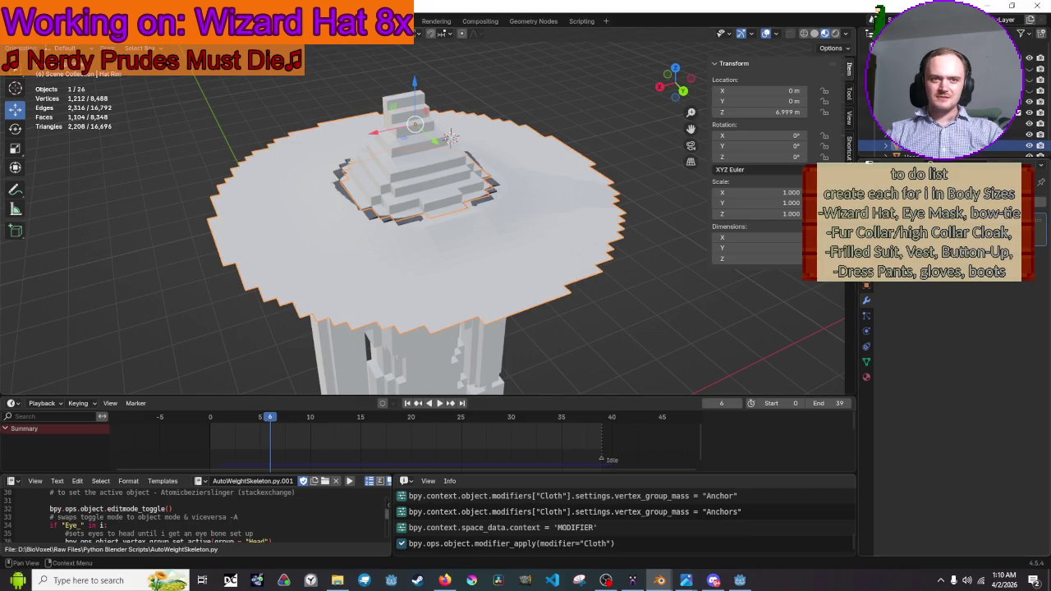
right_click(961, 205)
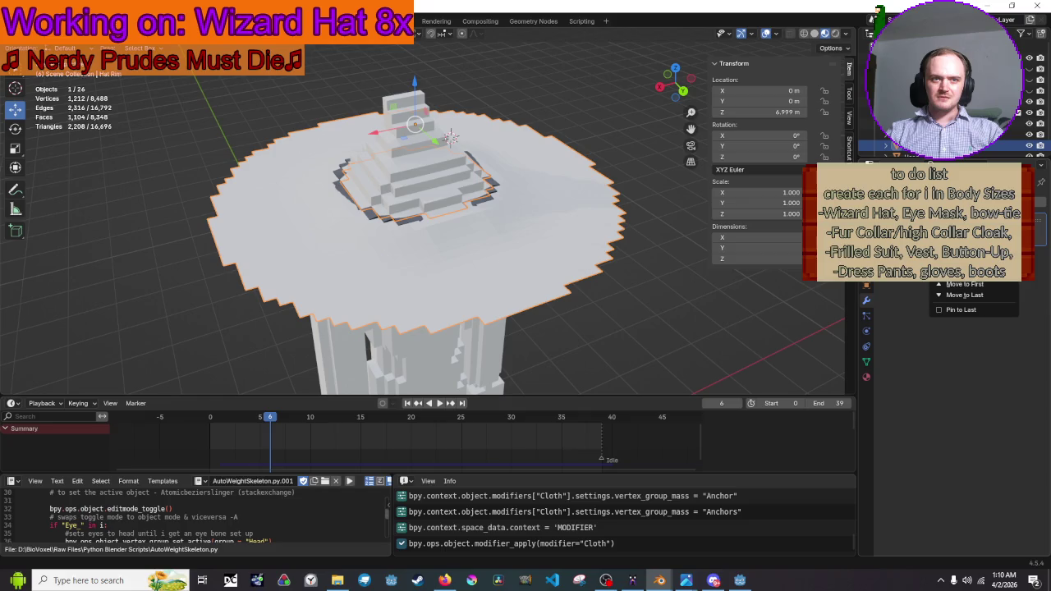
key("Escape")
left_click(611, 323)
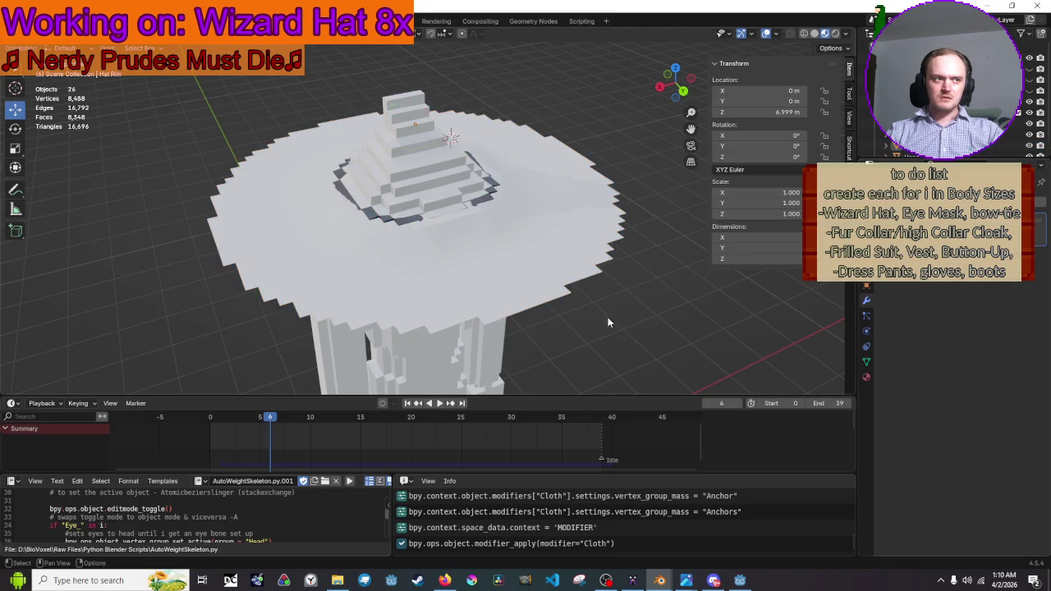
left_click_drag(271, 421, 189, 424)
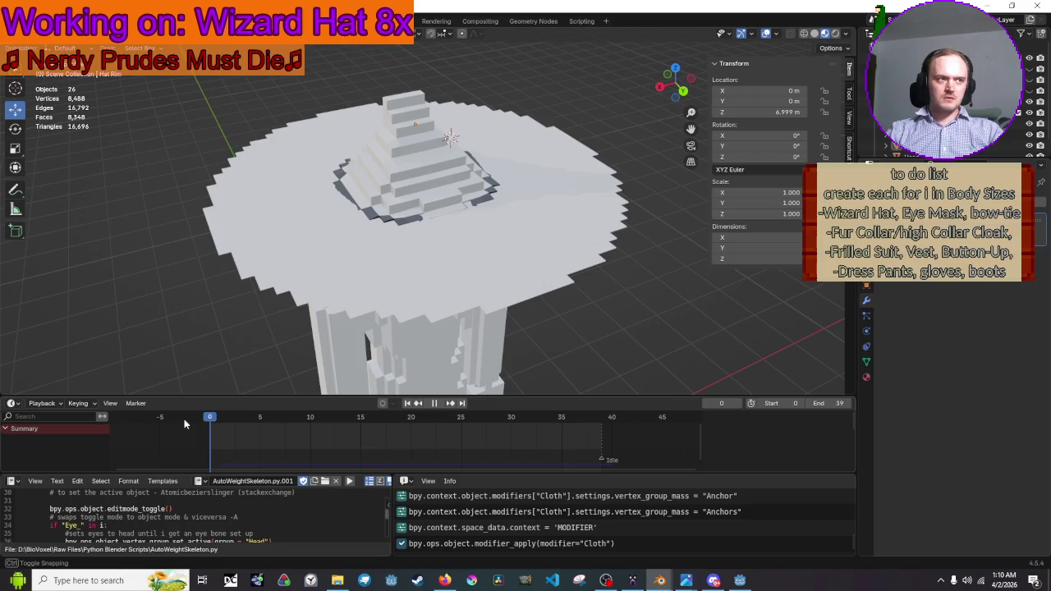
left_click_drag(310, 425, 301, 425)
Try lowering the brim and hat along Z, cancelling both moves
mouse_move(442, 268)
left_mouse_down()
mouse_move(429, 221)
mouse_move(404, 231)
mouse_move(390, 259)
mouse_move(349, 261)
mouse_move(300, 237)
mouse_move(304, 257)
mouse_move(332, 271)
mouse_move(390, 220)
mouse_move(432, 204)
mouse_move(487, 218)
mouse_move(506, 267)
mouse_move(506, 229)
mouse_move(512, 255)
left_mouse_up()
left_click(497, 218)
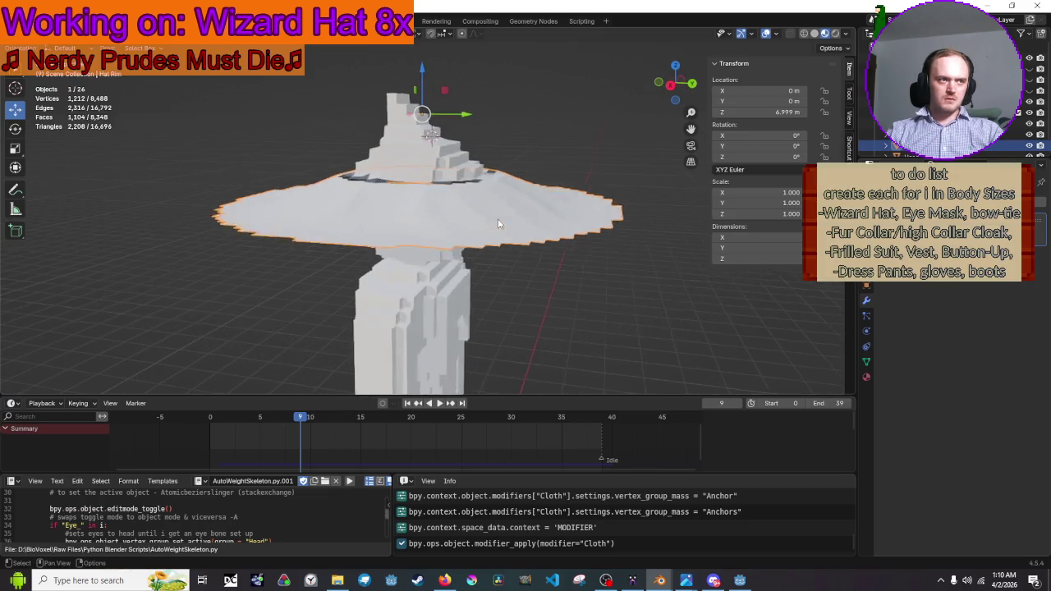
scroll(497, 223, "up", 2)
left_click_drag(425, 56, 427, 62)
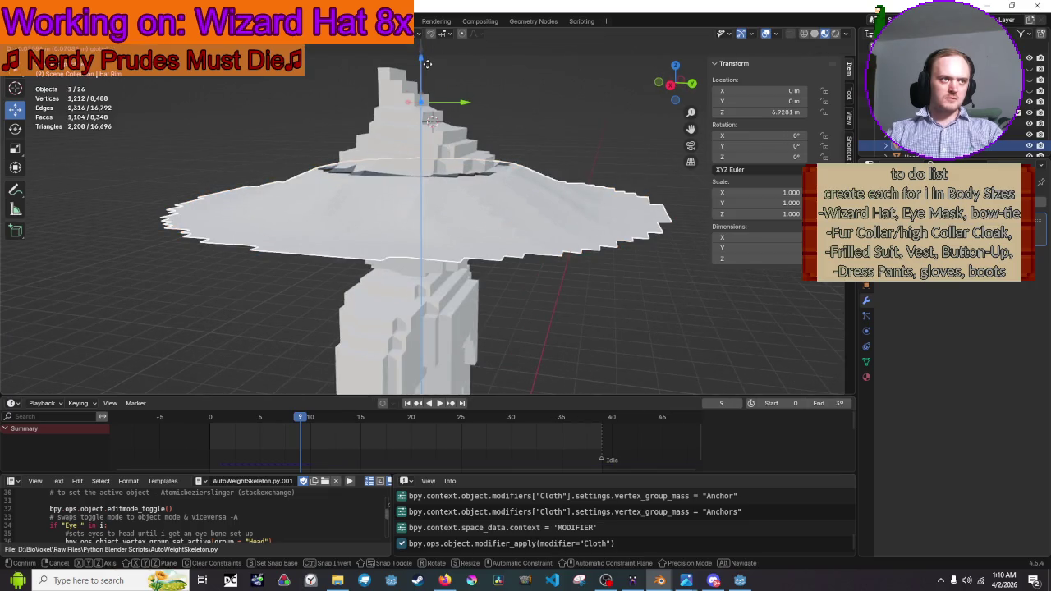
right_click(427, 64)
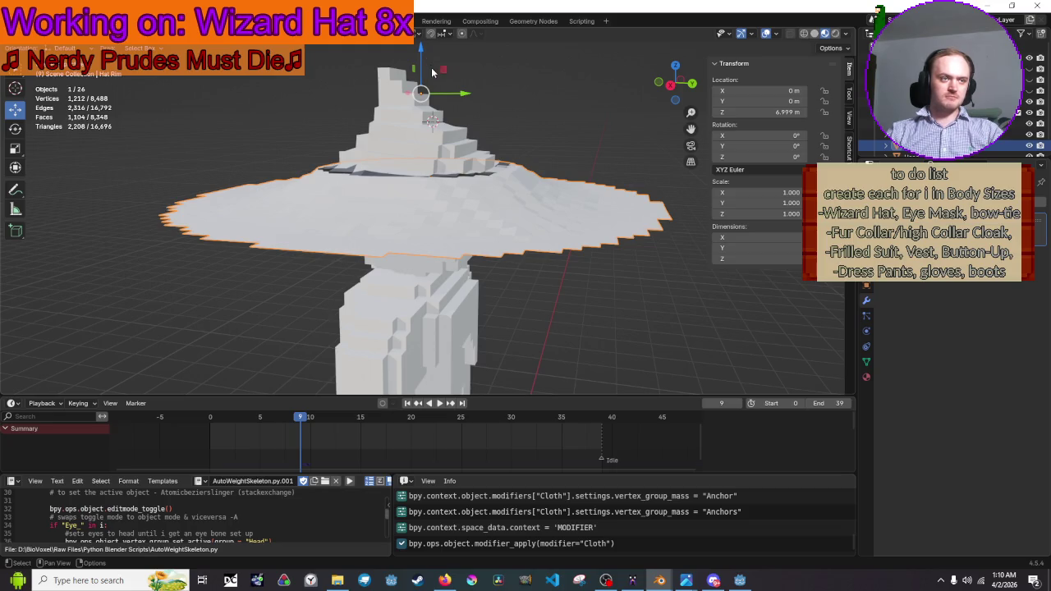
scroll(451, 134, "down", 1)
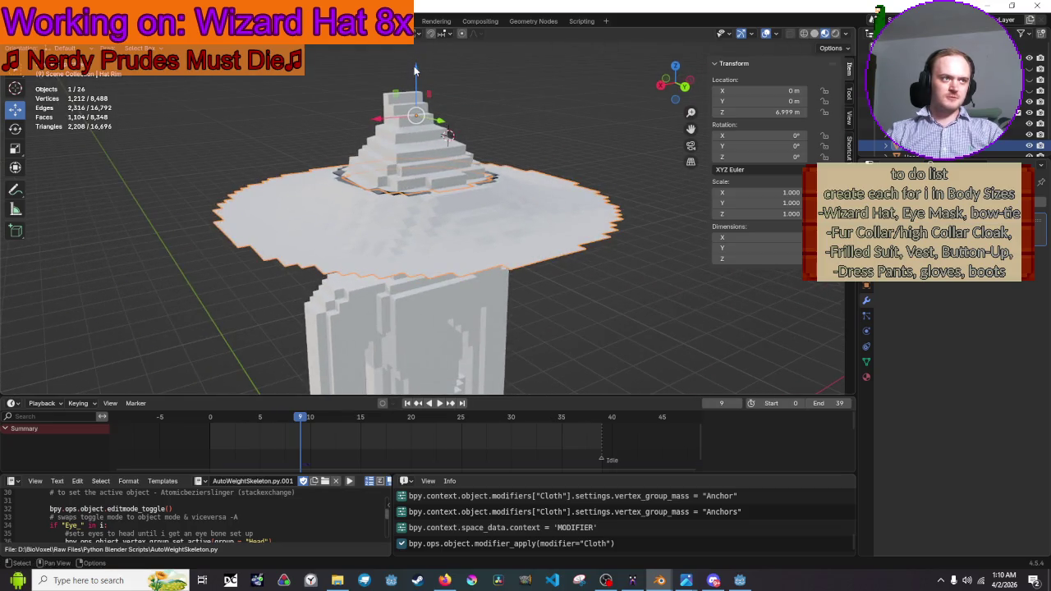
left_click_drag(414, 66, 414, 98)
right_click(413, 98)
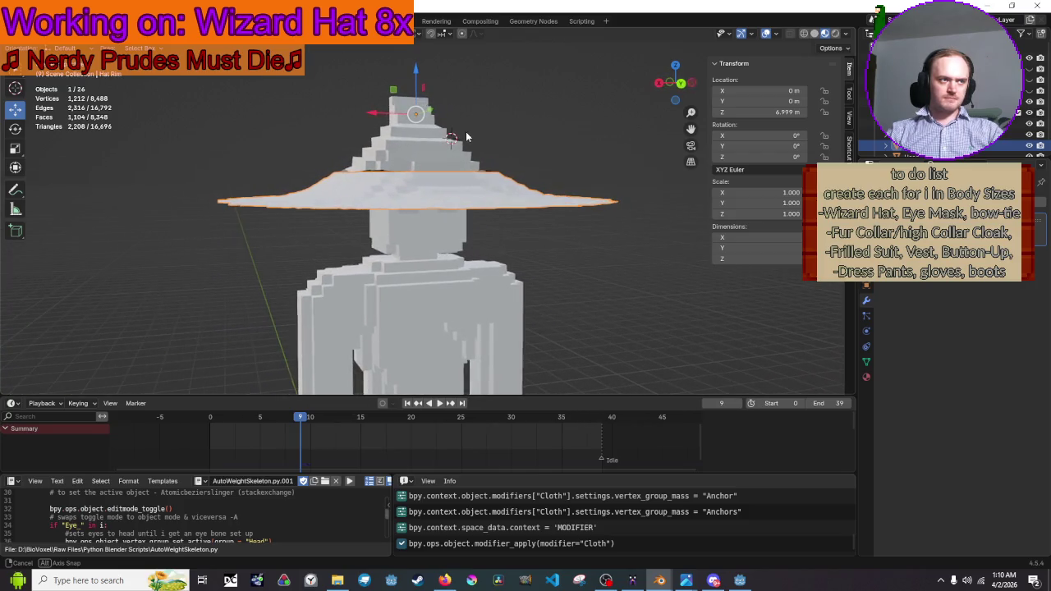
Replay the brim's drape from frame 4 to 8 and stop playback
left_click_drag(303, 422, 294, 428)
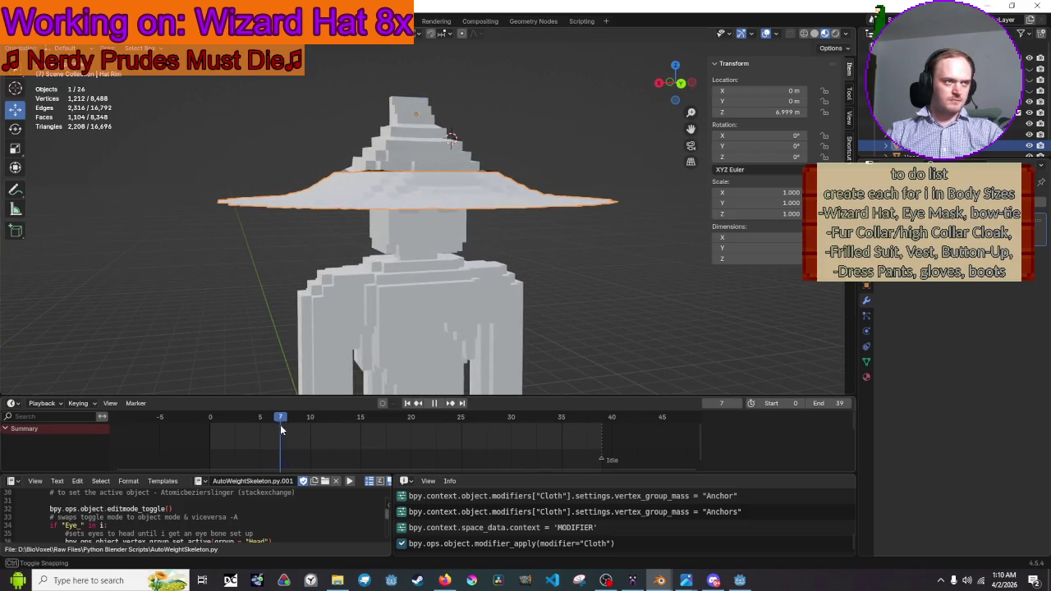
left_click(262, 297)
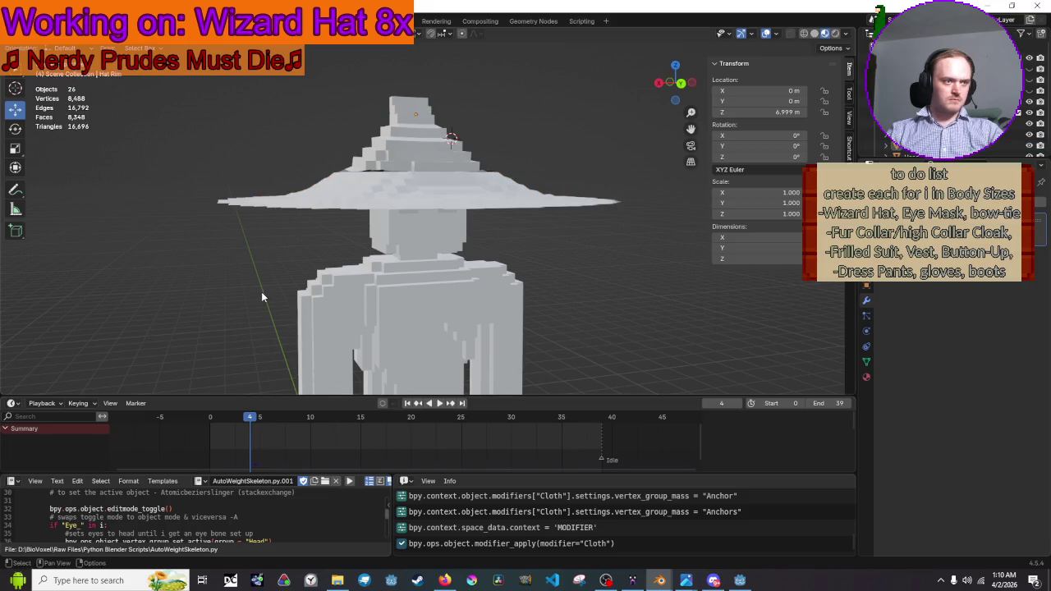
key("ctrl+z")
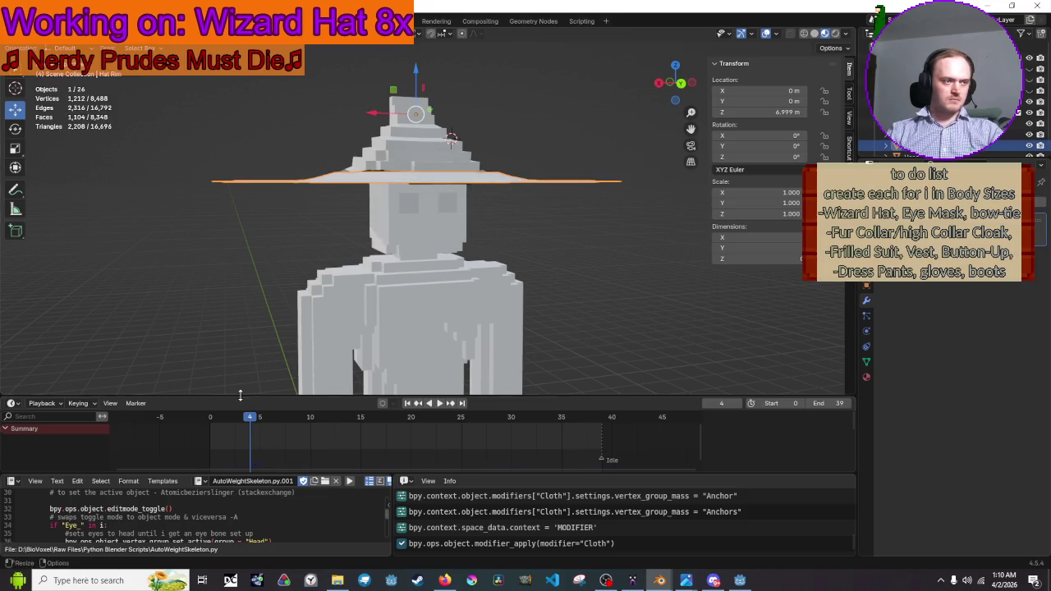
mouse_move(245, 422)
left_mouse_down()
mouse_move(309, 422)
mouse_move(261, 419)
left_mouse_up()
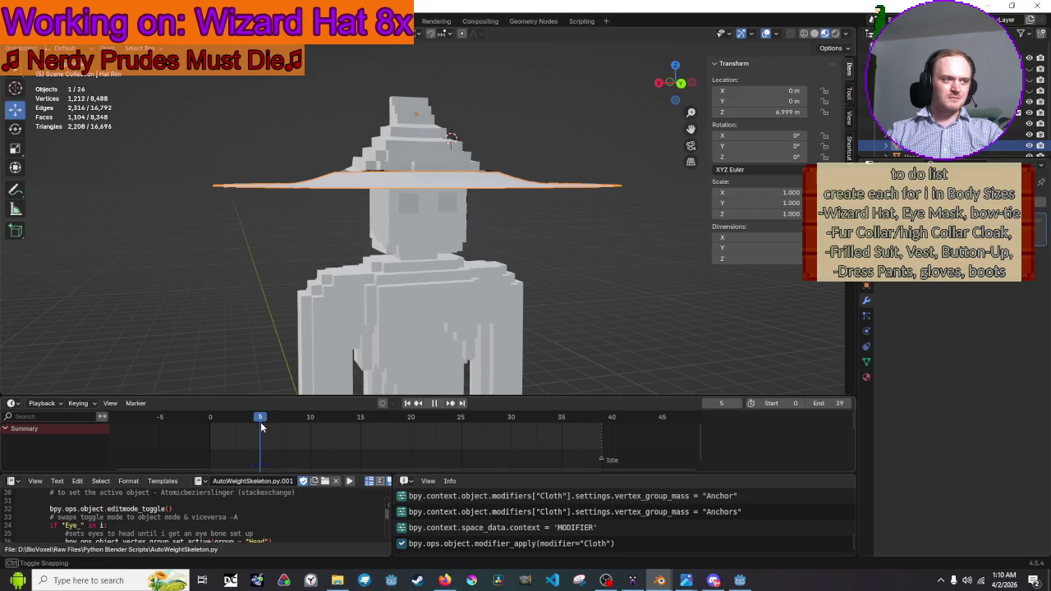
key("space")
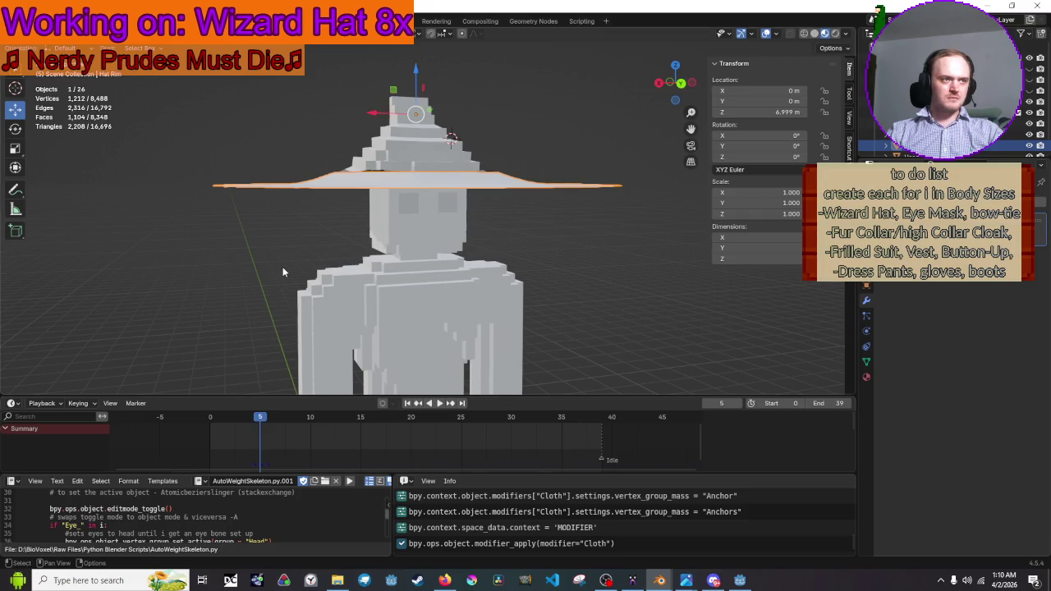
double_click(491, 4)
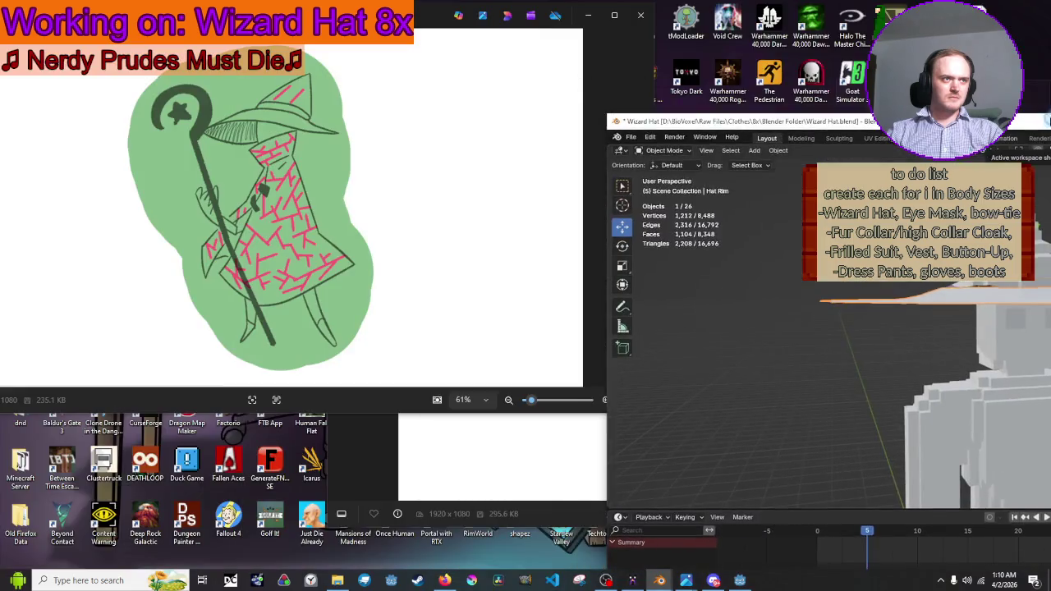
Maximize Blender again and look down on the flat Hat Rim disc around the crown
double_click(738, 113)
left_click_drag(492, 98, 525, 211)
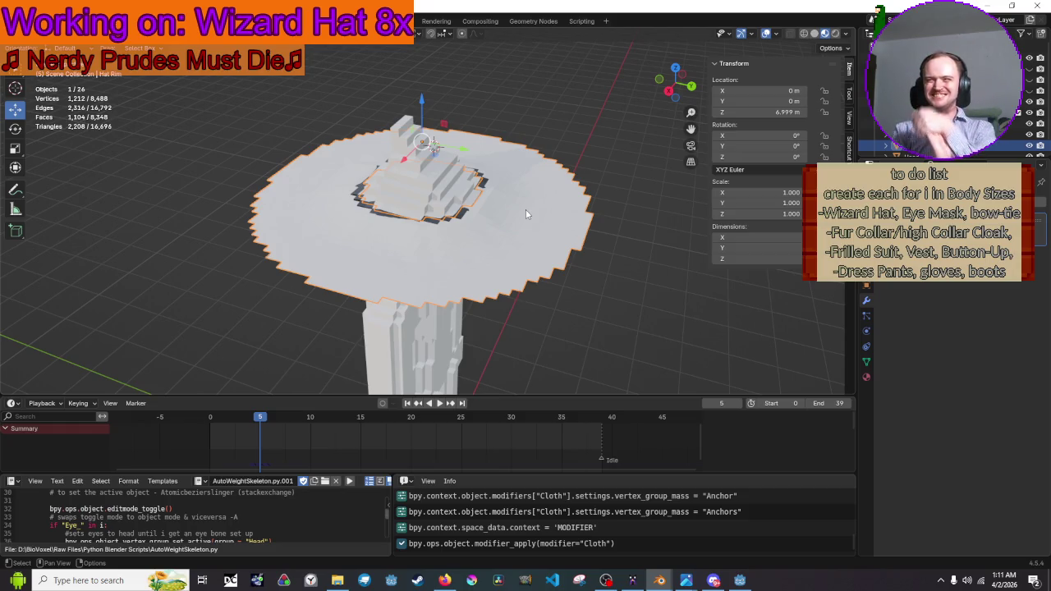
Orbit and zoom around the draped brim to inspect it
left_click_drag(525, 209, 539, 172)
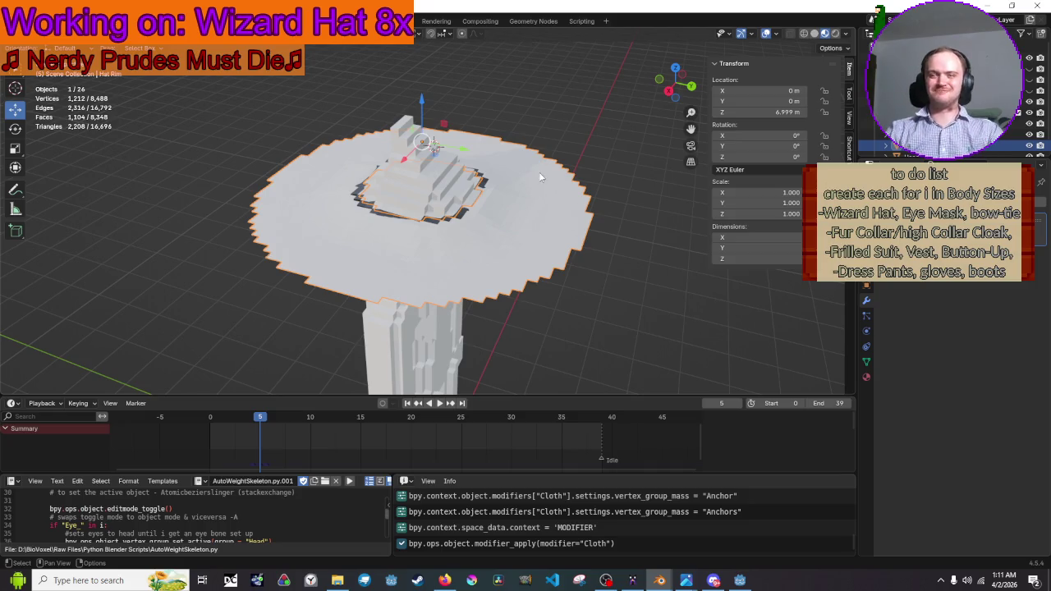
mouse_move(489, 116)
left_mouse_down()
mouse_move(538, 196)
mouse_move(561, 173)
mouse_move(517, 172)
mouse_move(507, 227)
left_mouse_up()
scroll(513, 172, "up", 2)
scroll(506, 228, "up", 1)
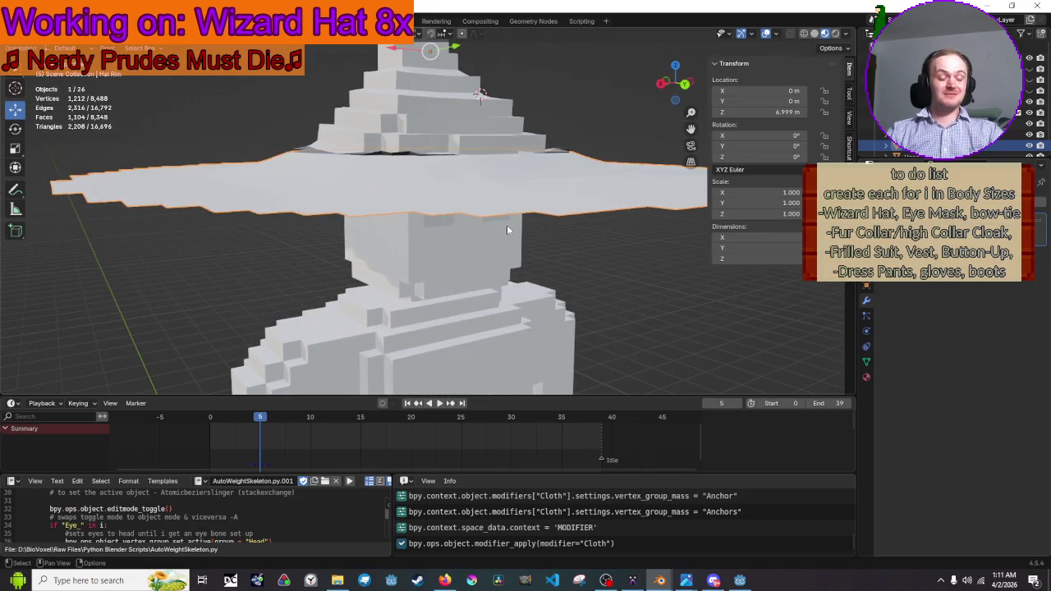
scroll(506, 225, "down", 4)
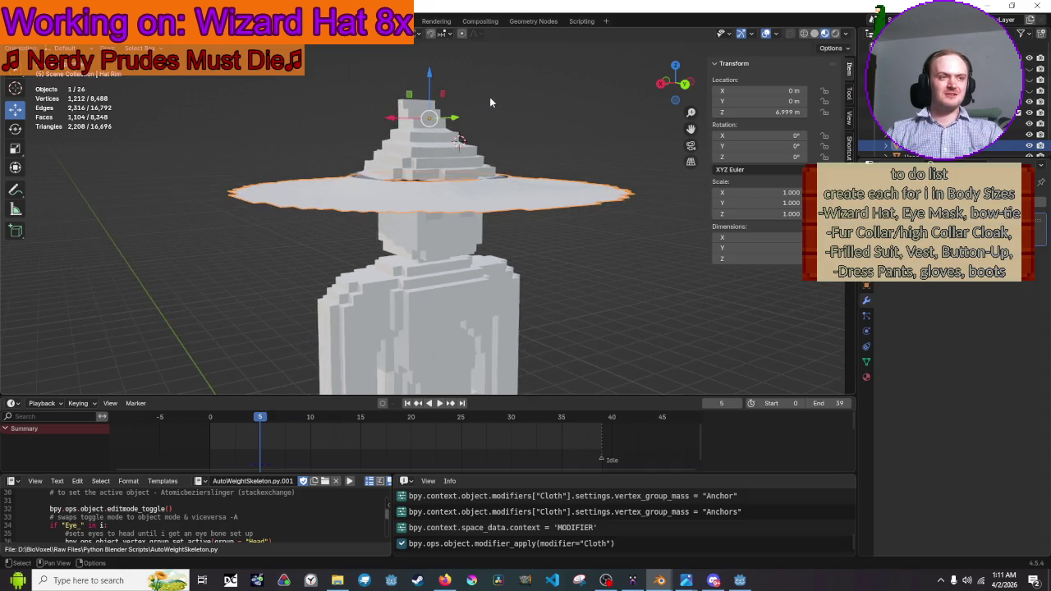
Scrub the cloth simulation between frames 6 and 7, settling on frame 6
left_click(268, 416)
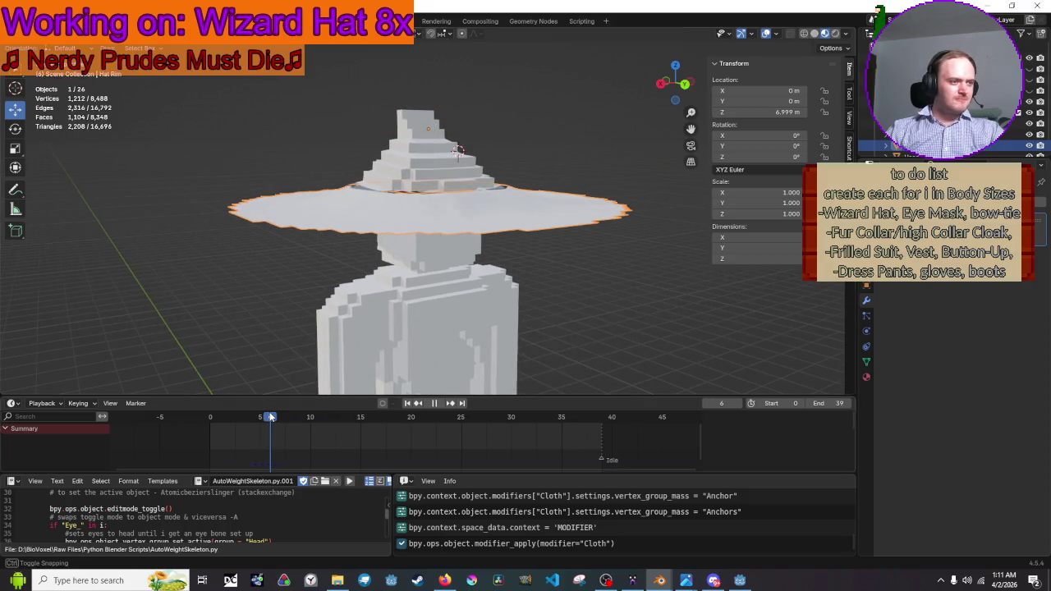
left_click_drag(277, 420, 284, 420)
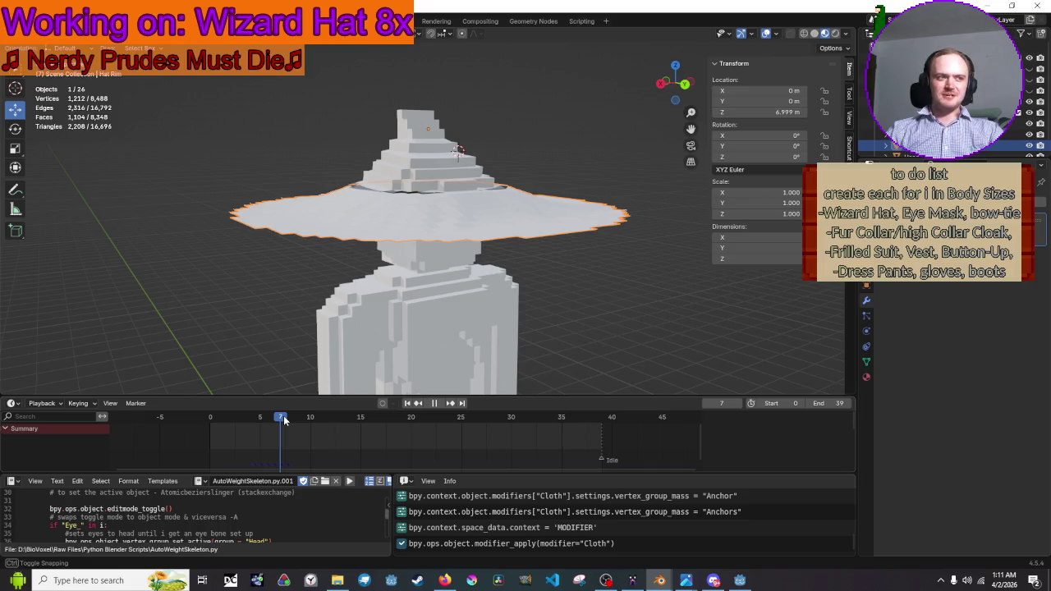
left_click_drag(279, 420, 270, 421)
View the brim from below and at face level, then reselect the hat brim
mouse_move(343, 347)
left_mouse_down()
mouse_move(366, 246)
mouse_move(376, 304)
left_mouse_up()
scroll(378, 316, "up", 4)
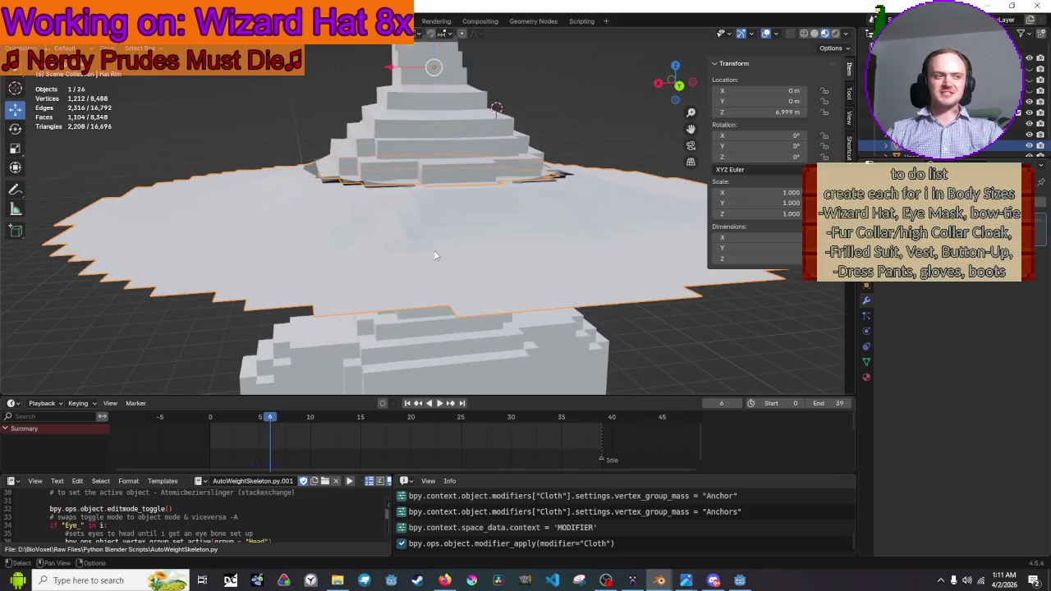
scroll(436, 279, "down", 3)
left_click(658, 331)
mouse_move(659, 331)
left_mouse_down()
mouse_move(638, 307)
mouse_move(583, 320)
mouse_move(654, 322)
mouse_move(668, 288)
mouse_move(660, 254)
mouse_move(627, 256)
mouse_move(584, 226)
mouse_move(579, 239)
mouse_move(616, 311)
mouse_move(594, 260)
left_mouse_up()
left_click(576, 264)
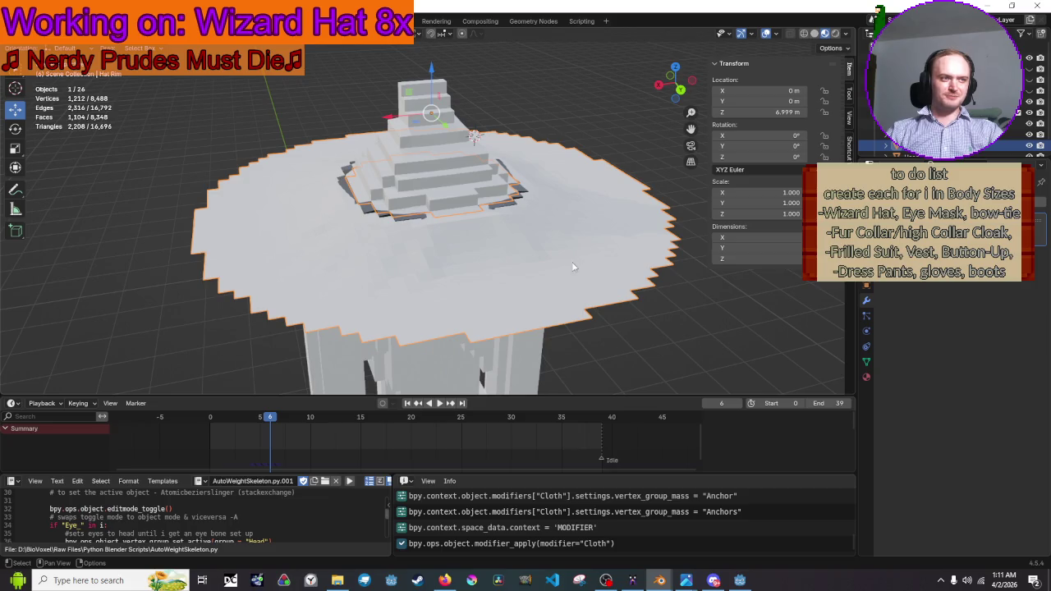
Select the cloth hat rim and try lowering it slightly along Z
key("alt+a")
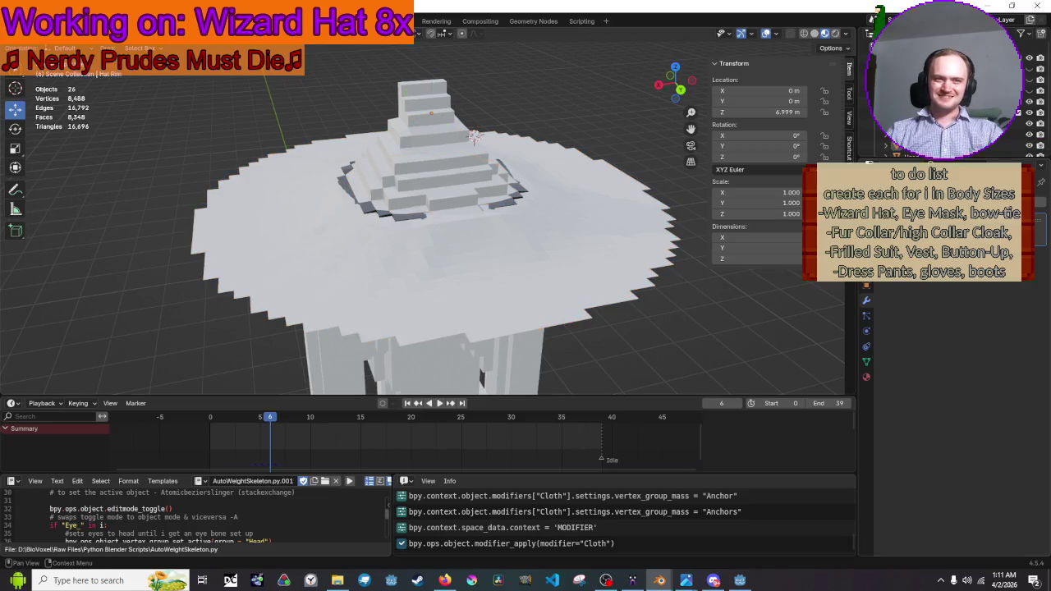
key("ctrl+a")
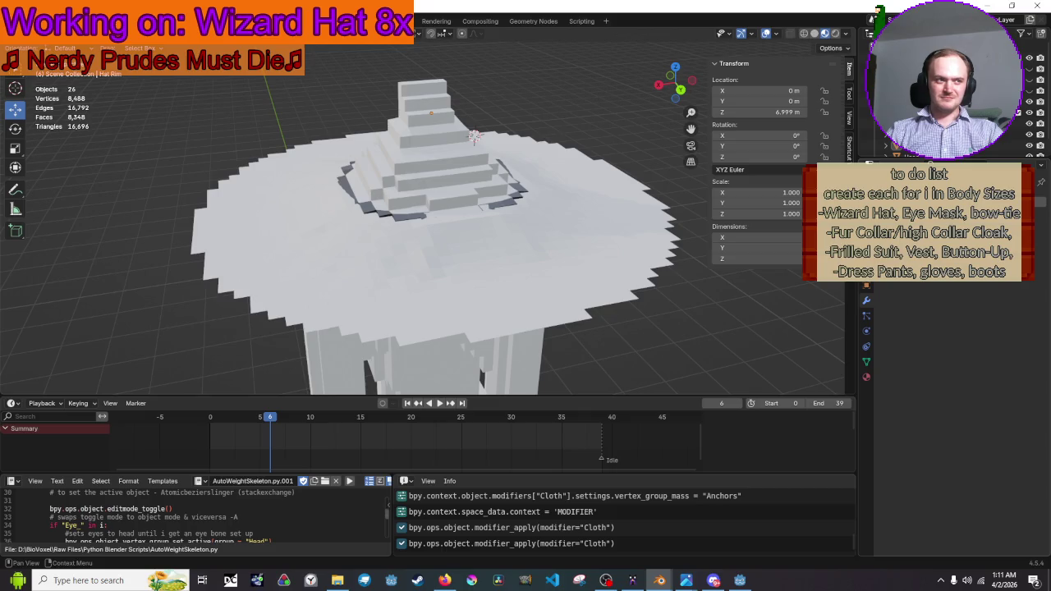
left_click(520, 246)
left_click_drag(436, 75, 435, 74)
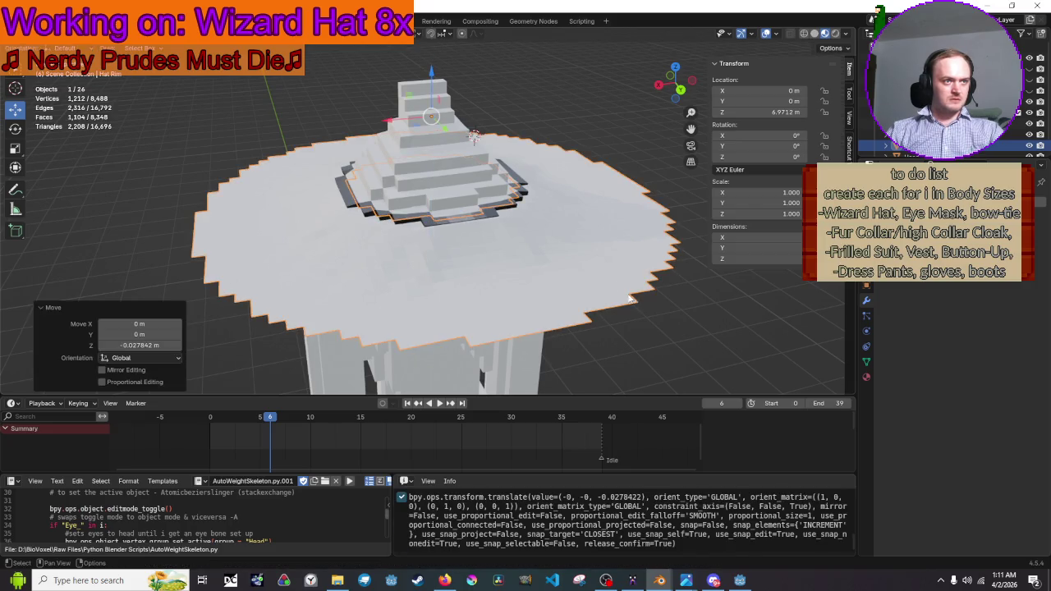
Check the rim from the front and rewind the animation to frame 0
left_click(689, 330)
mouse_move(690, 330)
left_mouse_down()
mouse_move(652, 242)
mouse_move(649, 258)
mouse_move(576, 242)
mouse_move(560, 222)
mouse_move(577, 215)
mouse_move(614, 271)
left_mouse_up()
left_click(614, 261)
left_click(620, 283)
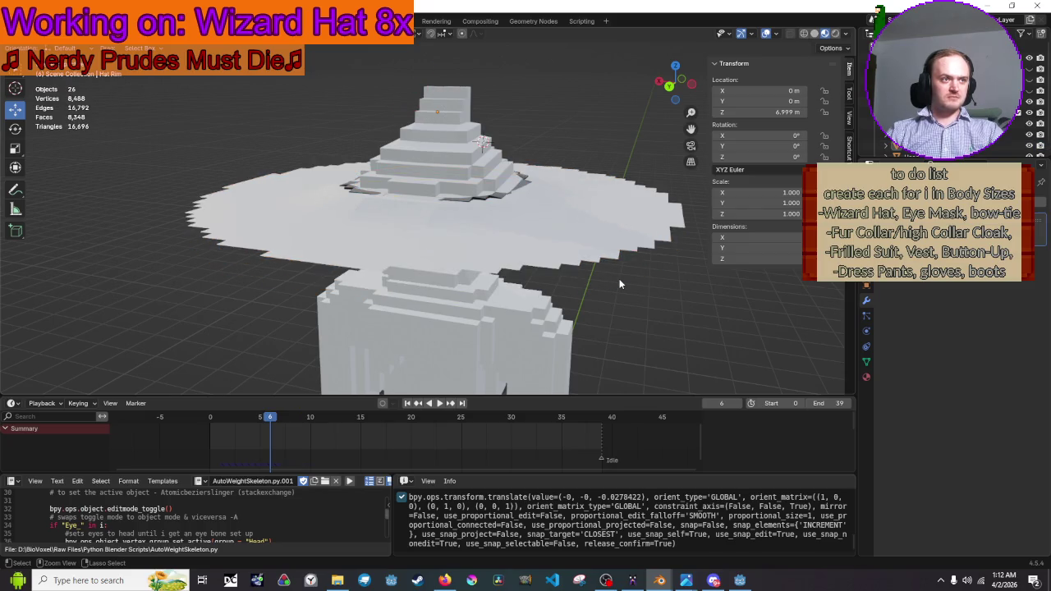
key("shift+Left")
key("ctrl+z")
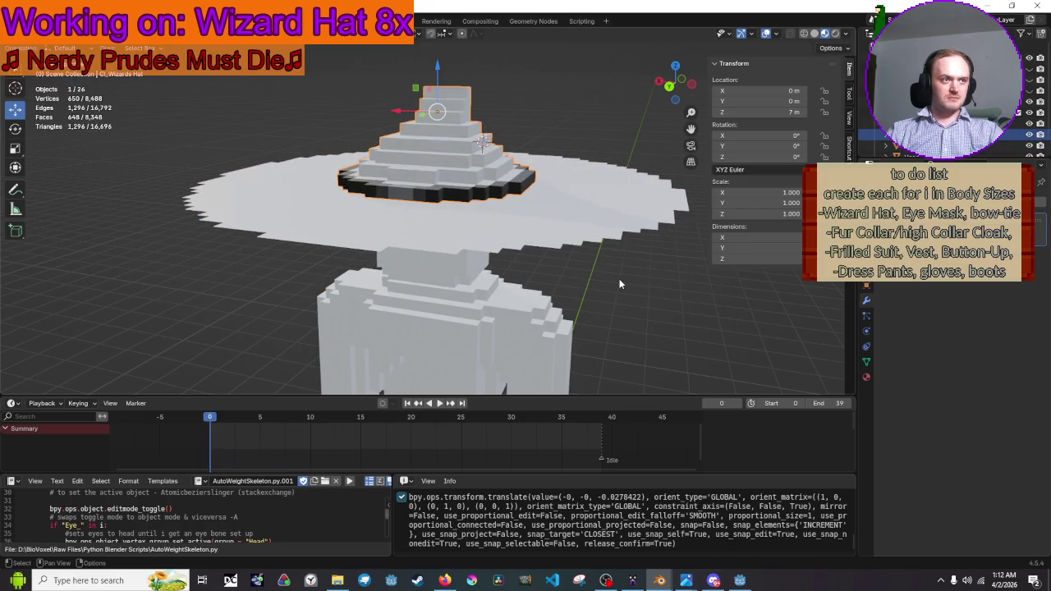
Switch to a front orthographic view and put the wizard hat into Edit Mode
left_click(661, 308)
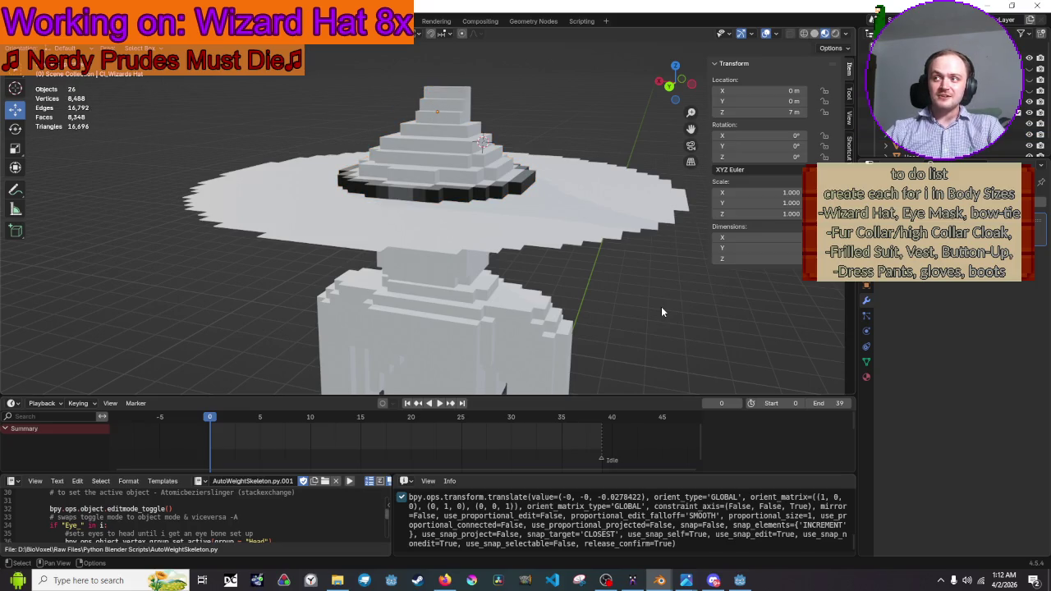
left_click(673, 89)
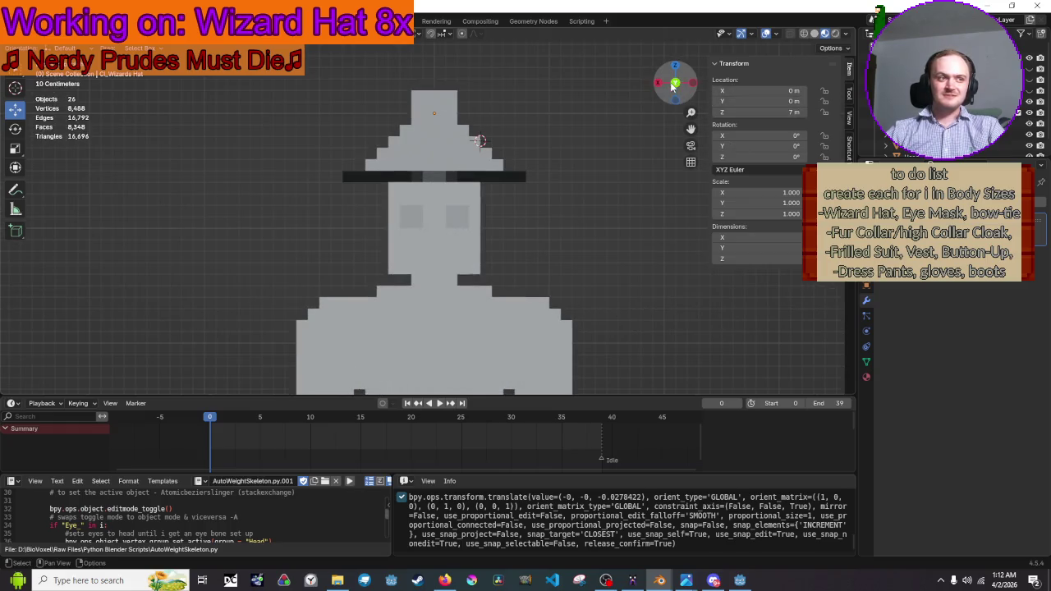
scroll(286, 98, "up", 3)
key("ctrl+z")
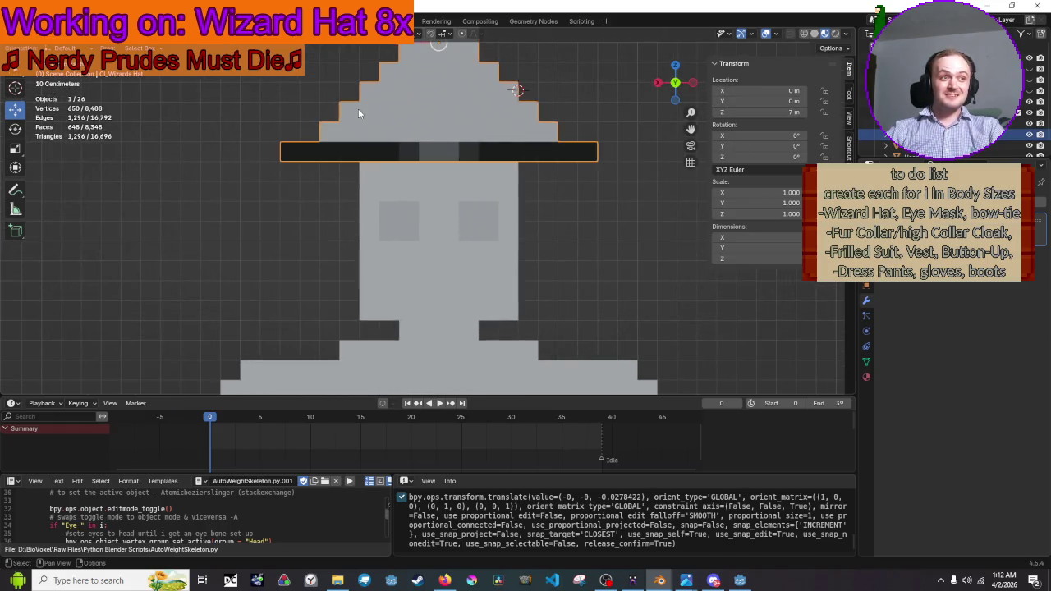
left_click(37, 32)
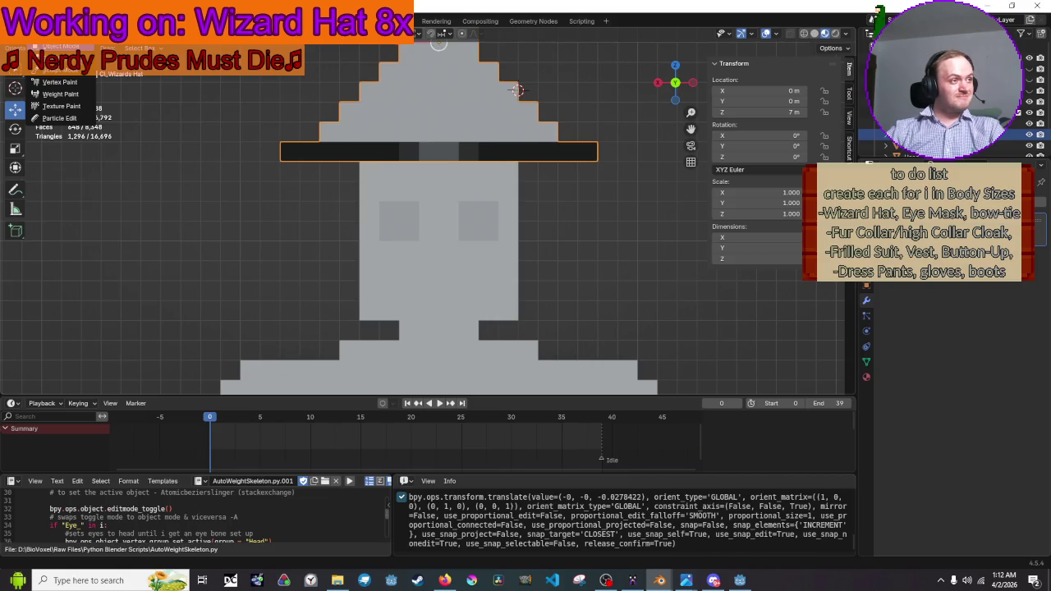
left_click(53, 58)
In wireframe, box-select and delete the hat's bottom vertex row, then return to Object Mode
left_click(790, 34)
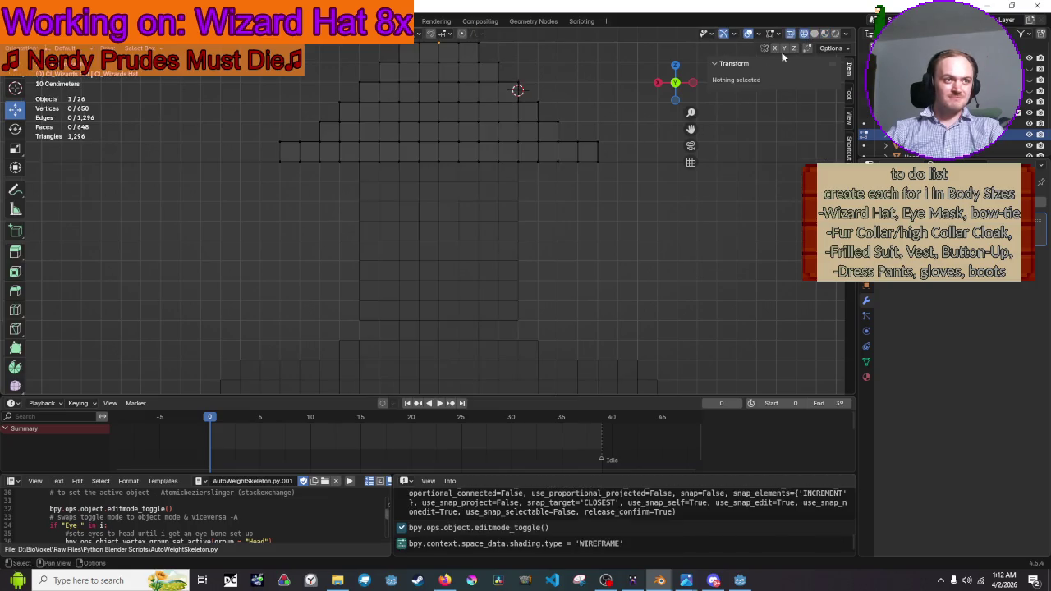
mouse_move(636, 152)
left_mouse_down()
mouse_move(563, 169)
mouse_move(200, 197)
left_mouse_up()
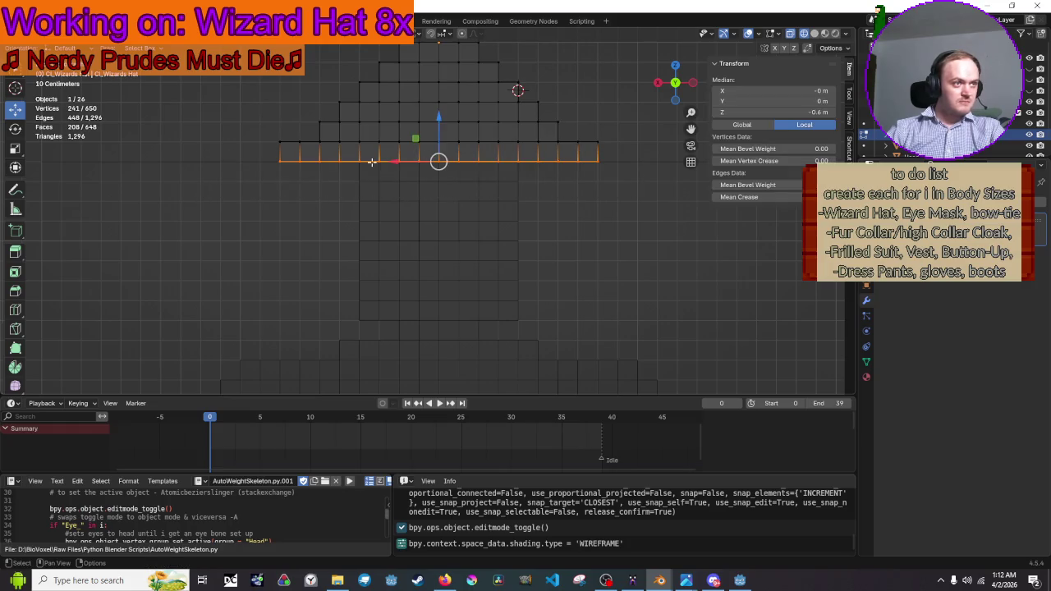
key("x")
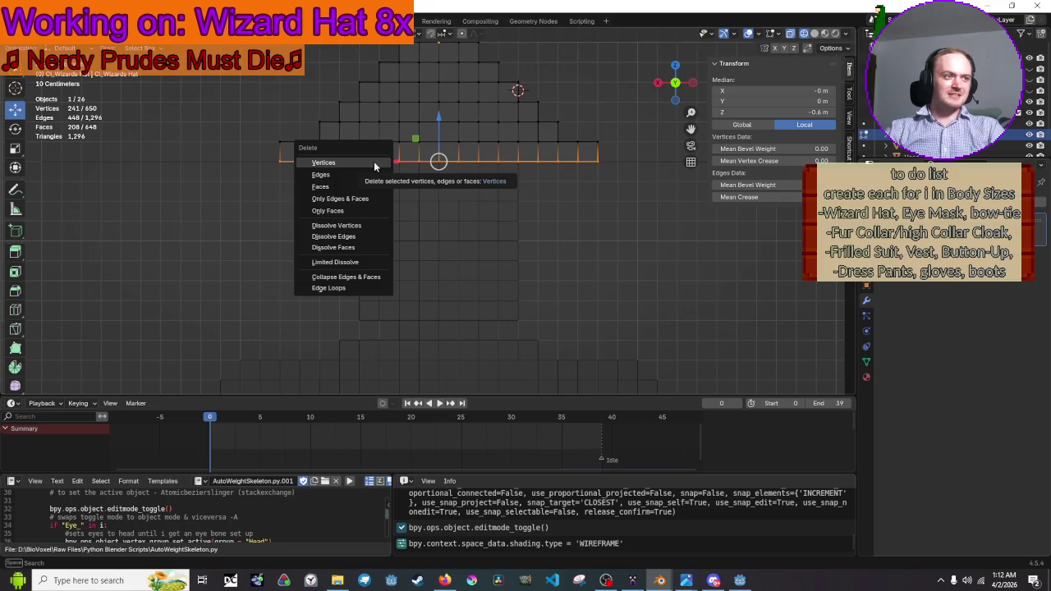
left_click(374, 163)
mouse_move(416, 194)
left_mouse_down()
mouse_move(438, 284)
mouse_move(611, 267)
mouse_move(615, 230)
mouse_move(563, 176)
left_mouse_up()
key("Tab")
left_click(667, 283)
scroll(563, 176, "up", 3)
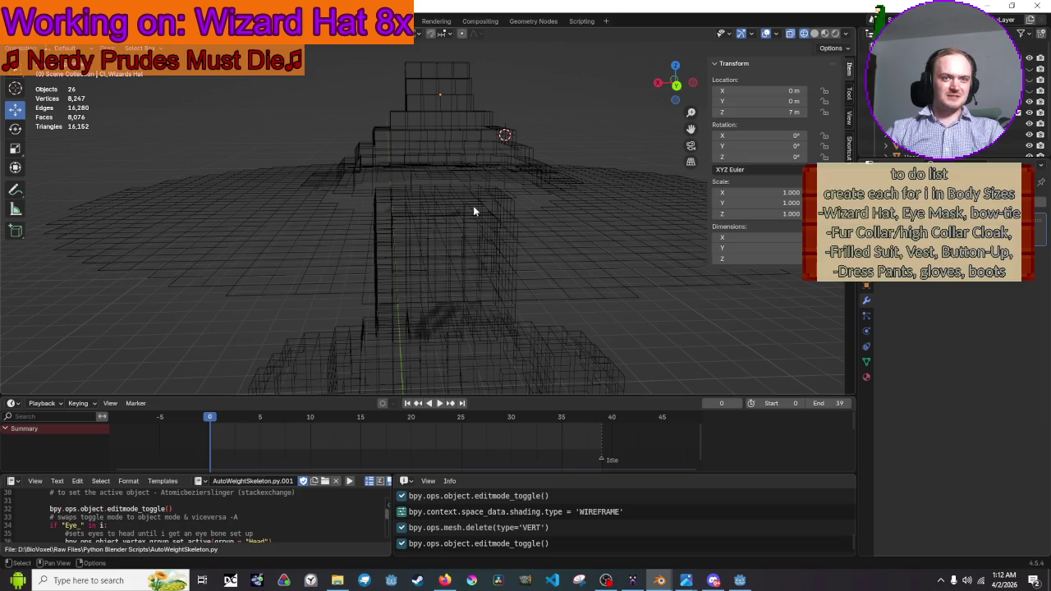
Turn off the Cloth modifier's viewport display and switch to Material Preview shading
left_click(486, 261)
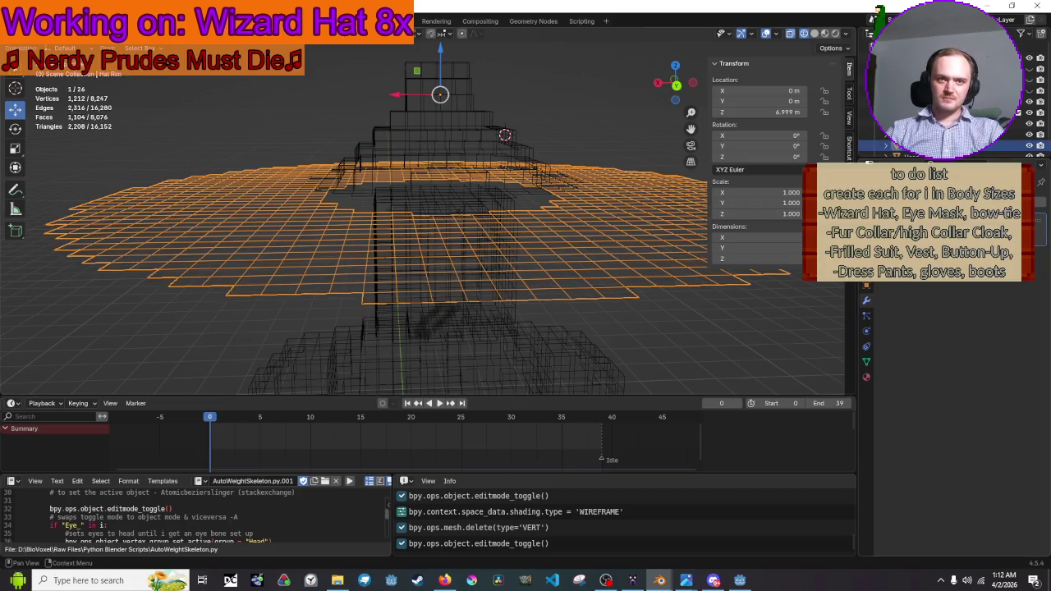
left_click(1008, 182)
left_click(418, 144)
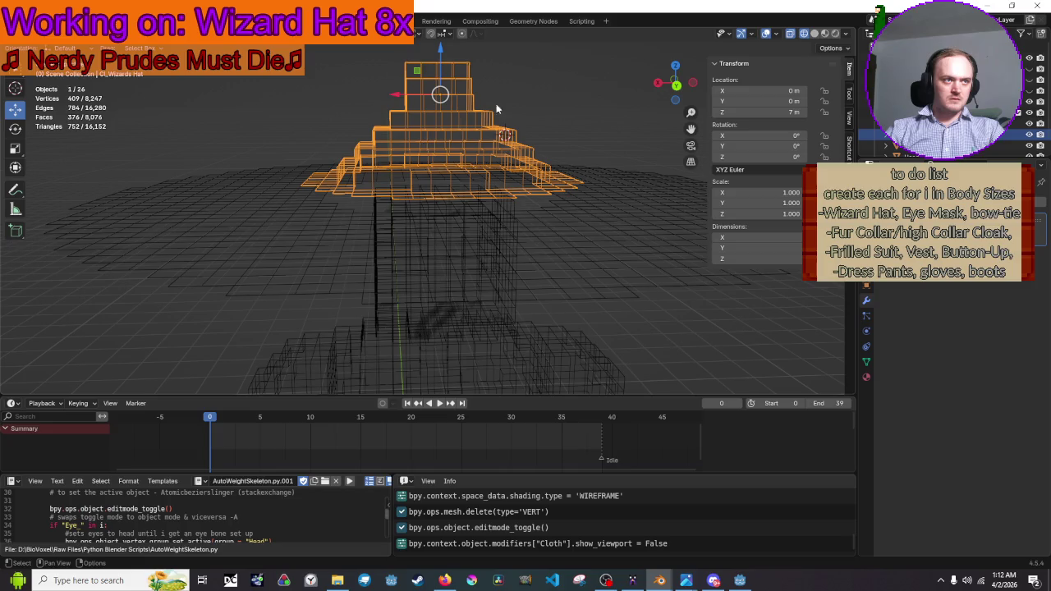
left_click(833, 34)
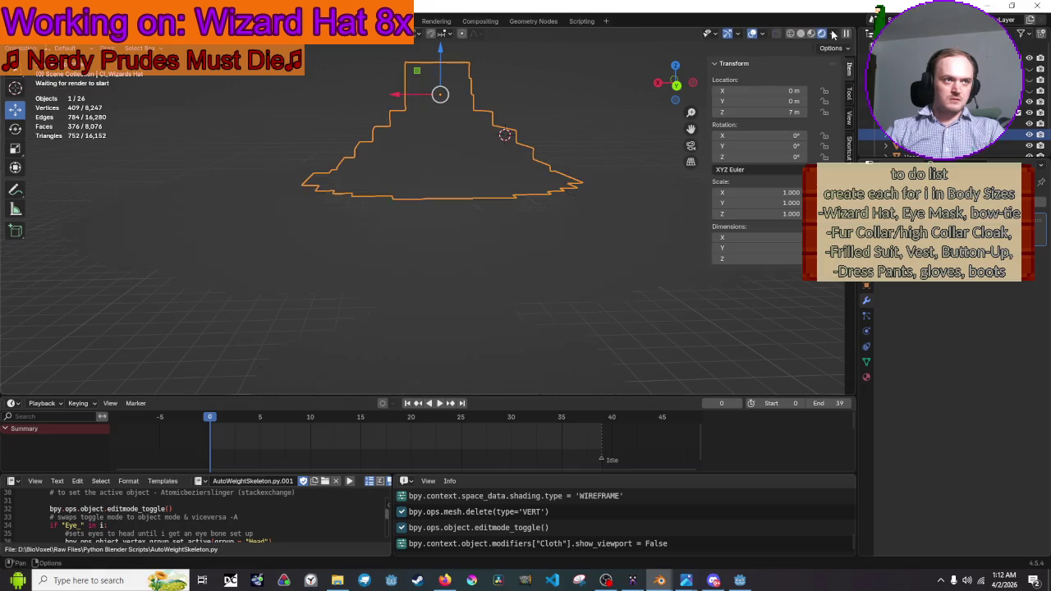
left_click(811, 34)
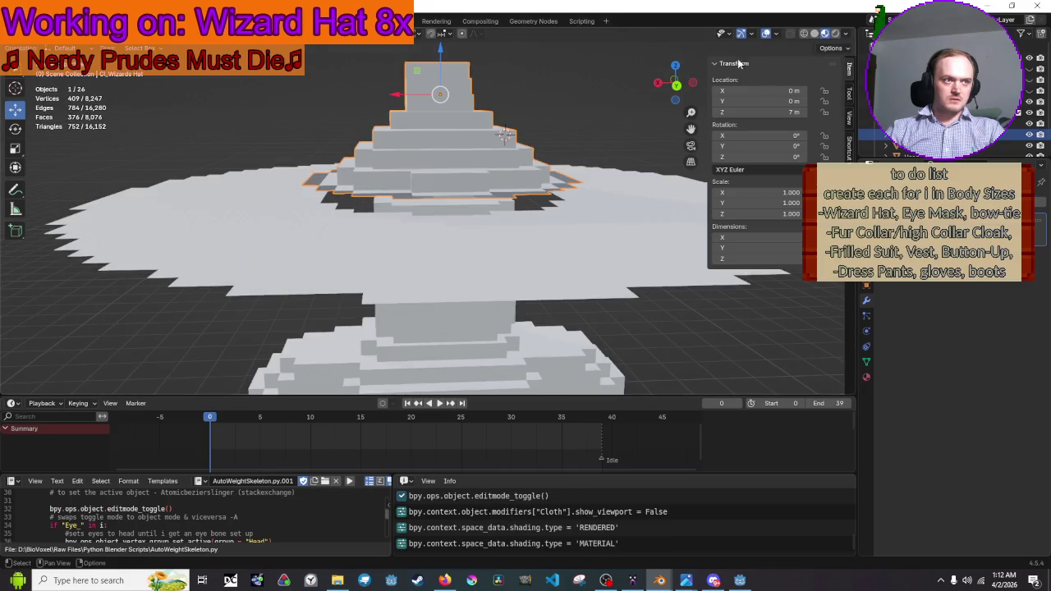
mouse_move(455, 184)
left_mouse_down()
mouse_move(514, 207)
mouse_move(483, 184)
mouse_move(492, 189)
left_mouse_up()
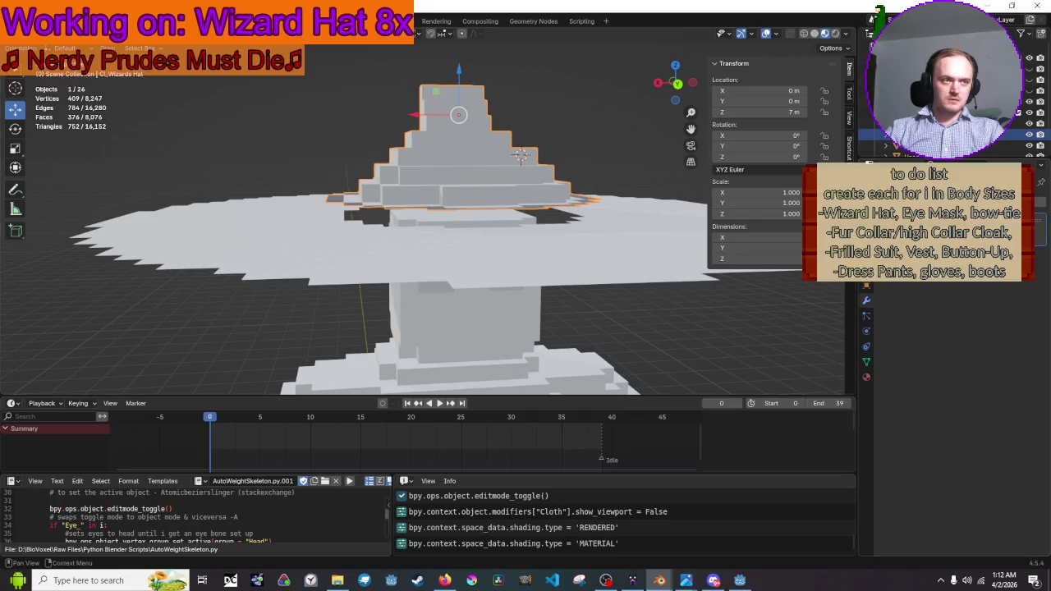
Play the cloth simulation and scrub the playhead back from frame 10 to frame 5
left_click(715, 337)
key("space")
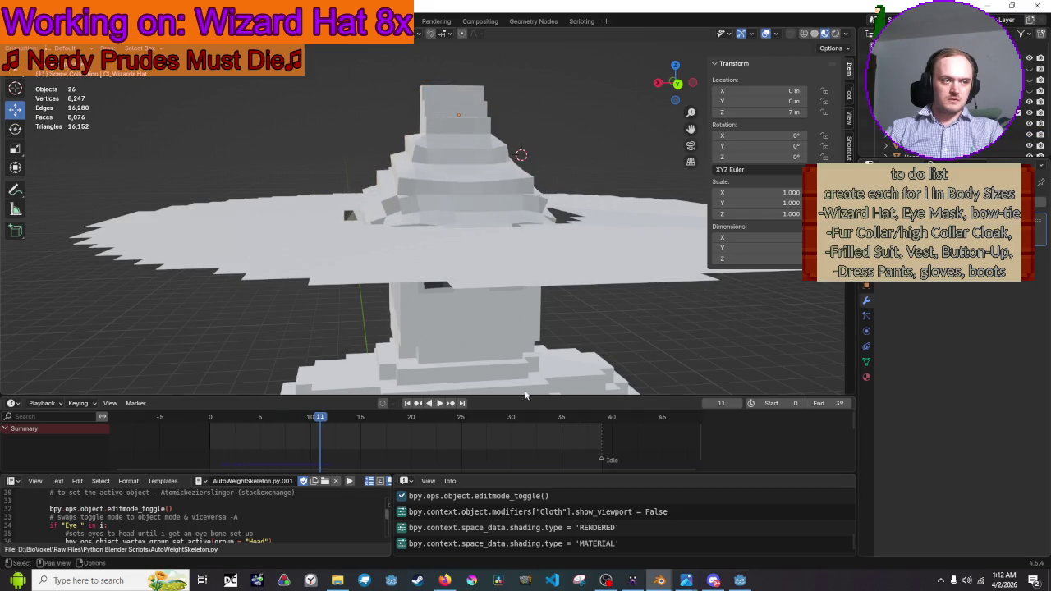
left_click(312, 427)
left_click_drag(310, 428, 259, 427)
scroll(348, 282, "down", 4)
mouse_move(464, 207)
left_mouse_down()
mouse_move(476, 236)
mouse_move(469, 258)
mouse_move(382, 221)
mouse_move(553, 231)
mouse_move(552, 136)
mouse_move(522, 245)
left_mouse_up()
Replay the simulation from frame 0 to frame 5 and view the hat from above
key("shift+Left")
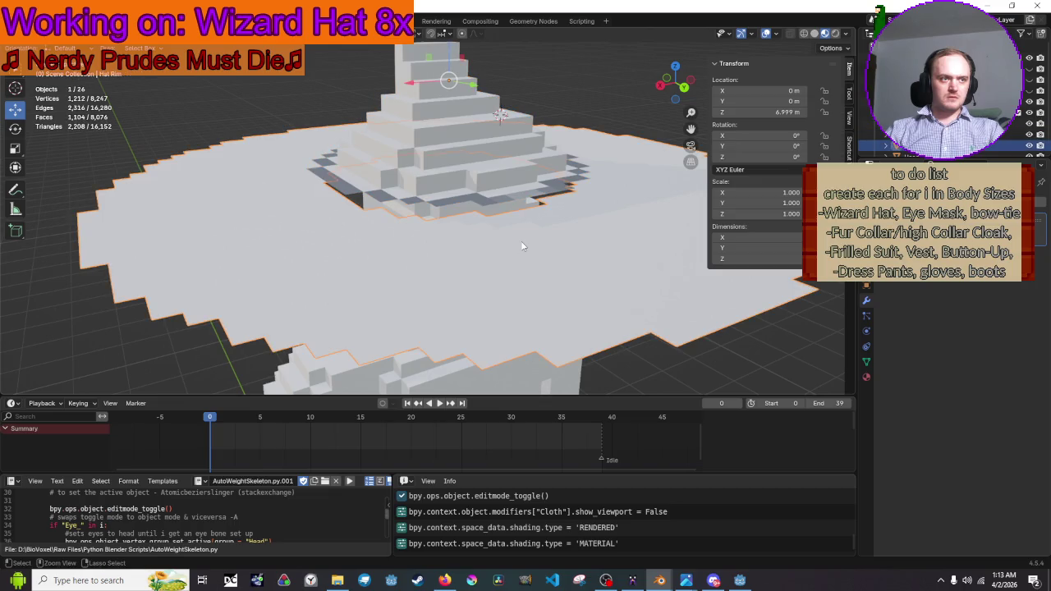
key("space")
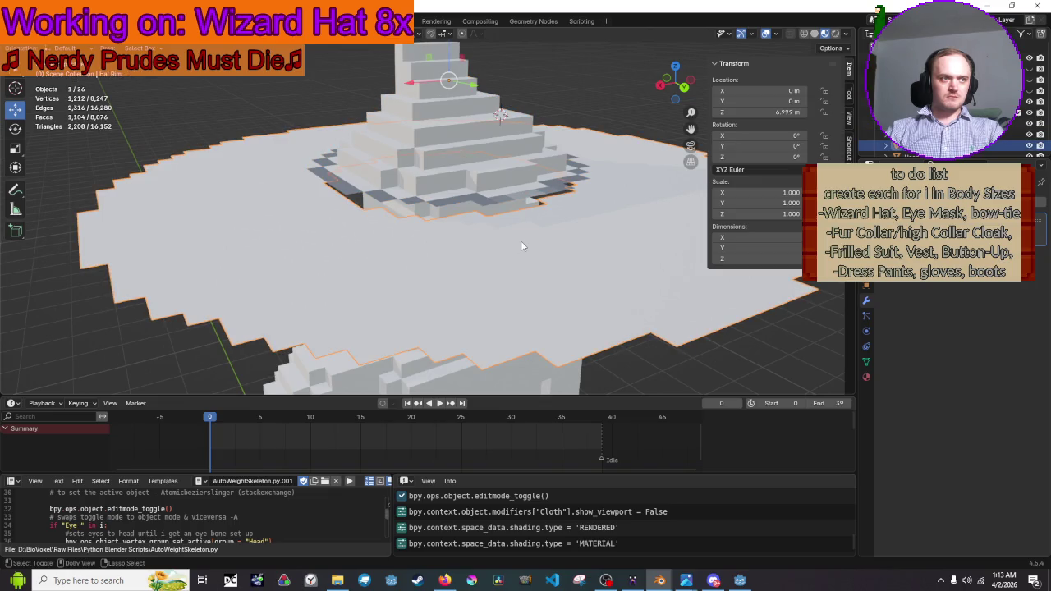
mouse_move(522, 246)
left_mouse_down()
mouse_move(562, 279)
mouse_move(463, 266)
mouse_move(509, 230)
mouse_move(535, 244)
mouse_move(508, 251)
mouse_move(483, 165)
left_mouse_up()
left_click(482, 166)
Try joining the hat and rim, undo the join, and reselect the wizard hat
left_click(494, 277, "shift")
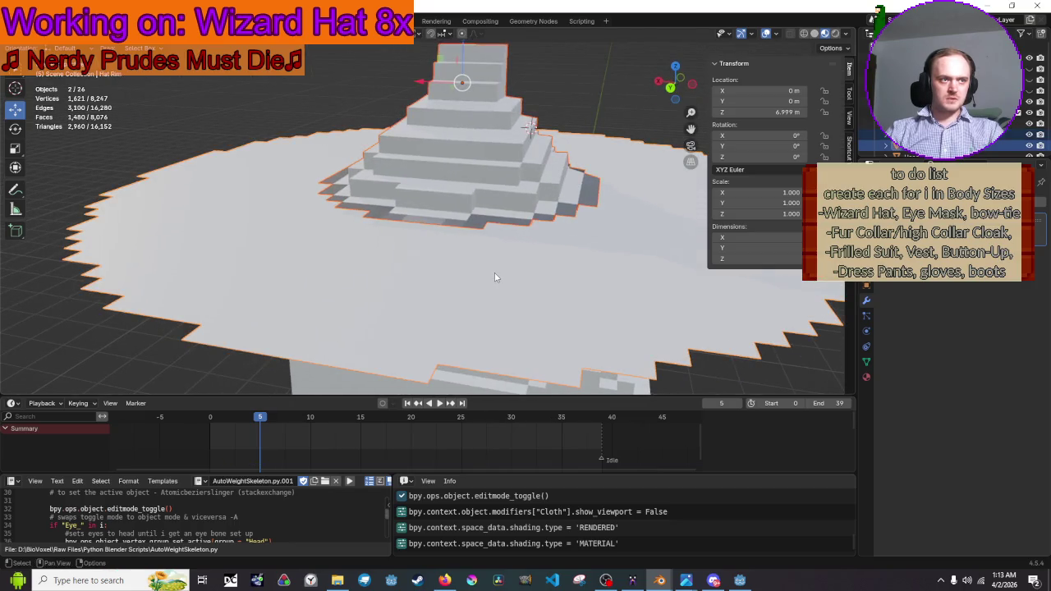
right_click(494, 276)
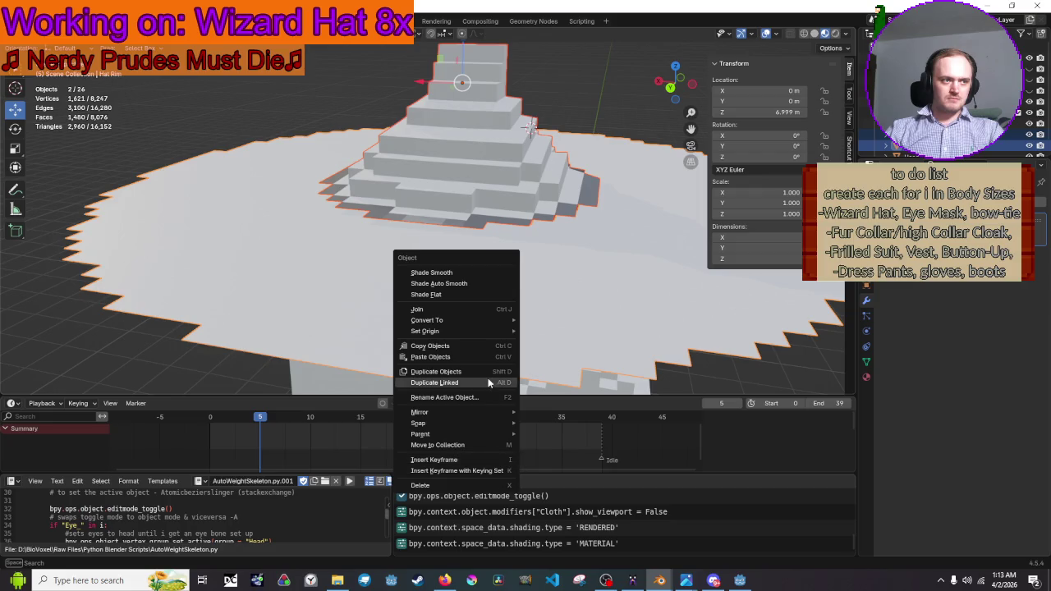
left_click(483, 314)
key("ctrl+z")
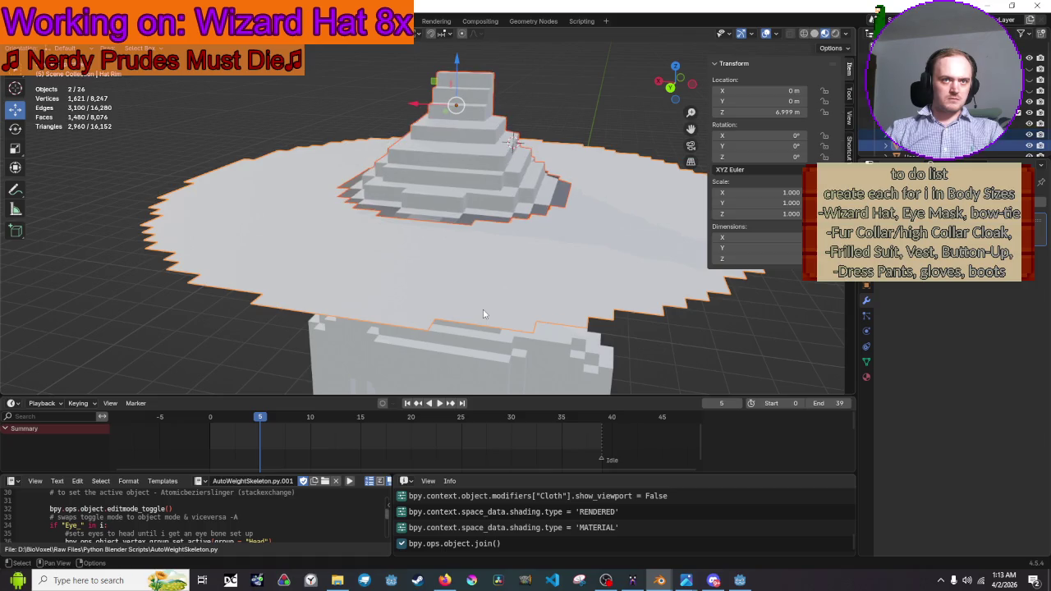
key("alt+a")
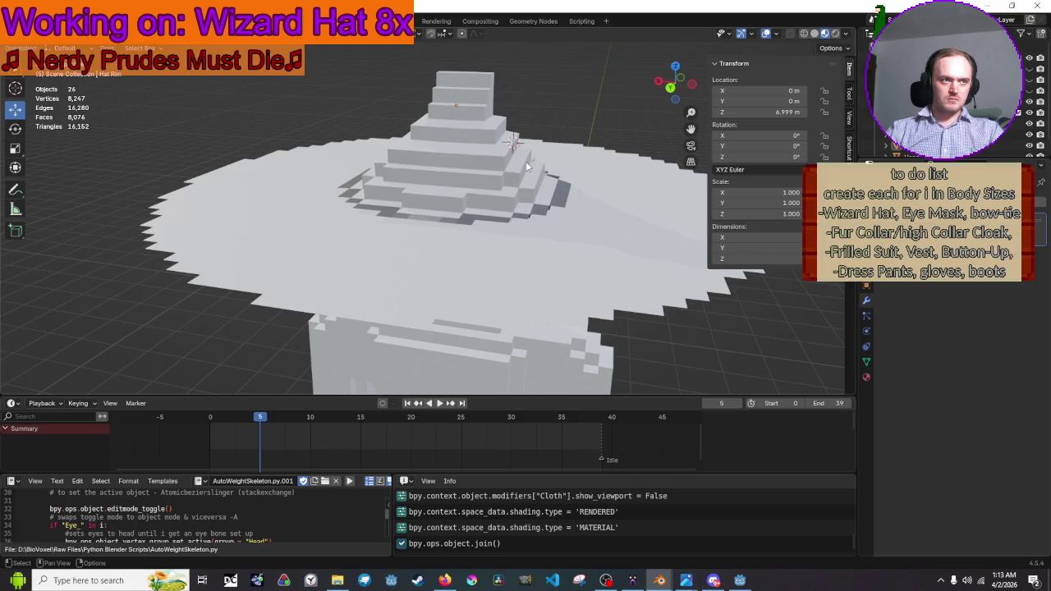
left_click(526, 167)
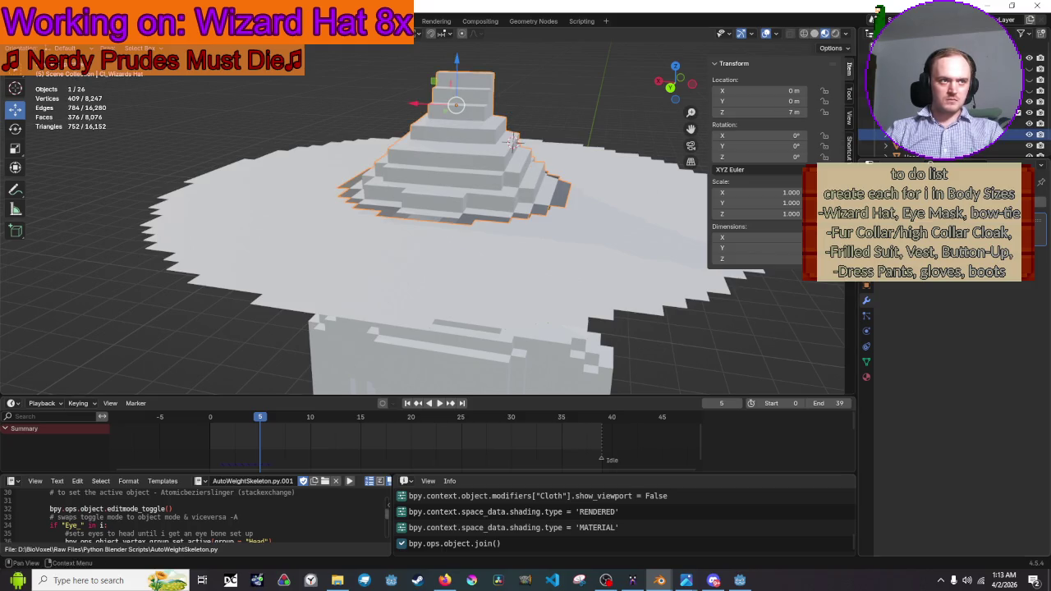
Apply the Cloth modifier, then join the hat and rim into one mesh
right_click(952, 247)
left_click(952, 246)
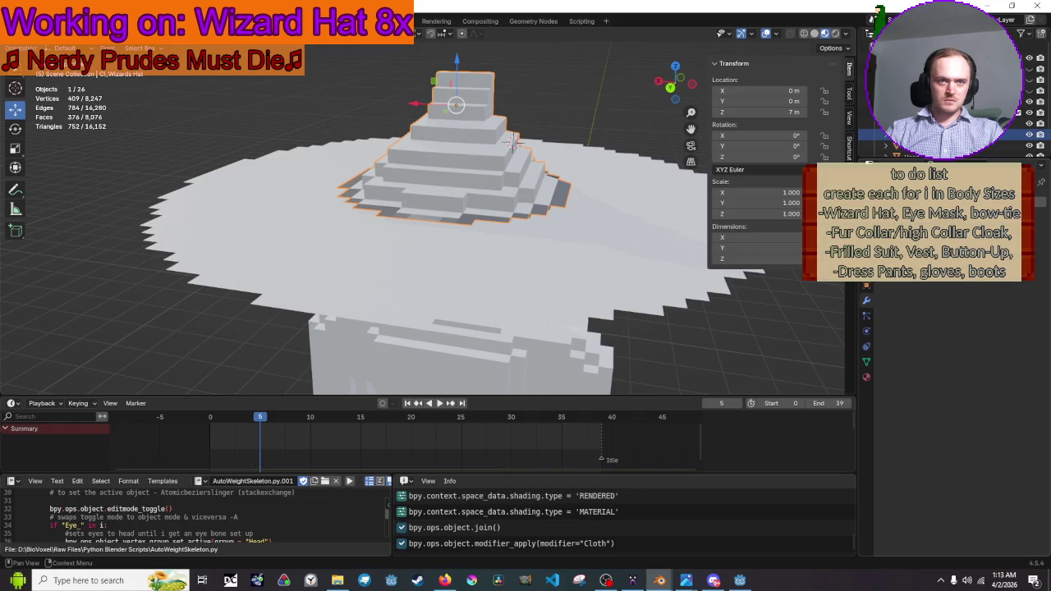
left_click(534, 194, "shift")
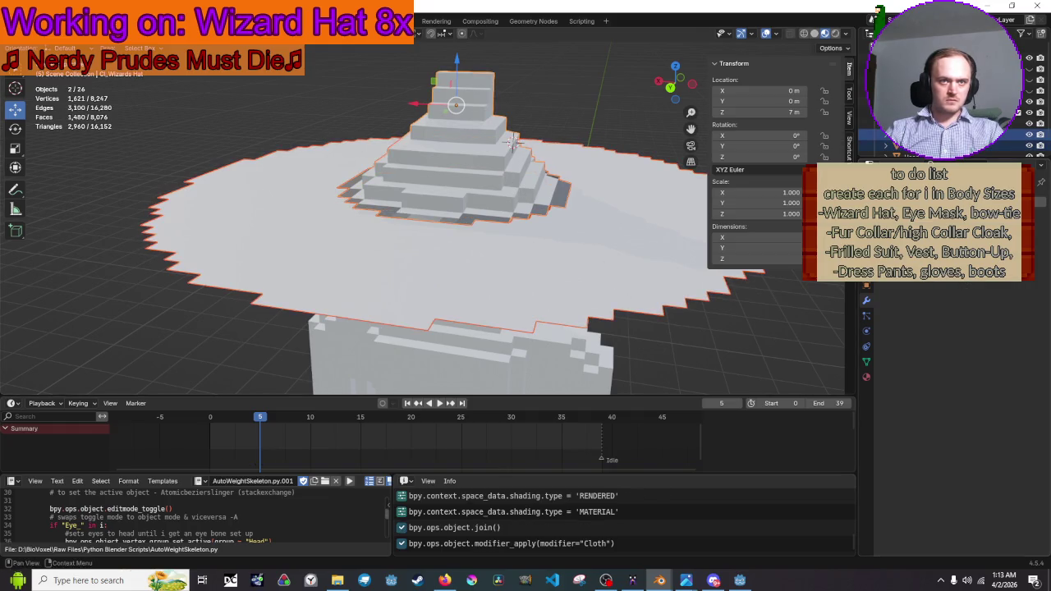
right_click(575, 242)
left_click(574, 242)
Enter Edit Mode on the merged hat mesh and zoom in on it
scroll(599, 255, "up", 4)
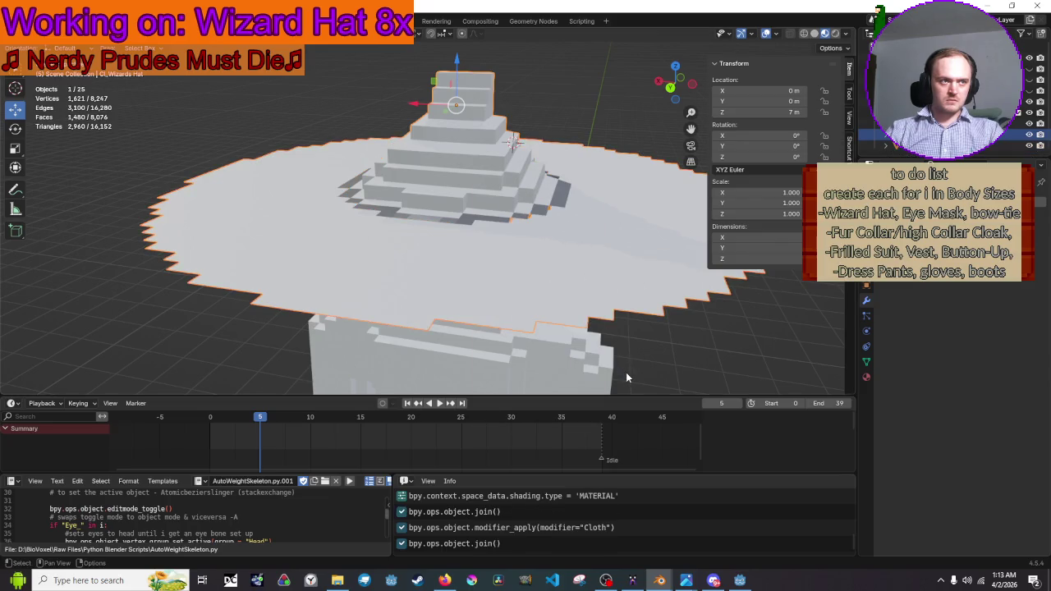
key("alt+a")
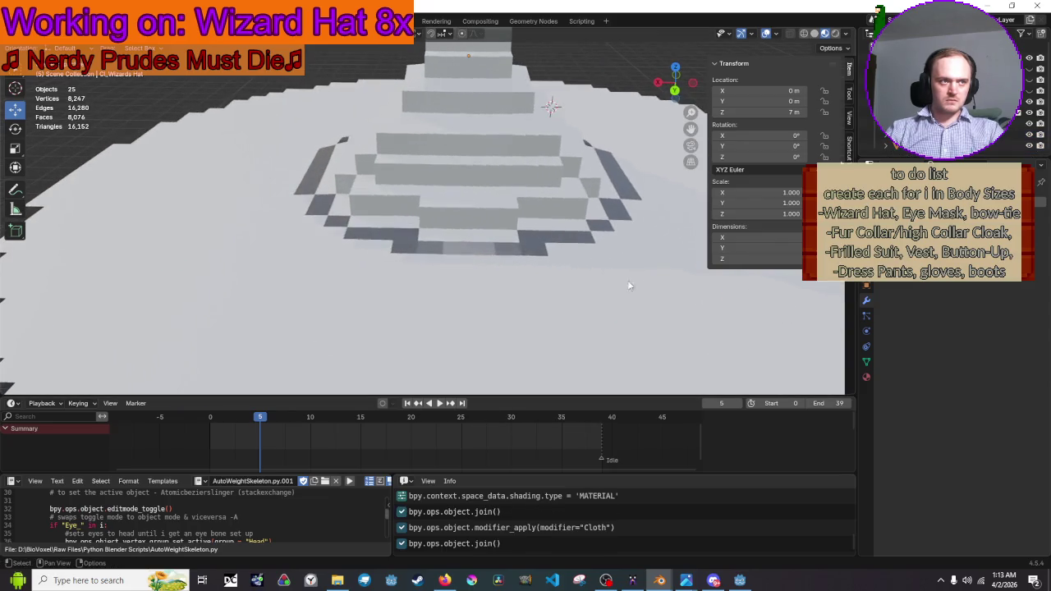
key("Tab")
scroll(480, 278, "up", 10)
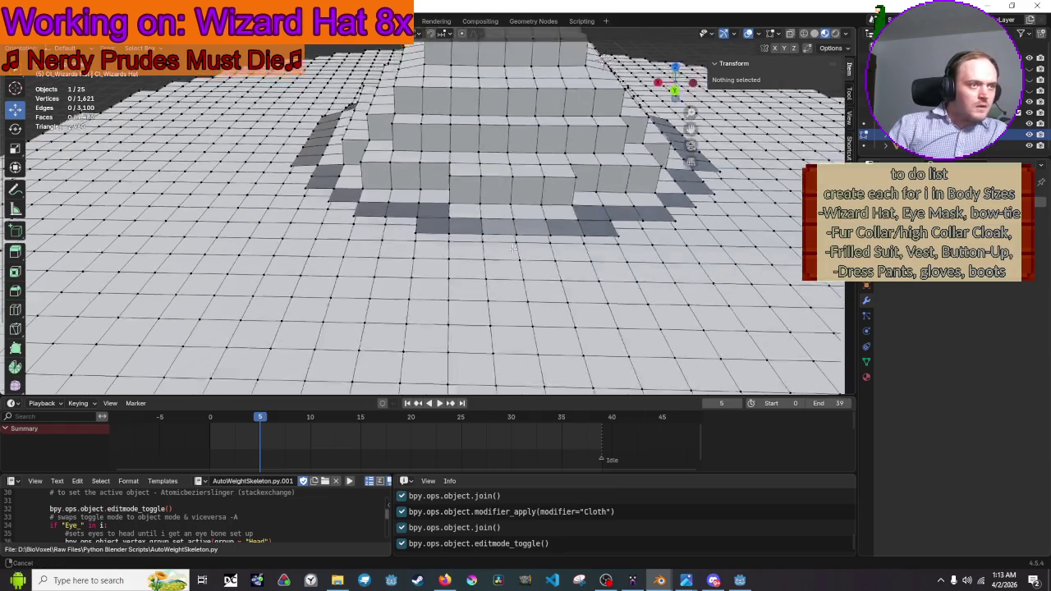
scroll(538, 163, "down", 2)
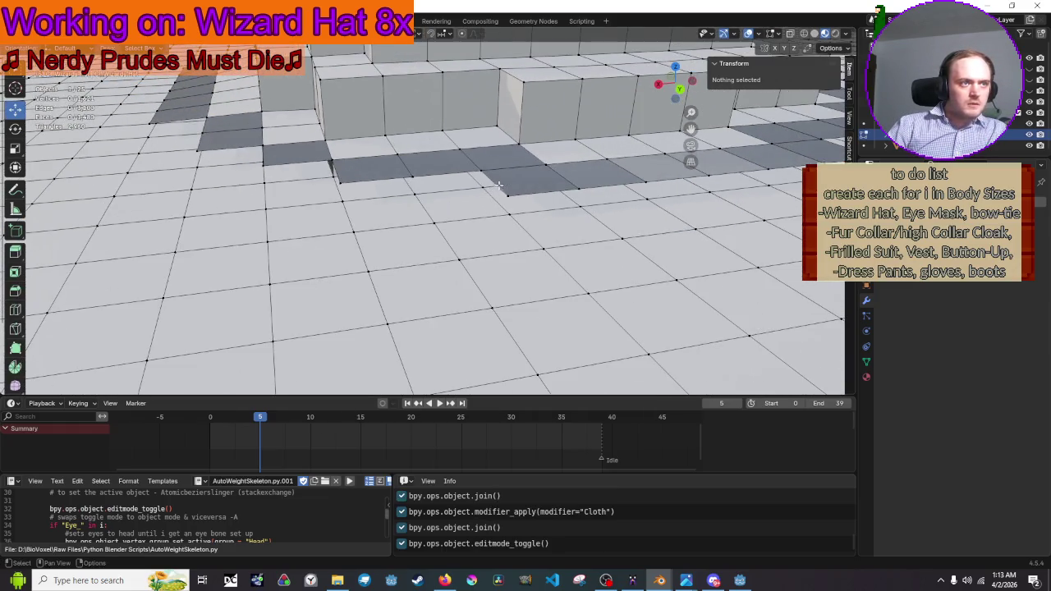
Snap the first two rim vertices onto their hat-edge corners via the 3D cursor
left_click(507, 195)
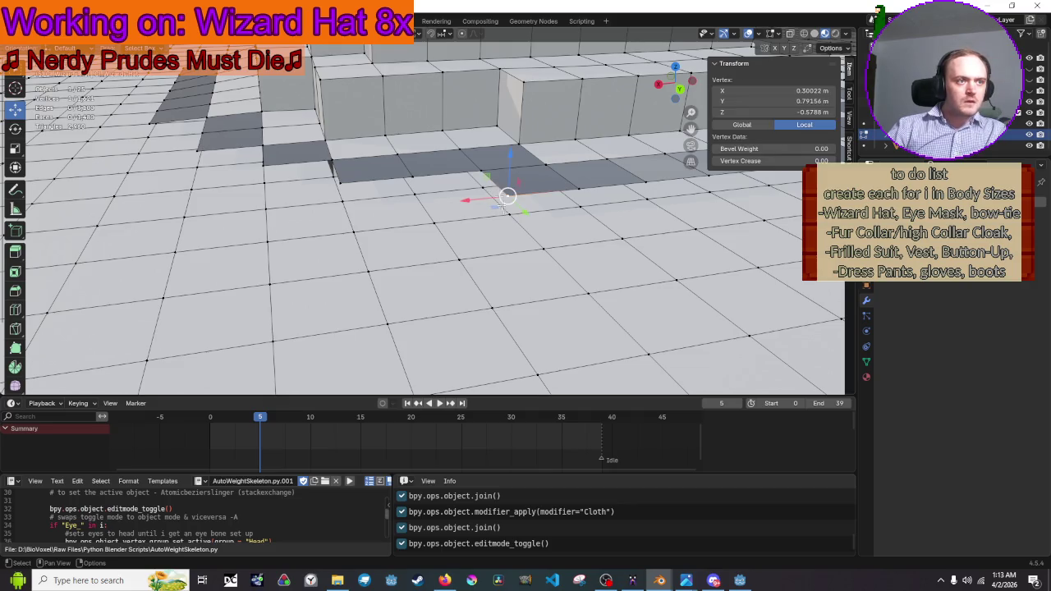
left_click(512, 215)
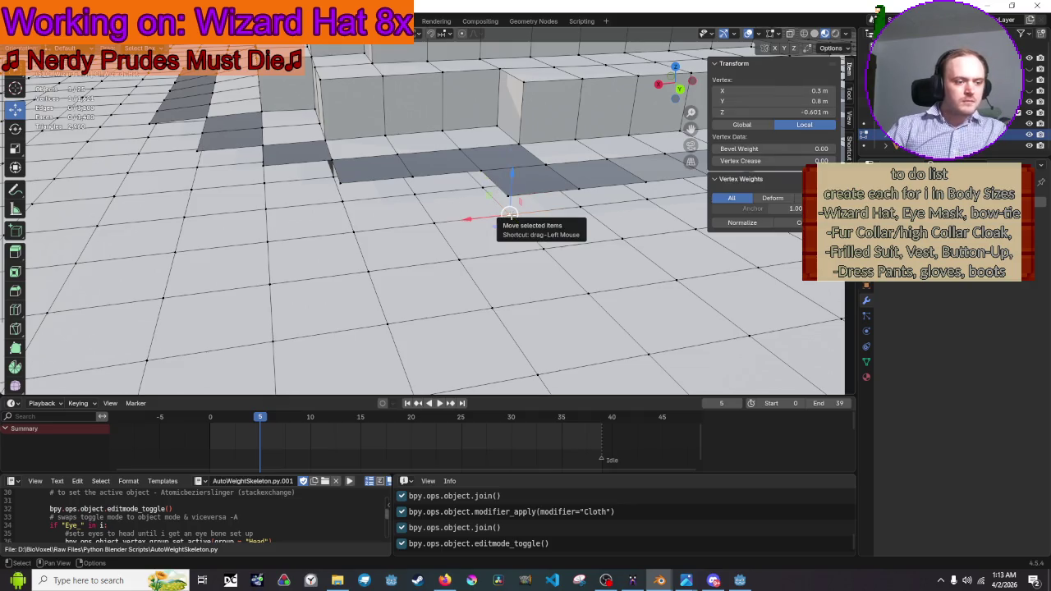
key("shift+s")
left_click(509, 263)
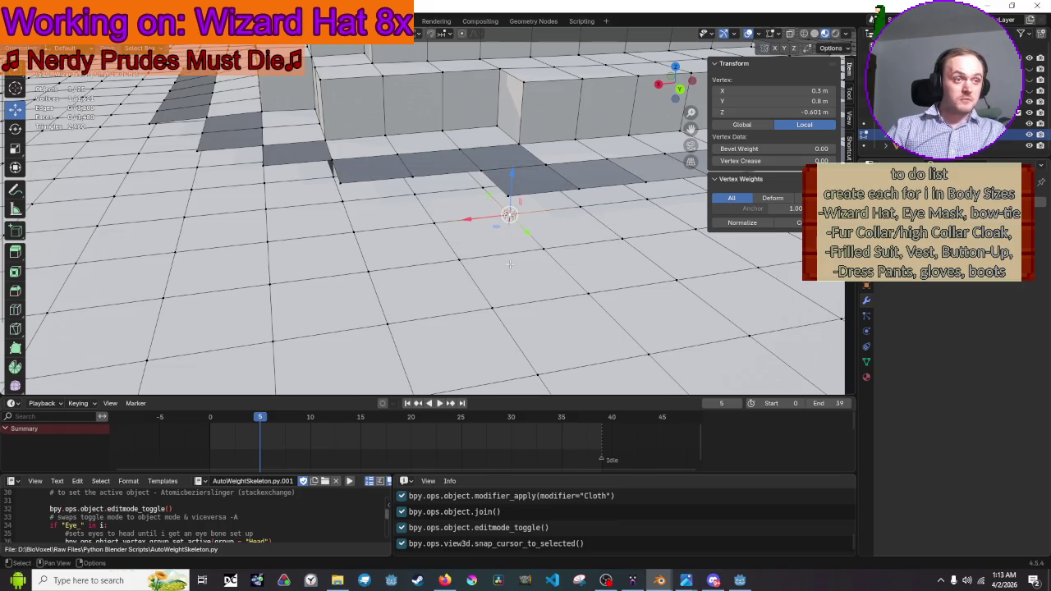
left_click_drag(509, 194, 510, 195)
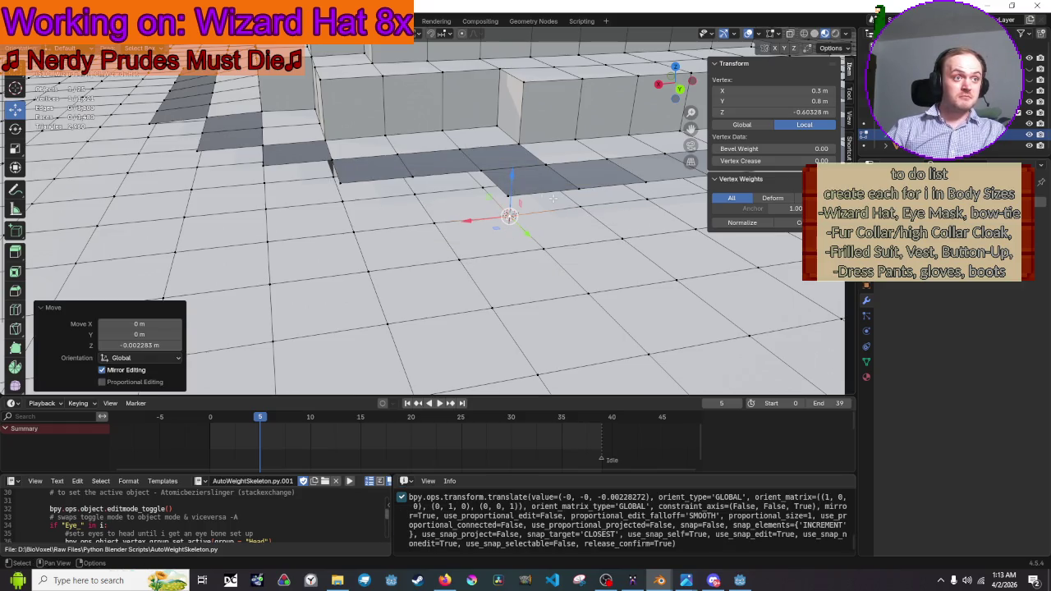
key("ctrl+z")
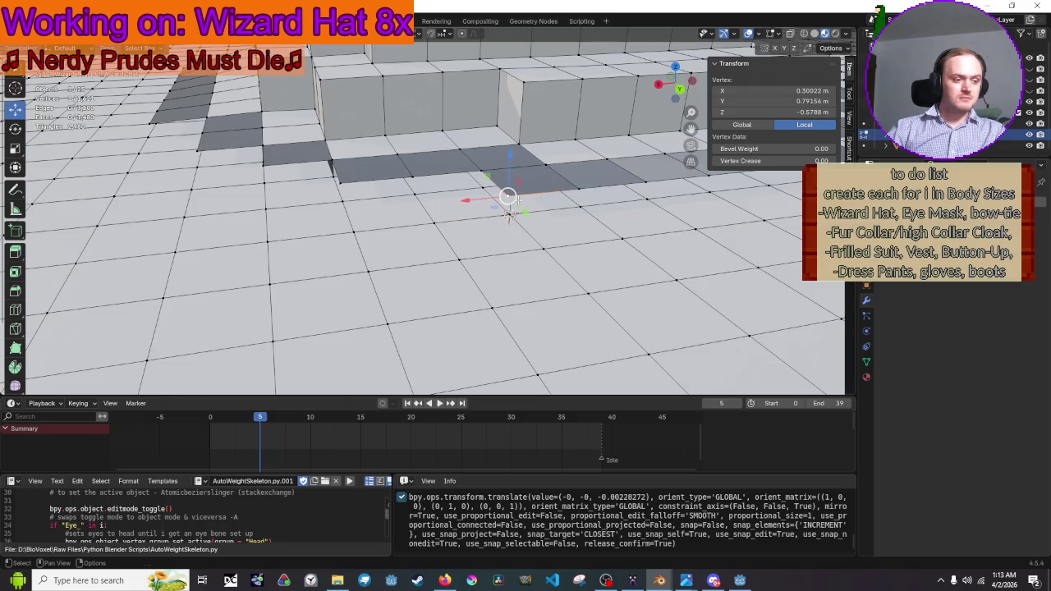
key("shift+s")
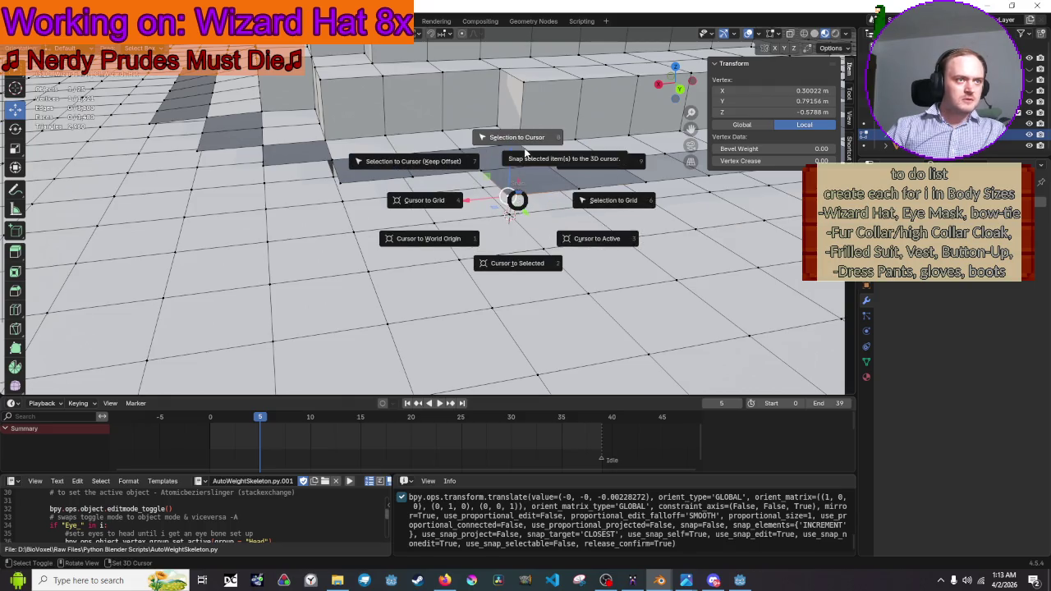
left_click(522, 154)
mouse_move(520, 156)
left_mouse_down()
mouse_move(562, 191)
mouse_move(521, 206)
mouse_move(529, 214)
left_mouse_up()
left_click(512, 201)
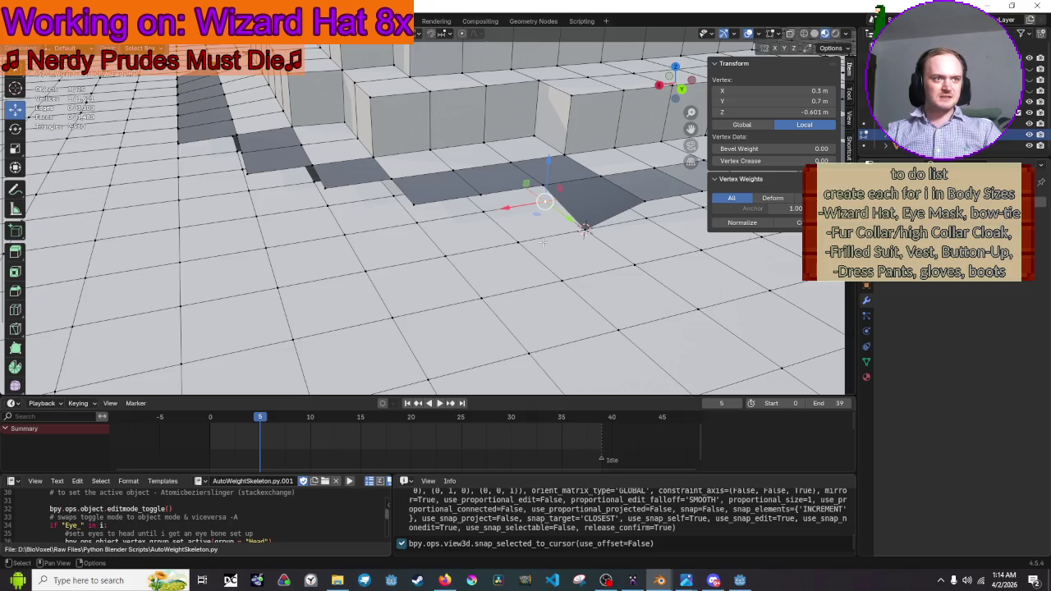
key("shift+s")
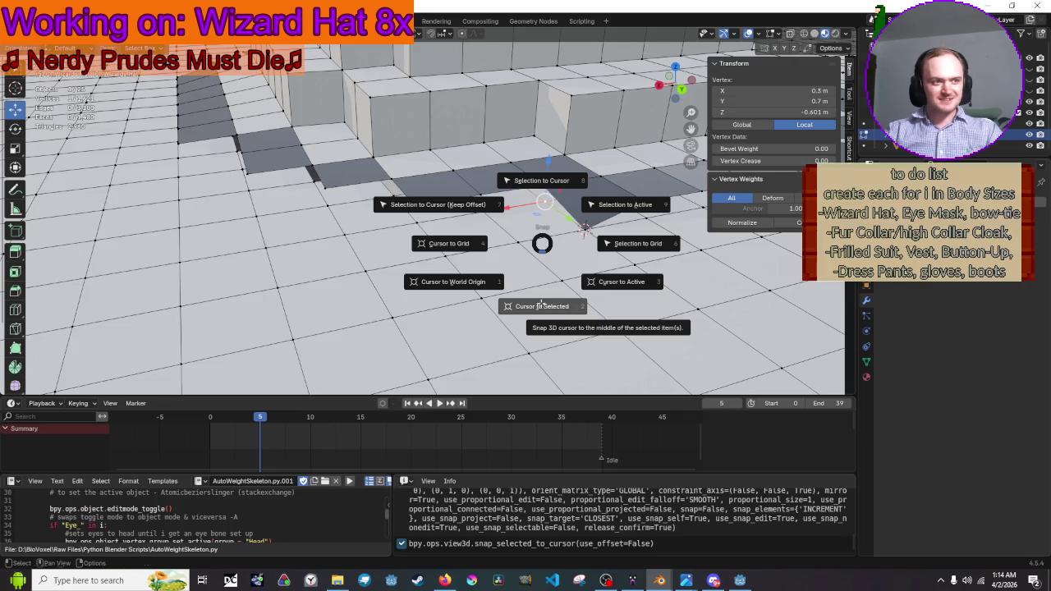
left_click(541, 307)
left_click(542, 182)
key("shift+s")
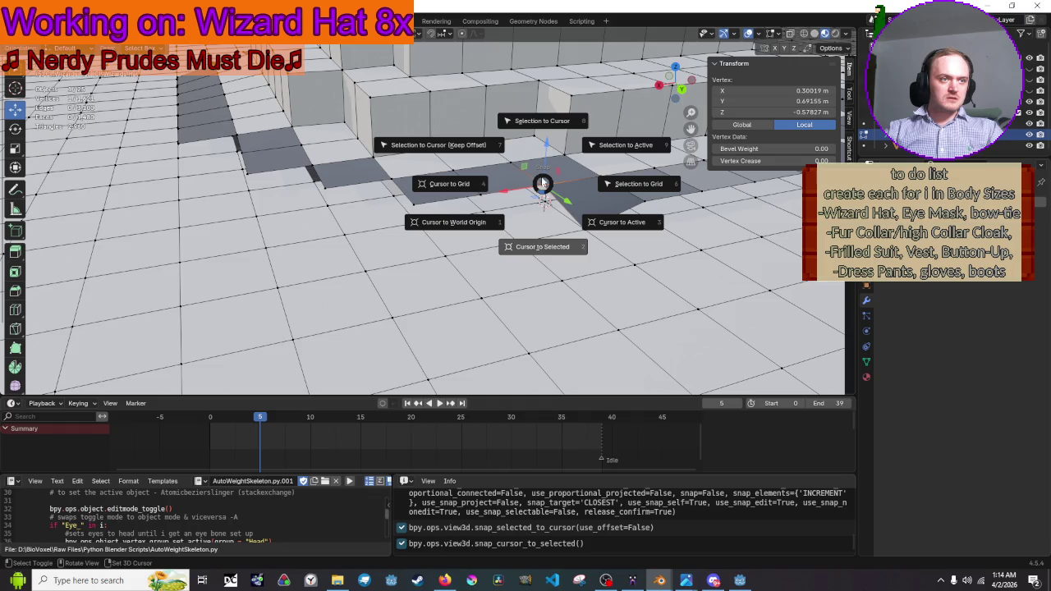
left_click(544, 129)
Snap three more rim vertices onto the next stepped-edge corners using Cursor to Selected
left_click(490, 211)
key("shift+s")
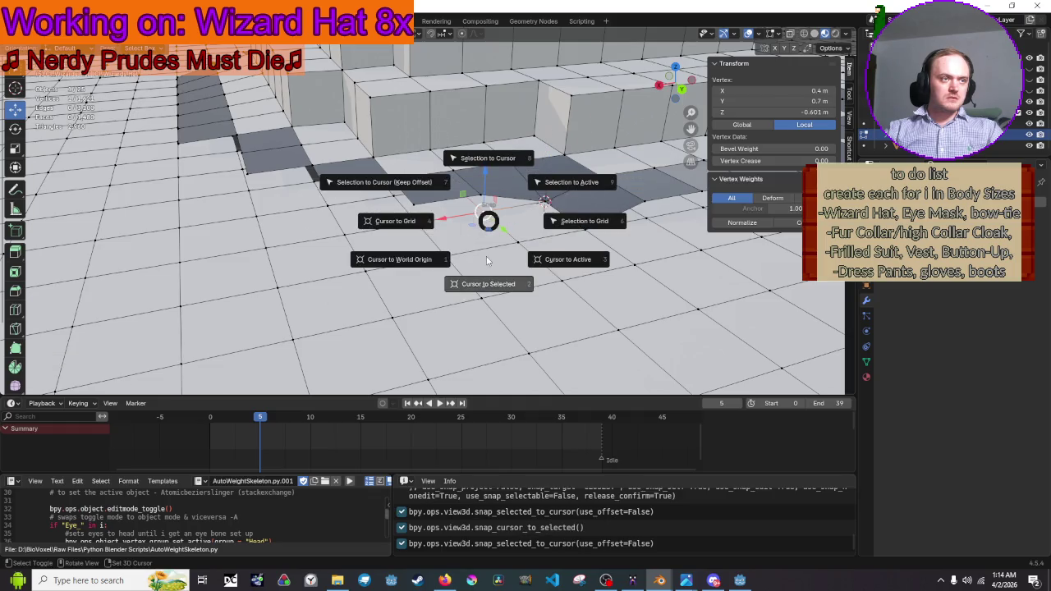
left_click(488, 279)
key("shift+s")
left_click(478, 142)
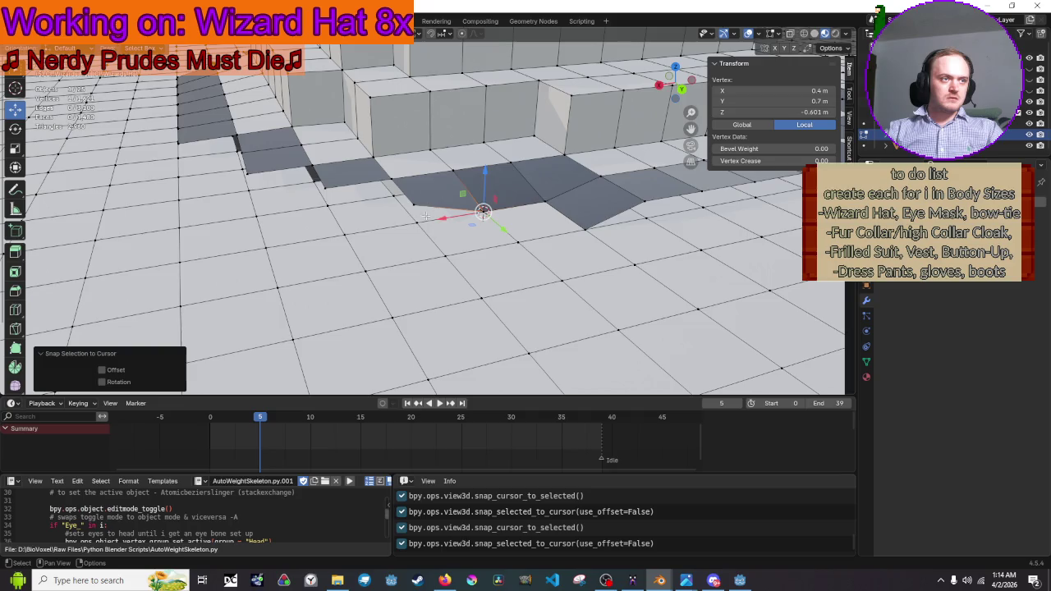
left_click(416, 221)
key("shift+s")
left_click(423, 259)
key("shift+s")
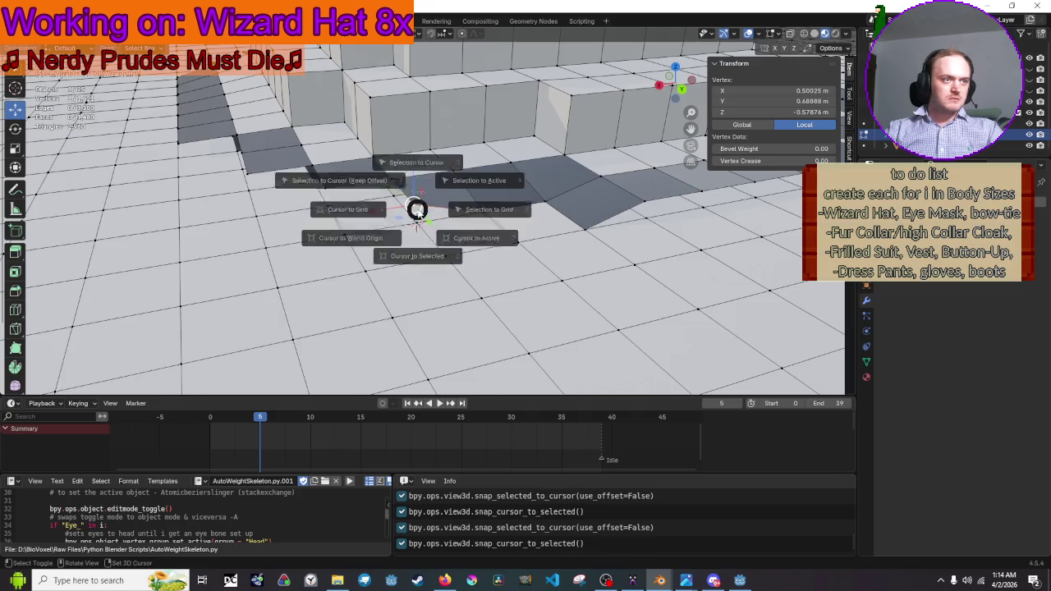
left_click(417, 161)
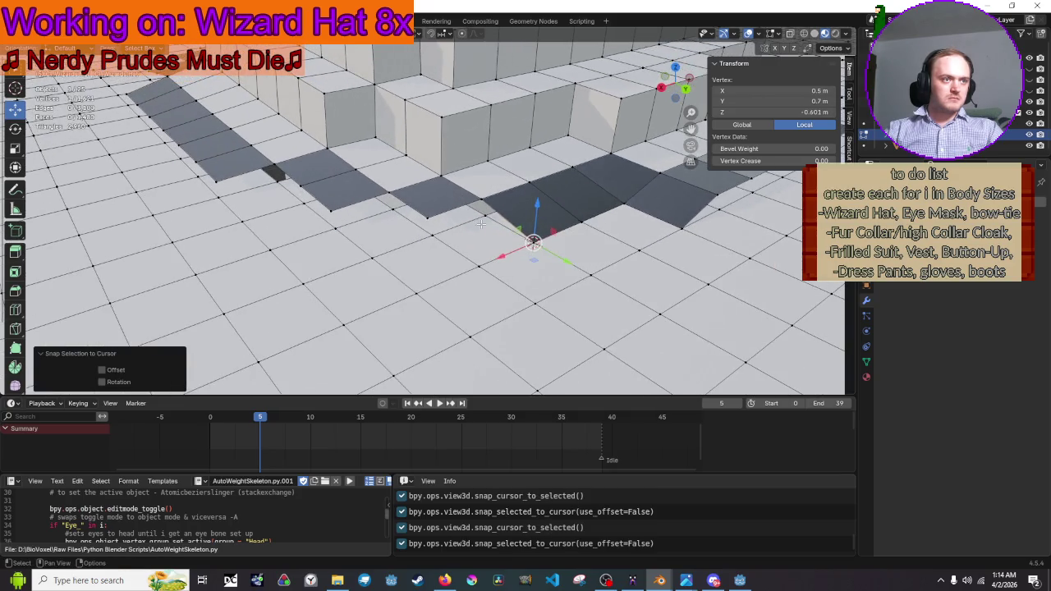
left_click(483, 215)
key("shift+s")
left_click(481, 204)
key("shift+s")
left_click(485, 215)
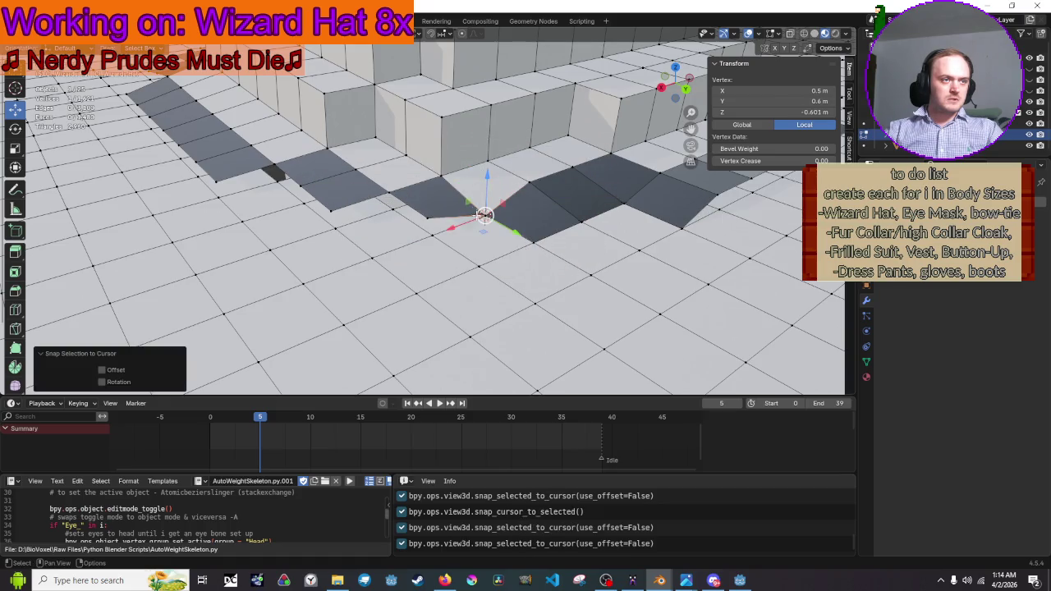
Snap two further rim vertices onto adjacent corners of the crown's stepped edge
left_click(429, 217)
key("shift+s")
left_click(440, 240)
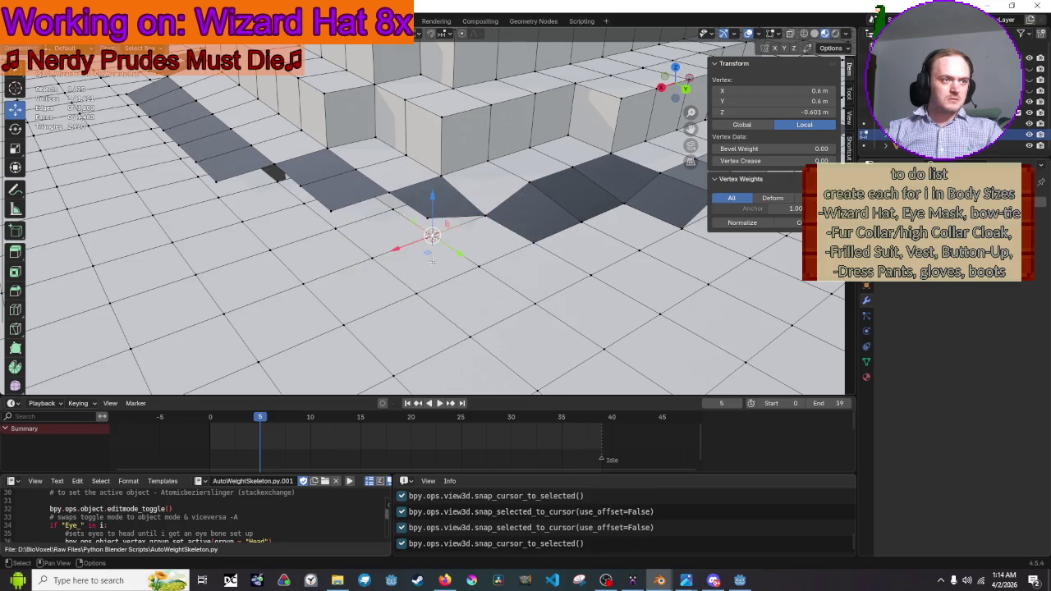
key("shift+s")
left_click(428, 160)
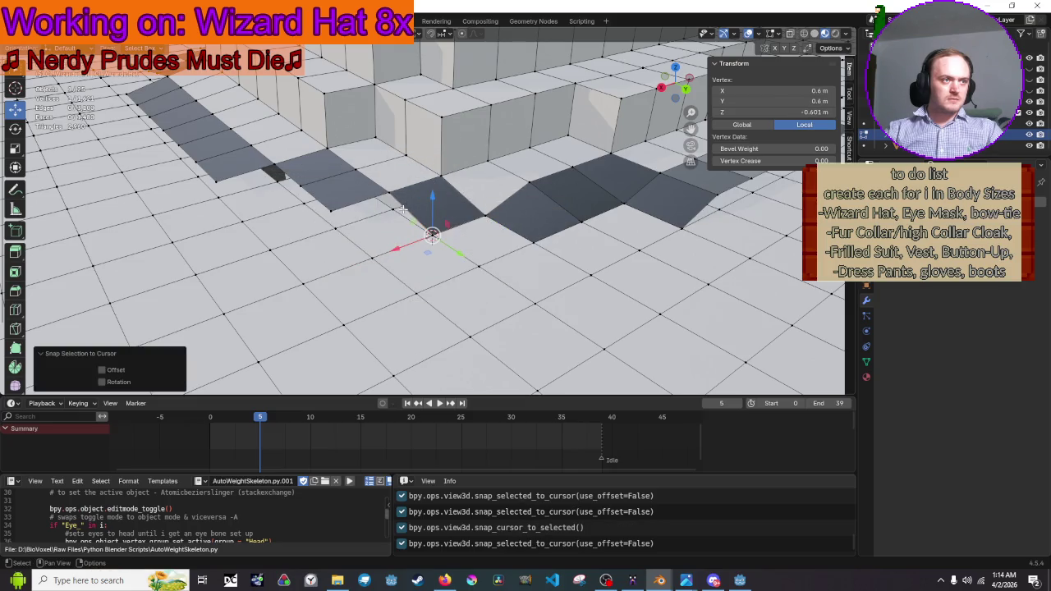
key("shift+s")
left_click(397, 196)
left_click(391, 194)
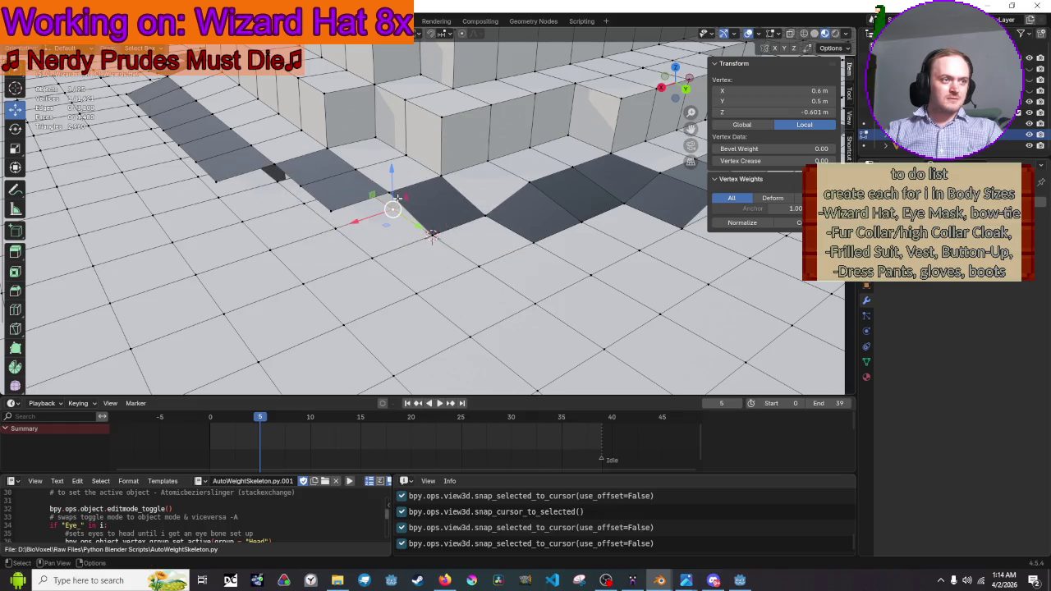
left_click(395, 209, "shift")
left_click(395, 211)
key("shift+s")
left_click(400, 275)
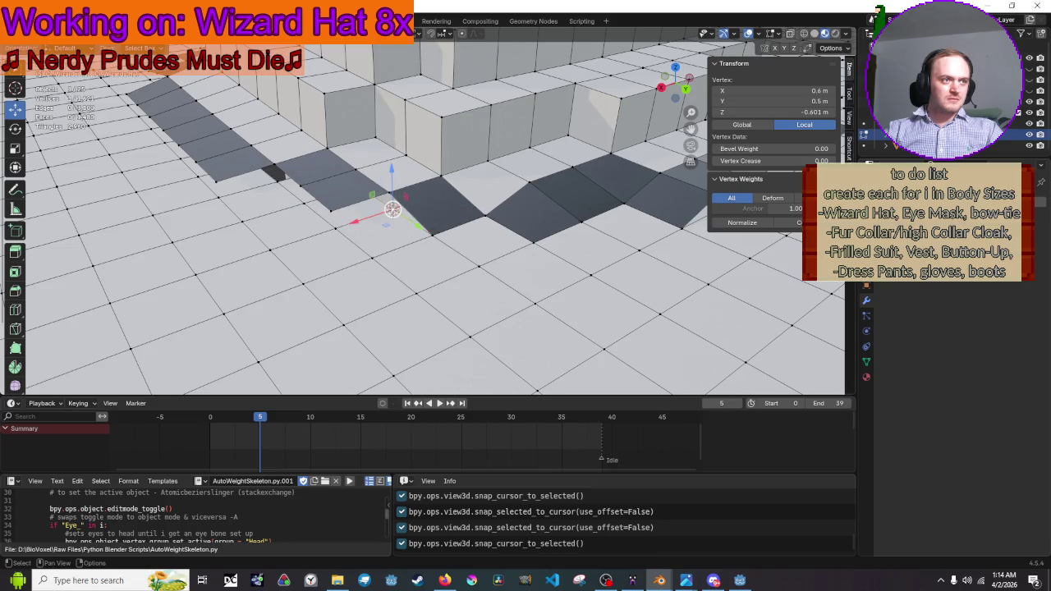
left_click(393, 209)
key("shift+s")
left_click(391, 136)
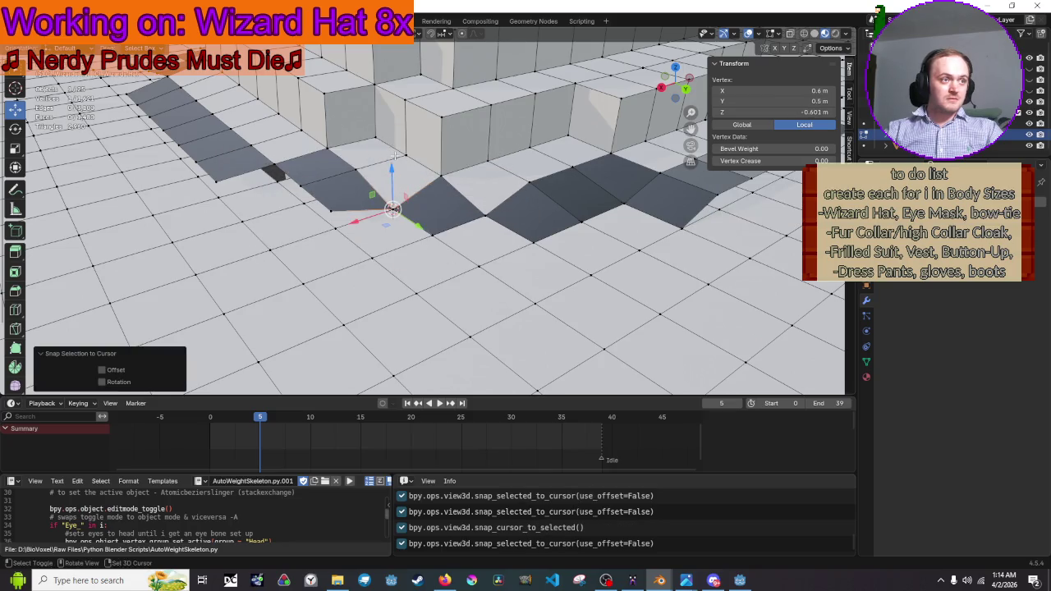
Snap two more selected rim vertices together onto the 3D cursor at local 0.6, 0.5, -0.601 m
scroll(418, 161, "up", 2)
left_click(495, 224)
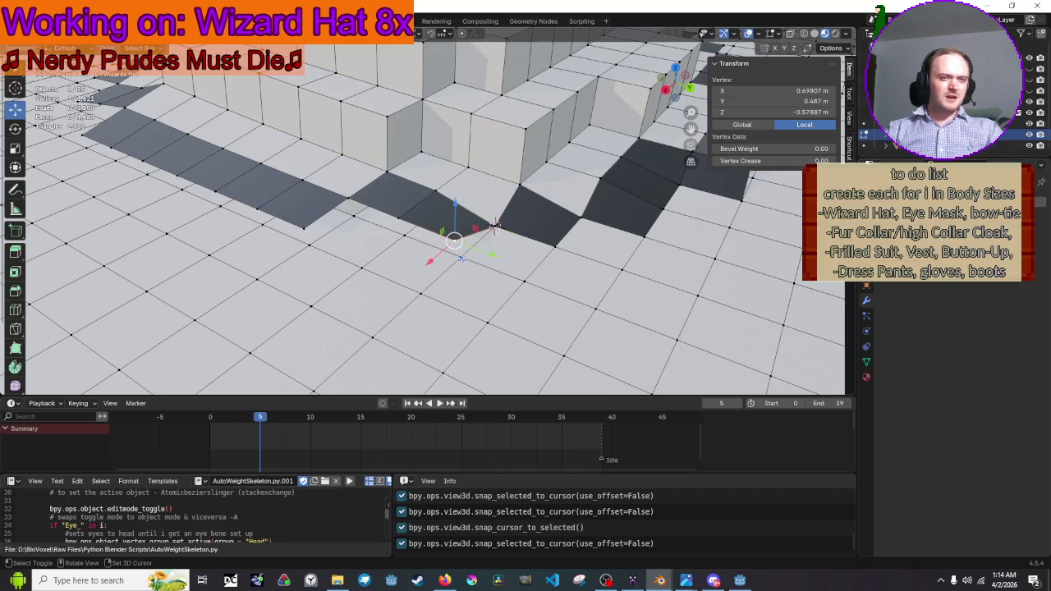
left_click(461, 258, "shift")
key("shift+s")
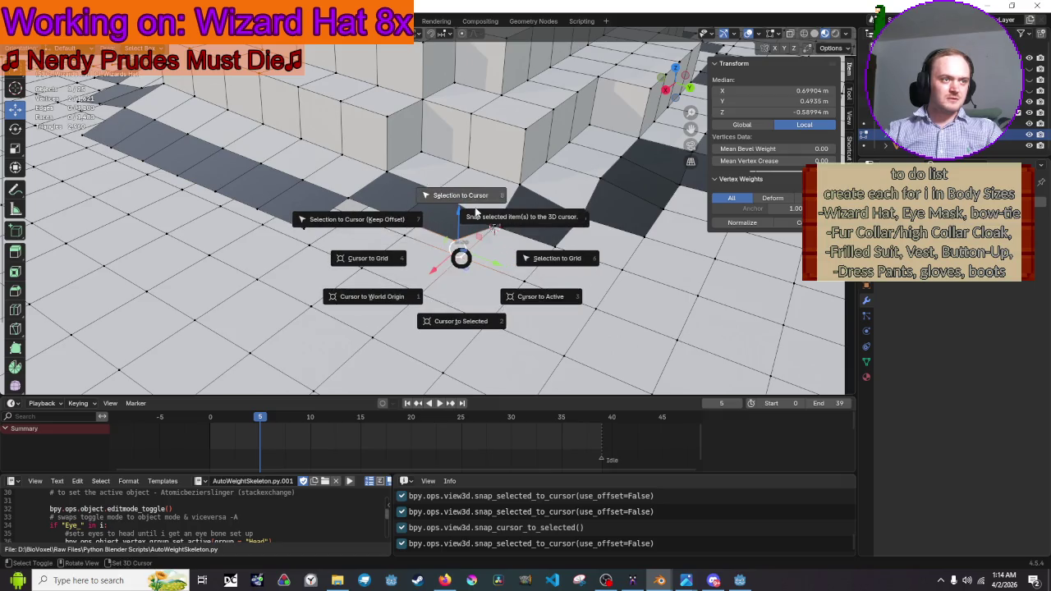
left_click(475, 211)
scroll(487, 123, "down", 5)
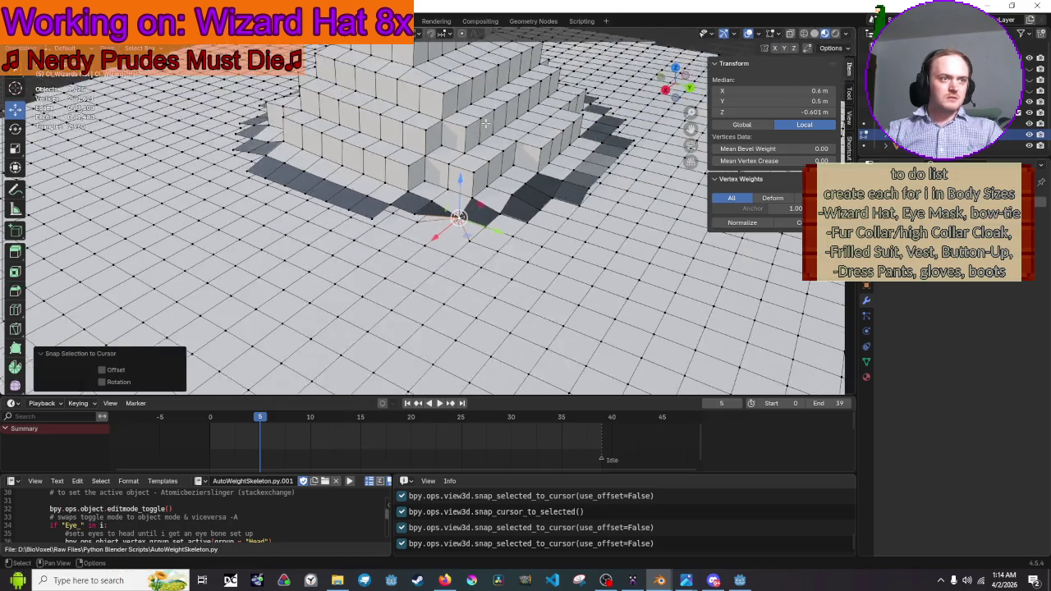
Inspect the hat brim and body from several angles, toggling out of and back into Edit Mode
mouse_move(487, 123)
left_mouse_down()
mouse_move(492, 101)
mouse_move(509, 143)
left_mouse_up()
left_click(514, 152)
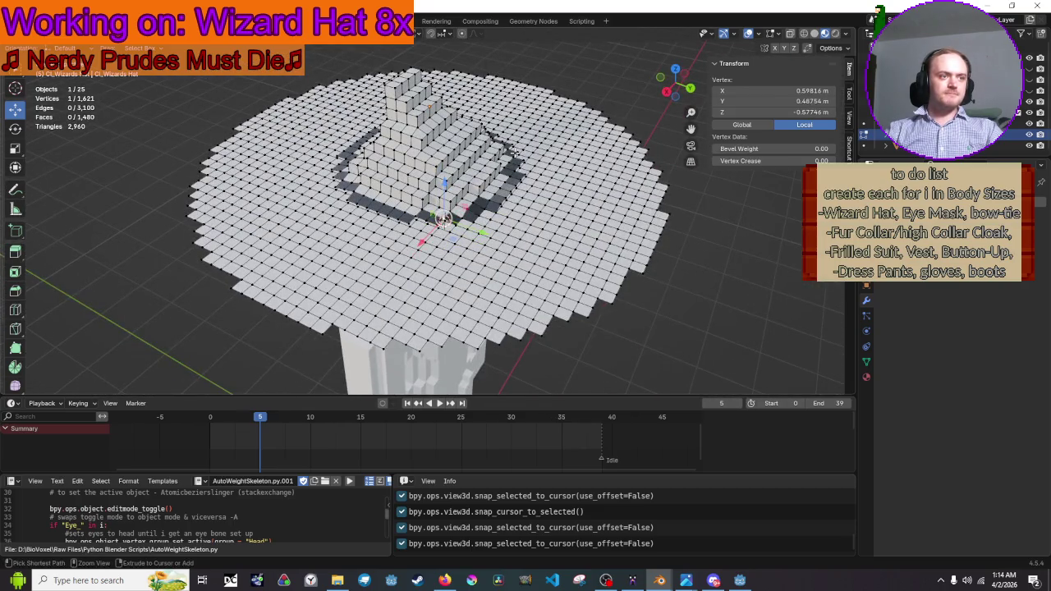
key("Tab")
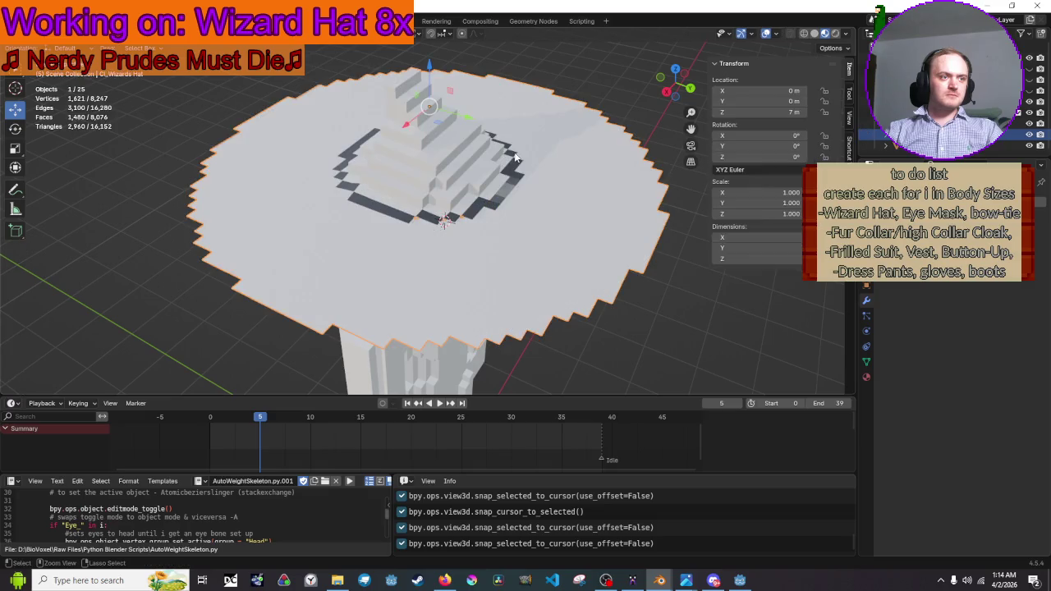
mouse_move(514, 158)
left_mouse_down()
mouse_move(510, 132)
mouse_move(478, 118)
mouse_move(468, 129)
left_mouse_up()
key("Tab")
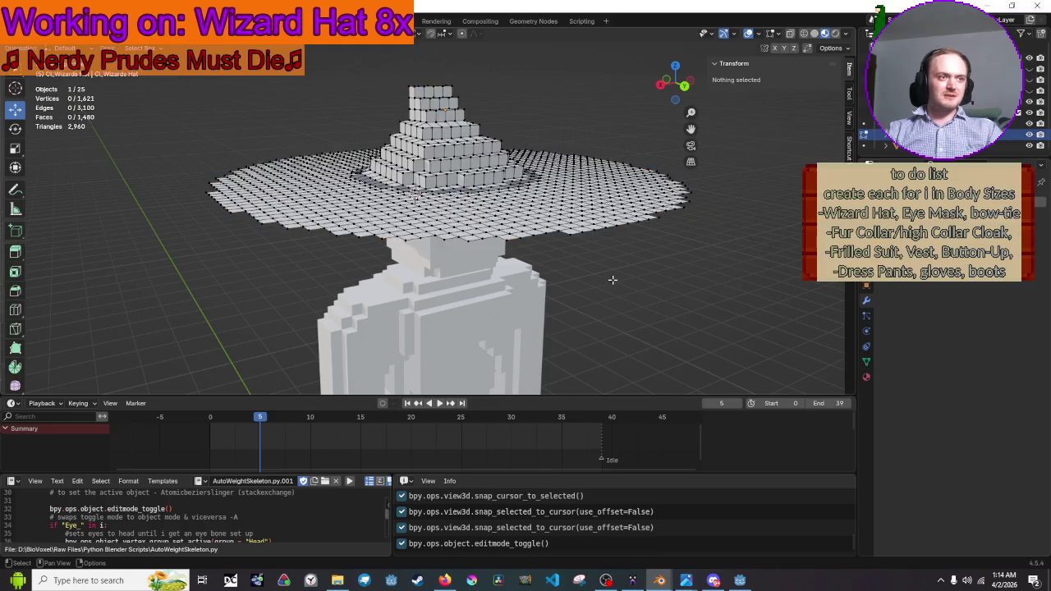
scroll(614, 297, "up", 6)
scroll(542, 306, "up", 2)
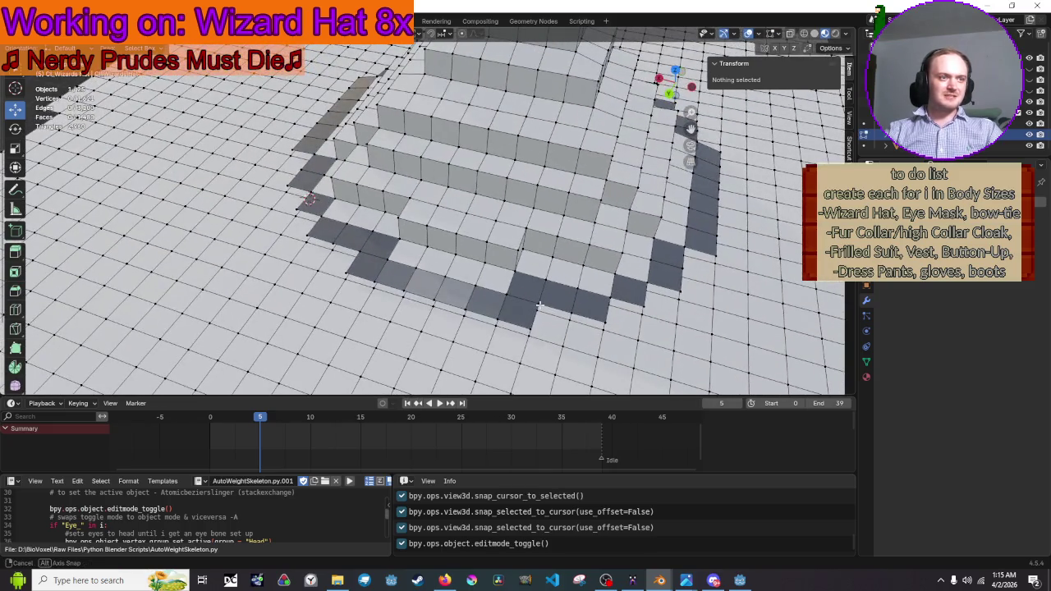
mouse_move(539, 305)
left_mouse_down()
mouse_move(728, 288)
mouse_move(433, 167)
left_mouse_up()
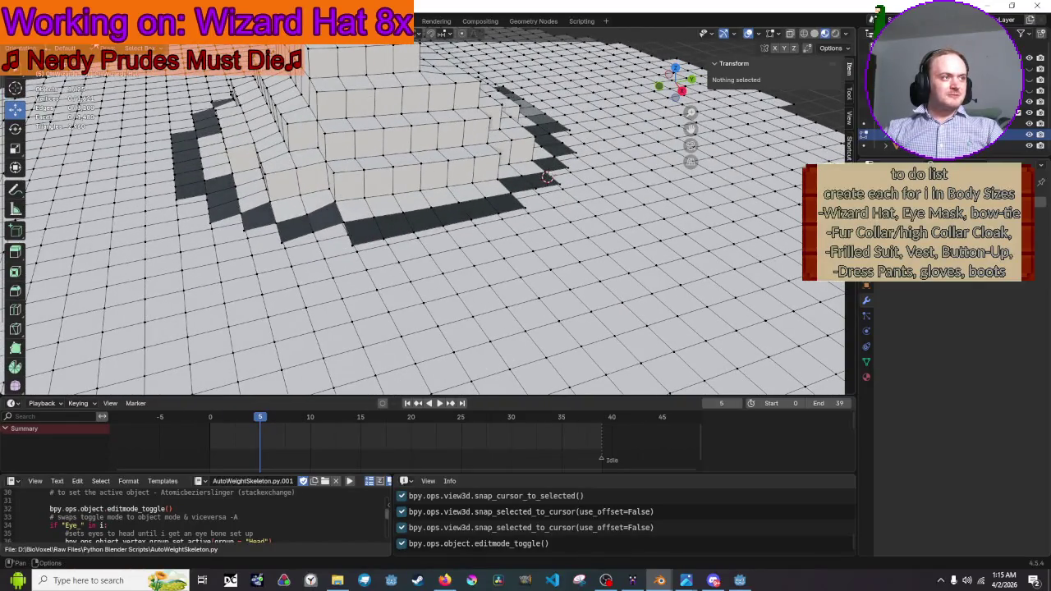
Select a hat face, grow the selection across the hat, and separate it into a new object
key("3")
left_click(396, 159)
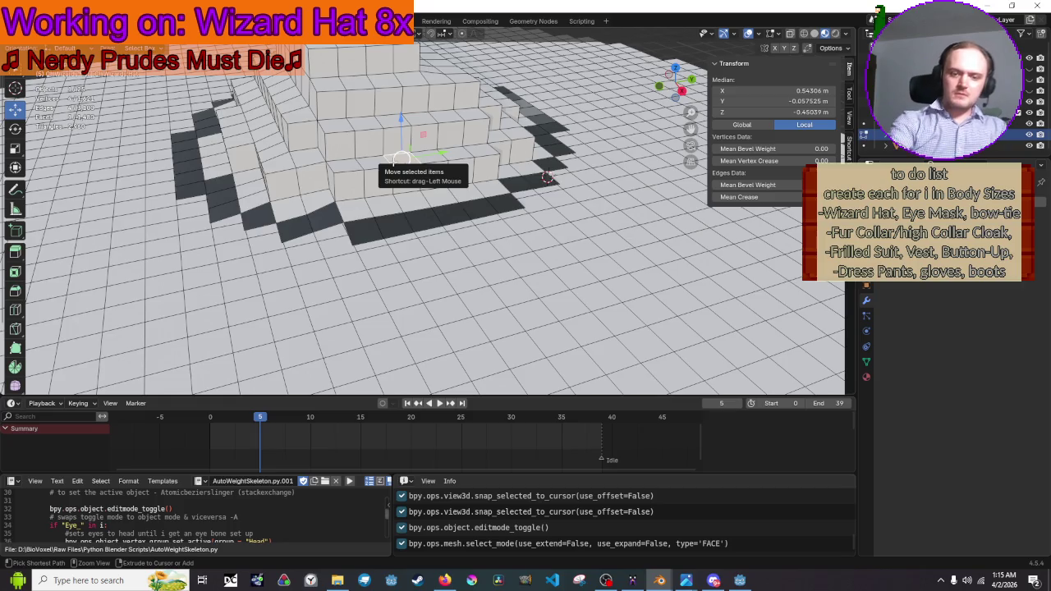
key("ctrl+KP_Add")
key("ctrl+KP_Add")
key("ctrl+KP_Add")
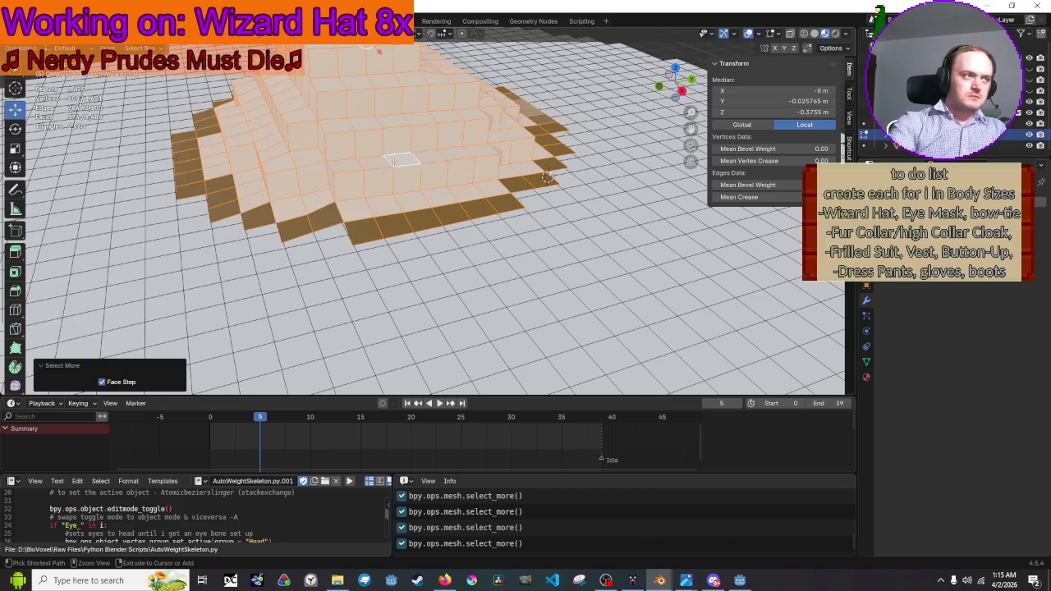
scroll(395, 166, "down", 5)
right_click(395, 167)
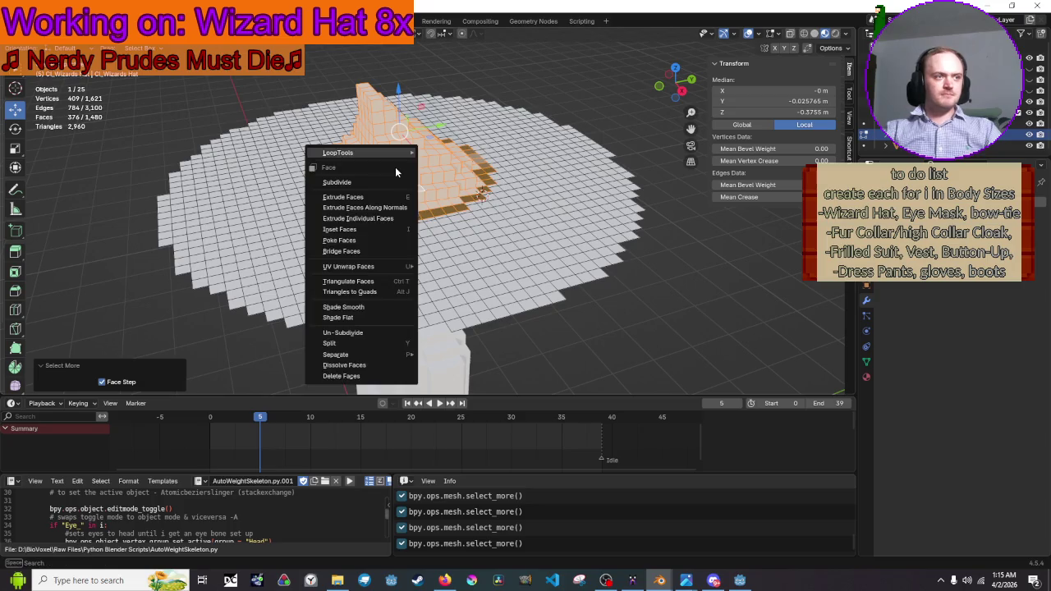
mouse_move(405, 355)
left_click(447, 353)
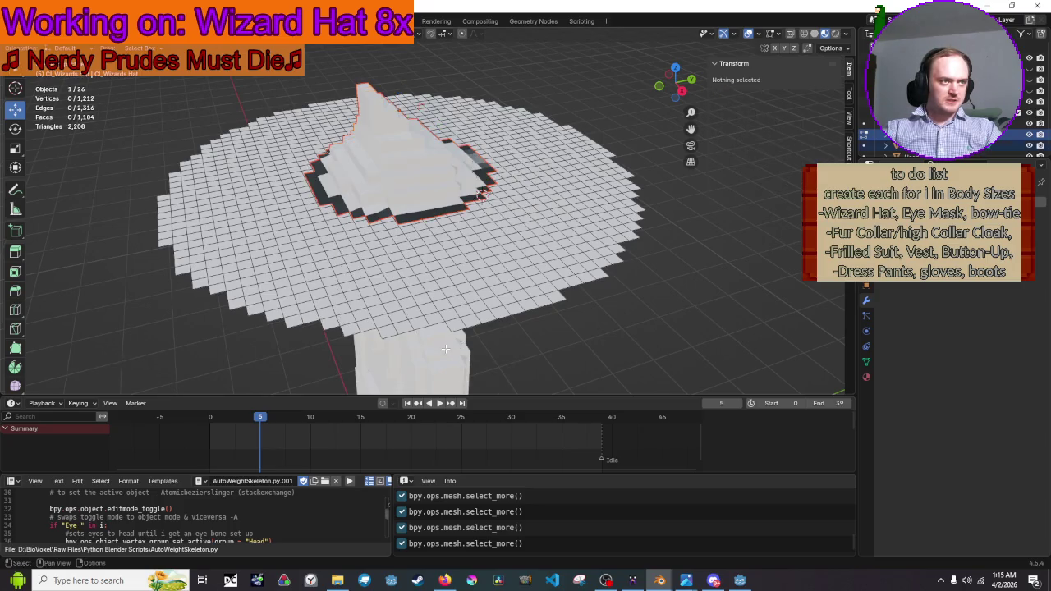
Reload Edit Mode via Object Mode and switch to vertex selection
key("Tab")
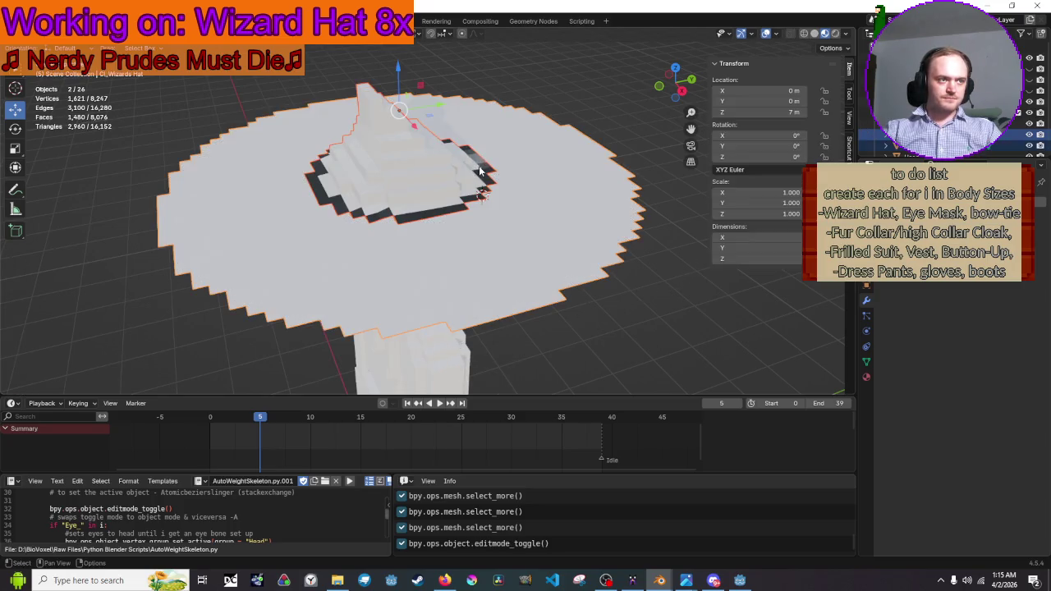
key("Tab")
scroll(516, 237, "up", 5)
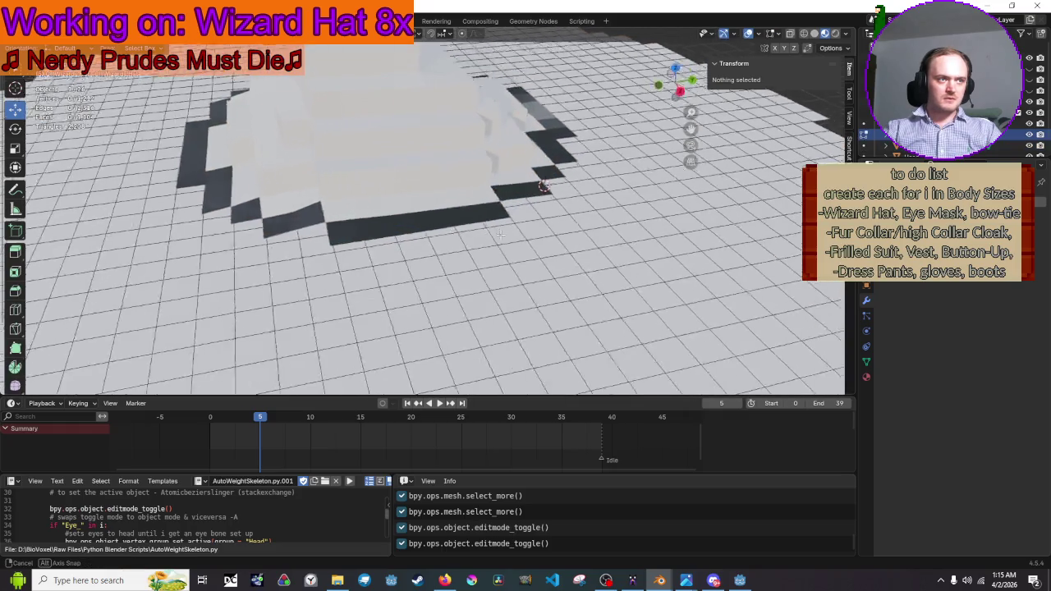
key("1")
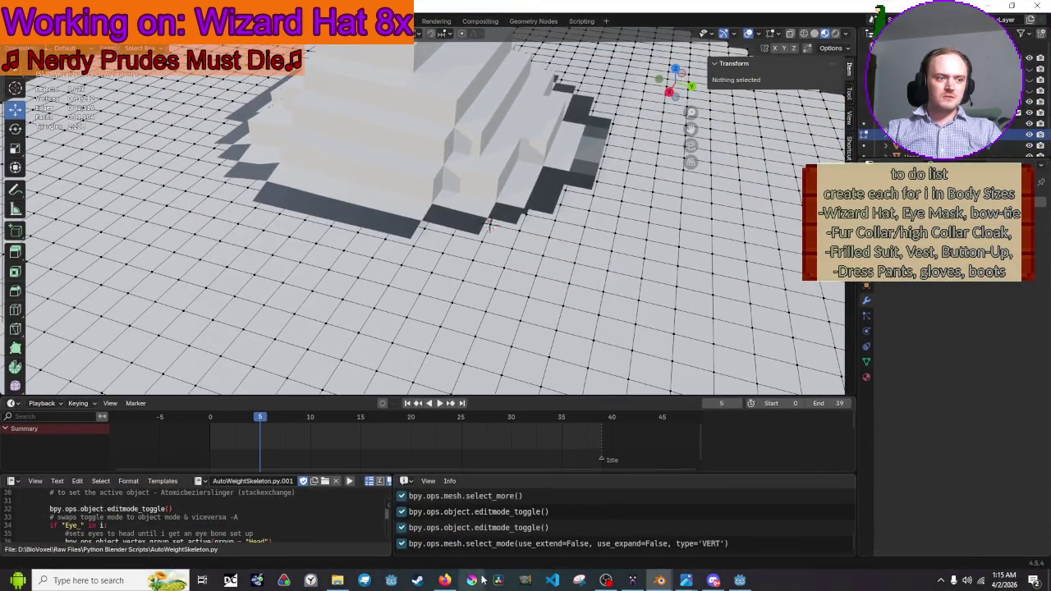
left_click(445, 581)
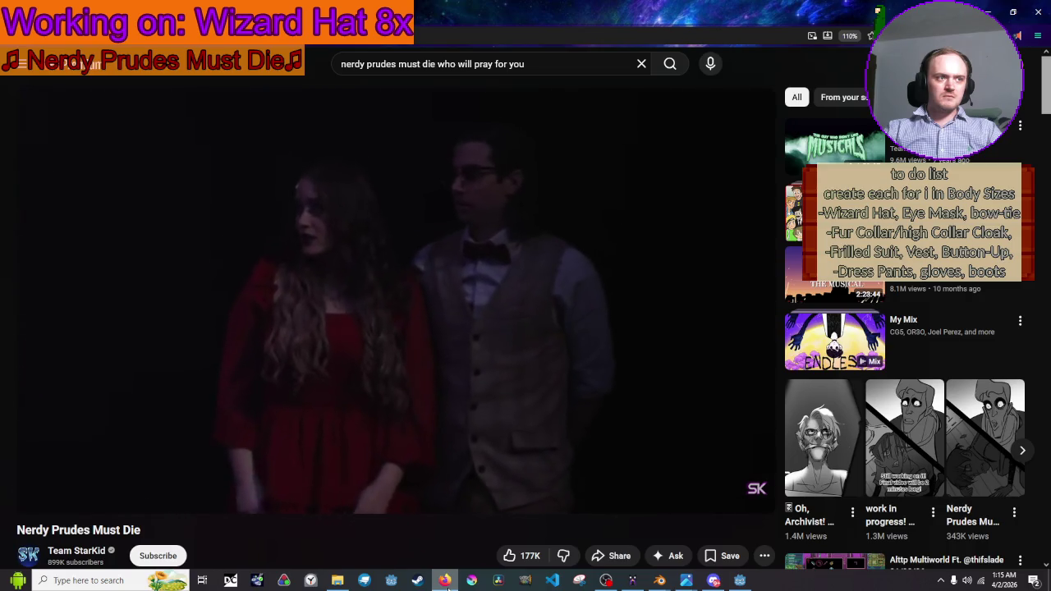
Minimize the Nerdy Prudes Must Die video window so the Blender viewport shows again
left_click(446, 582)
scroll(501, 246, "down", 2)
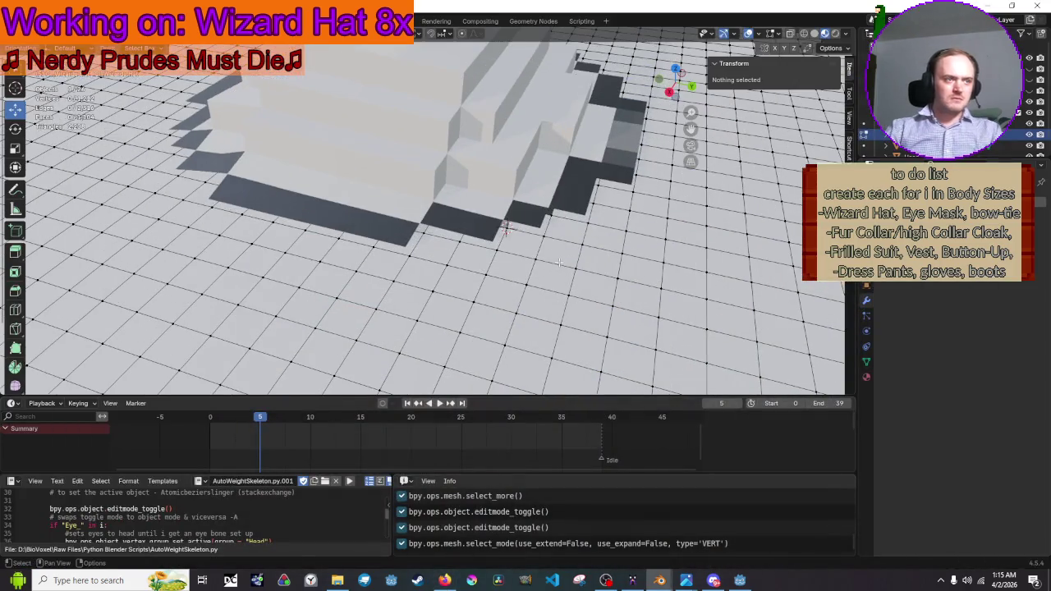
Select a corner vertex on the hat's base edge and move the 3D cursor onto it
left_click(497, 208)
key("Tab")
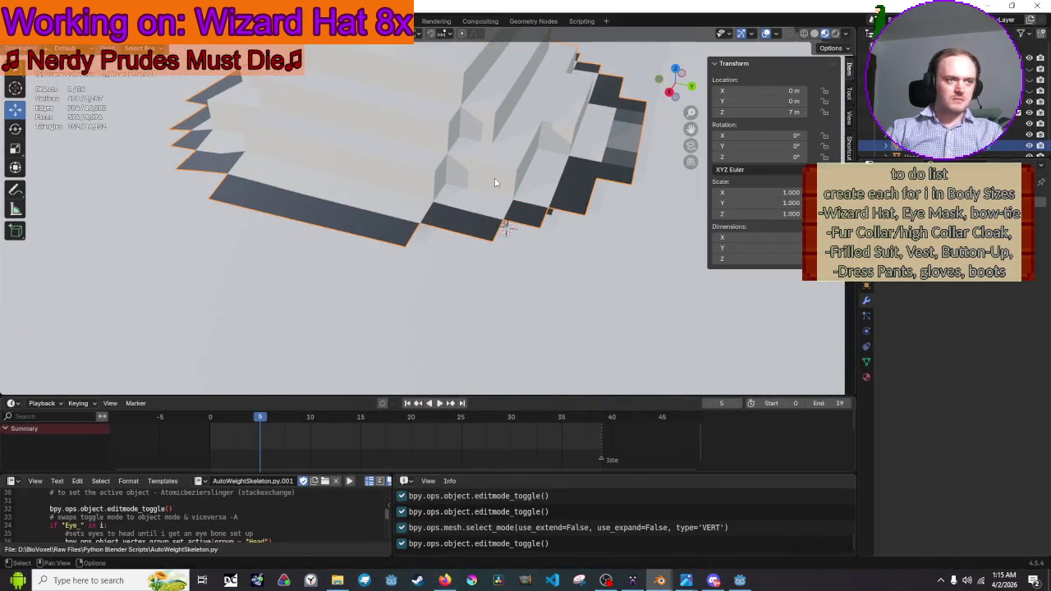
key("Tab")
key("Tab")
key("Tab")
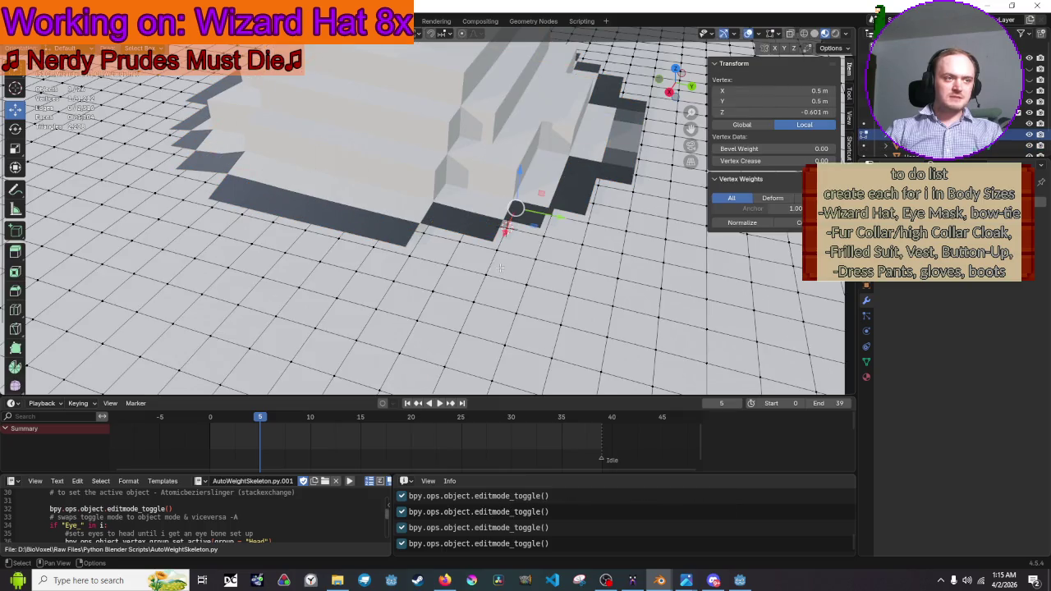
key("shift+s")
left_click(492, 354)
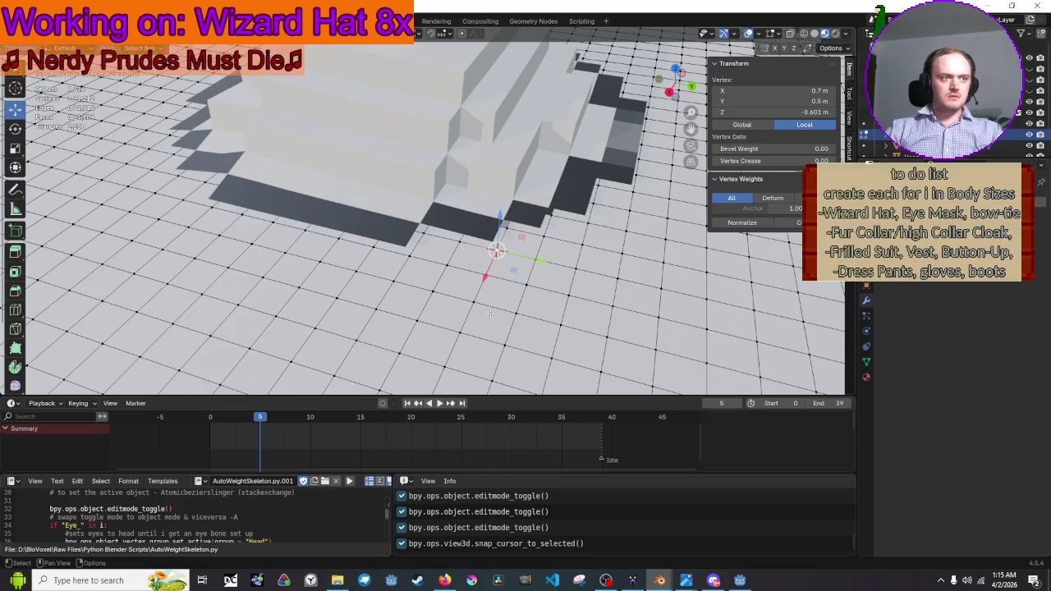
Select the whole mesh, show the Shortcut VUr sidebar panel, and add another object to the selection
key("Tab")
key("Tab")
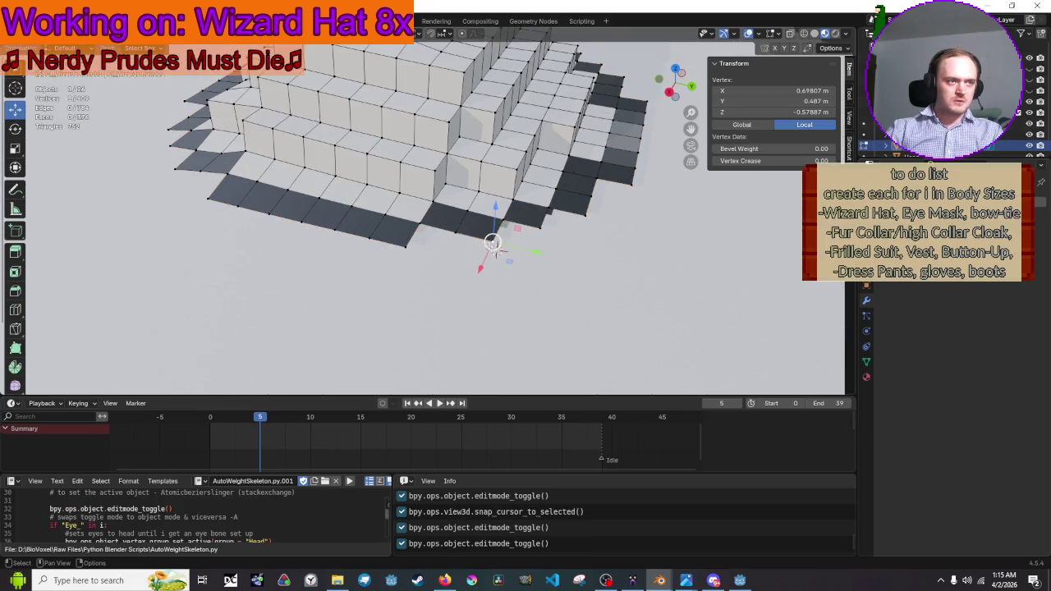
key("a")
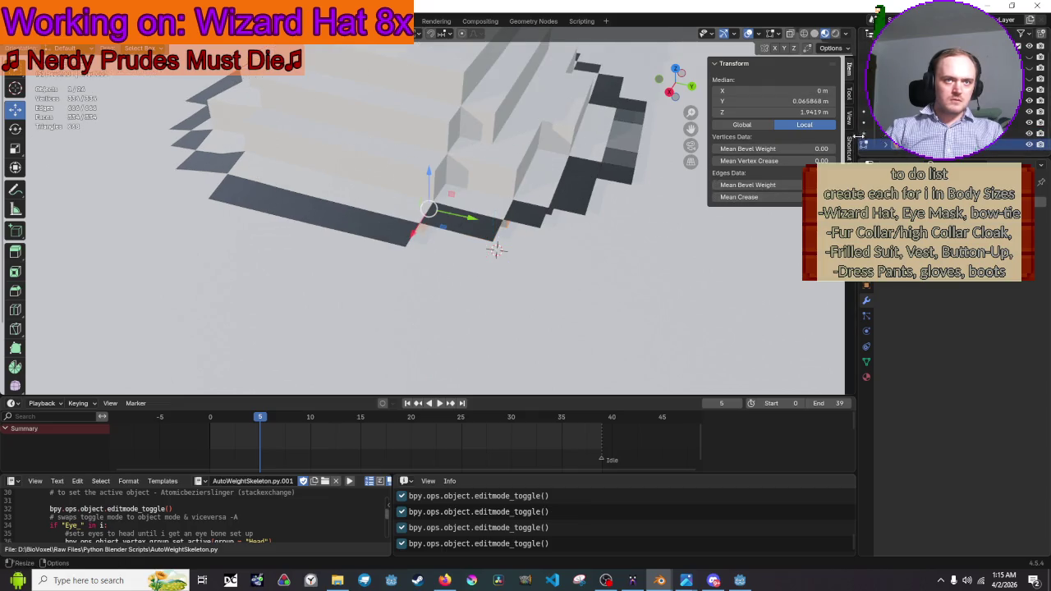
left_click(850, 141)
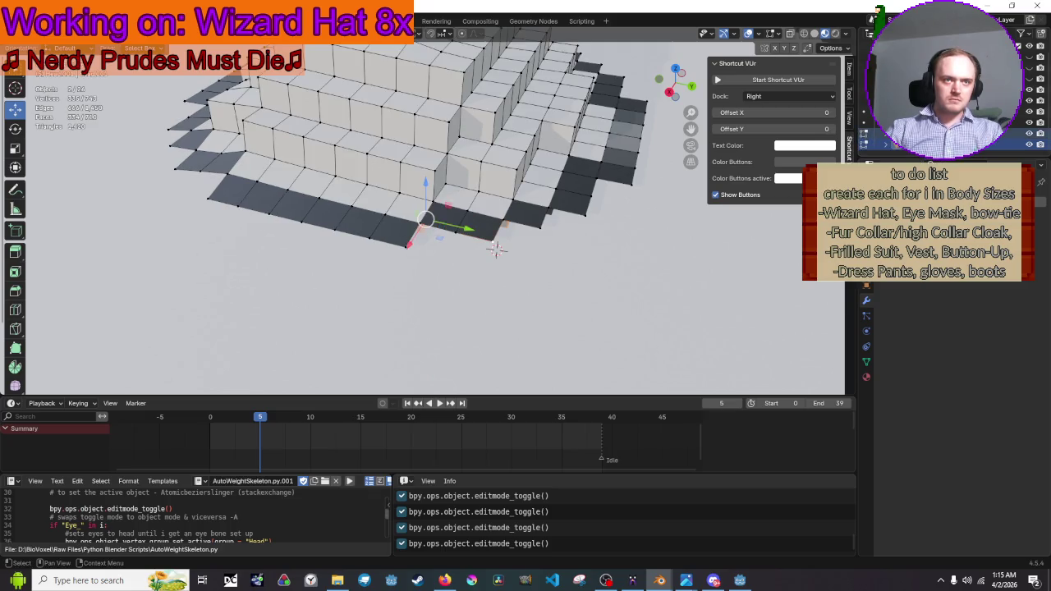
scroll(572, 251, "down", 2)
key("Tab")
key("Tab")
key("Tab")
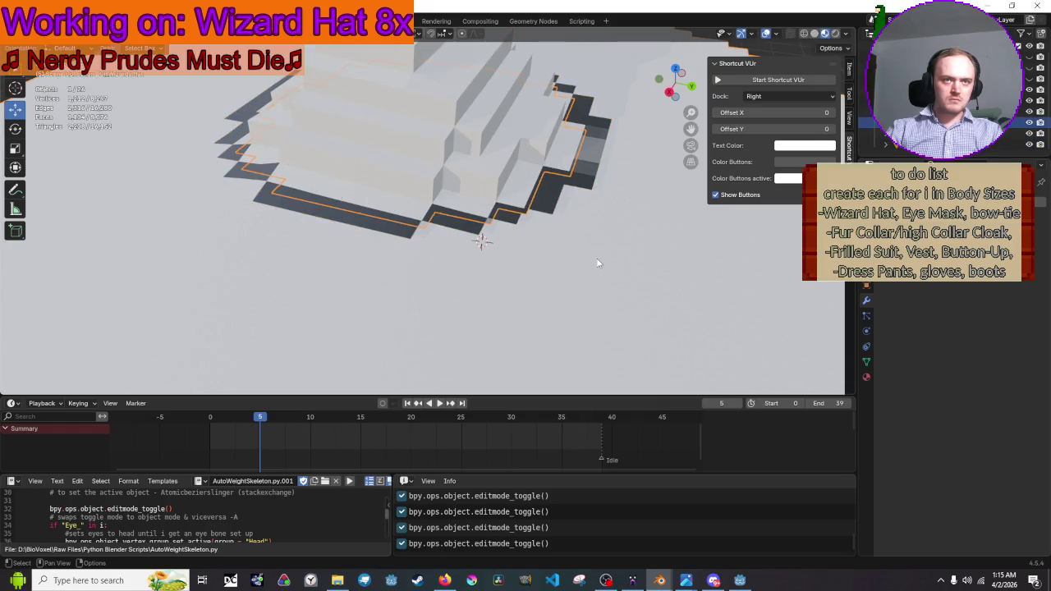
key("Tab")
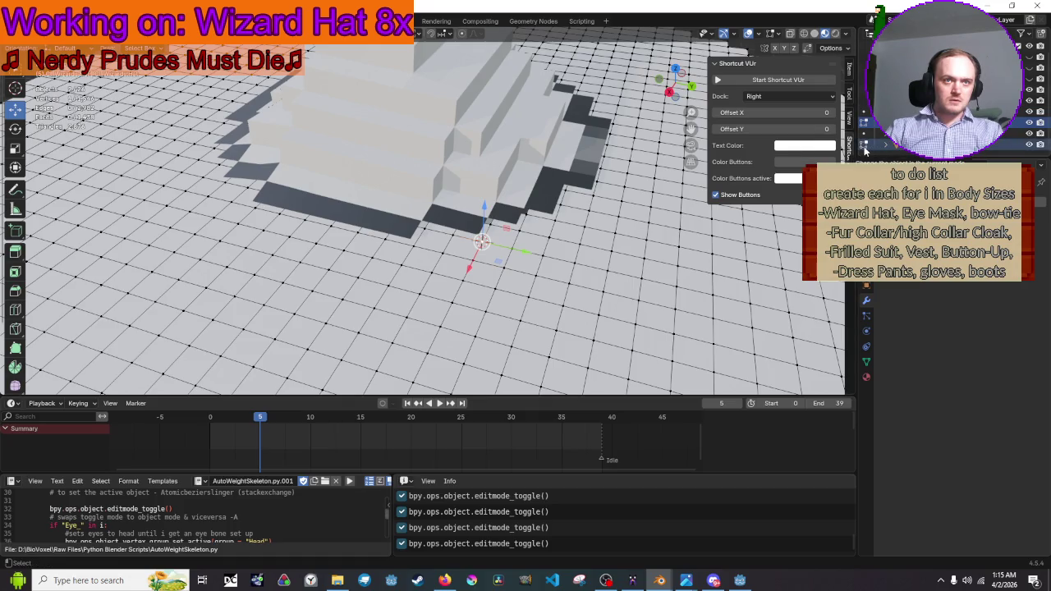
left_click(864, 144, "ctrl")
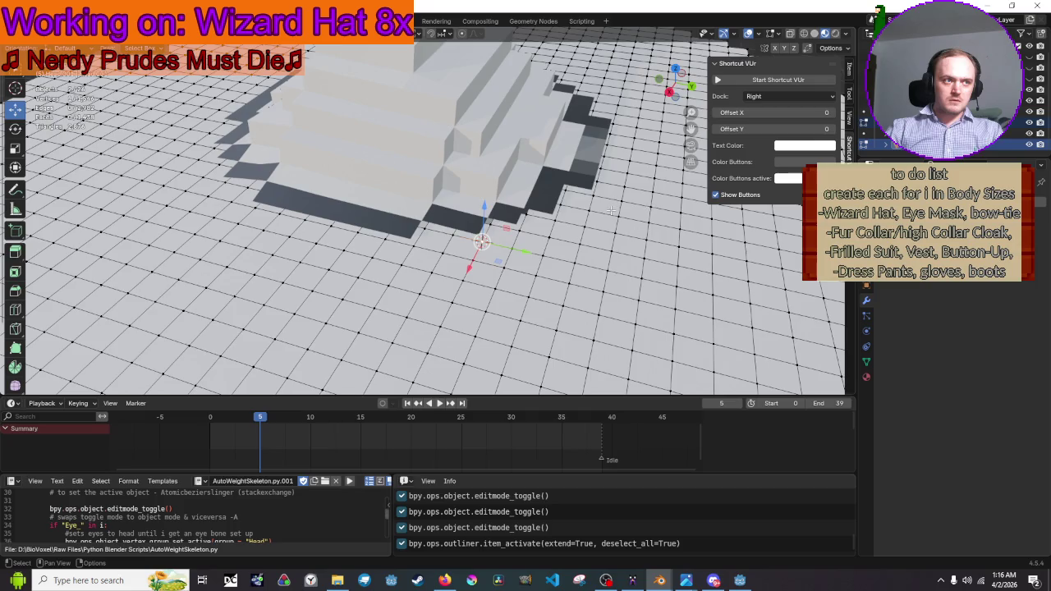
Delete the leftover Head.001 object from the Outliner
scroll(525, 170, "down", 8)
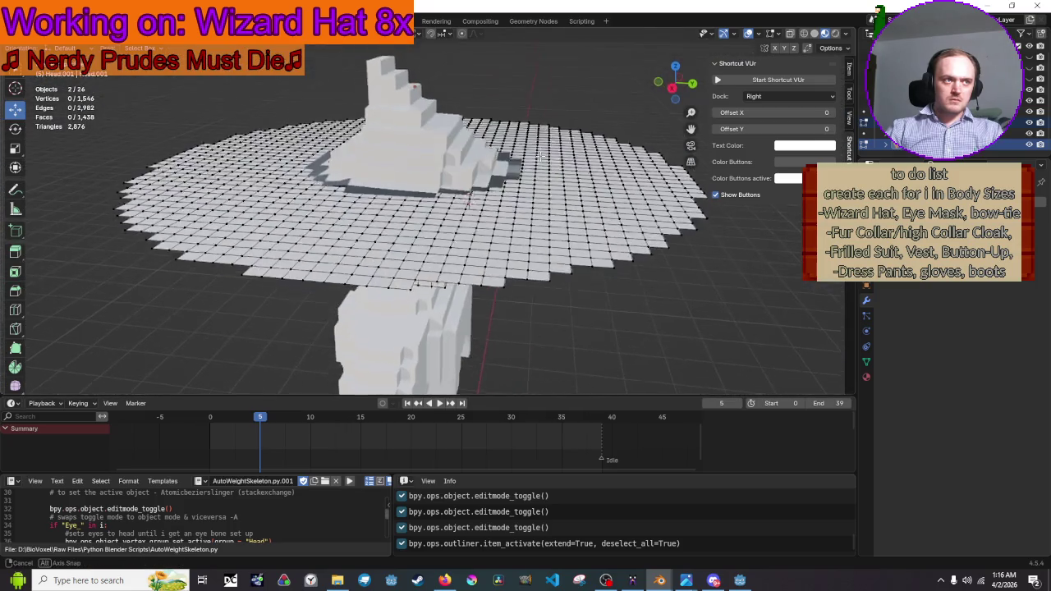
mouse_move(547, 186)
left_mouse_down()
mouse_move(542, 123)
mouse_move(538, 149)
left_mouse_up()
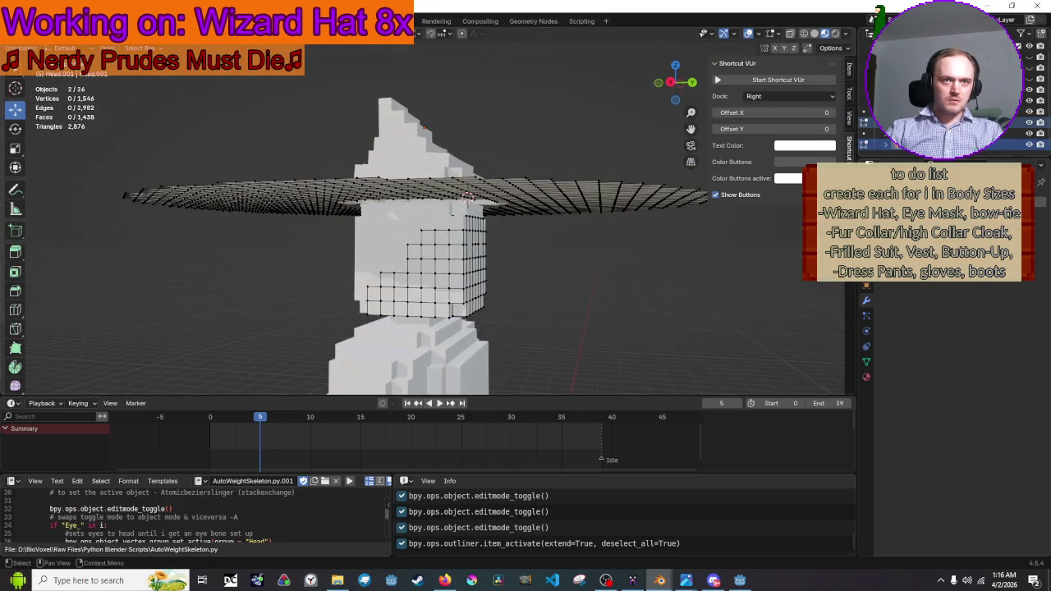
right_click(936, 145)
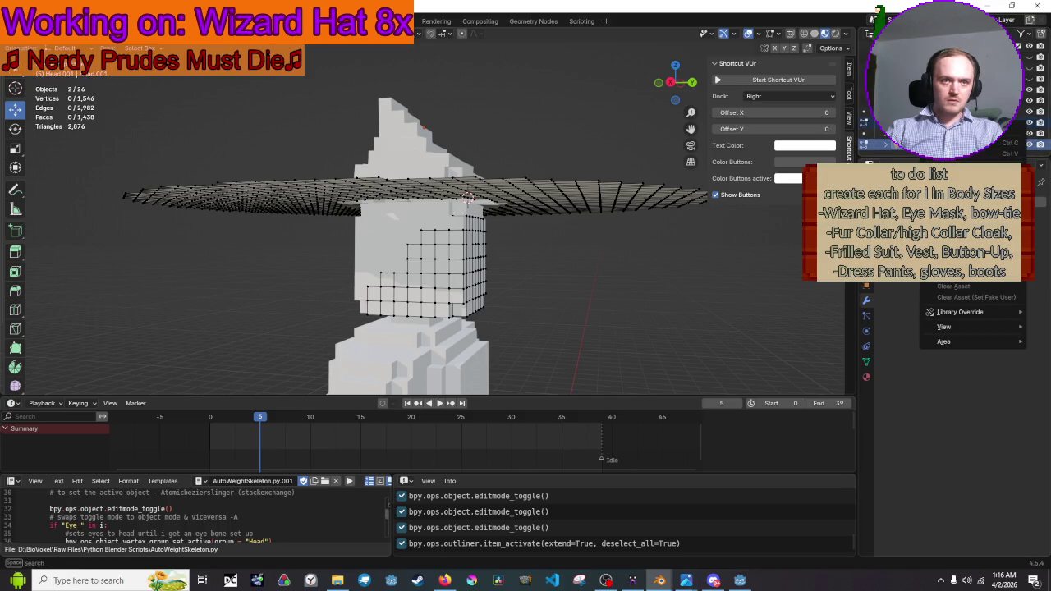
left_click(952, 156)
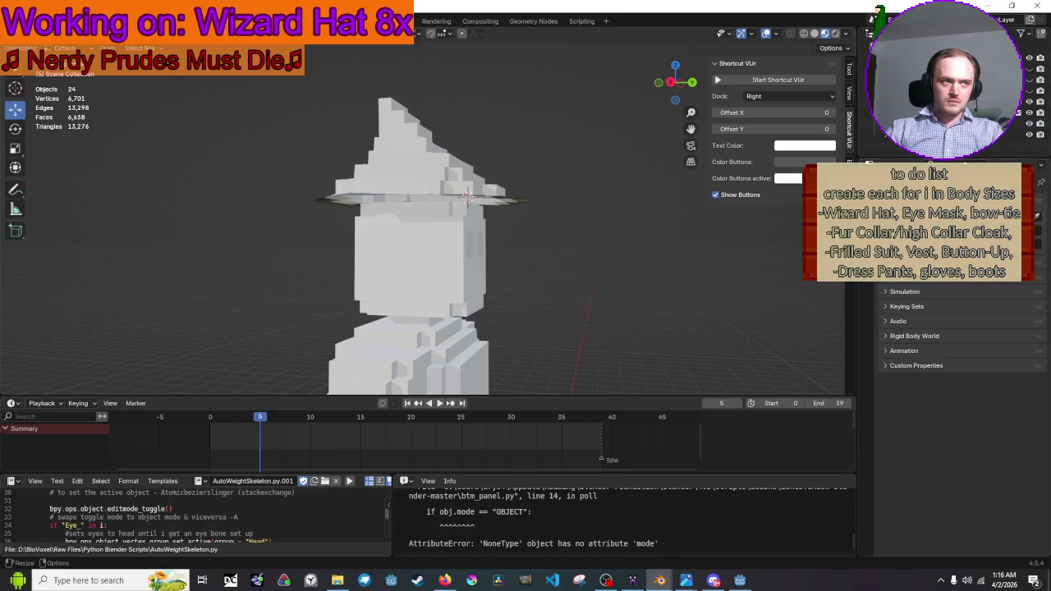
left_click(903, 145)
right_click(903, 147)
left_click(903, 153)
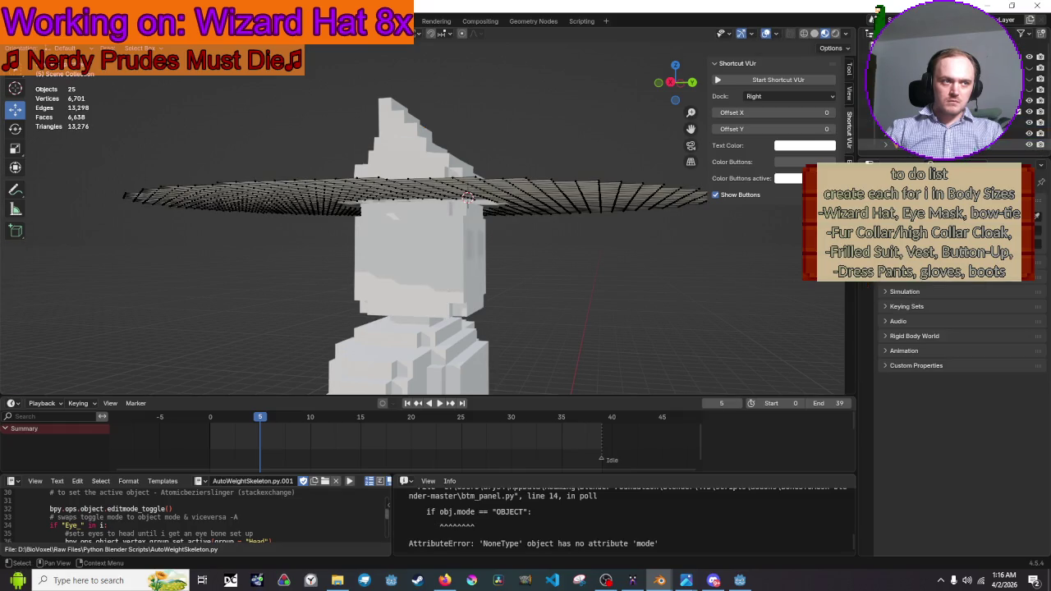
Delete the other extra object, then select the wizard hat and enter Edit Mode
left_click(903, 134)
right_click(903, 139)
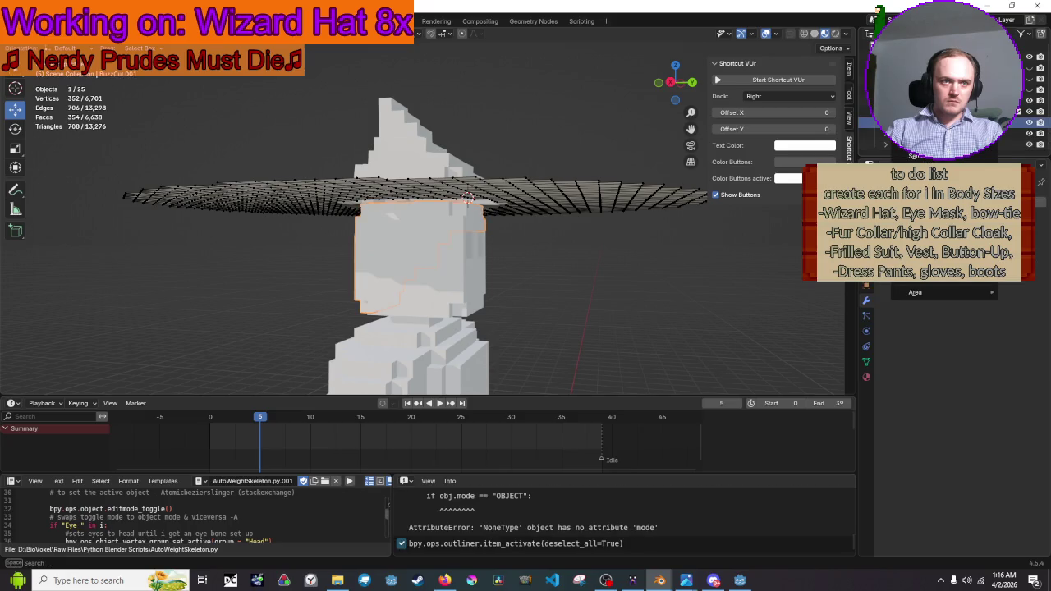
left_click(903, 152)
left_click(903, 134)
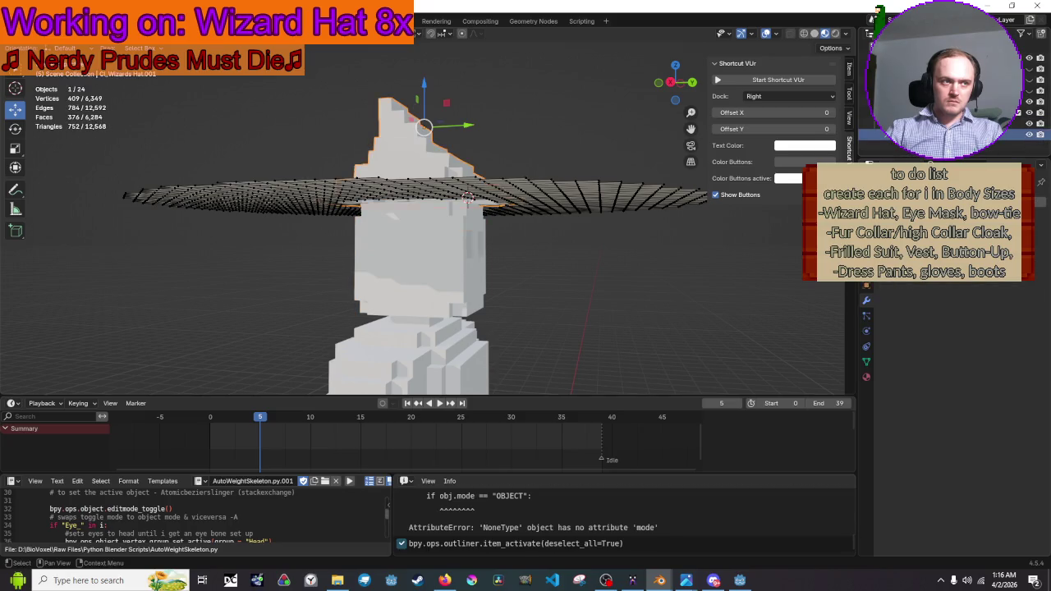
scroll(612, 265, "up", 6)
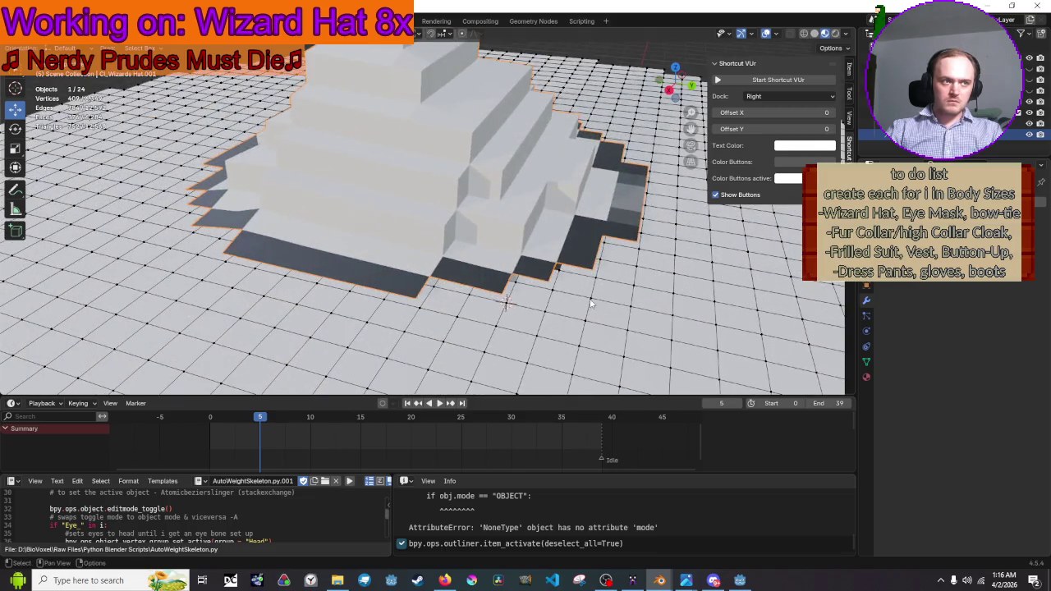
scroll(595, 287, "down", 3)
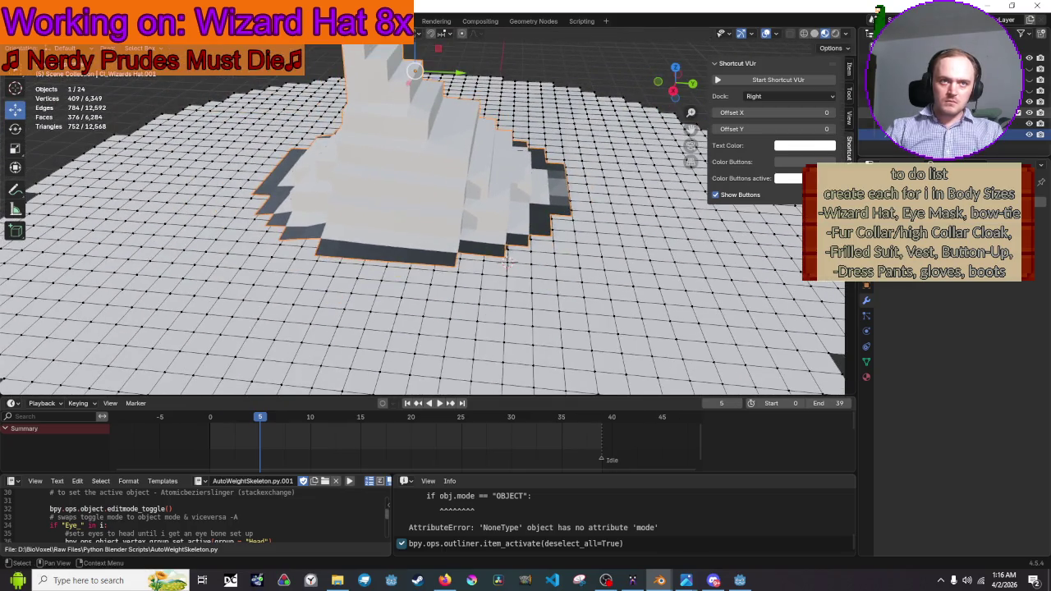
key("Tab")
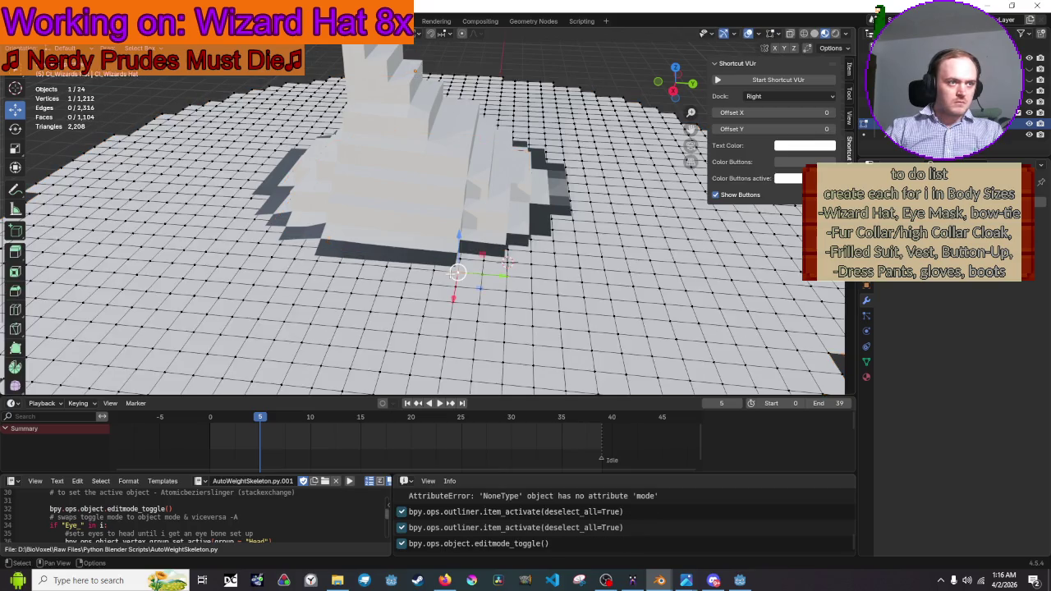
Bring a second object into Edit Mode and snap the selected vertex onto the 3D cursor
left_click(864, 137)
scroll(563, 282, "up", 8)
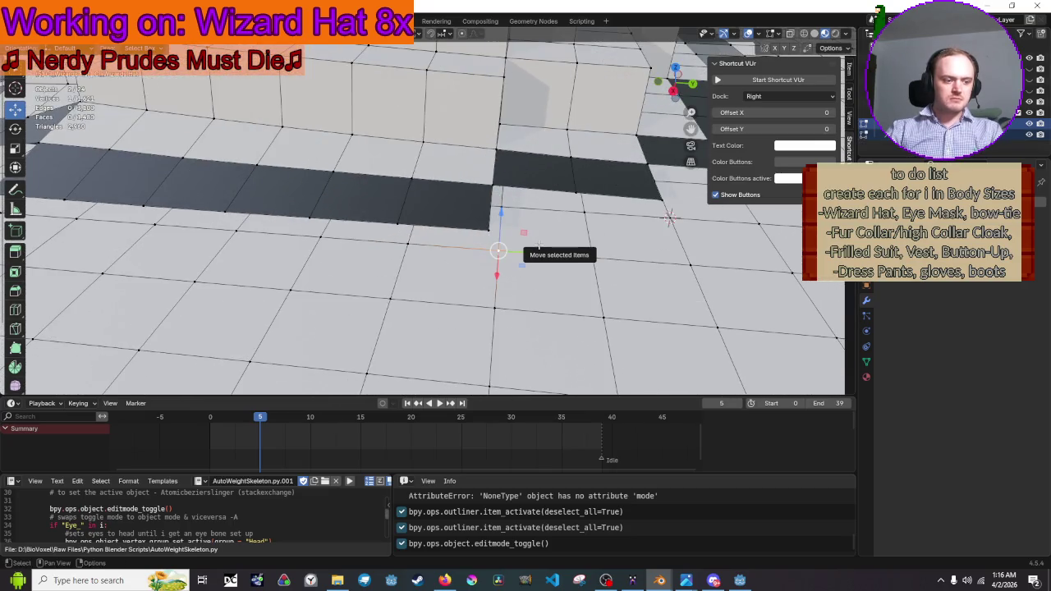
key("shift+s")
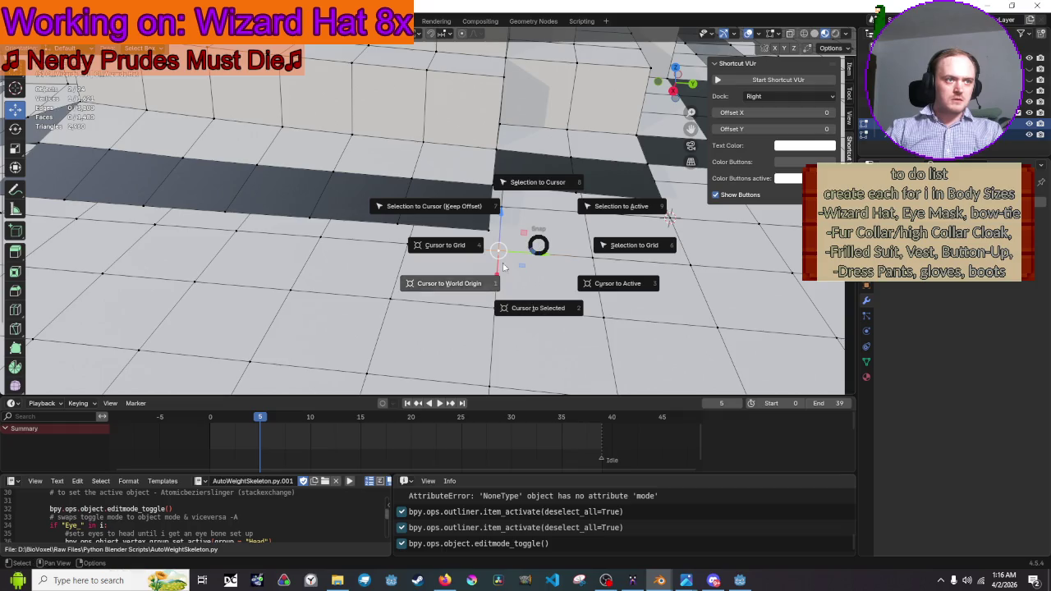
key("2")
key("shift+s")
left_click(482, 194)
Snap two more brim vertices onto their matching hat-edge vertices via the 3D cursor
left_click(406, 244)
key("shift+s")
left_click(403, 300)
key("shift+s")
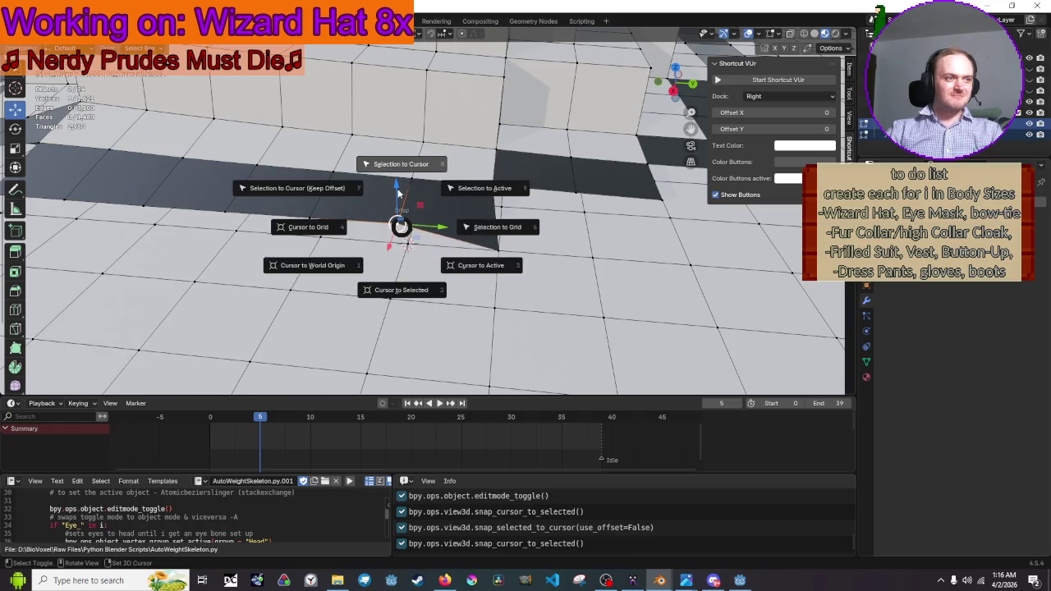
left_click(397, 206)
left_click(314, 247)
key("shift+s")
left_click(316, 282)
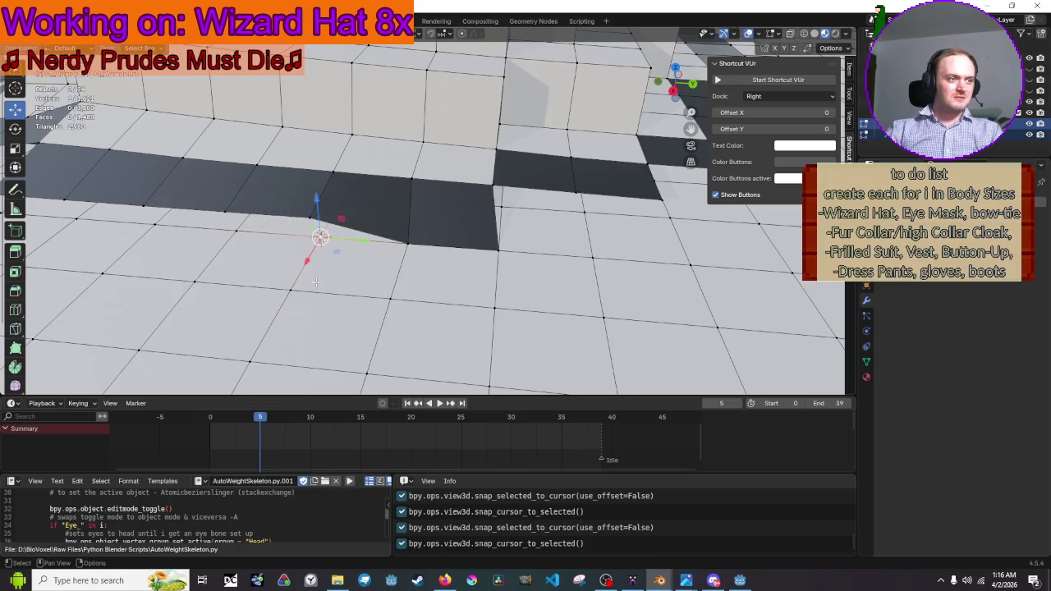
key("shift+s")
left_click(312, 160)
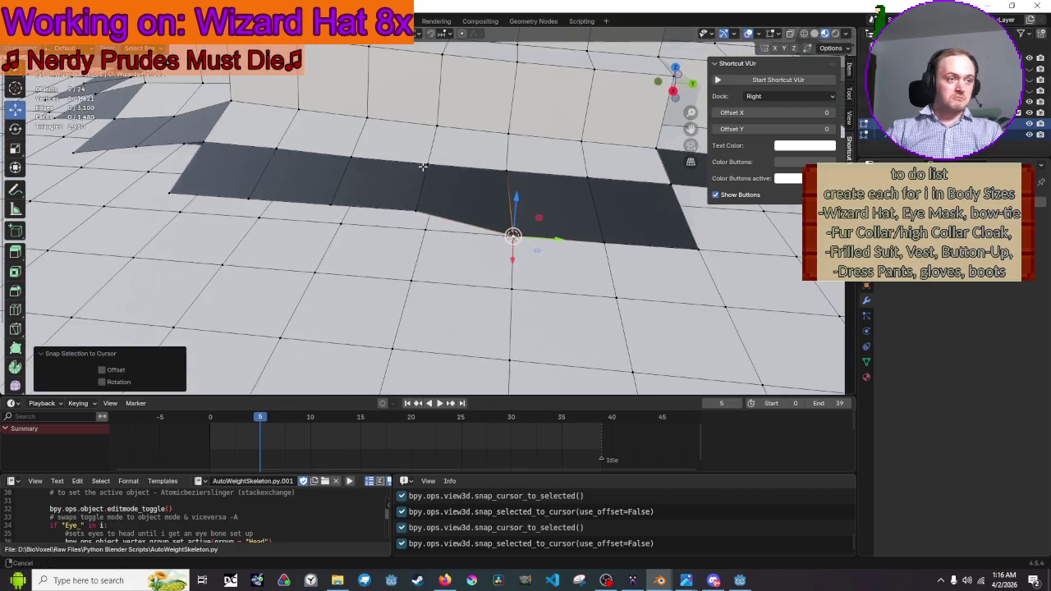
Snap one more rim vertex onto the next hat-edge vertex
left_click(429, 238)
key("shift+s")
left_click(429, 292)
key("shift+s")
left_click(405, 162)
Pause the music video in the browser and hide it to return to Blender
mouse_move(441, 4)
left_mouse_down()
mouse_move(443, 123)
mouse_move(574, 139)
mouse_move(526, 4)
left_mouse_up()
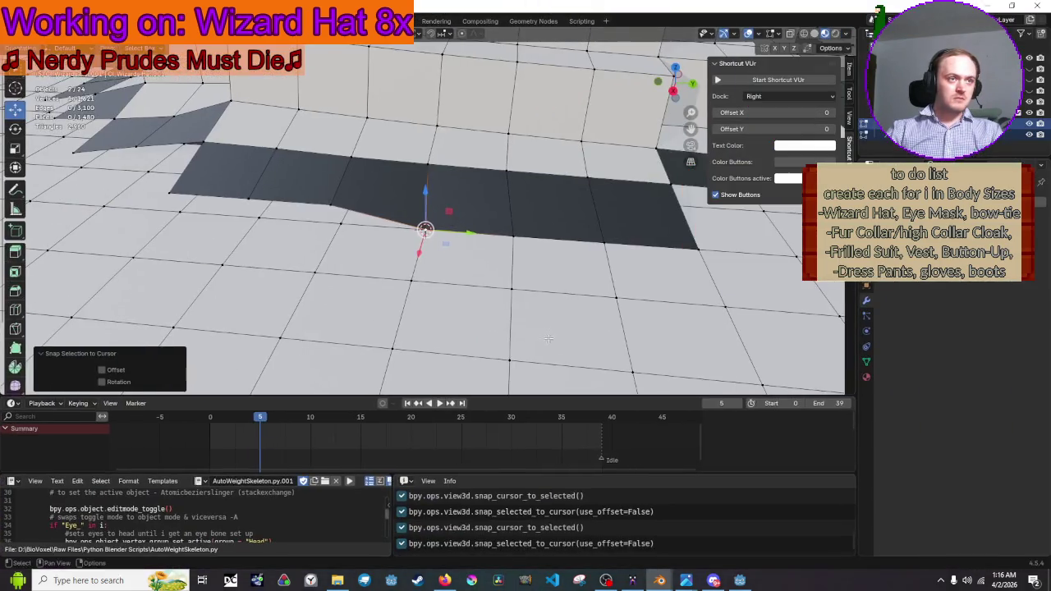
left_click(443, 580)
key("space")
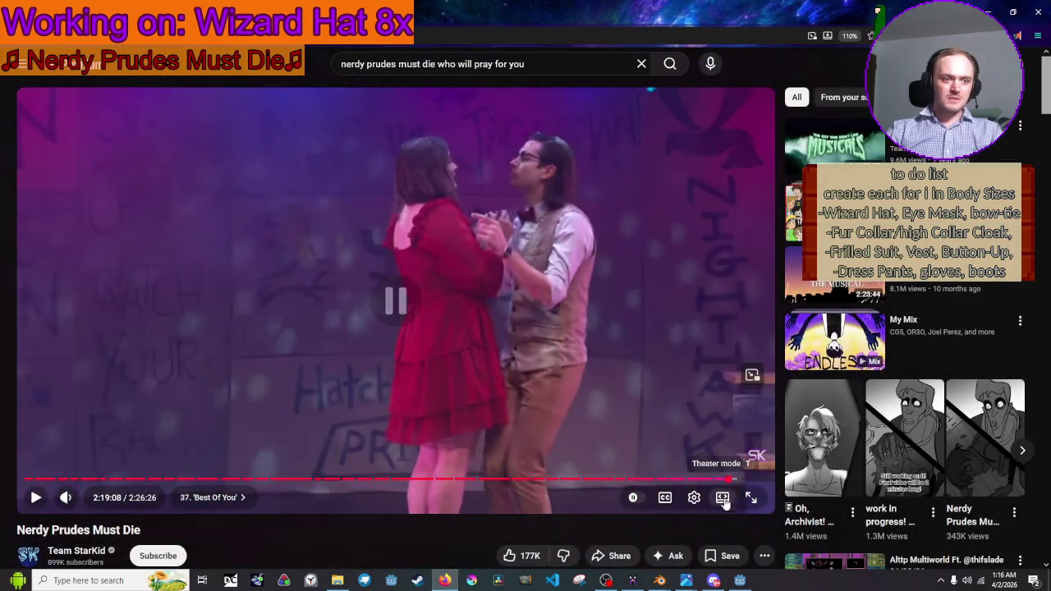
left_click(737, 480)
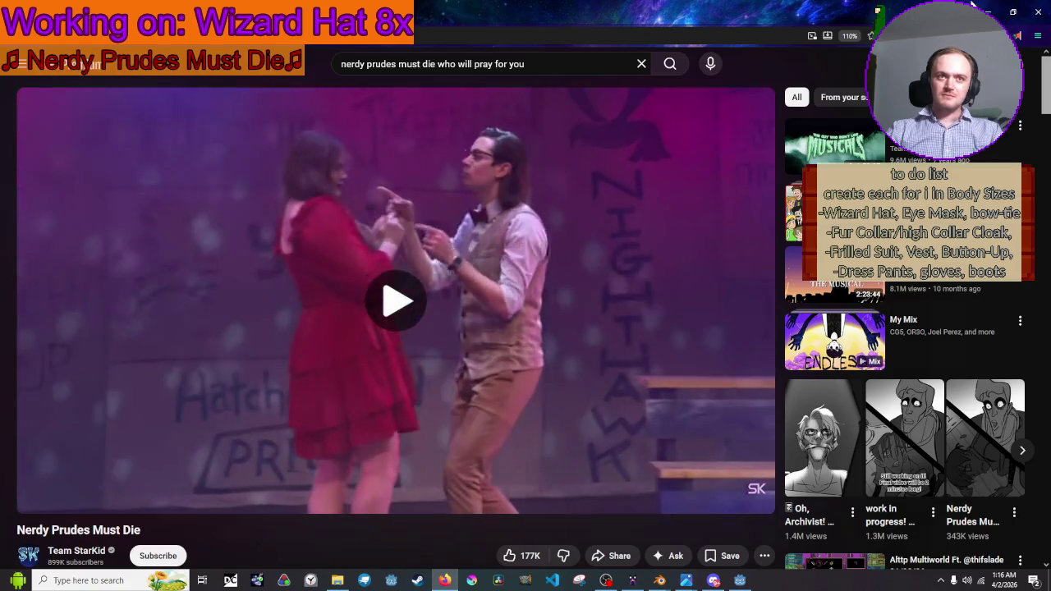
left_click(985, 8)
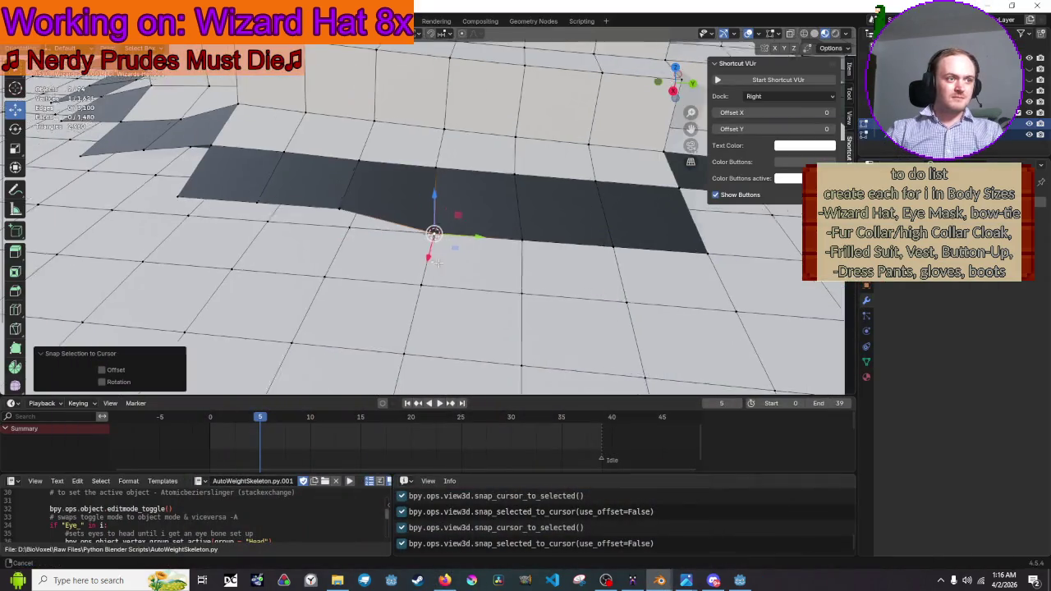
Snap the first two rim vertices onto their matching hat-edge vertices via the 3D cursor
left_click(432, 252)
key("shift+s")
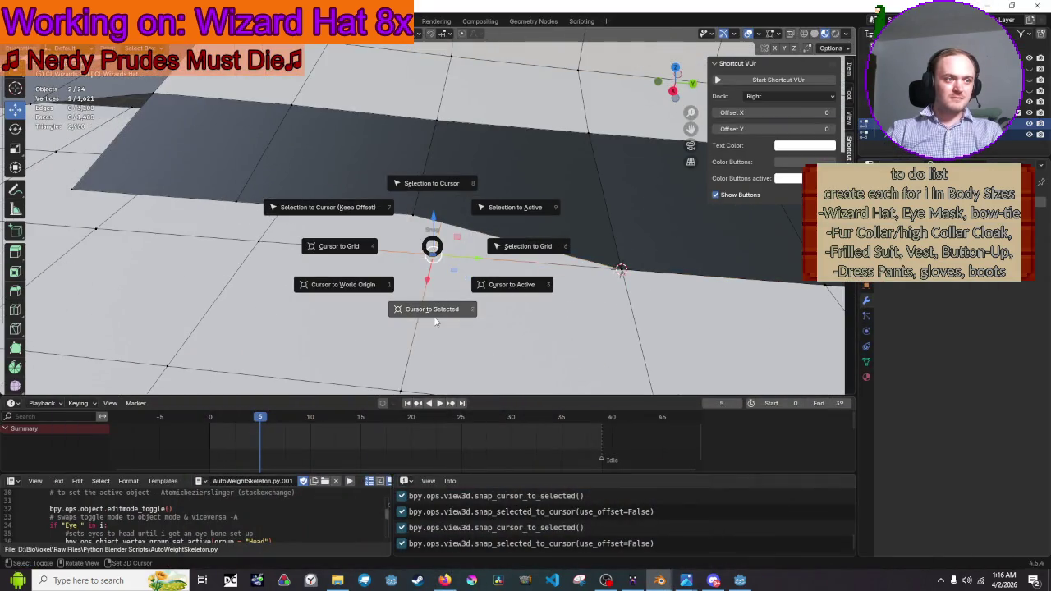
left_click(435, 322)
key("shift+s")
left_click(402, 121)
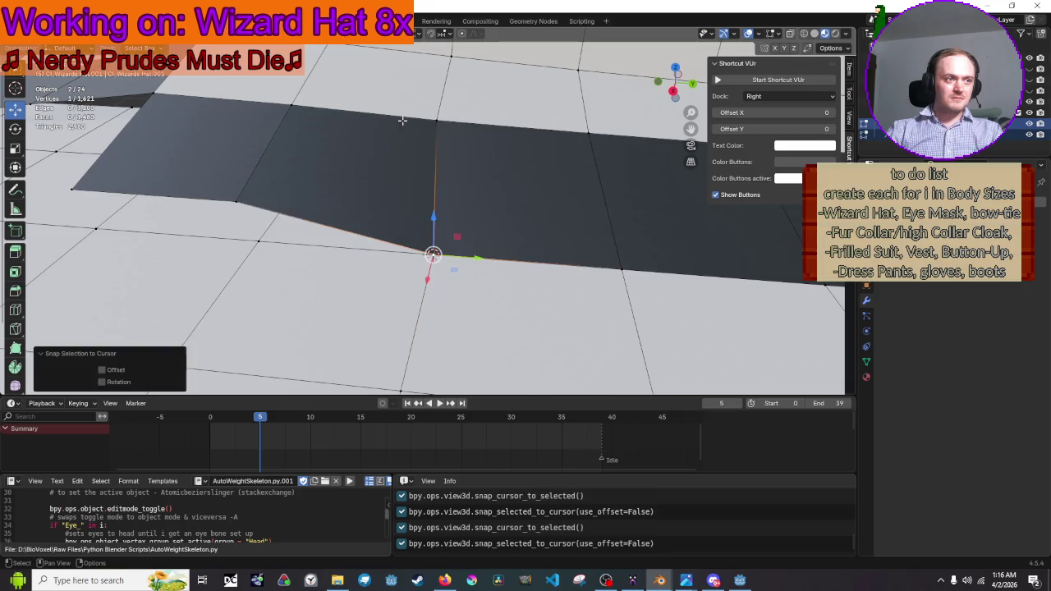
left_click(246, 234)
key("shift+s")
left_click(246, 298)
key("shift+s")
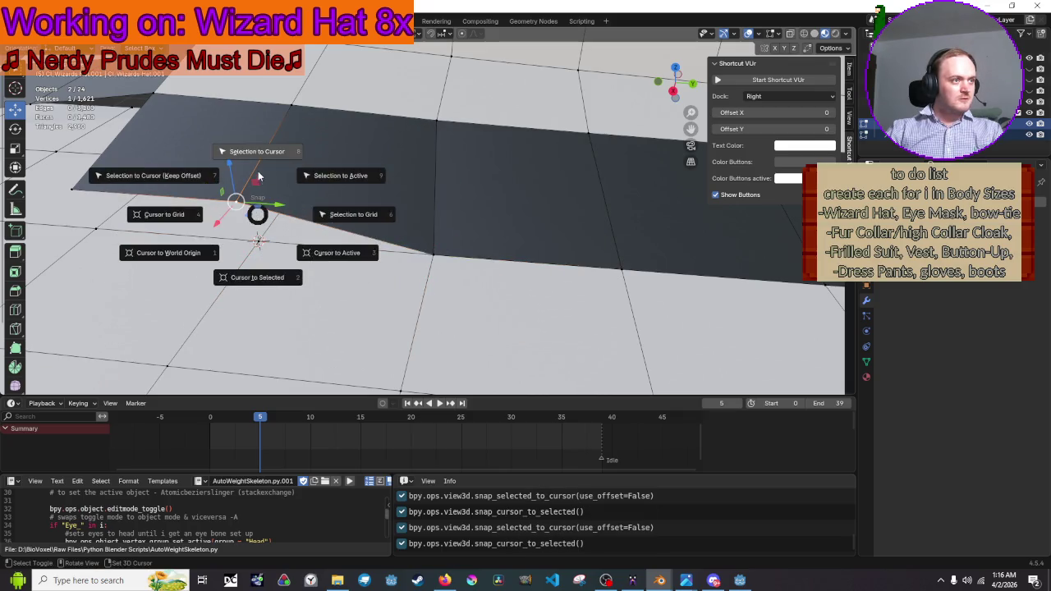
left_click(258, 176)
Snap the third and fourth rim vertices onto the next hat-edge corners
left_click(408, 202)
key("shift+s")
left_click(408, 241)
key("shift+s")
left_click(407, 100)
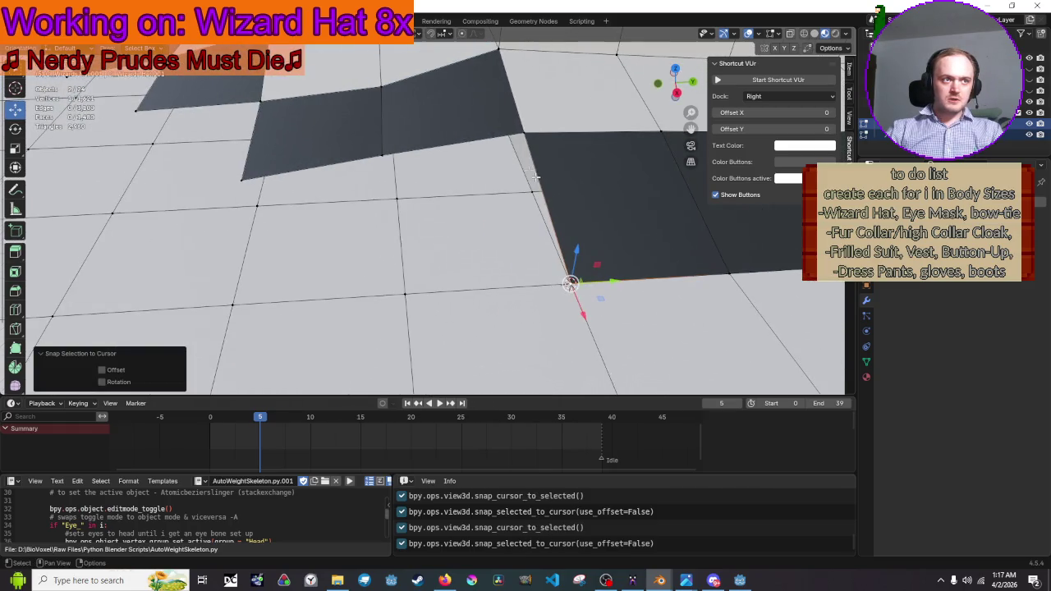
left_click(529, 176)
key("shift+s")
left_click(530, 242)
left_click(523, 134)
key("shift+s")
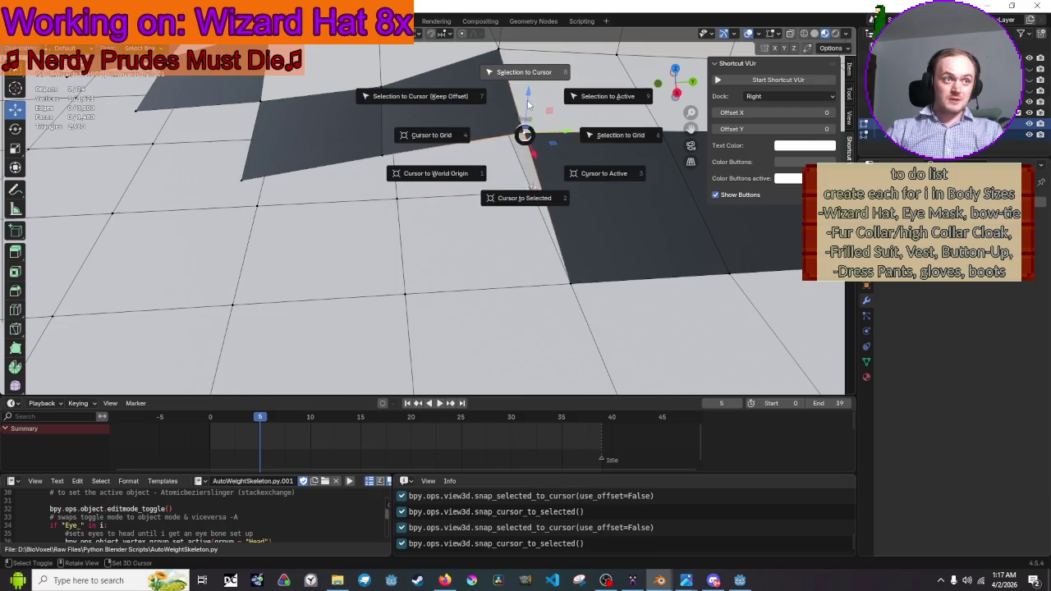
left_click(527, 105)
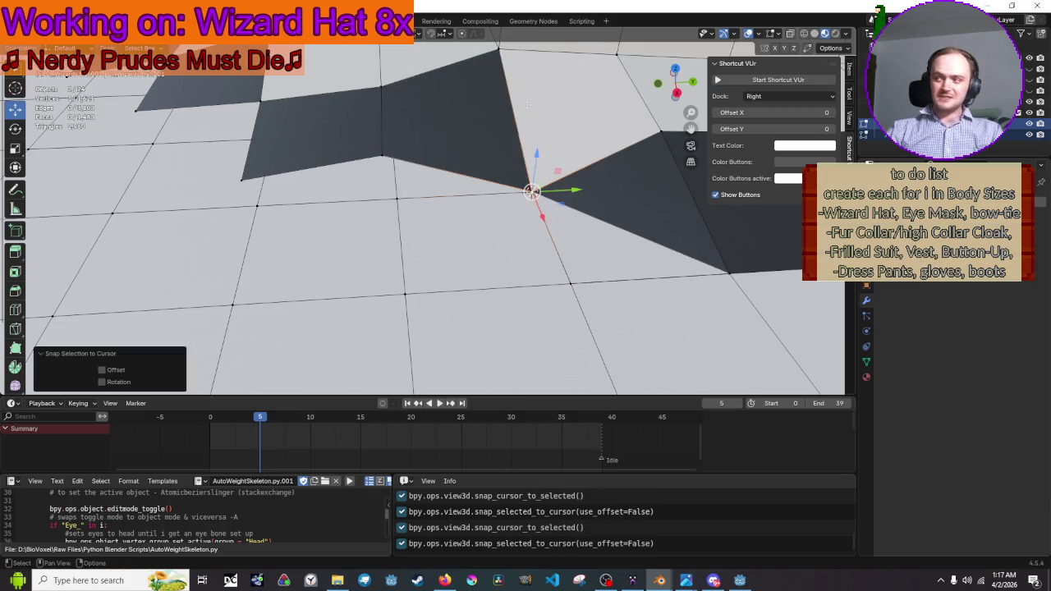
Snap two more rim vertices onto hat-edge vertices around the crown's base
left_click(399, 199)
key("shift+s")
left_click(400, 255)
left_click(388, 174)
key("shift+s")
left_click(384, 141)
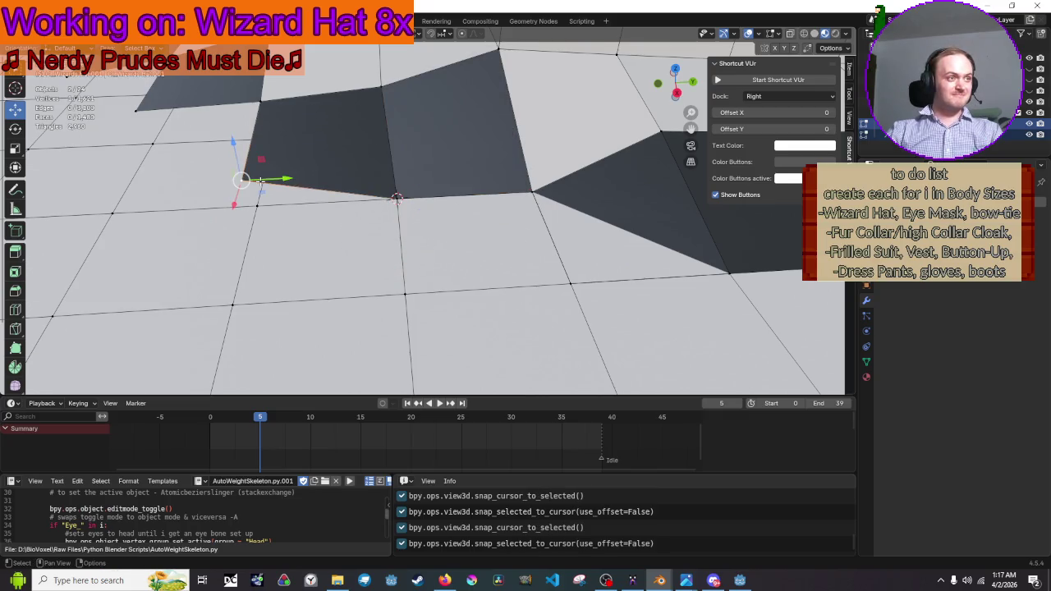
key("shift+s")
left_click(263, 230)
key("shift+s")
left_click(255, 160)
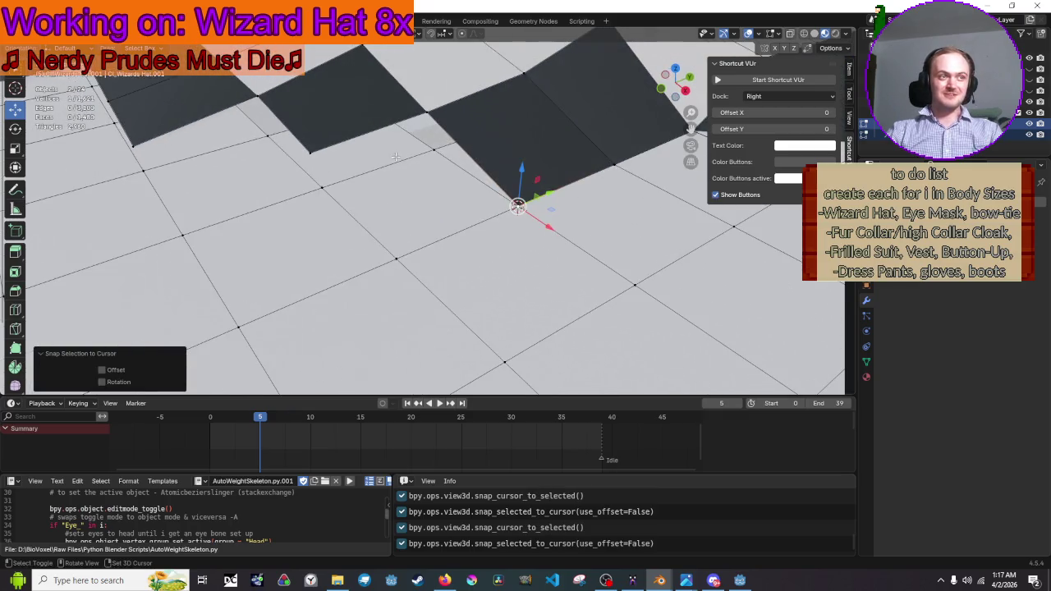
Place the 3D cursor on the last hat-edge vertex and snap its matching rim vertex onto it
left_click(432, 146, "shift")
left_click(433, 148)
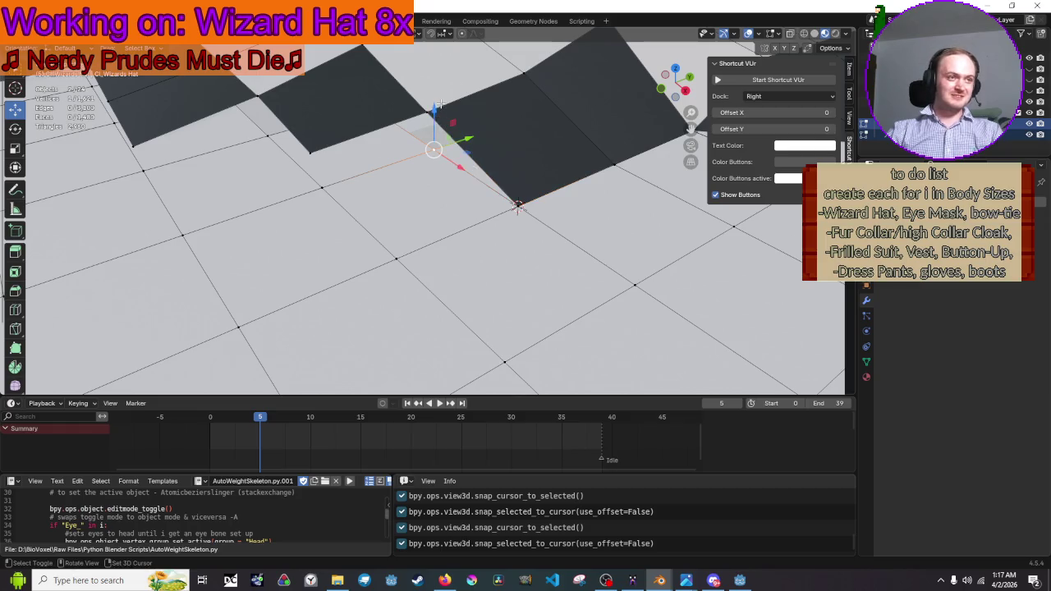
left_click(427, 113, "shift")
key("shift+s")
left_click(442, 161)
key("shift+s")
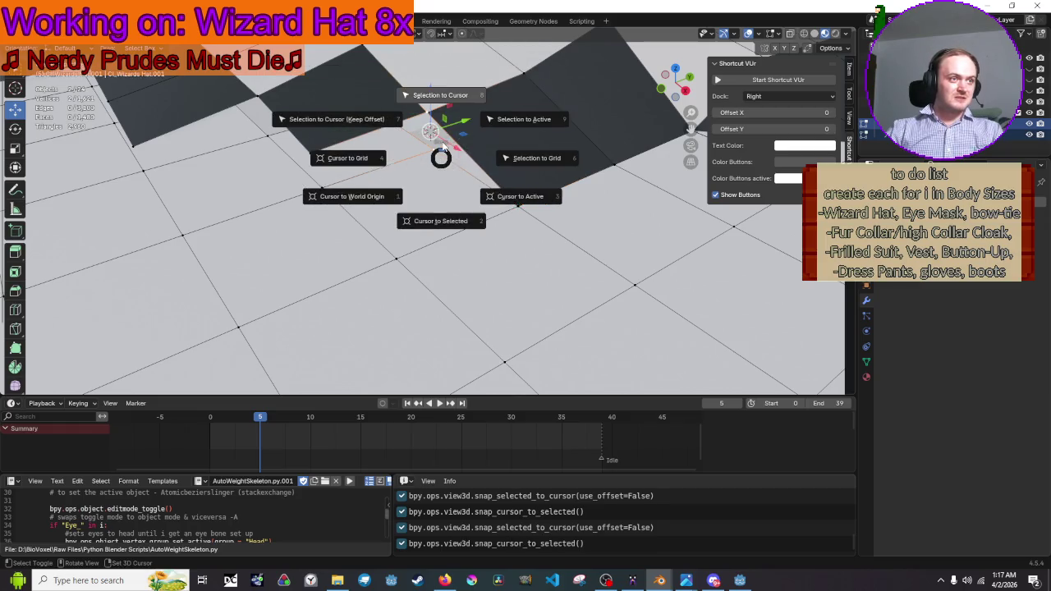
left_click(435, 162)
key("shift+s")
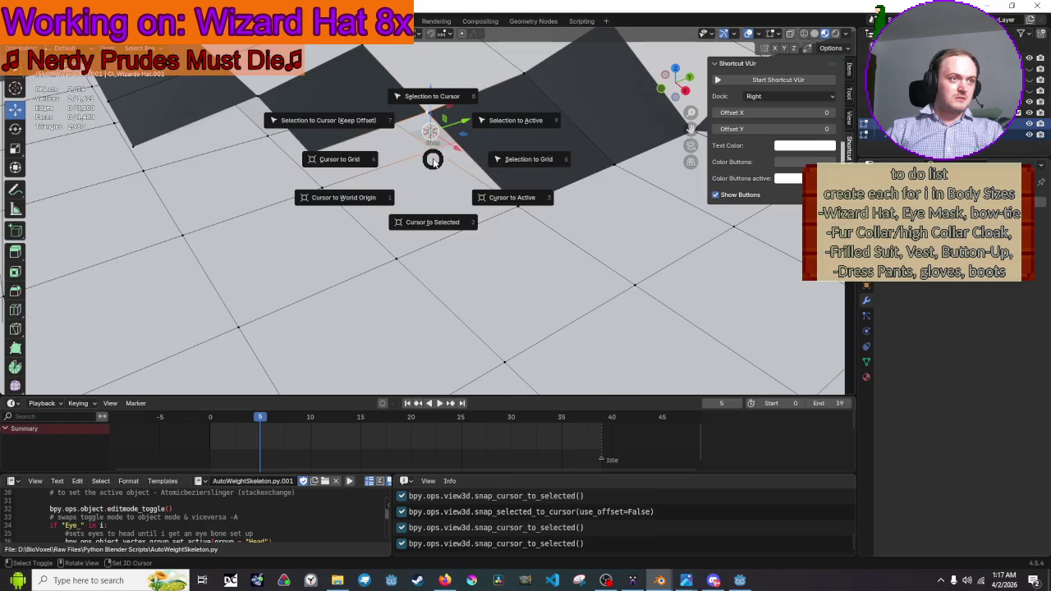
left_click(435, 162)
left_click(432, 150)
key("shift+s")
left_click(435, 162)
left_click(427, 112)
key("shift+s")
left_click(424, 71)
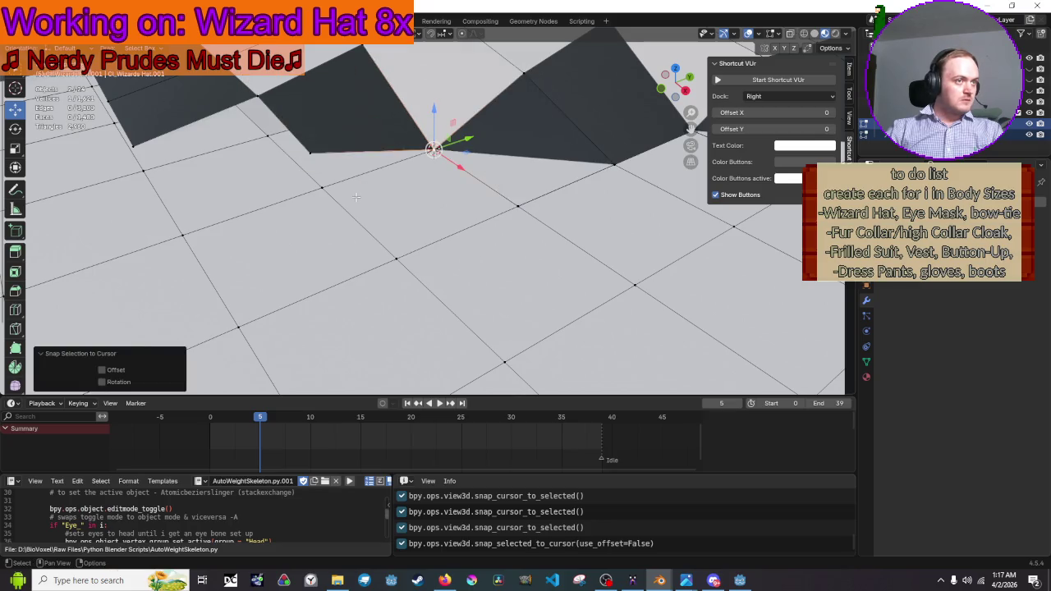
Snap the next two rim vertices onto their matching hat-edge corners using the 3D cursor
left_click(321, 187)
key("shift+s")
key("2")
key("shift+s")
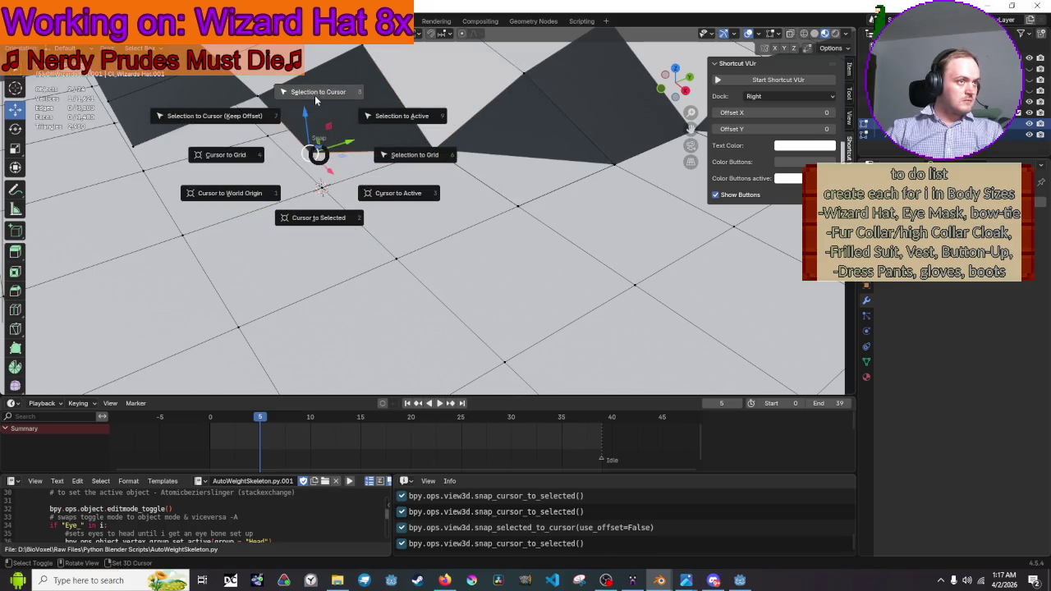
left_click(319, 92)
left_click(360, 196)
key("shift+s")
left_click(376, 222)
left_click(376, 153)
key("shift+s")
left_click(370, 113)
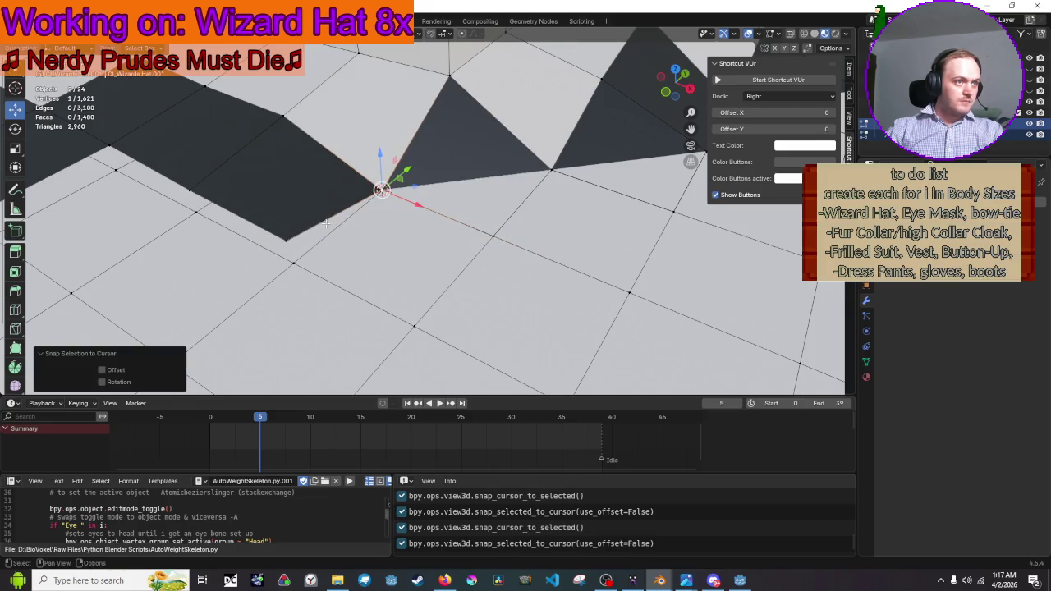
Snap two more rim vertices onto hat-edge vertices via Cursor to Selected and Selection to Cursor
left_click(293, 302)
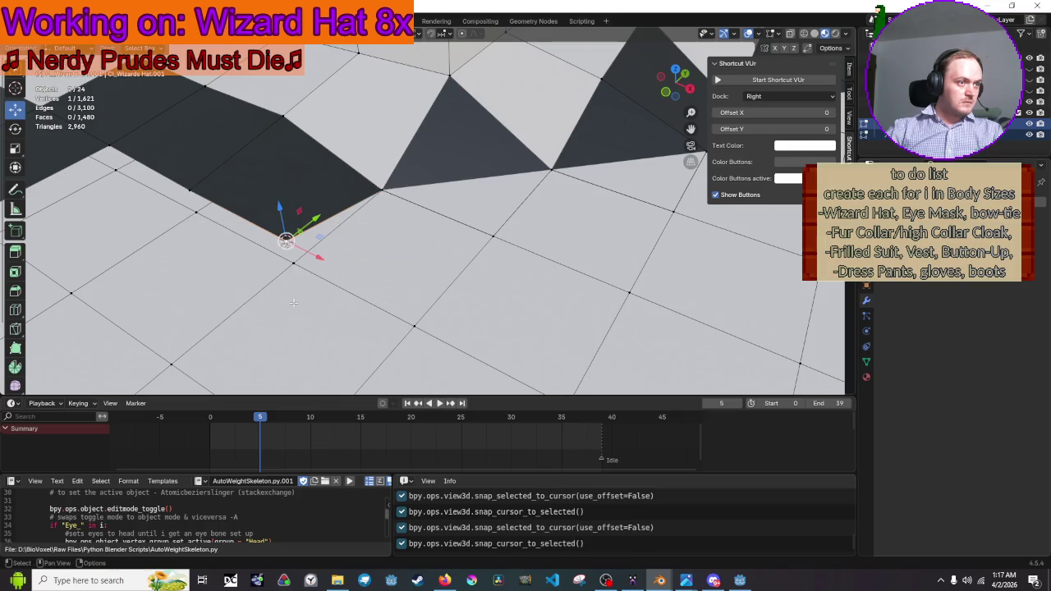
key("shift+s")
left_click(293, 316)
key("shift+s")
left_click(296, 171)
key("shift+s")
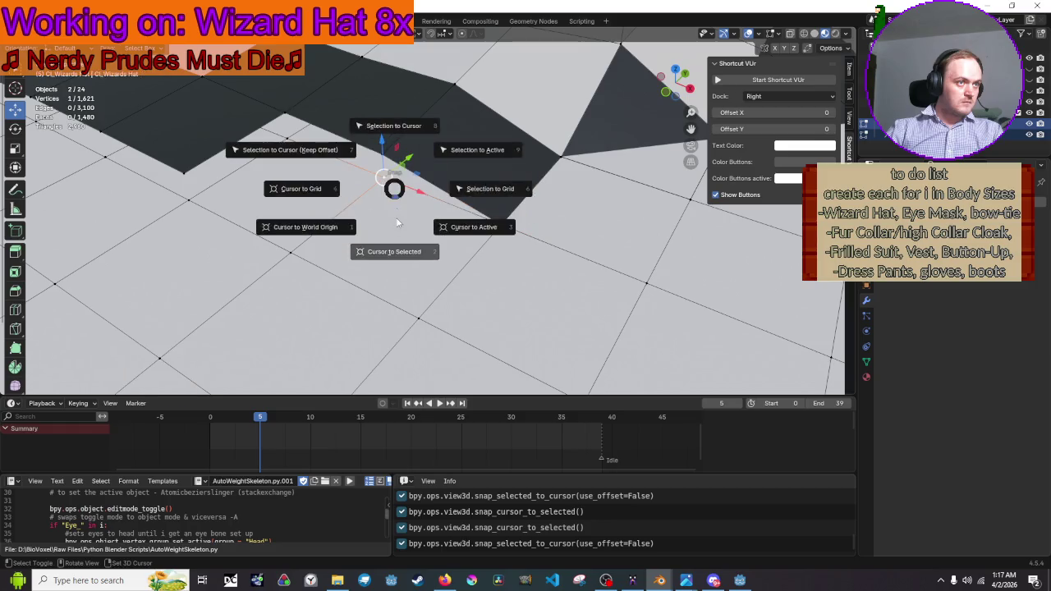
left_click(400, 234)
key("shift+s")
left_click(390, 65)
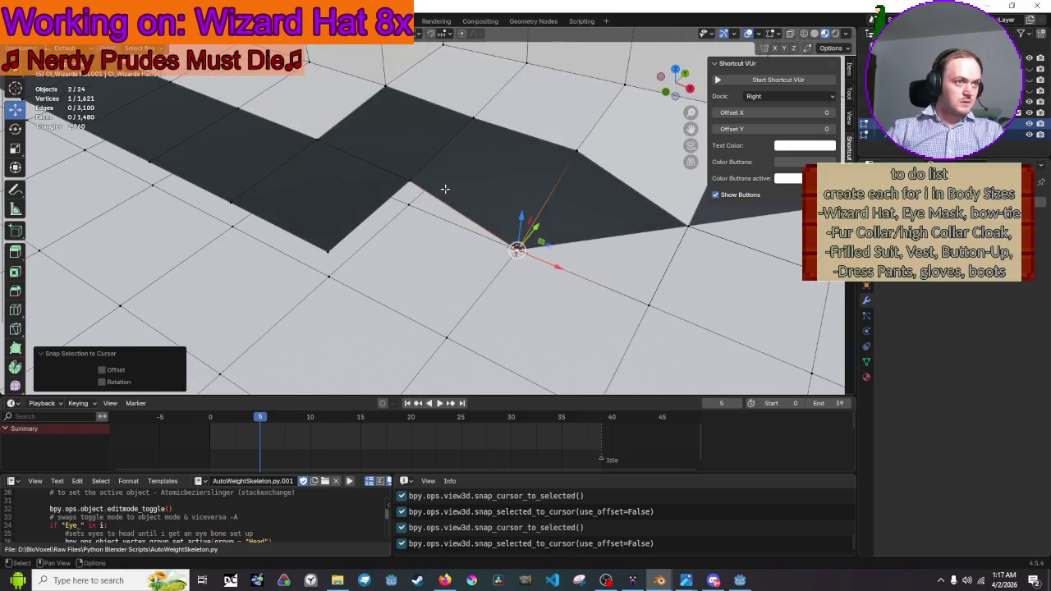
Snap another rim vertex, then undo a snap that moved two selected vertices together
key("shift+s")
left_click(513, 195)
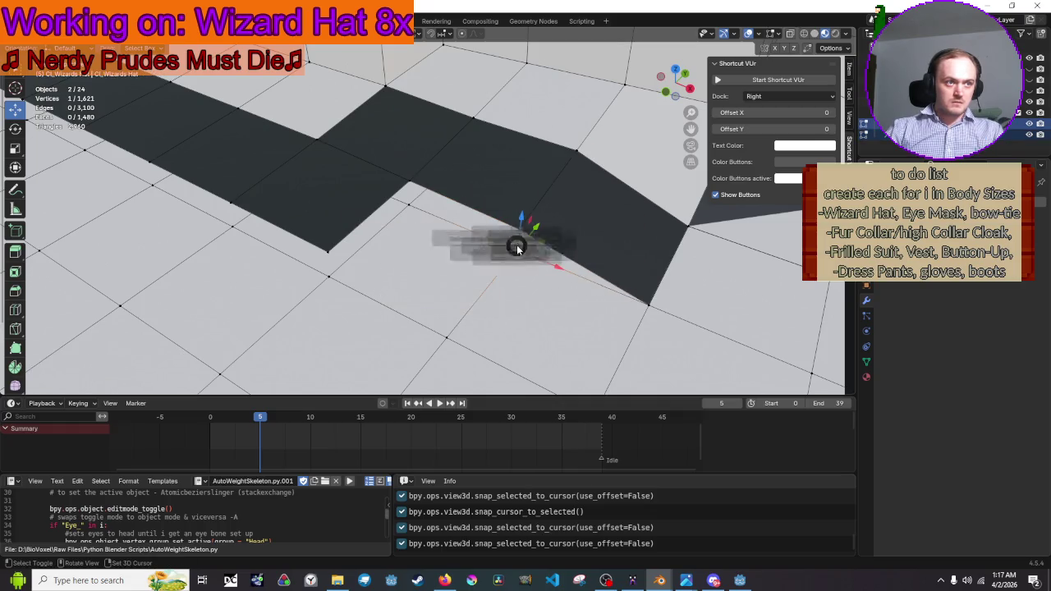
left_click(517, 278)
left_click(517, 253)
left_click(517, 252, "shift")
key("shift+s")
left_click(521, 282)
key("shift+s")
left_click(518, 250)
key("ctrl+z")
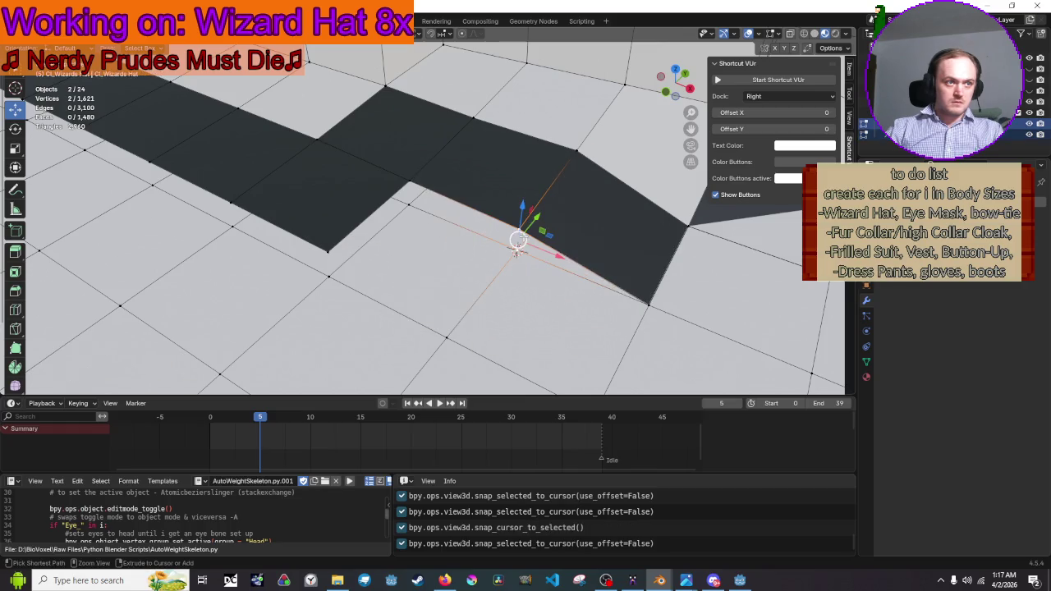
Reselect a single rim vertex on Wizards Hat.001, snap it to the cursor, then undo
left_click(538, 263)
left_click(519, 229)
key("shift+s")
left_click(519, 193)
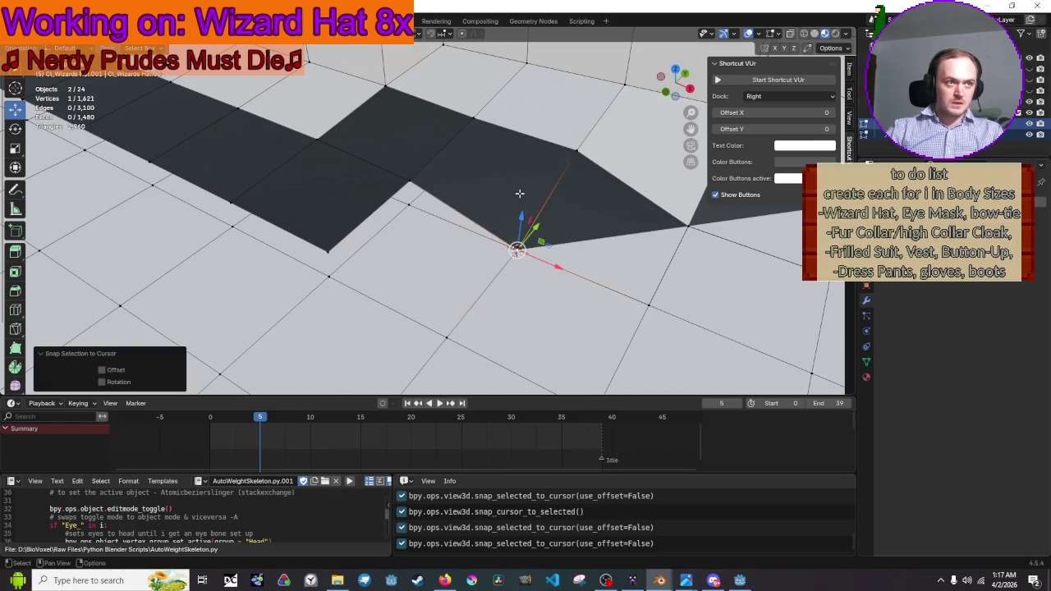
key("ctrl+z")
Lower the rim vertex 0.019257 m on Z, nudge it 0.000842 m along X, then deselect all
mouse_move(519, 193)
left_mouse_down()
mouse_move(521, 232)
mouse_move(477, 239)
left_mouse_up()
left_click_drag(475, 131, 479, 184)
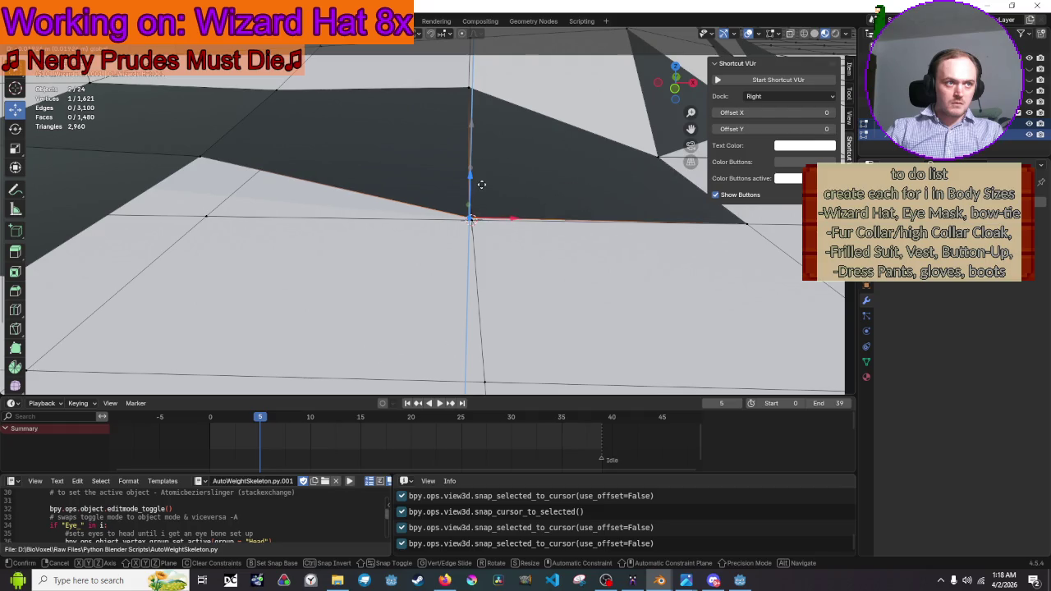
left_click_drag(481, 184, 481, 185)
left_click_drag(511, 219, 525, 222)
left_click(516, 227)
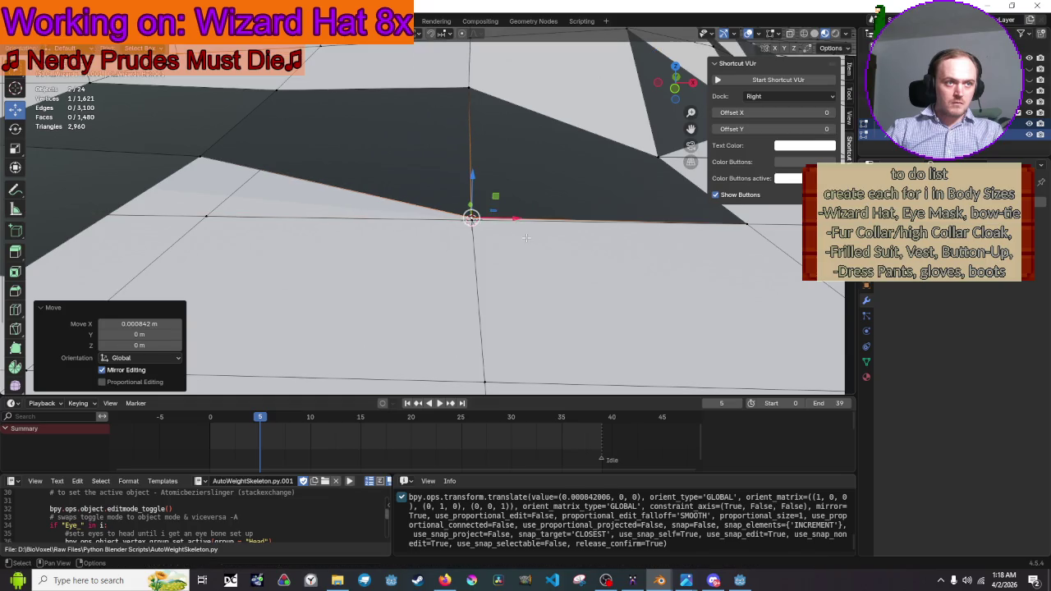
scroll(473, 214, "down", 5)
left_click(434, 211)
scroll(433, 211, "up", 6)
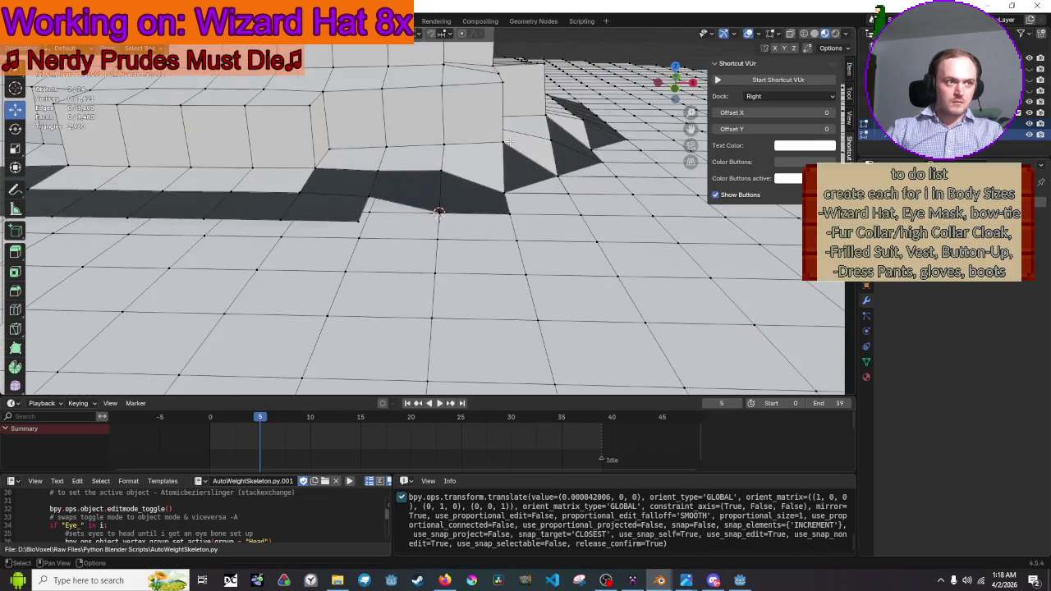
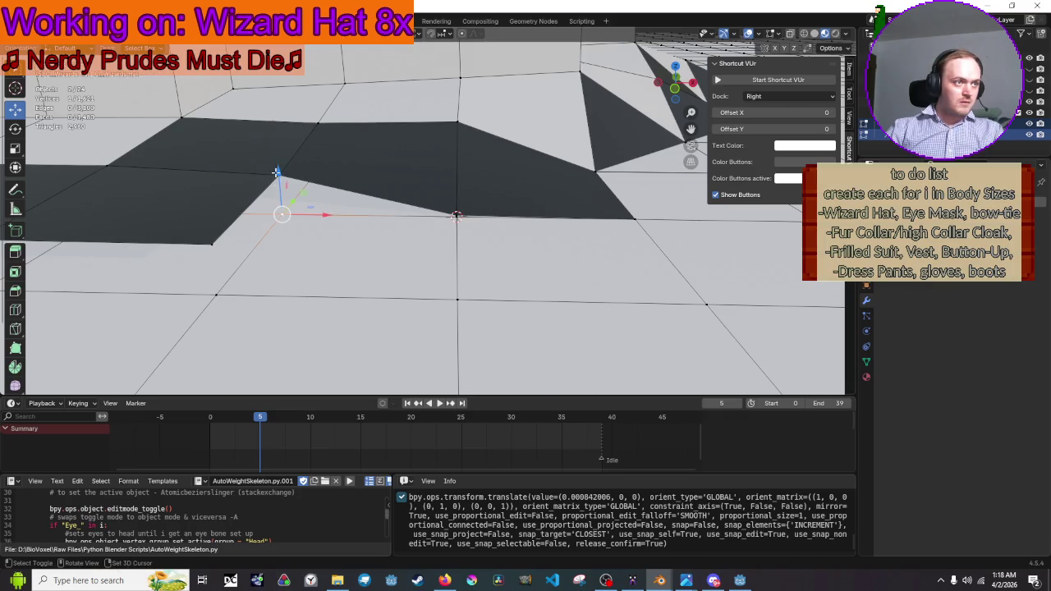
Snap the first selected stray vertex onto the 3D cursor
key("shift+s")
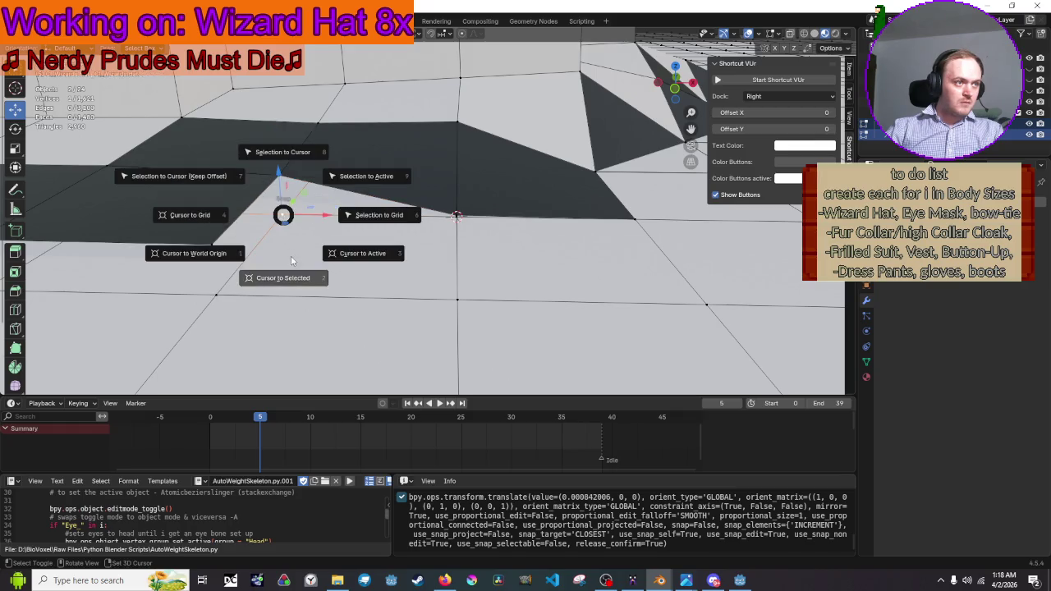
key("2")
key("shift+s")
left_click(289, 131)
Place the cursor on a neighbouring vertex and snap the selected vertex onto it
left_click_drag(456, 216, 457, 215)
key("shift+s")
left_click(457, 238)
key("shift+s")
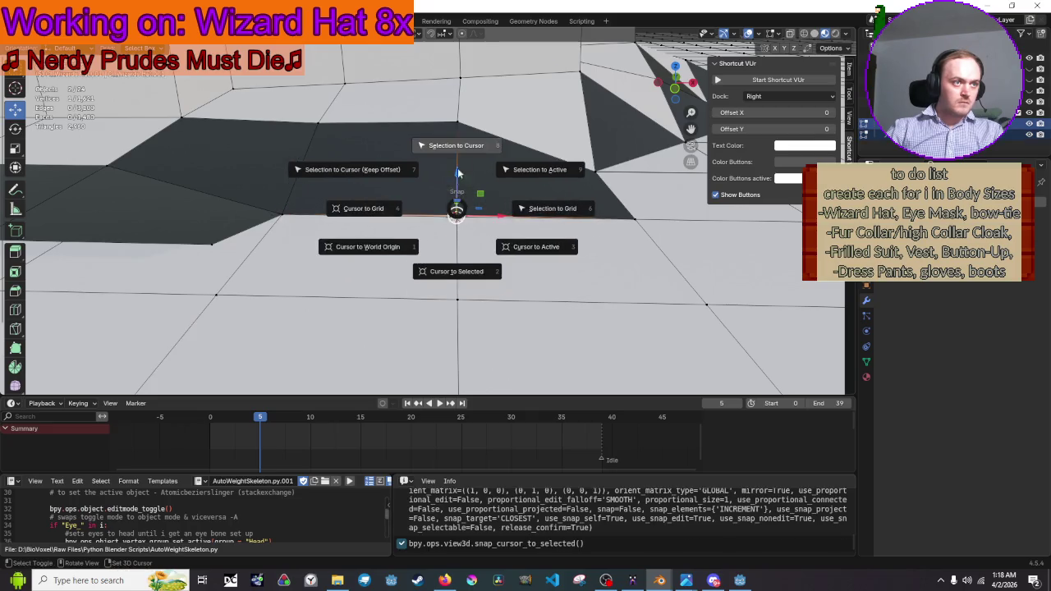
left_click(458, 159)
Undo an accidental edge selection, then snap the next stray vertex onto its neighbour
left_click(443, 195, "ctrl")
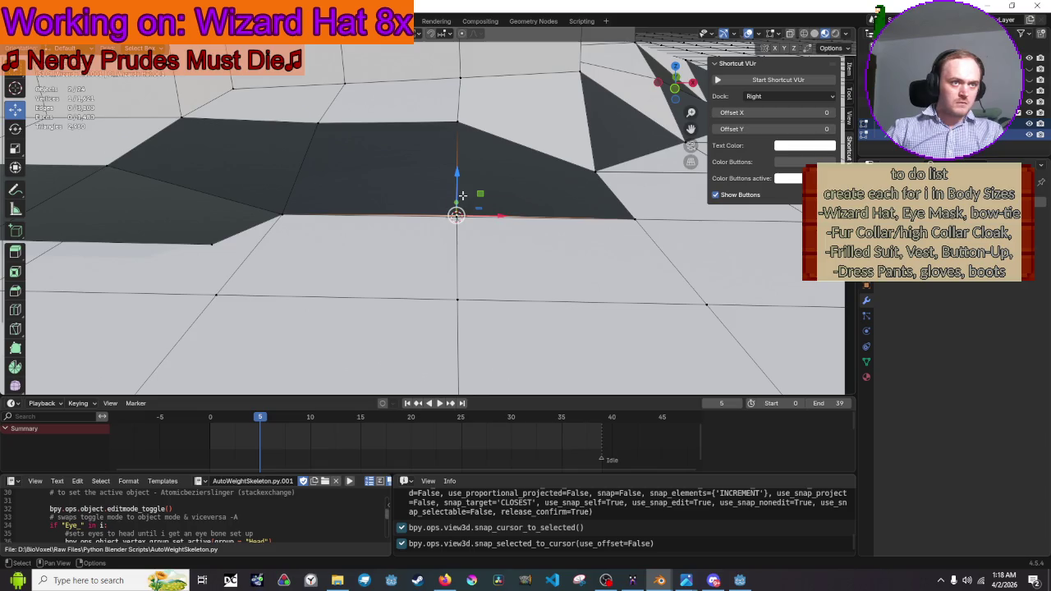
key("ctrl+z")
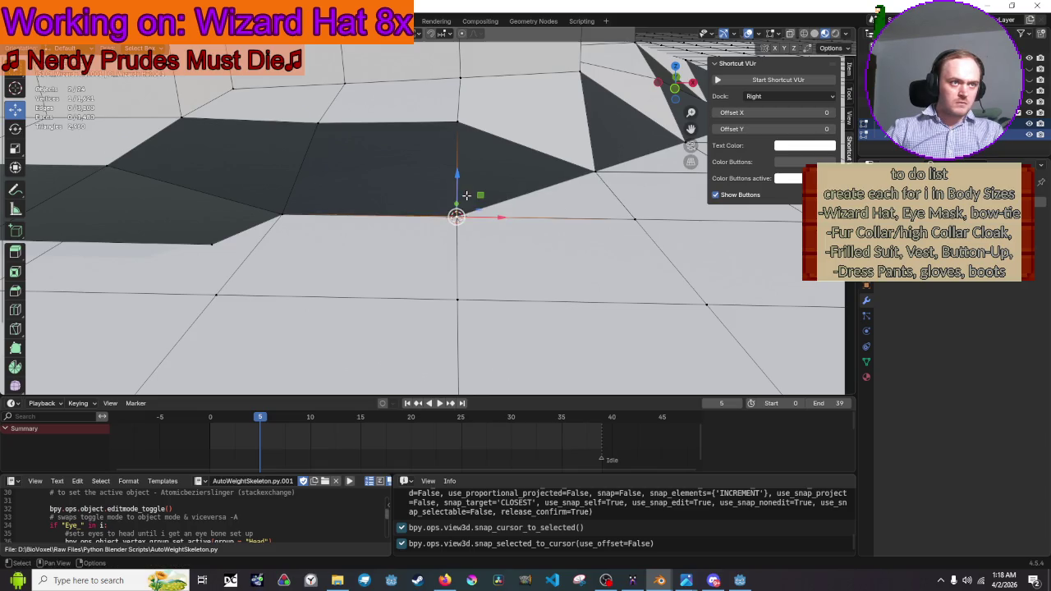
mouse_move(470, 199)
left_mouse_down()
mouse_move(498, 201)
mouse_move(471, 223)
left_mouse_up()
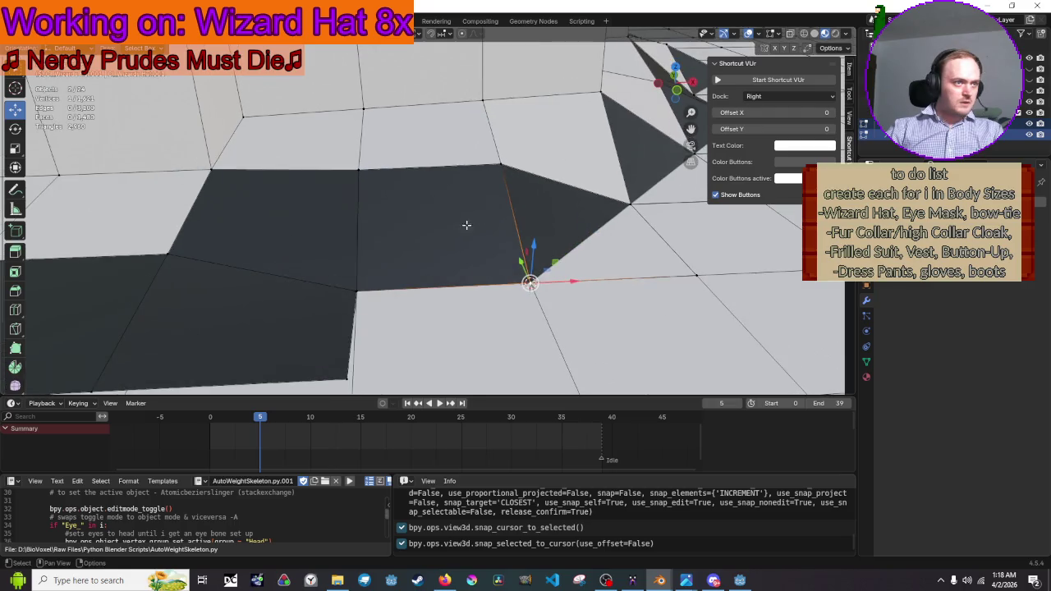
left_click_drag(388, 285, 543, 145)
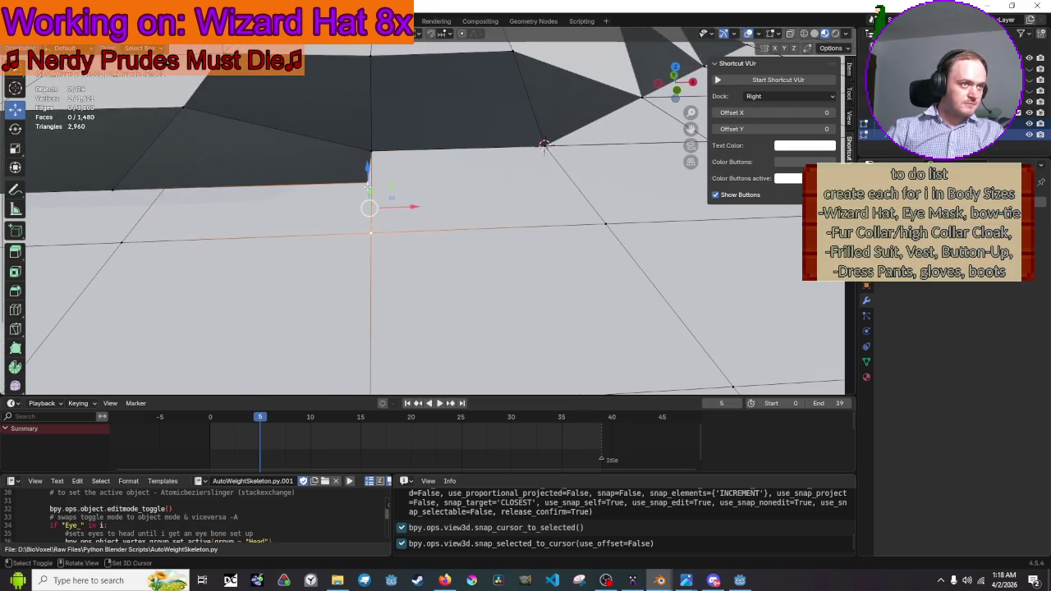
key("shift+s")
left_click(373, 300)
key("shift+s")
left_click(370, 117)
Snap another stray vertex onto the cursor, redoing the snap after an undo
key("shift+s")
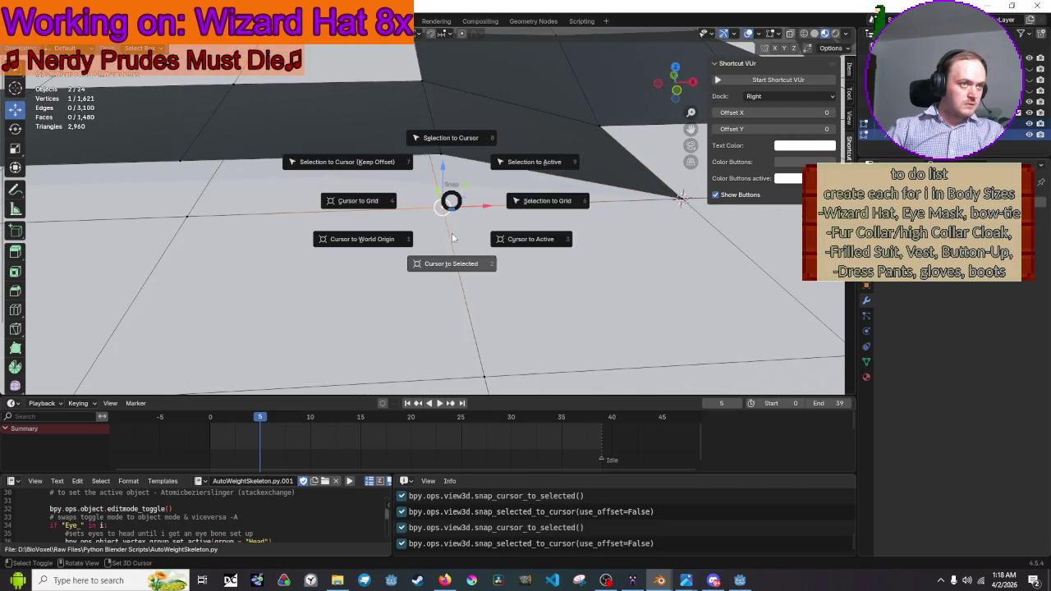
left_click(454, 242)
left_click(439, 144)
key("shift+s")
left_click(388, 131)
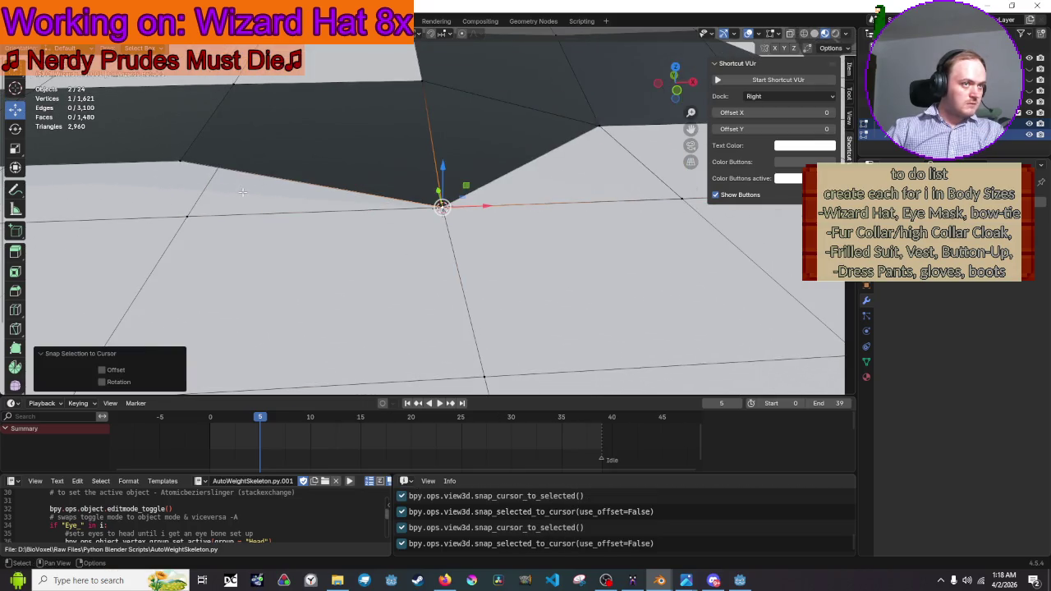
key("ctrl+z")
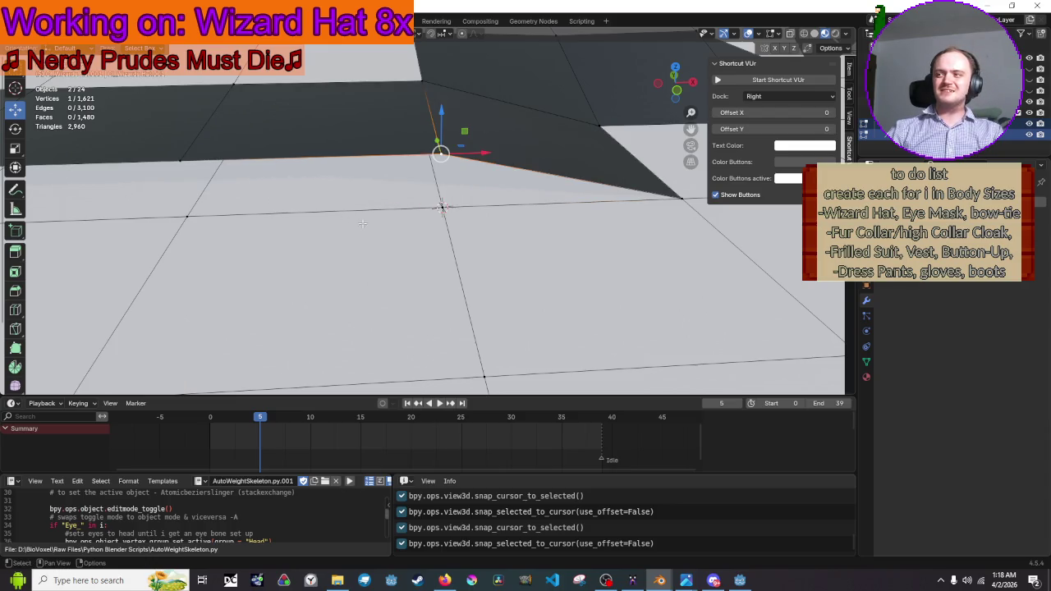
key("shift+s")
left_click(395, 164)
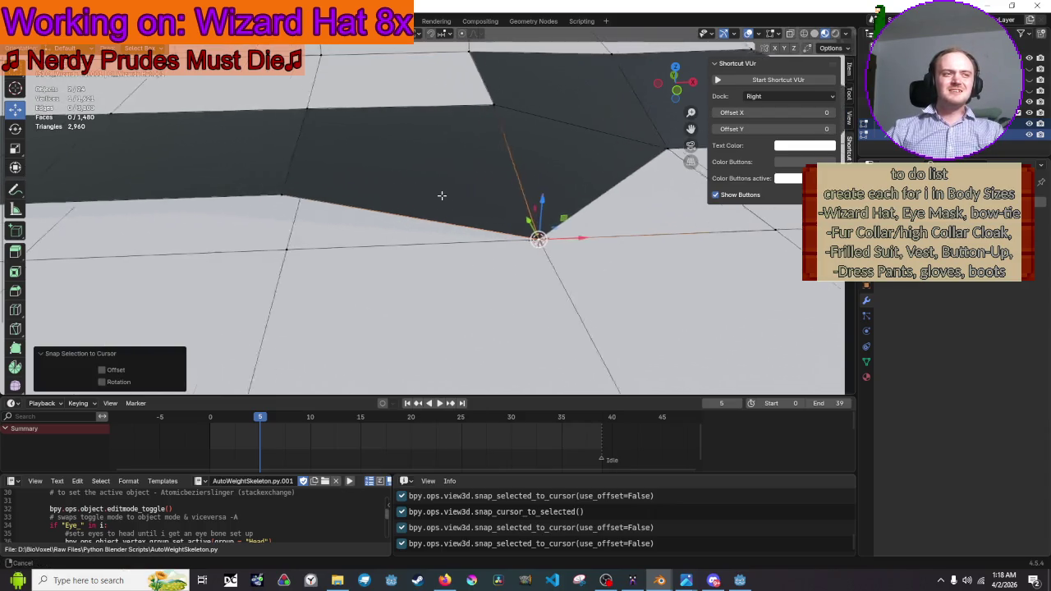
Snap a further stray vertex onto the next neighbouring vertex along the edge
left_click(341, 259)
key("shift+s")
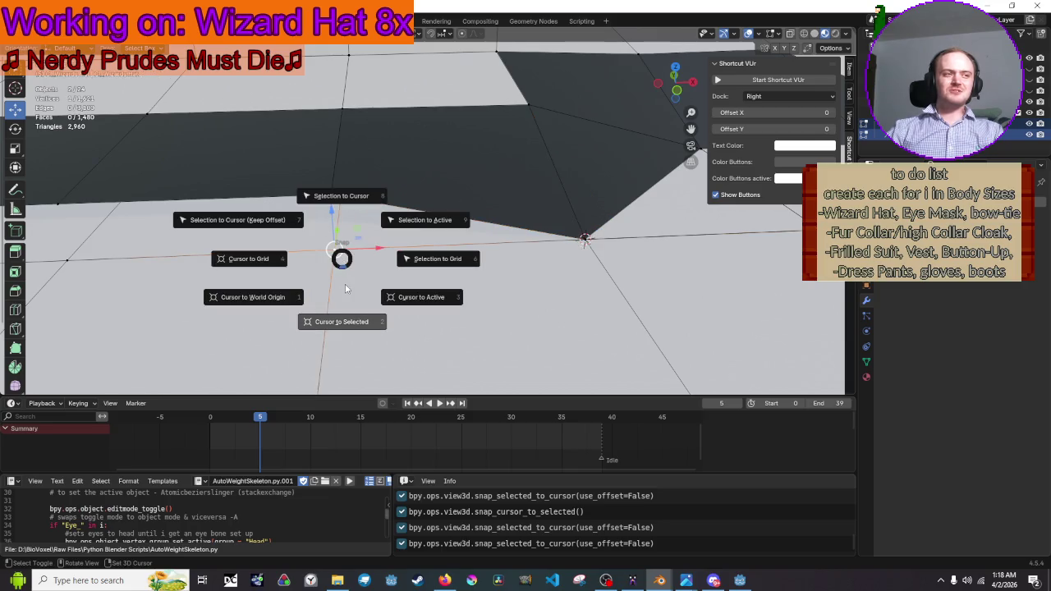
left_click(345, 288)
key("shift+s")
left_click(336, 157)
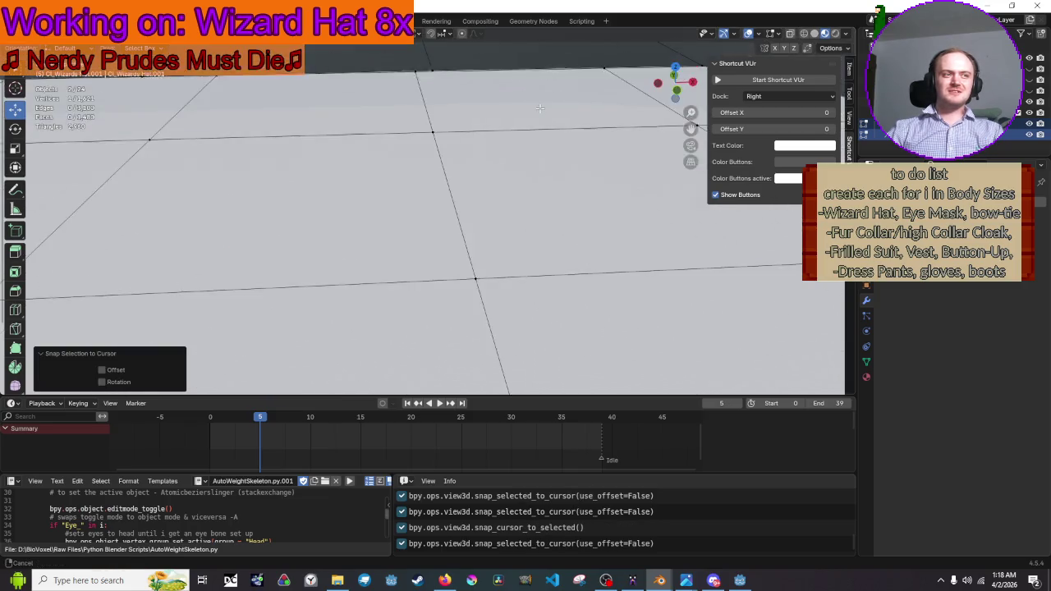
Zoom out and snap the next vertex along the band edge onto its neighbour
scroll(539, 107, "down", 5)
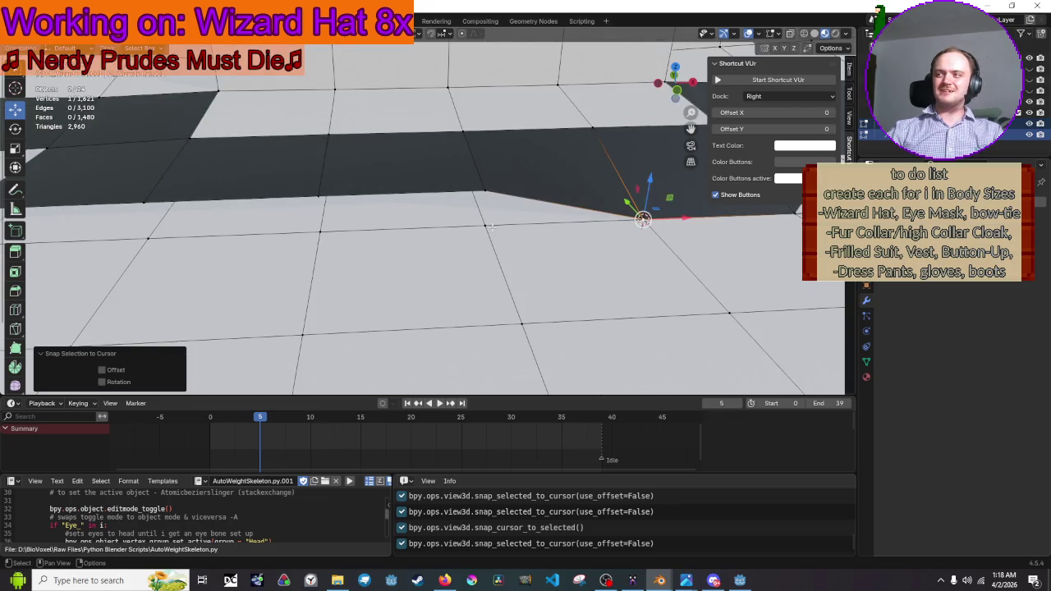
left_click(491, 226)
key("shift+s")
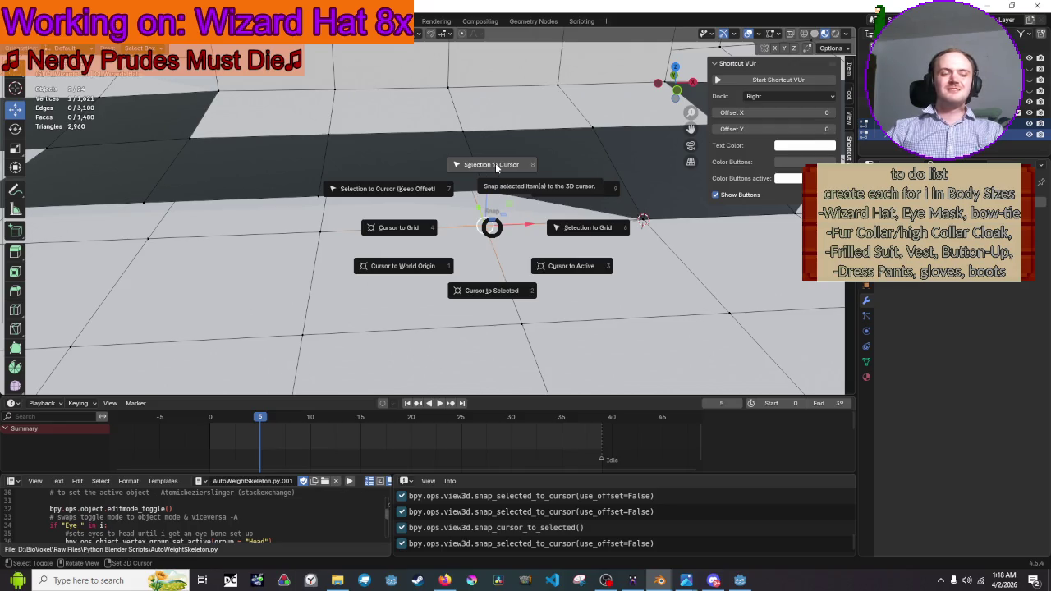
left_click(491, 289)
key("shift+s")
left_click(482, 119)
Snap the last stray vertex along the dark band's edge onto its neighbour
left_click(320, 231)
key("shift+s")
left_click(329, 288)
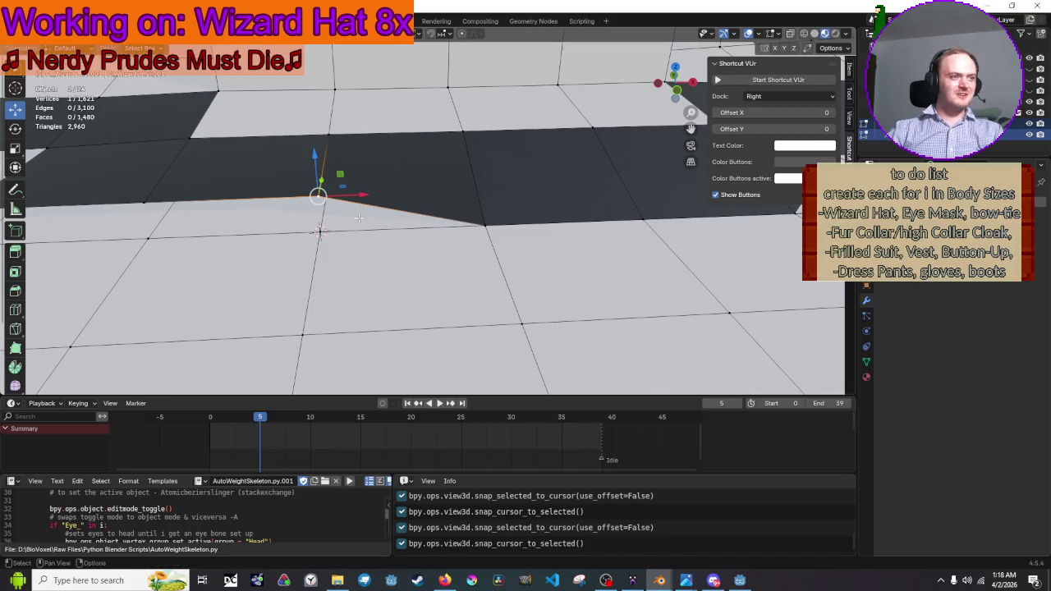
key("shift+s")
left_click(384, 158)
Centre the view on the selected vertex and snap a stray vertex onto its neighbour via the 3D cursor
key("KP_Decimal")
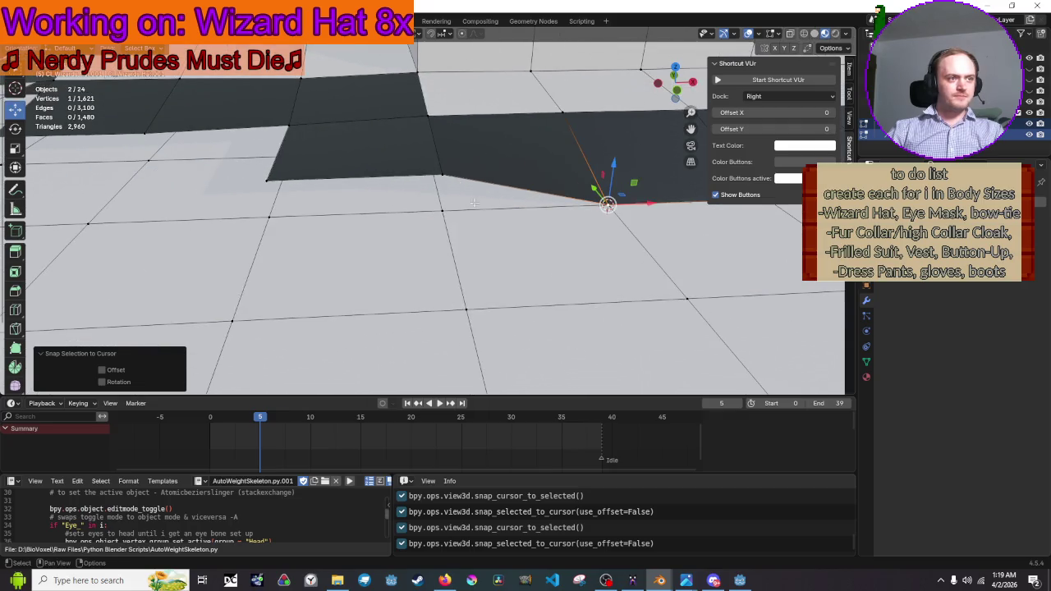
key("shift+s")
left_click(443, 275)
key("shift+s")
left_click(335, 128)
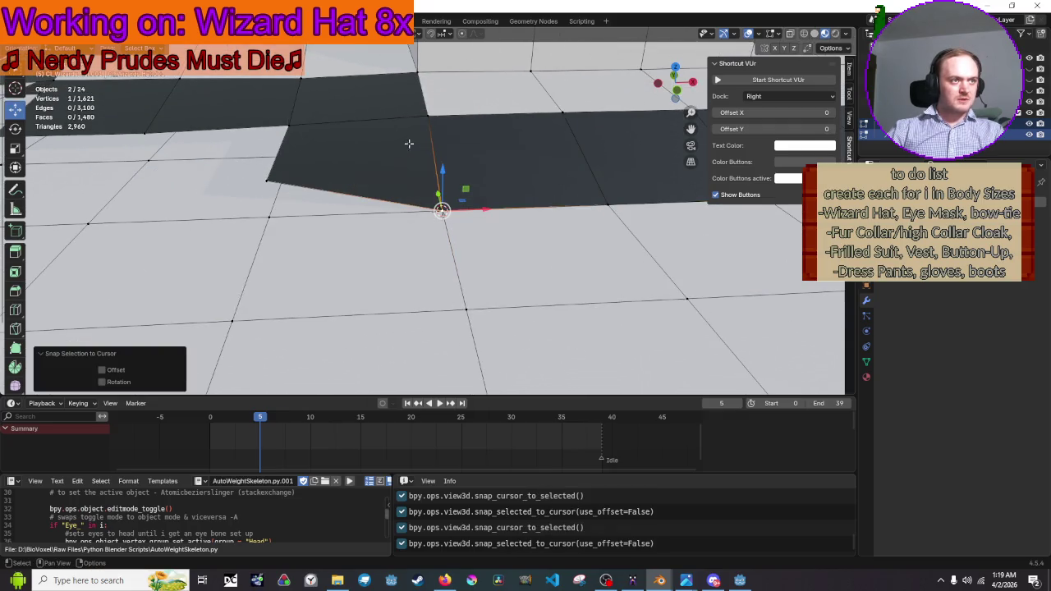
key("shift+s")
left_click(293, 259)
key("shift+s")
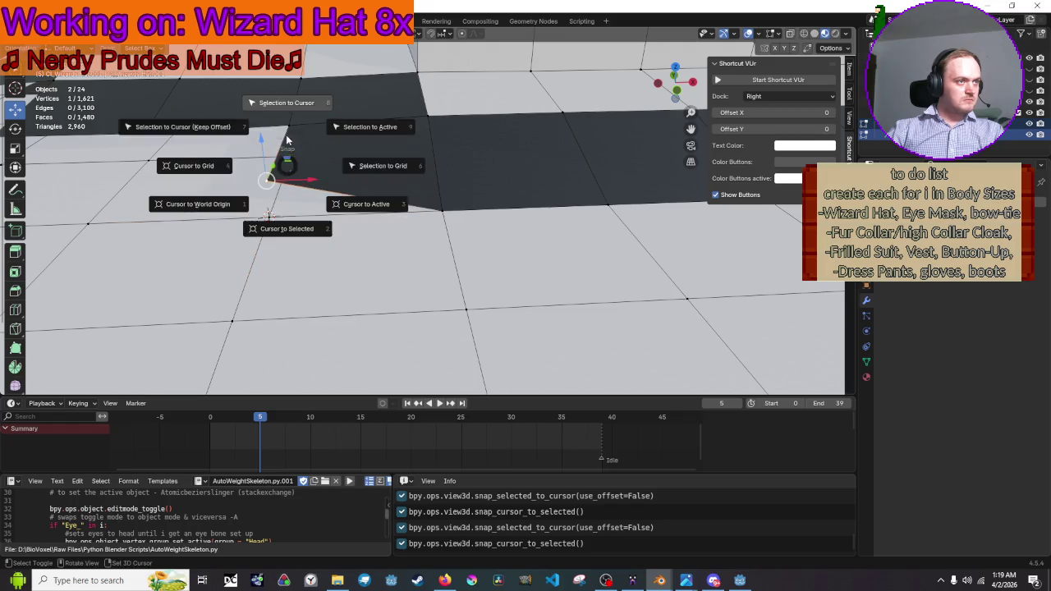
left_click(284, 105)
Undo the misplaced snaps and retry placing the stray vertex on the target position
key("ctrl+z")
key("shift+s")
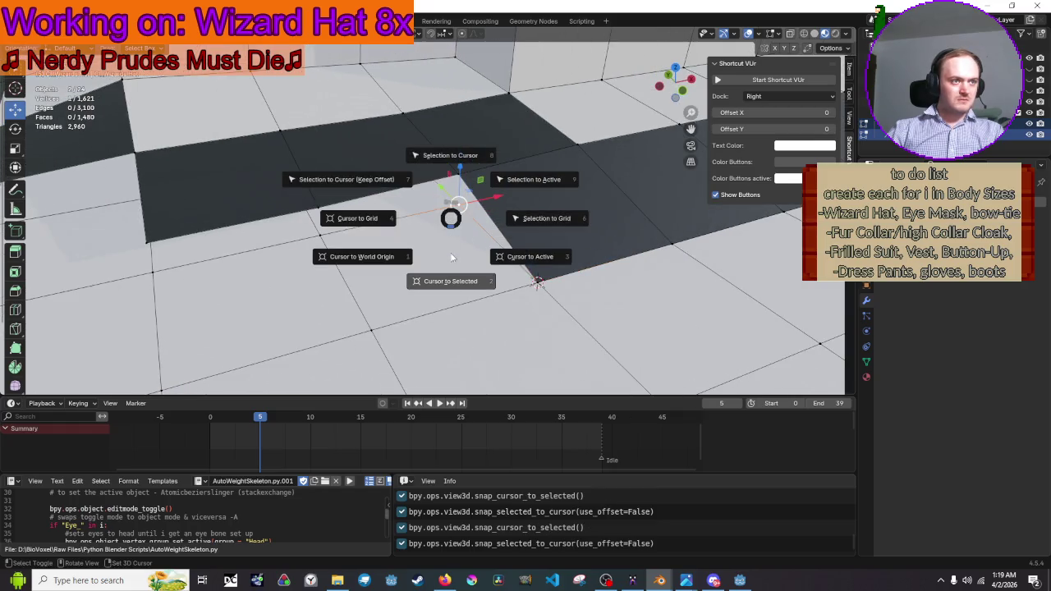
left_click(452, 275)
key("shift+s")
left_click(459, 139)
key("ctrl+z")
key("shift+s")
key("Escape")
key("shift+s")
left_click(320, 169)
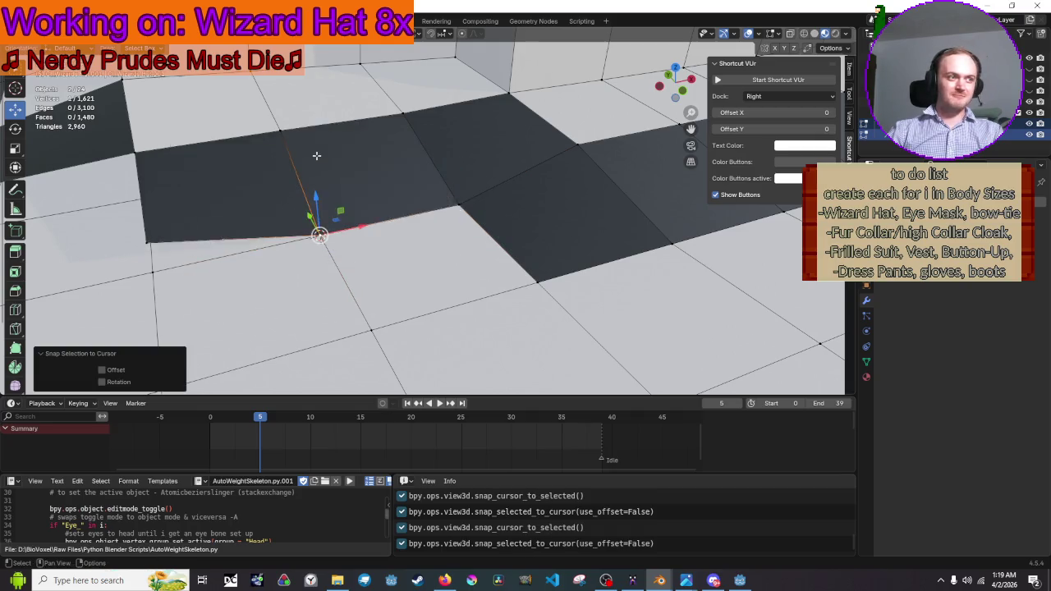
key("ctrl+z")
Set a new snap target from another vertex and move the stray vertex onto it
key("shift+s")
left_click(422, 263)
key("shift+s")
left_click(401, 123)
key("ctrl+z")
key("shift+s")
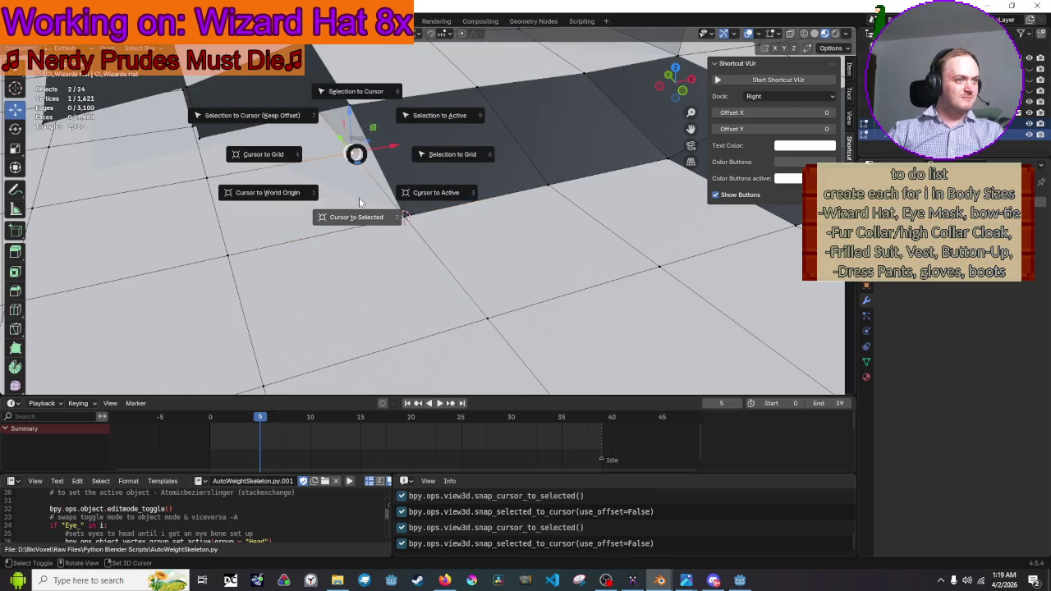
left_click(361, 203)
key("shift+s")
left_click(354, 73)
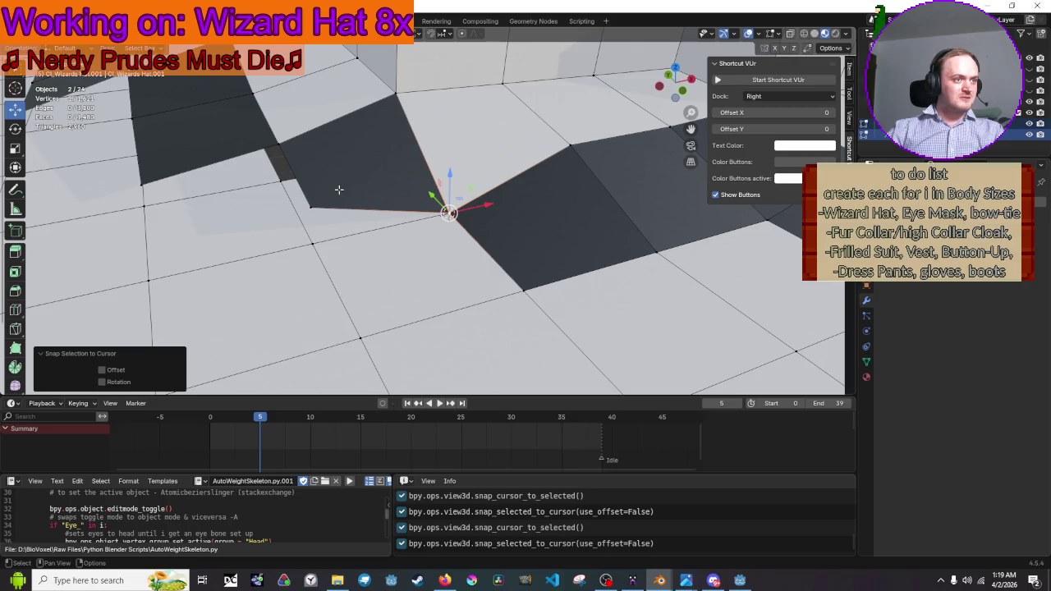
Snap further selected vertices onto the cursor and set a fresh snap target
key("shift+s")
left_click(323, 198)
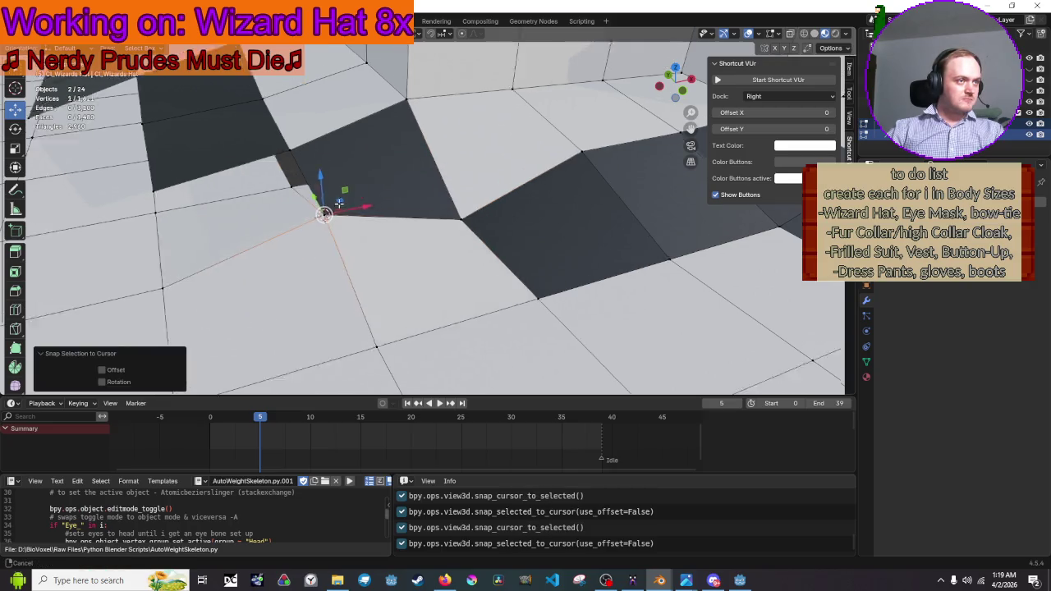
key("shift+s")
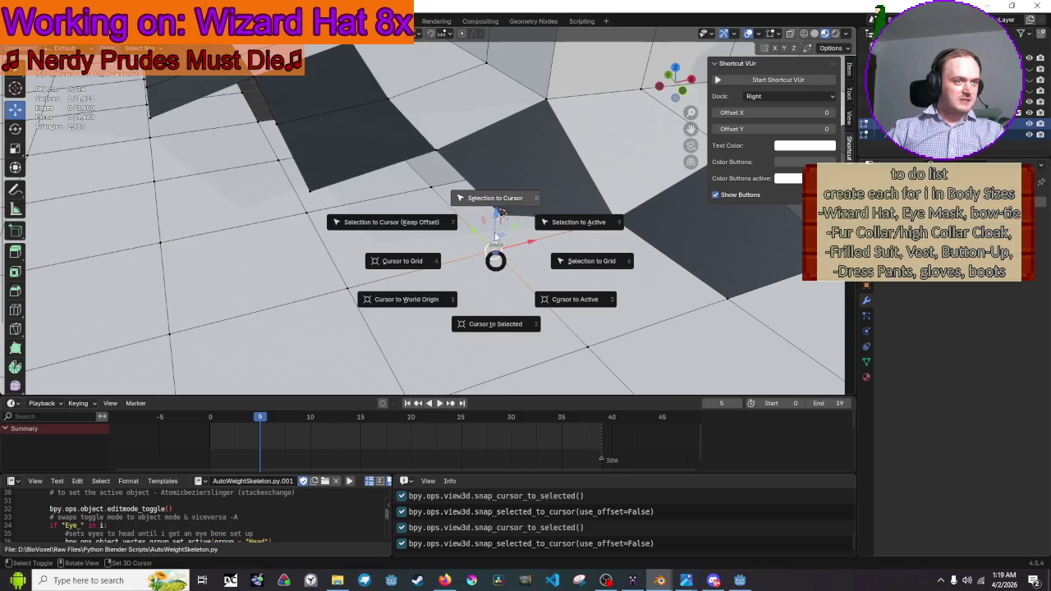
left_click(499, 212)
key("shift+s")
left_click(504, 275)
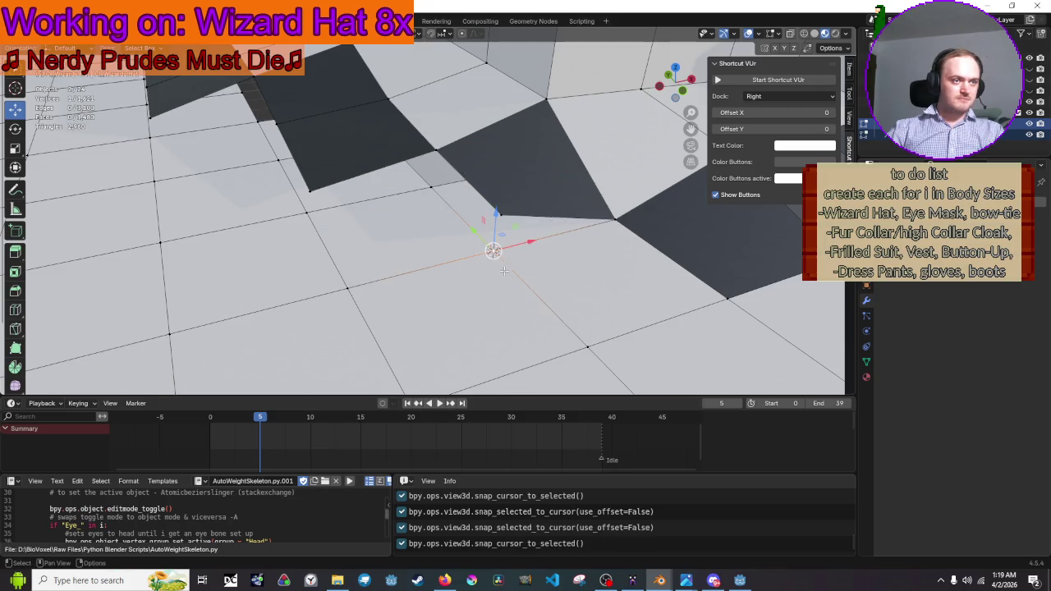
key("shift+s")
left_click(519, 146)
Snap the next two vertices along the edge onto their neighbouring vertex positions
left_click(428, 191)
key("shift+s")
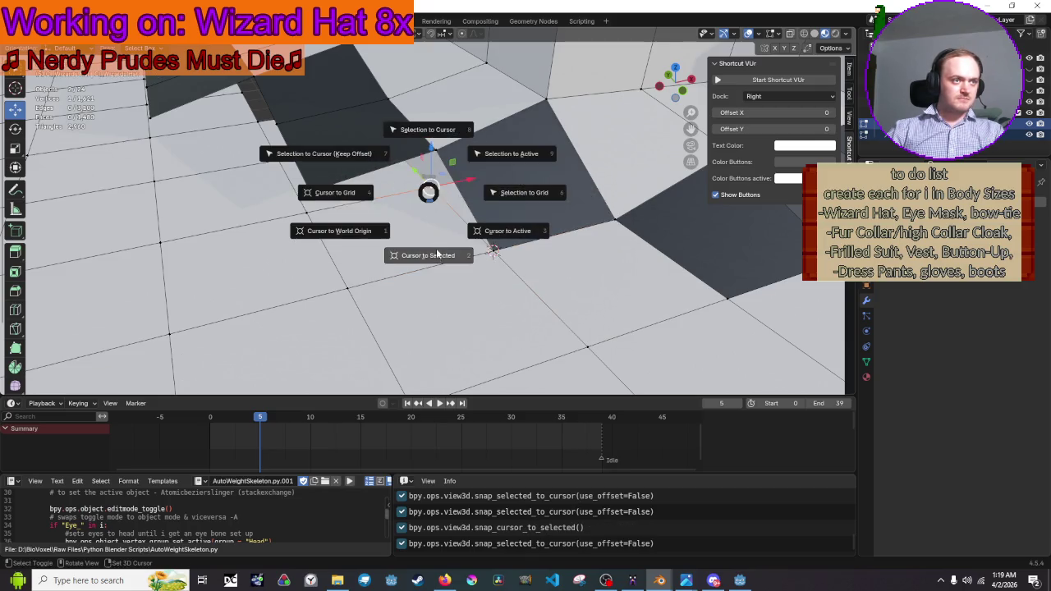
left_click(429, 251)
key("shift+s")
left_click(434, 94)
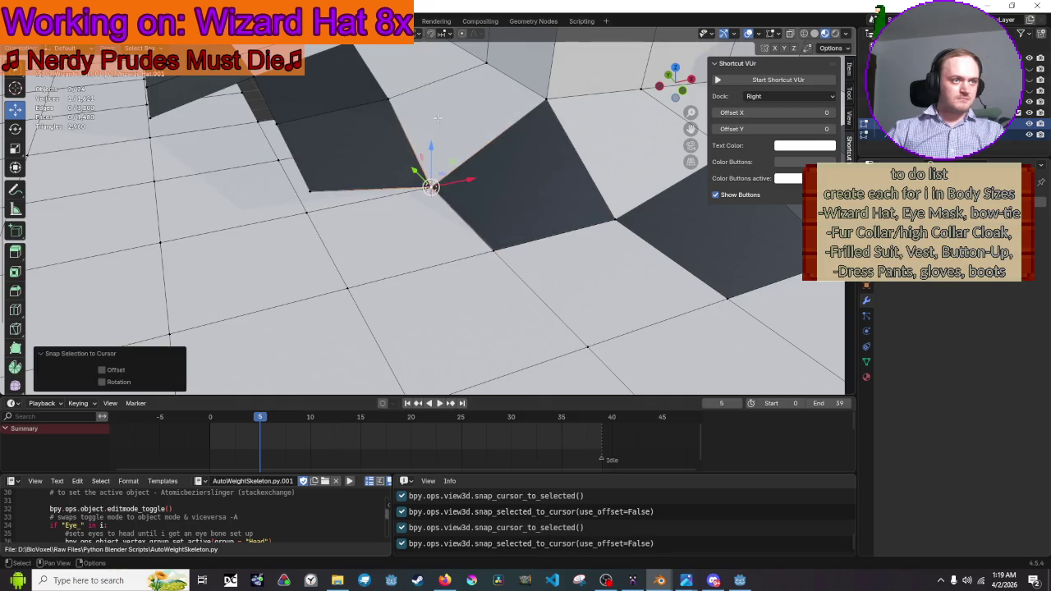
left_click(404, 275)
key("shift+s")
left_click(410, 289)
key("shift+s")
left_click(410, 173)
Snap a vertex onto the corner vertex position
left_click(549, 241)
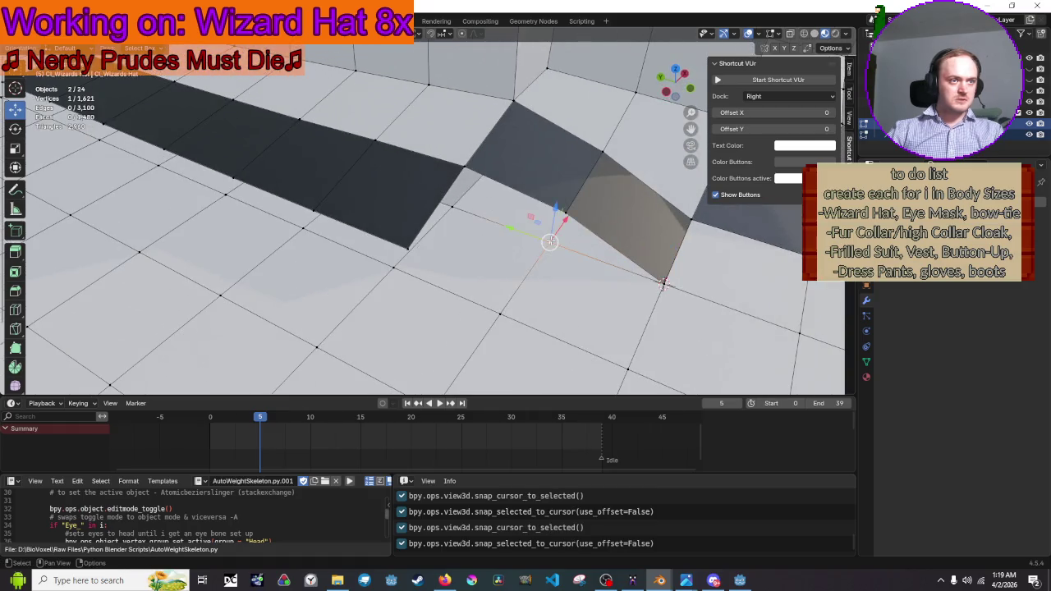
key("shift+s")
left_click(546, 316)
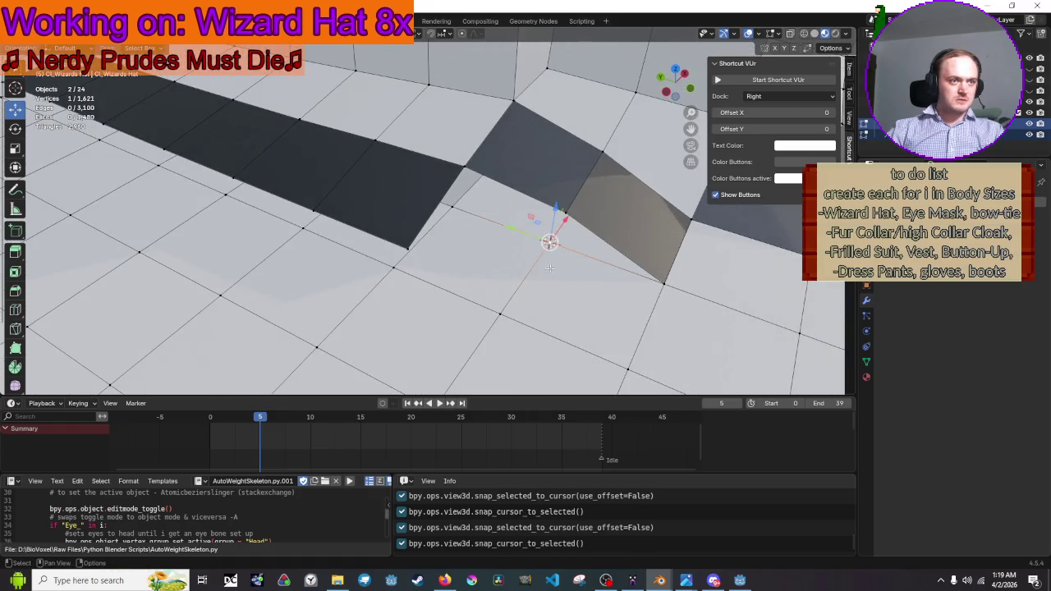
key("shift+s")
left_click(576, 161)
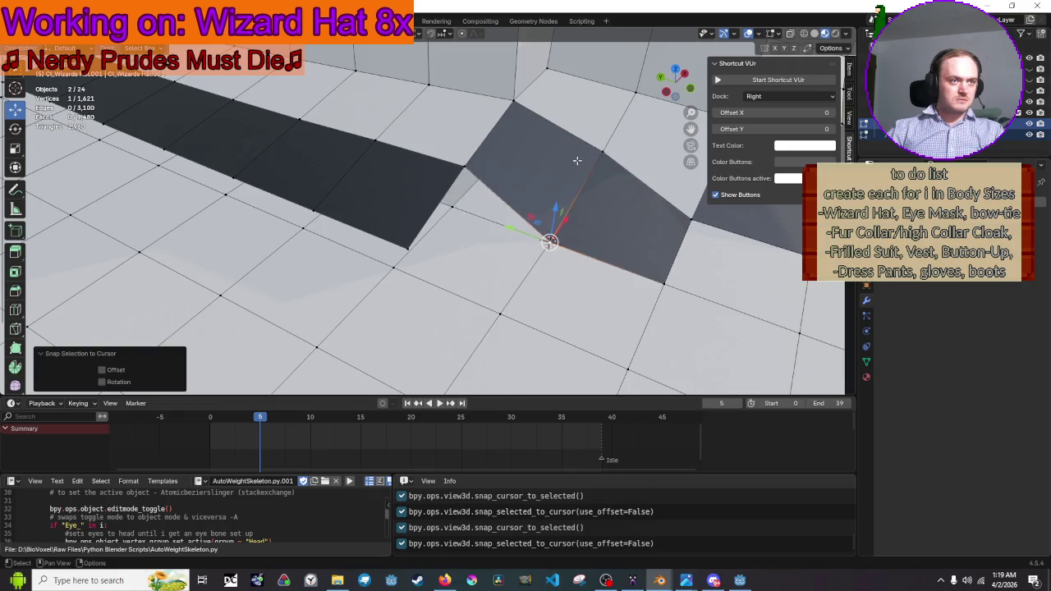
right_click(452, 205, "shift")
key("shift+s")
Fix the next brim vertex by snapping it, redoing the snap after an undo, and orbit to check
key("shift+s")
left_click(468, 155)
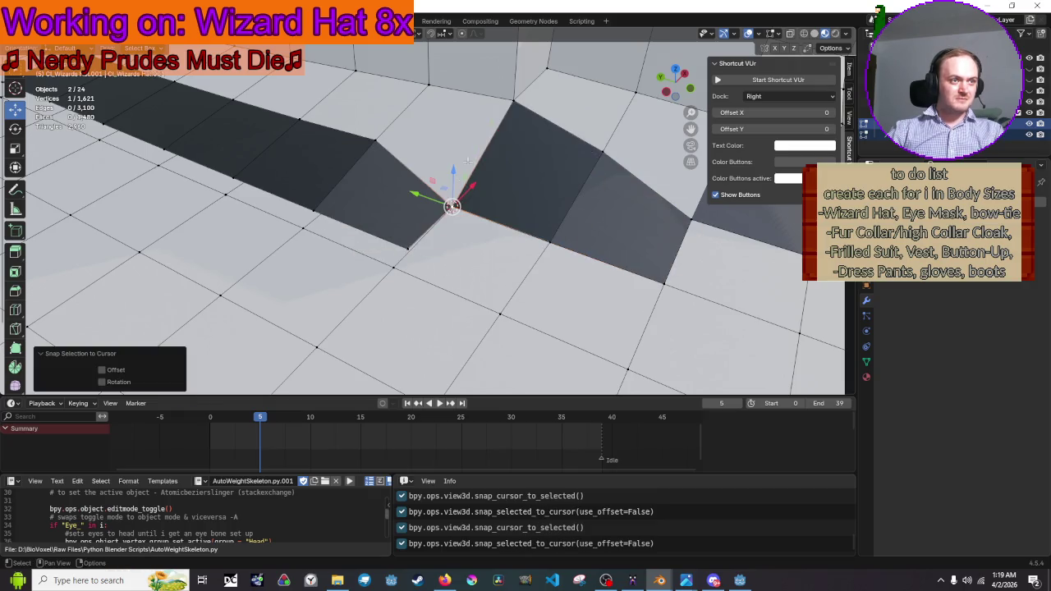
left_click(408, 250)
key("shift+s")
left_click(407, 271)
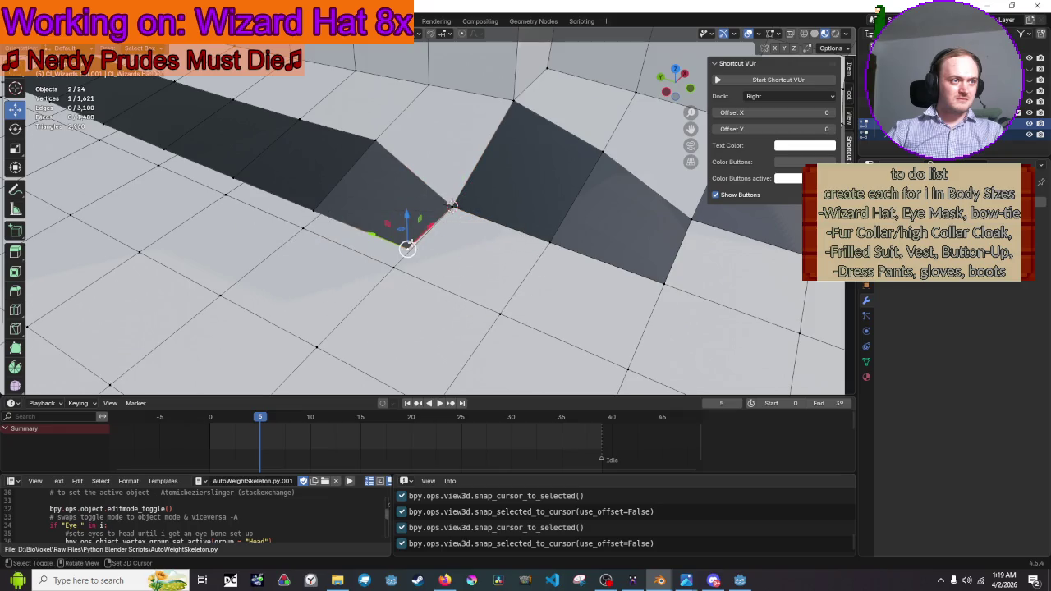
key("shift+s")
left_click(400, 233)
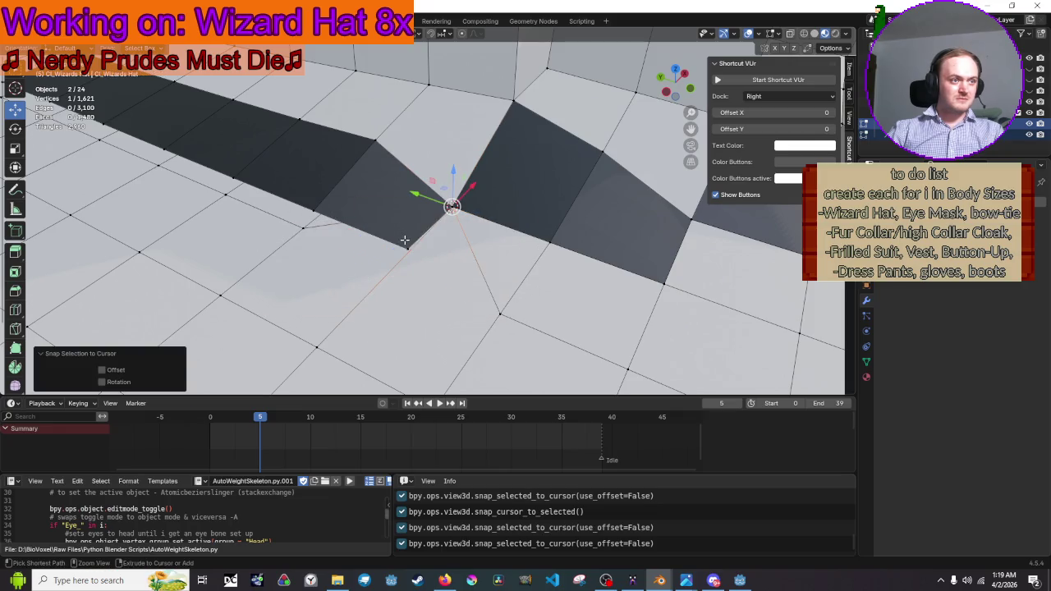
key("ctrl+z")
key("shift+s")
left_click(394, 303)
key("shift+s")
left_click(431, 187)
mouse_move(431, 187)
left_mouse_down()
mouse_move(473, 183)
mouse_move(554, 235)
left_mouse_up()
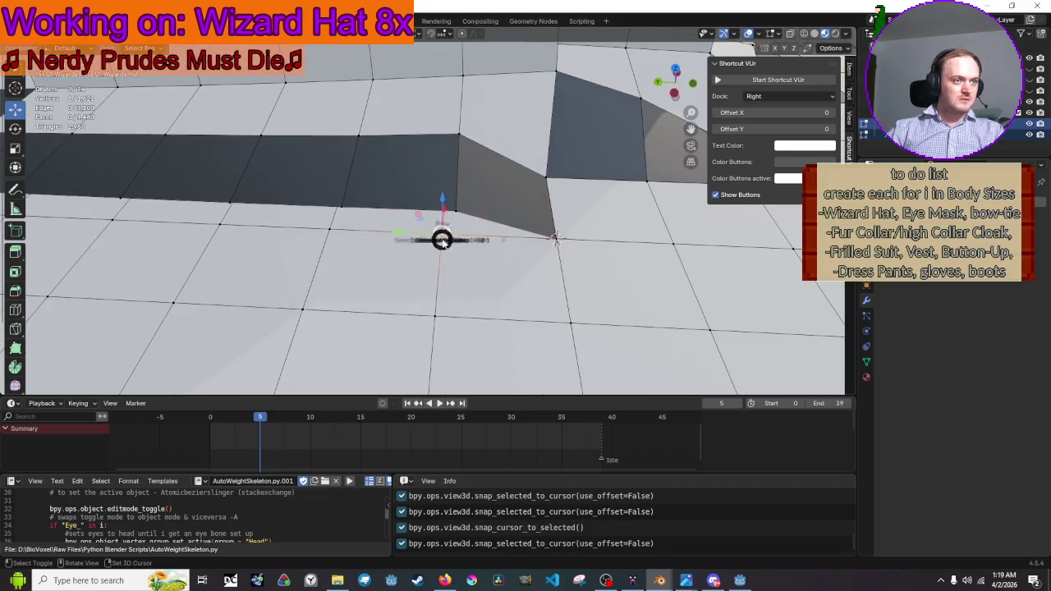
Relocate another misplaced vertex onto the corner vertex position
left_click(444, 275)
key("shift+s")
left_click(468, 162)
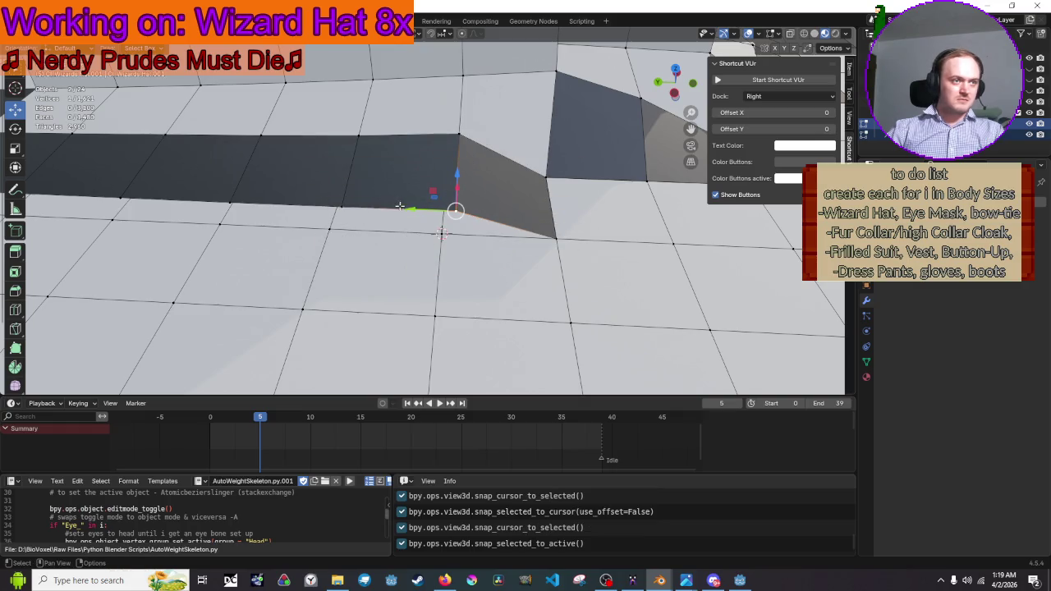
key("shift+s")
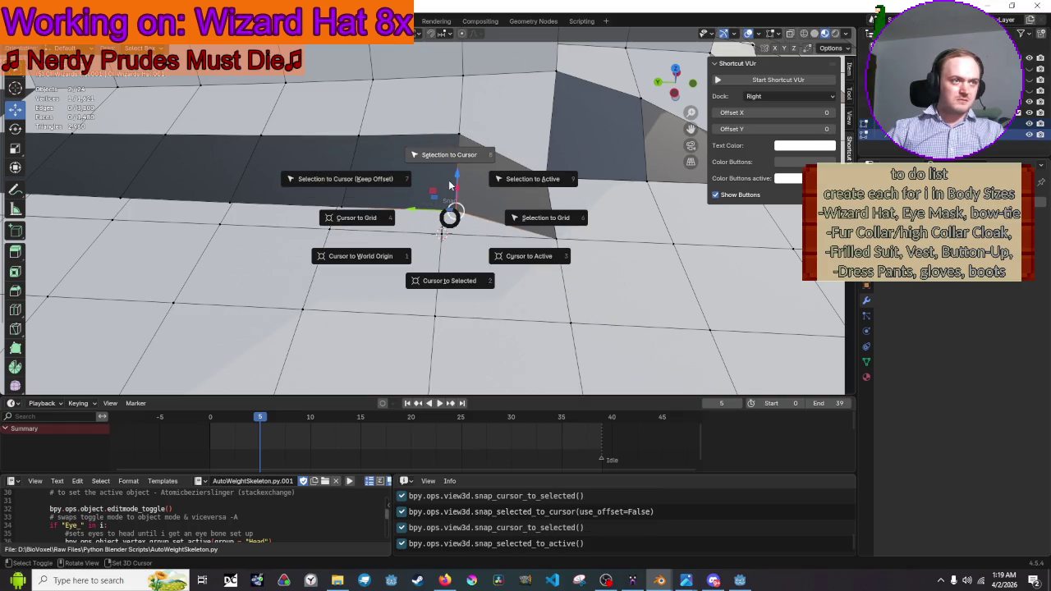
left_click(449, 179)
key("shift+s")
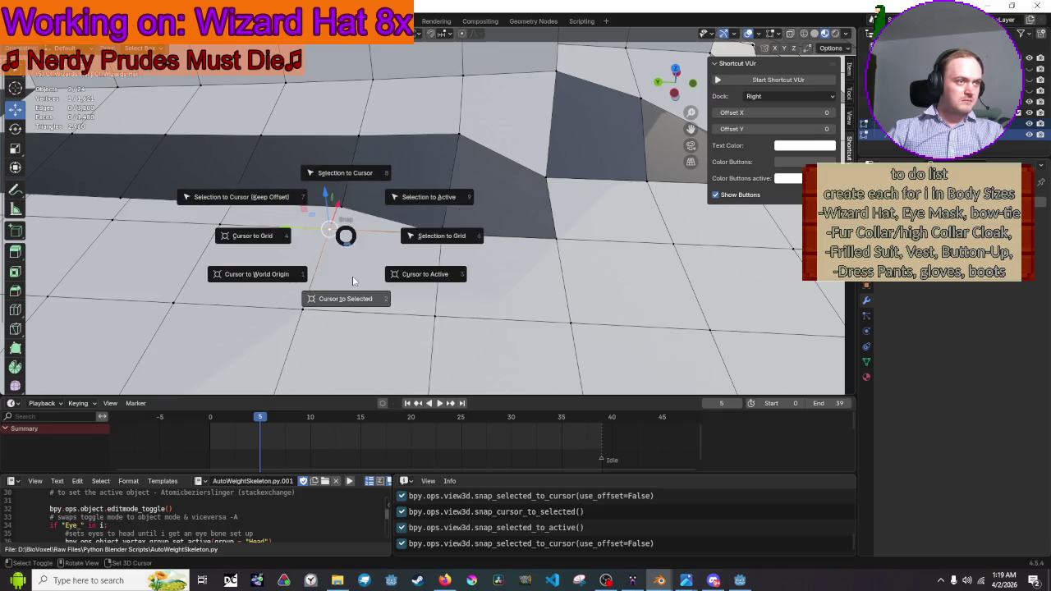
left_click(345, 297)
key("shift+s")
key("Escape")
key("shift+s")
left_click(533, 137)
Snap the next misplaced vertex onto its neighbour's position
left_click(408, 215)
key("shift+s")
key("Escape")
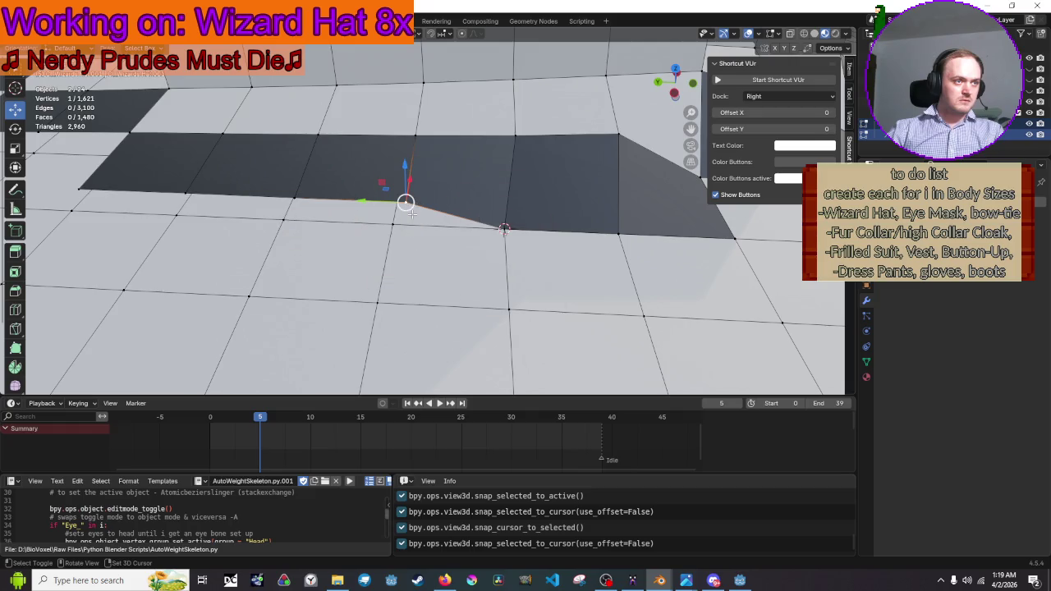
key("shift+s")
left_click(392, 296)
left_click(405, 199)
key("shift+s")
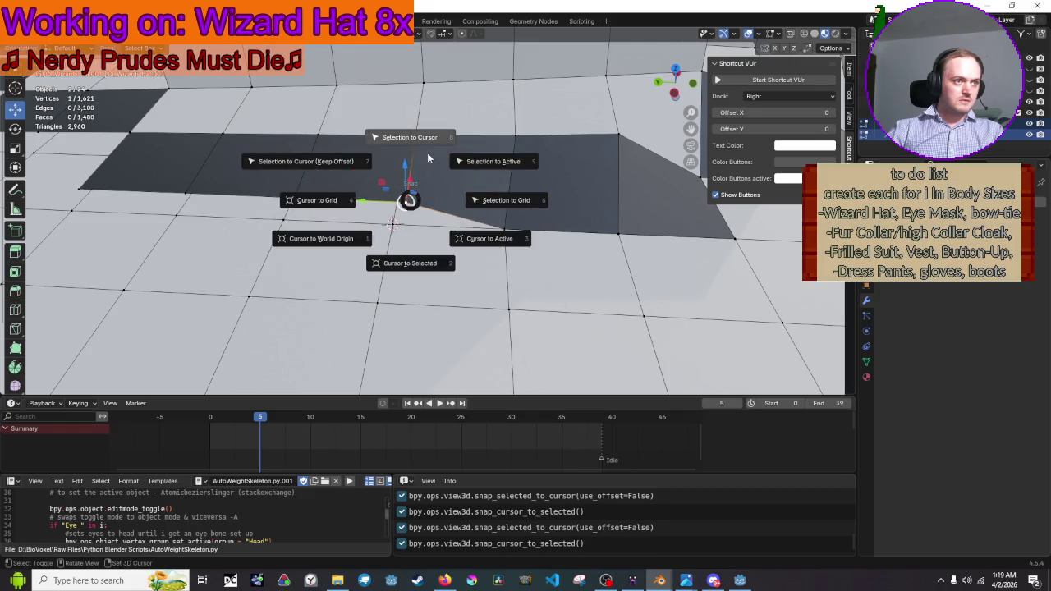
left_click(406, 140)
Snap the next brim vertex, then move the upper vertex onto the vertex below
left_click(450, 211)
key("shift+s")
left_click(452, 242)
key("shift+s")
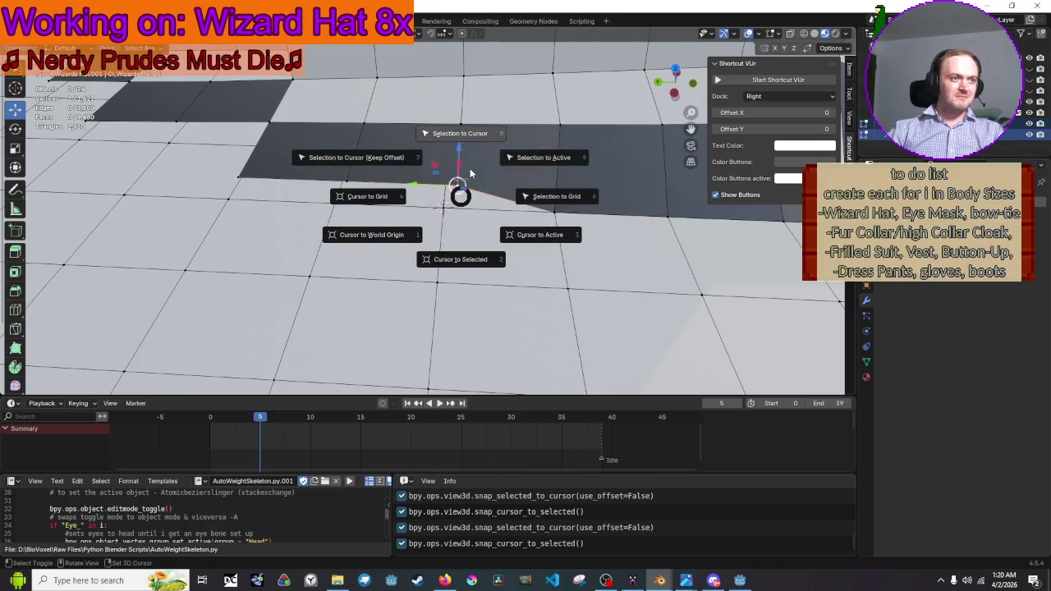
left_click(459, 134)
left_click(415, 232)
key("shift+s")
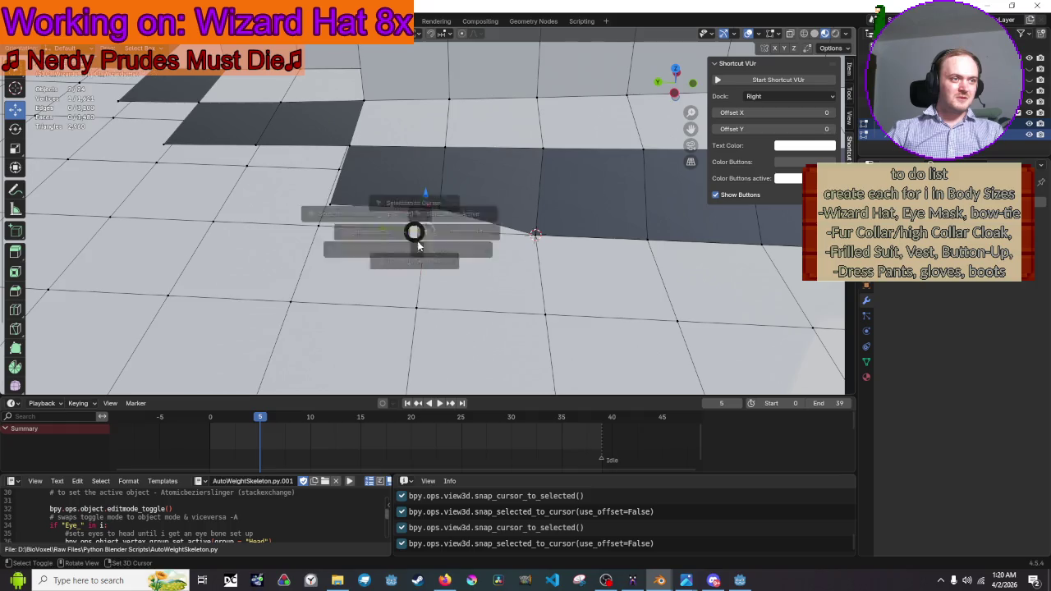
left_click(422, 260)
left_click(427, 208)
key("shift+s")
left_click(460, 157)
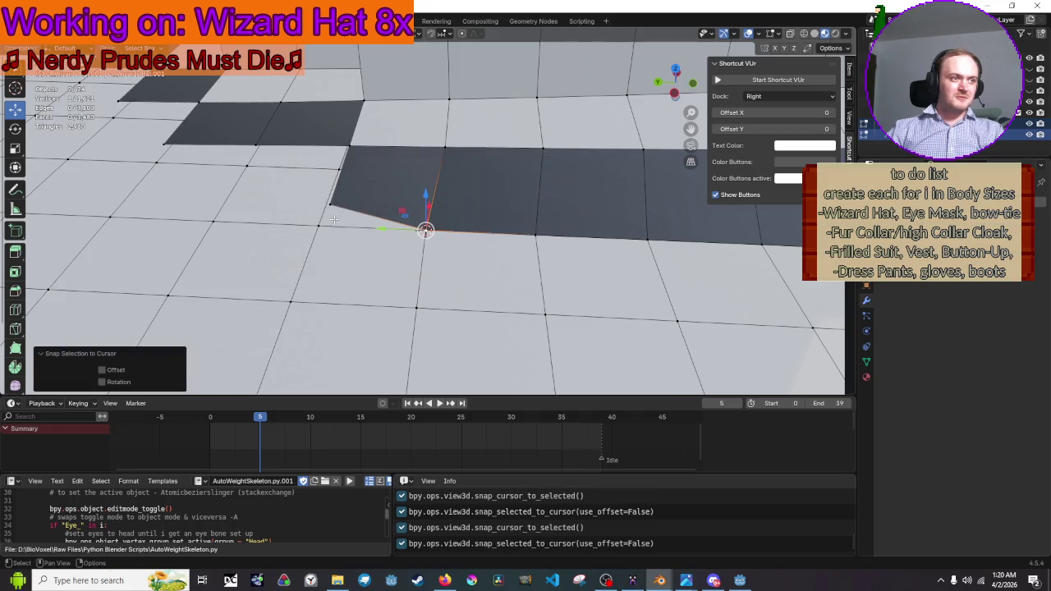
Snap two more stray vertices onto their neighbouring vertex positions
left_click(333, 219)
key("shift+s")
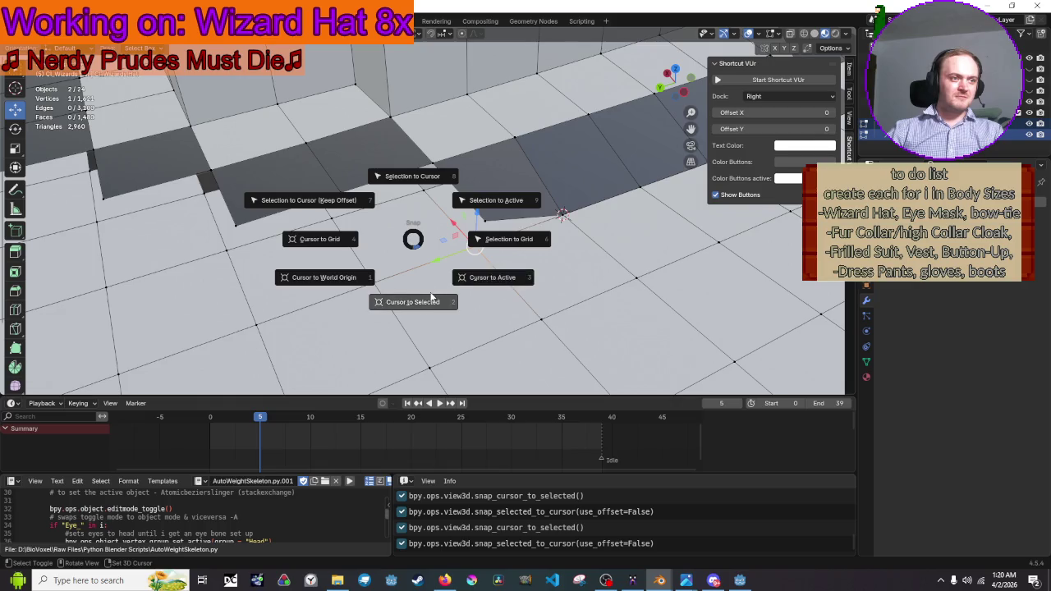
left_click(432, 297)
key("shift+s")
left_click(481, 168)
left_click(425, 190)
key("shift+s")
left_click(434, 279)
key("shift+s")
left_click(390, 184)
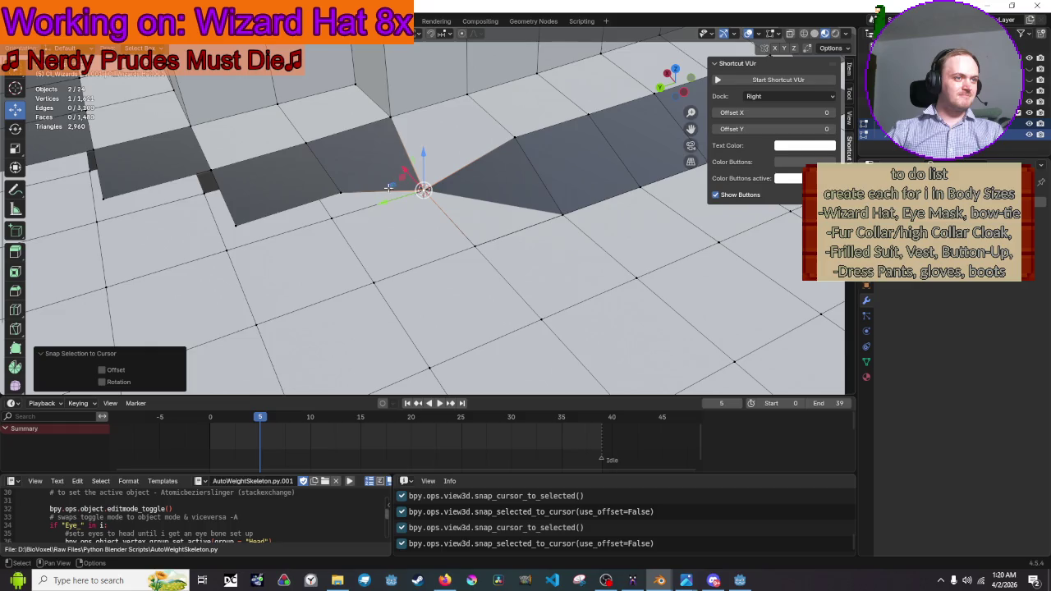
Snap the vertices at the brim edge onto their target positions
left_click(331, 218)
key("shift+s")
left_click(349, 257)
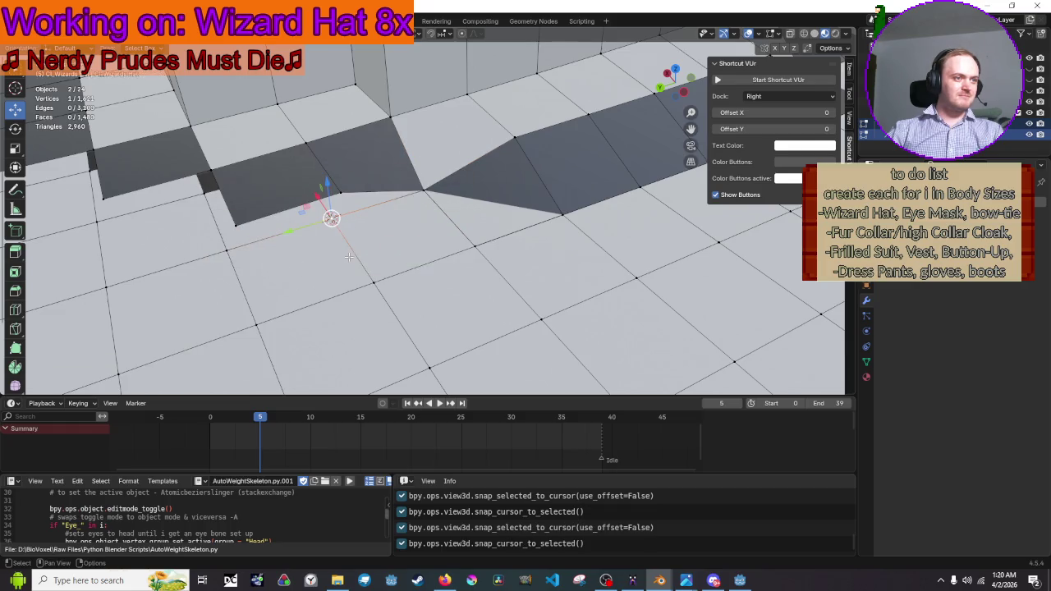
key("shift+s")
left_click(343, 140)
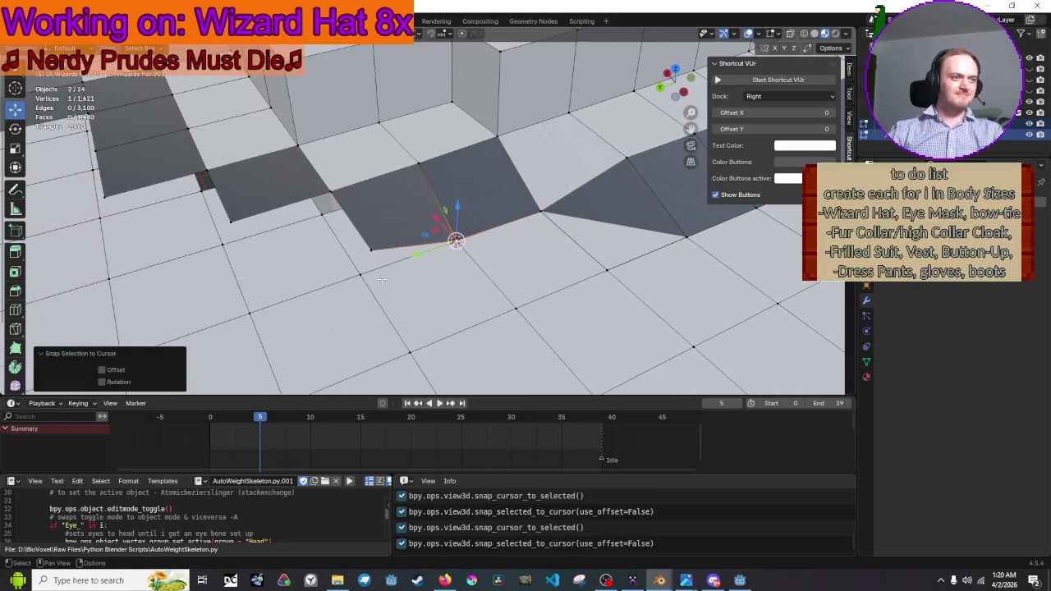
key("shift+s")
left_click(373, 244)
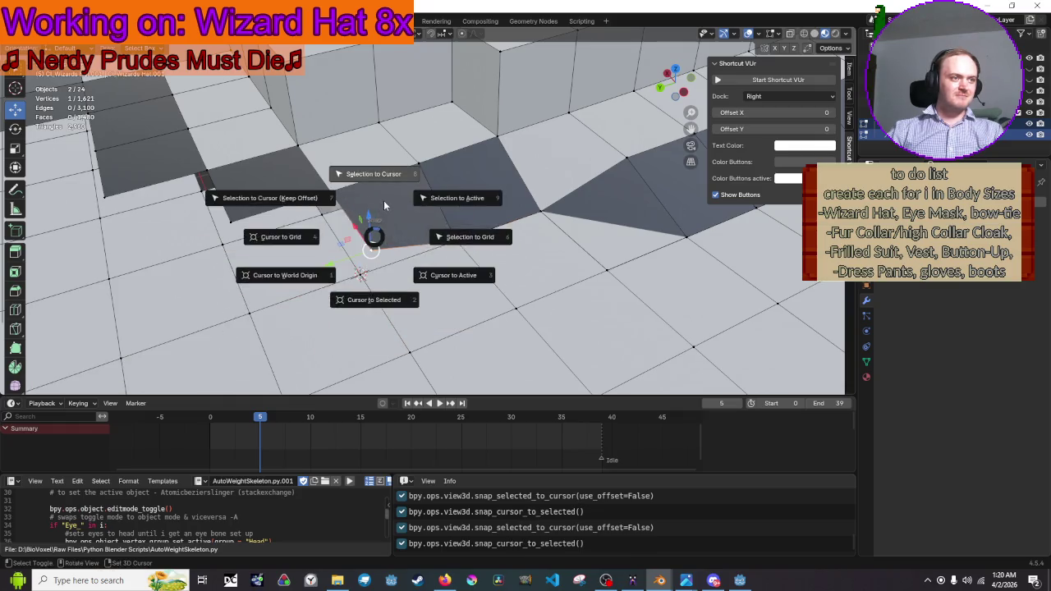
key("shift+s")
left_click(353, 200)
Scale the misplaced vertex, then snap it onto the neighbouring vertex position
left_click(325, 216)
key("s")
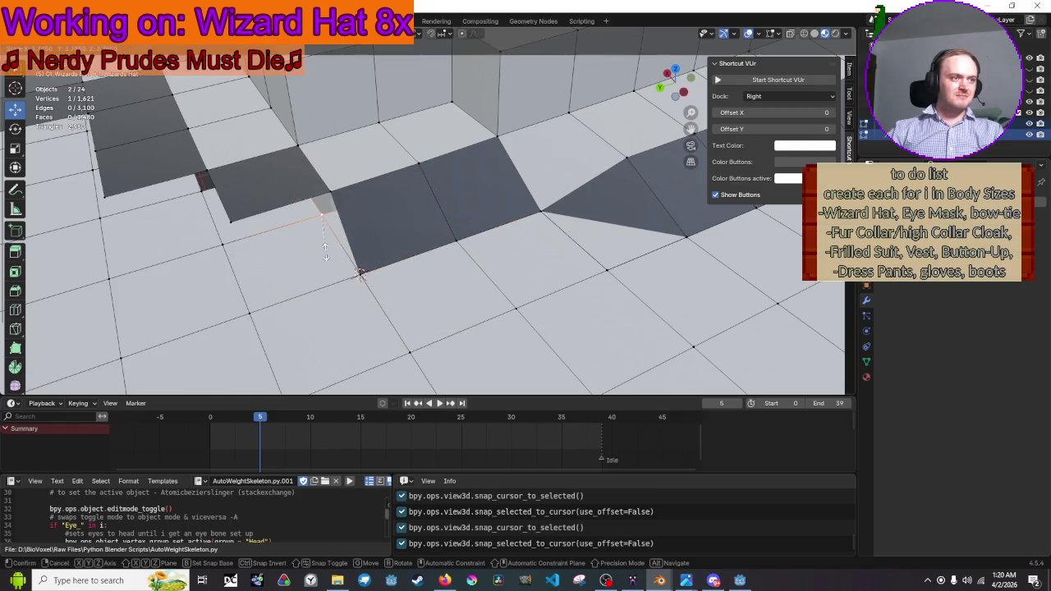
left_click(325, 253)
key("shift+s")
left_click(332, 301)
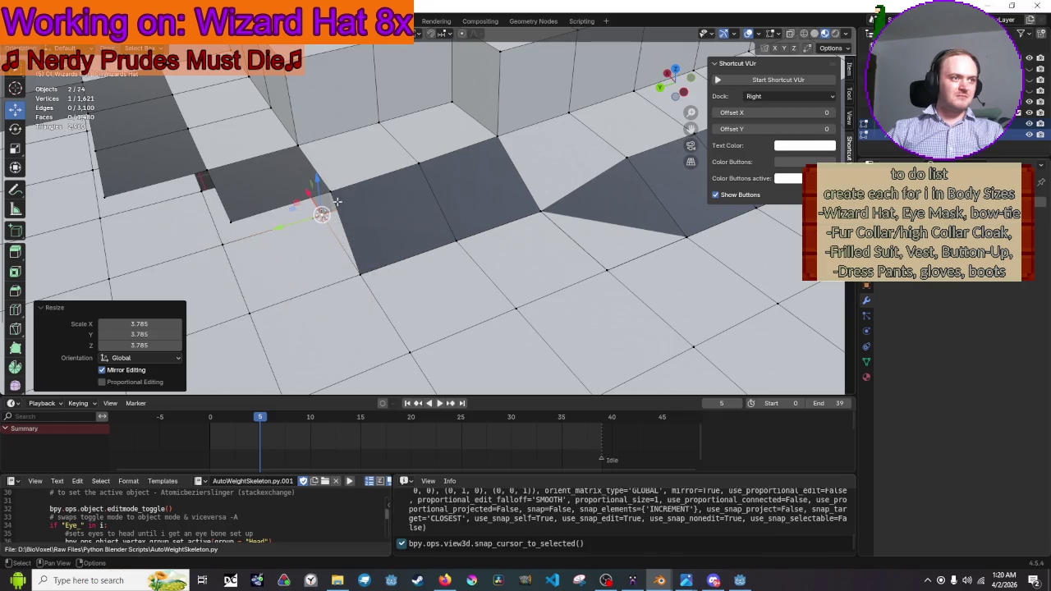
key("shift+s")
left_click(353, 154)
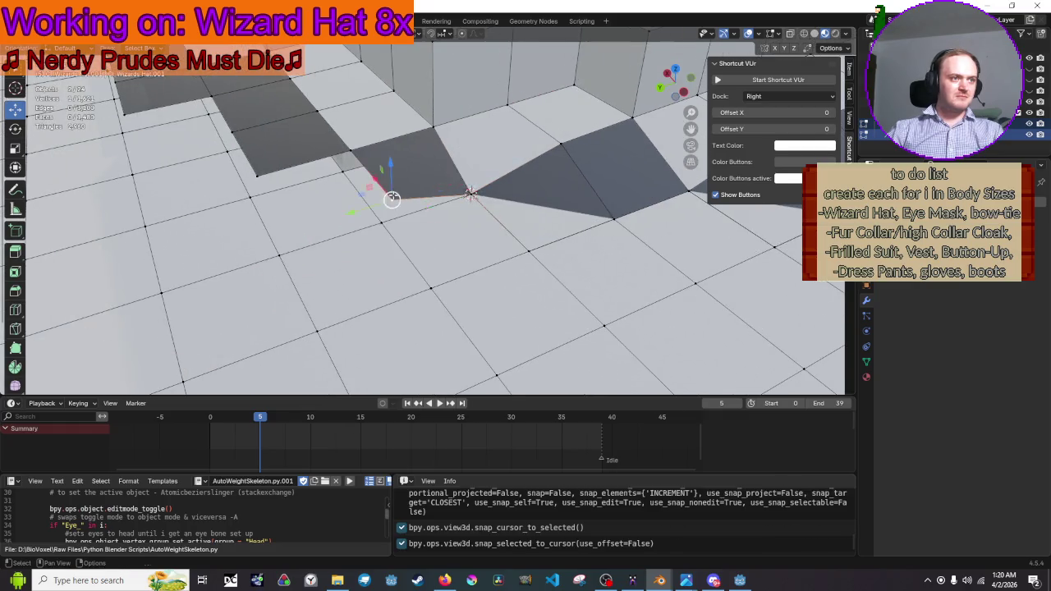
key("shift+s")
left_click(469, 193)
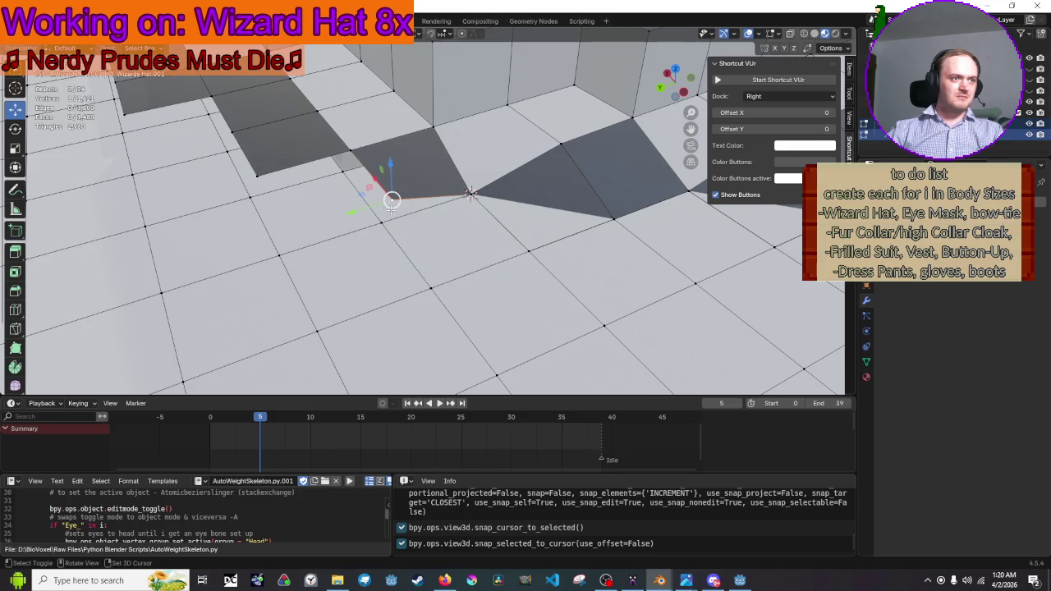
key("shift+s")
left_click(385, 174)
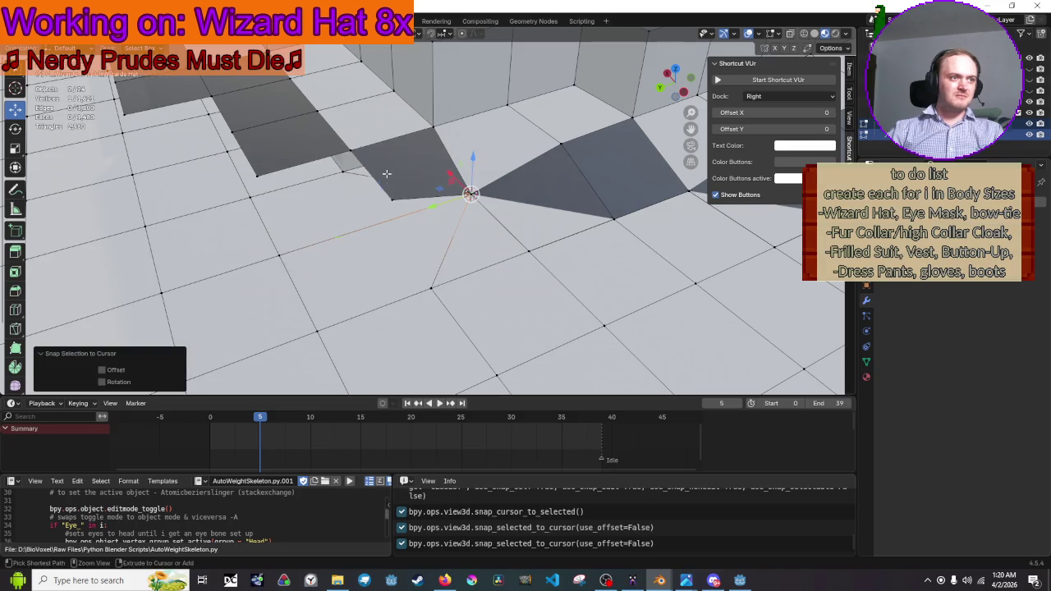
Snap the last chosen vertices onto their snap points, then switch to the browser window
key("shift+s")
left_click(383, 265)
key("g")
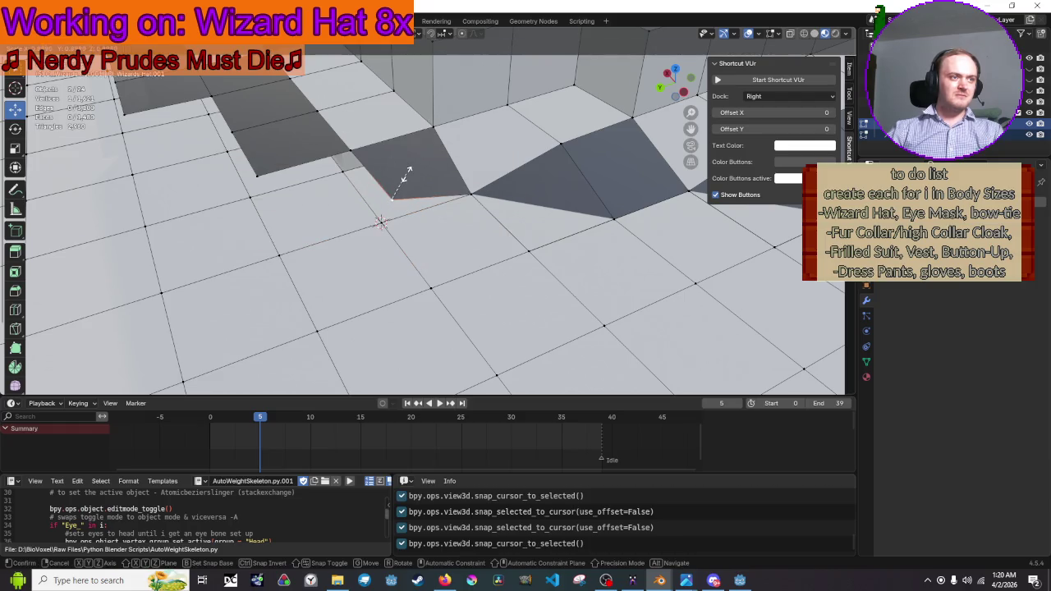
right_click(405, 174)
key("shift+s")
left_click(417, 133)
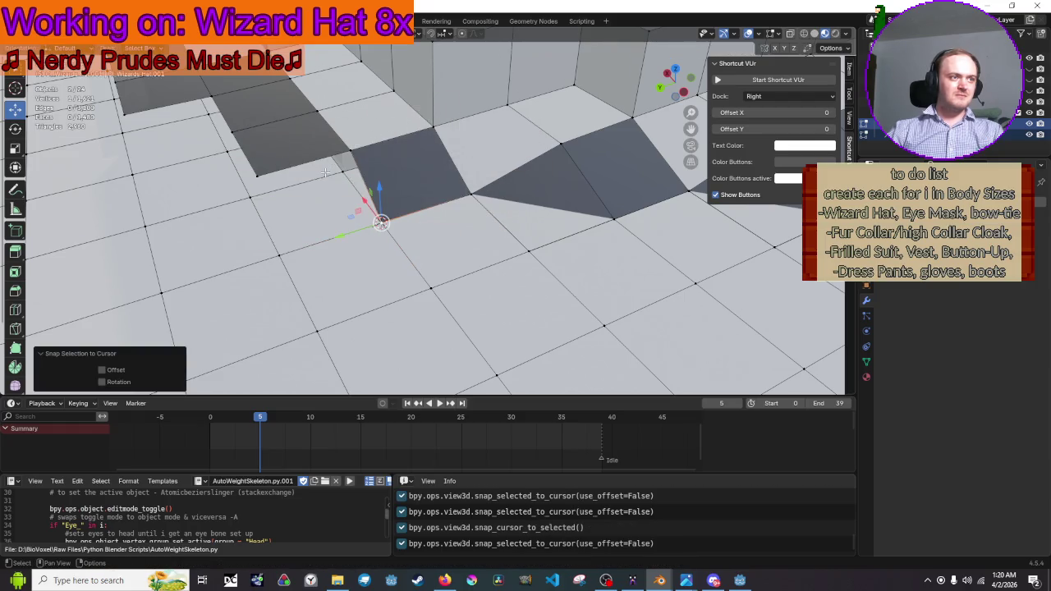
key("shift+s")
left_click(411, 215)
key("shift+s")
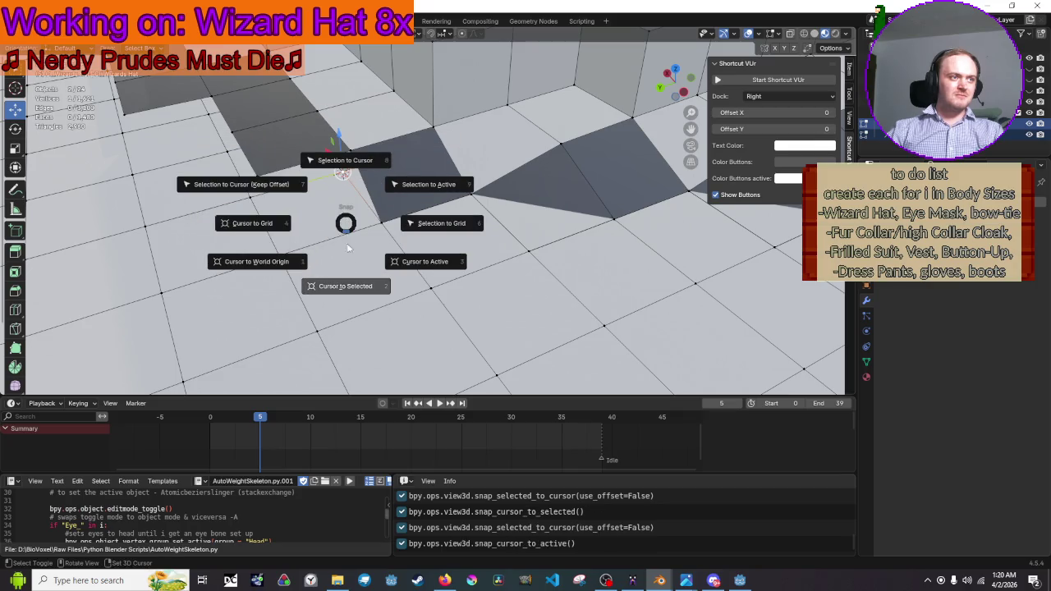
left_click(346, 246)
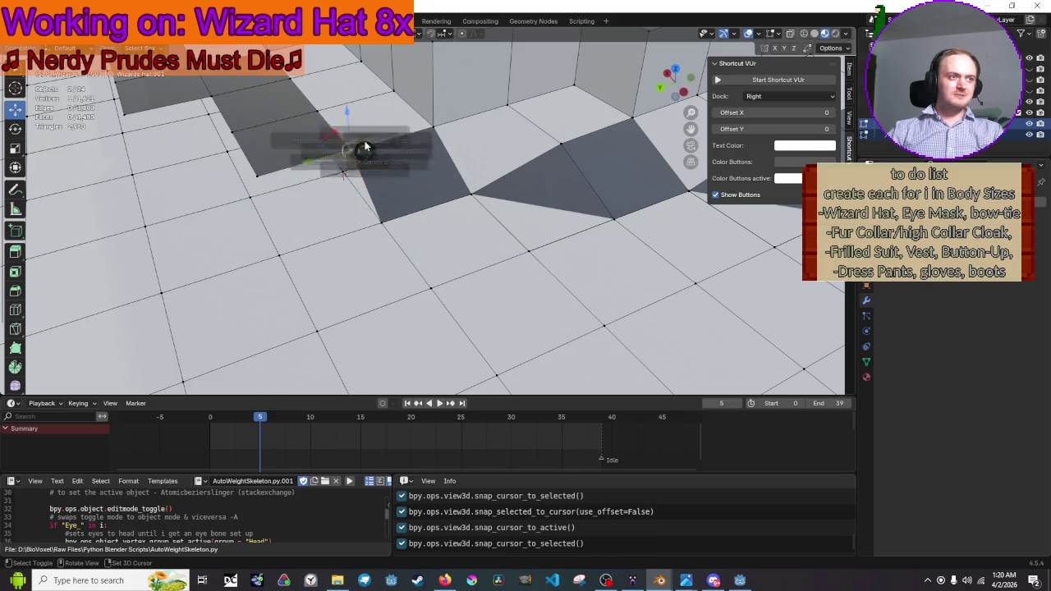
key("shift+s")
left_click(371, 80)
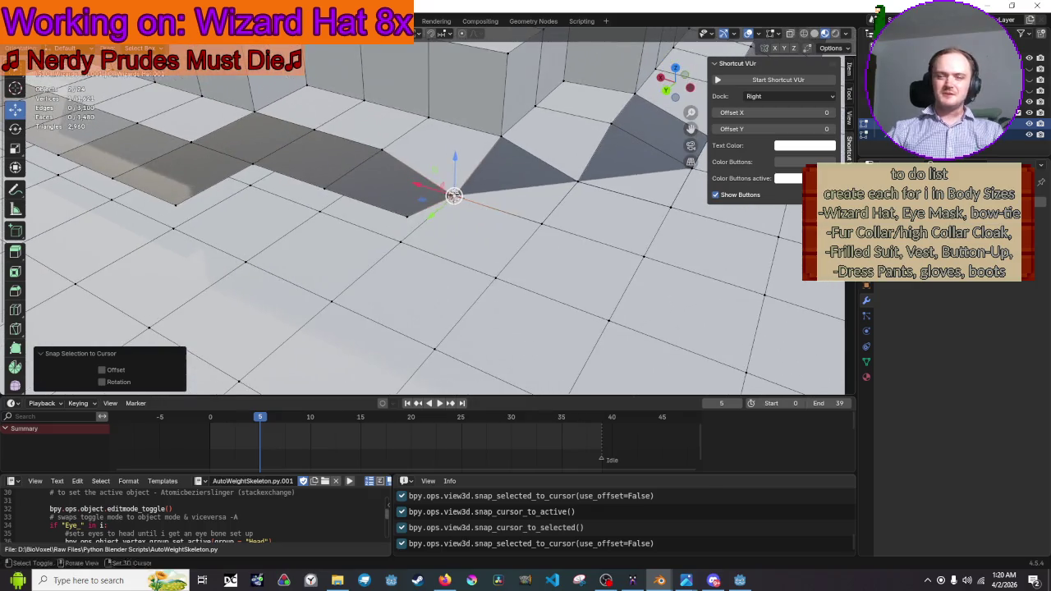
left_click(444, 581)
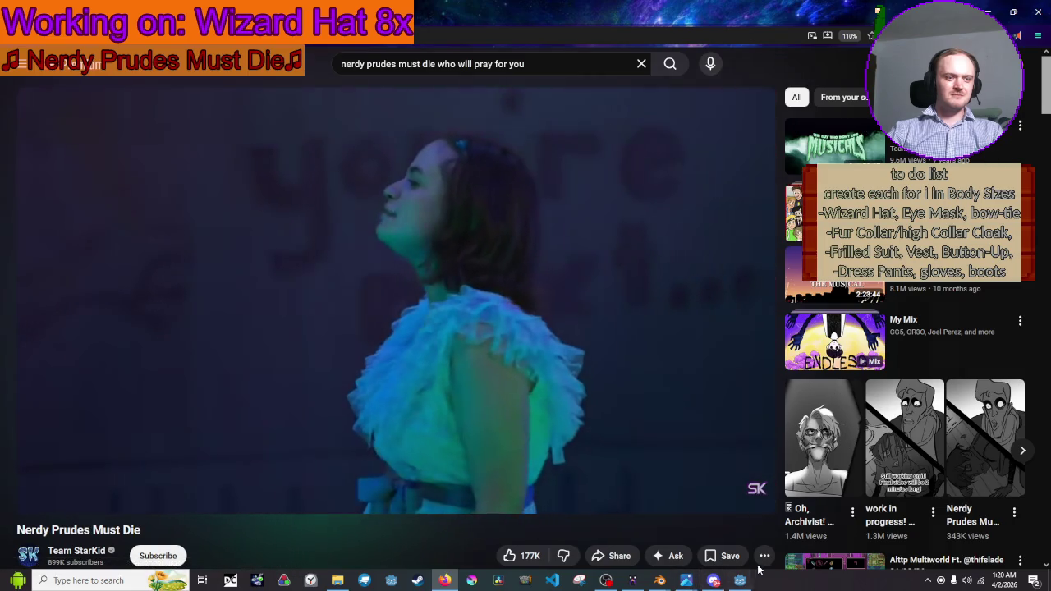
left_click(740, 581)
left_click(711, 581)
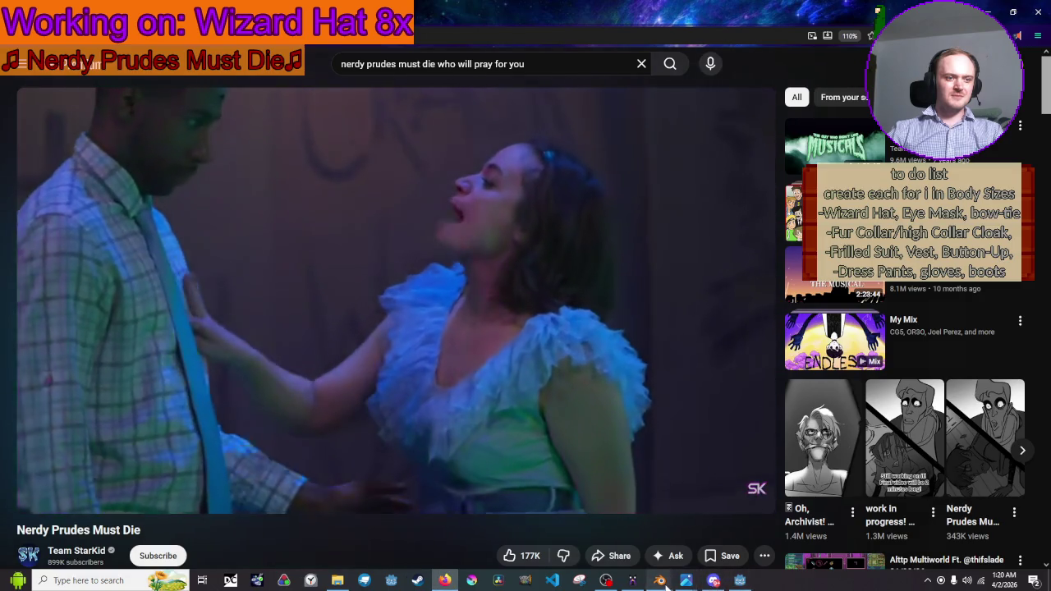
left_click(731, 551)
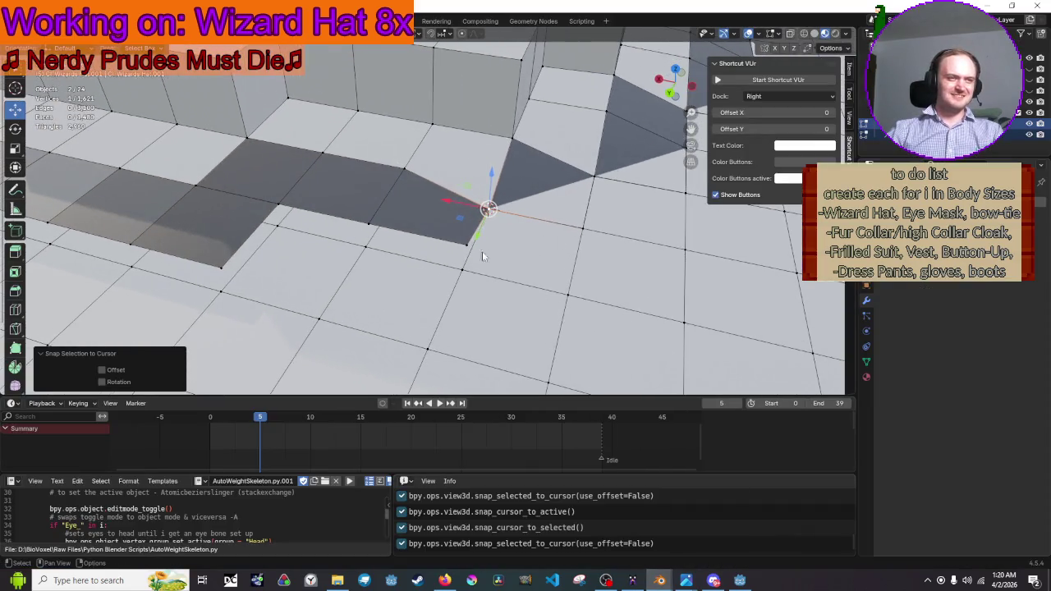
Snap three brim vertices onto cursor positions copied from neighbouring vertices, nudging one into place
left_click(462, 273)
key("shift+s")
left_click(464, 276)
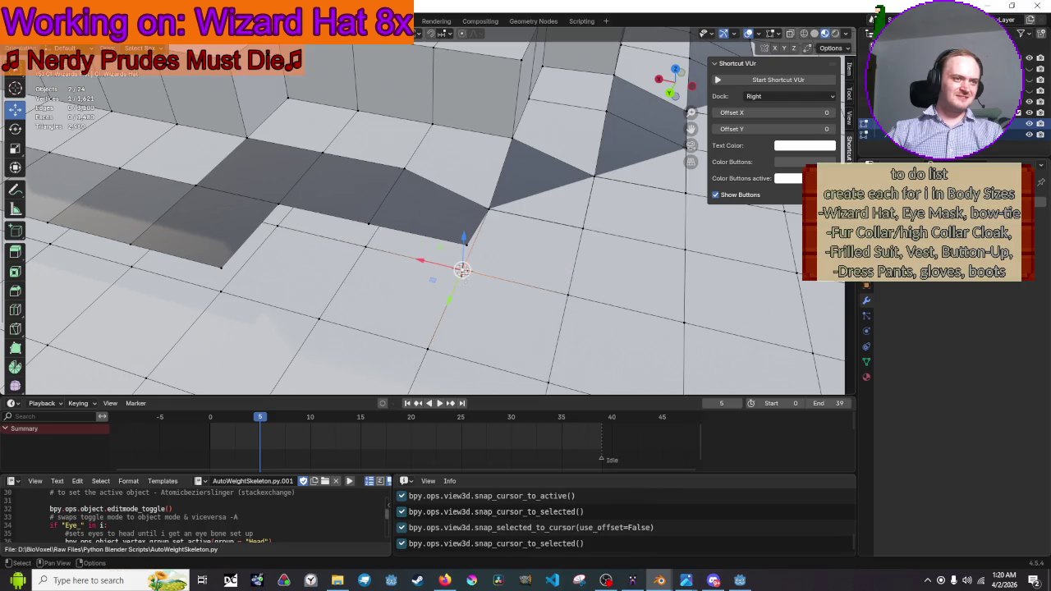
key("shift+s")
left_click(494, 198)
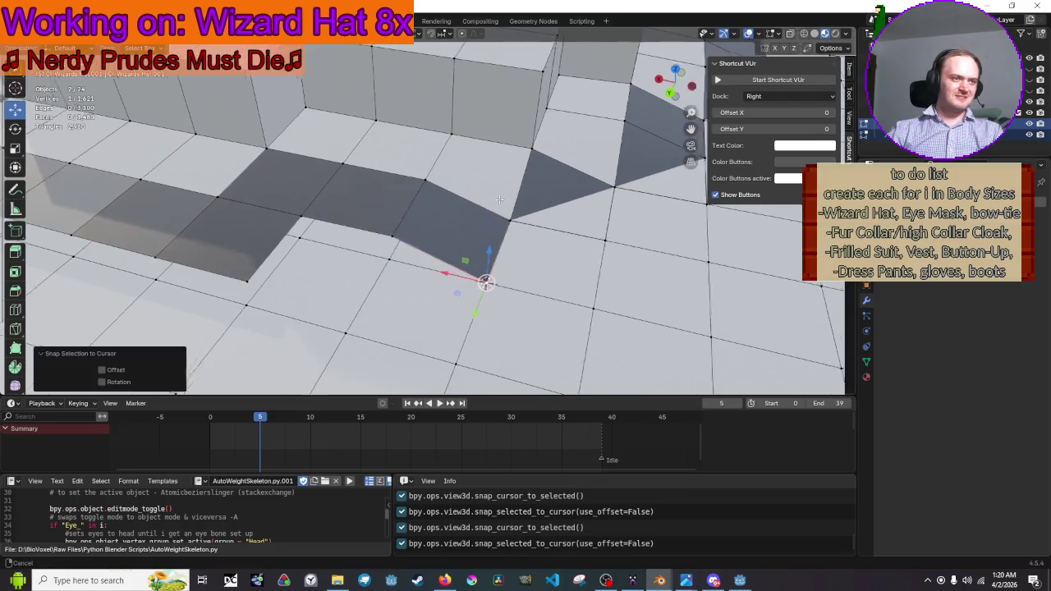
left_click(446, 263)
key("shift+s")
left_click(446, 319)
key("shift+s")
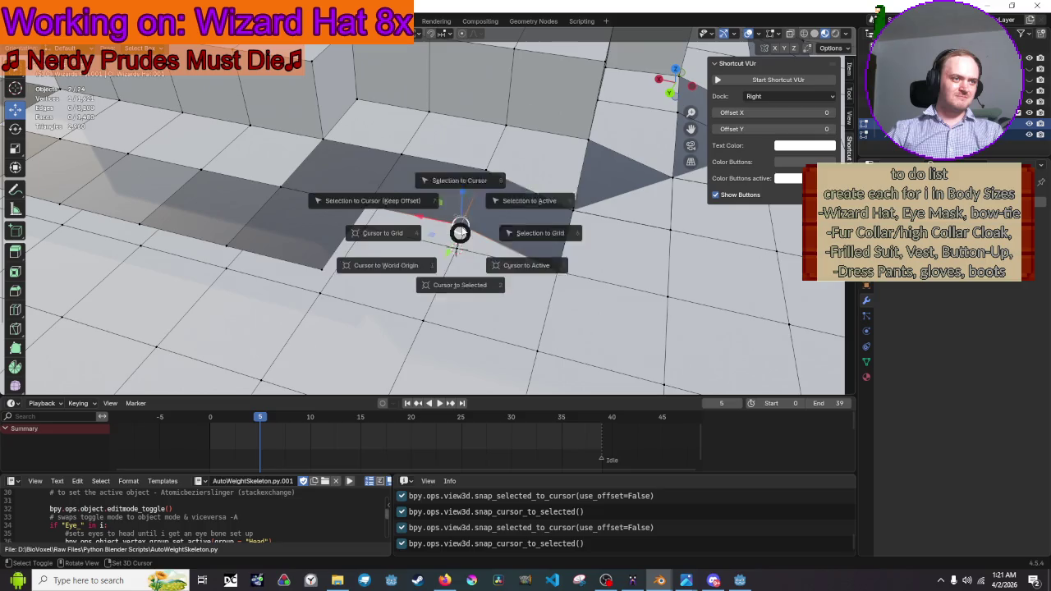
left_click(444, 206)
left_click(365, 227)
key("shift+s")
left_click(378, 291)
key("shift+s")
left_click(375, 137)
left_click_drag(332, 285, 329, 289)
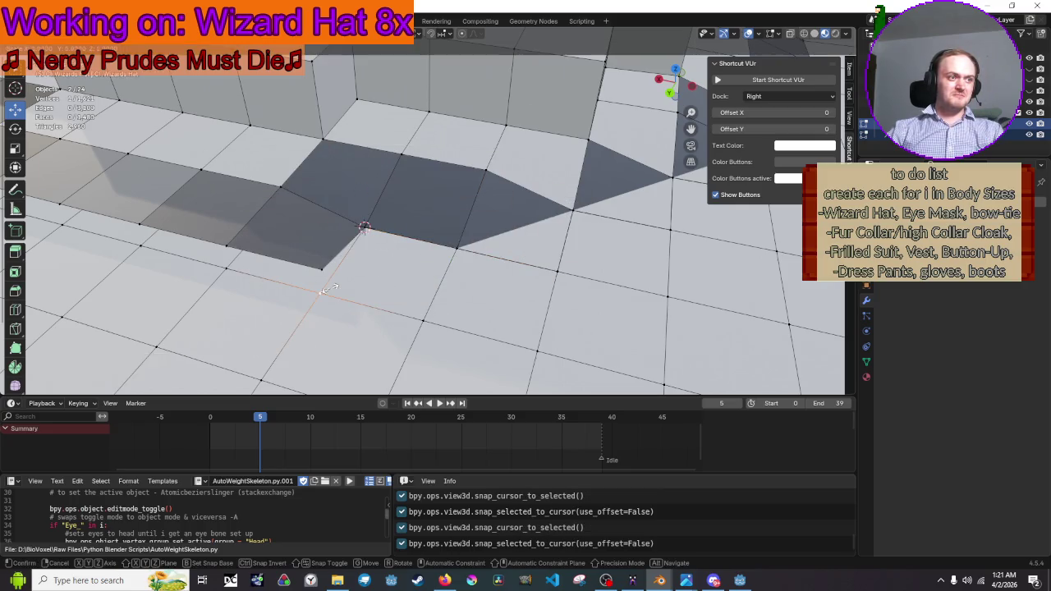
left_click(329, 306)
Align the next vertices with Cursor to Selected and Selection to Cursor, undoing one bad snap
key("shift+s")
left_click(373, 350)
key("g")
right_click(351, 220)
key("shift+s")
left_click(312, 197)
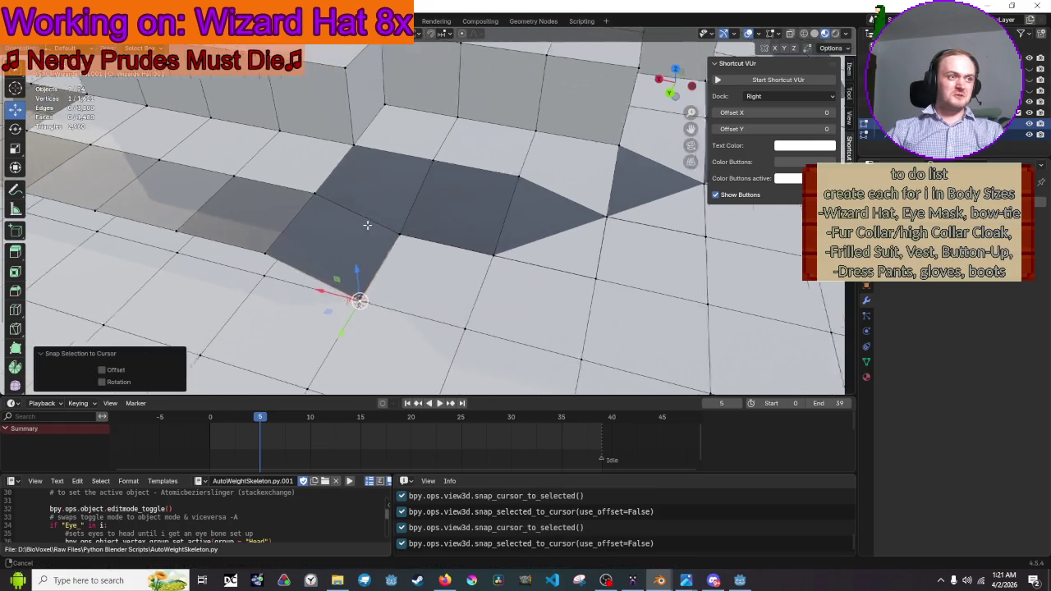
key("shift+s")
left_click(468, 227)
key("shift+s")
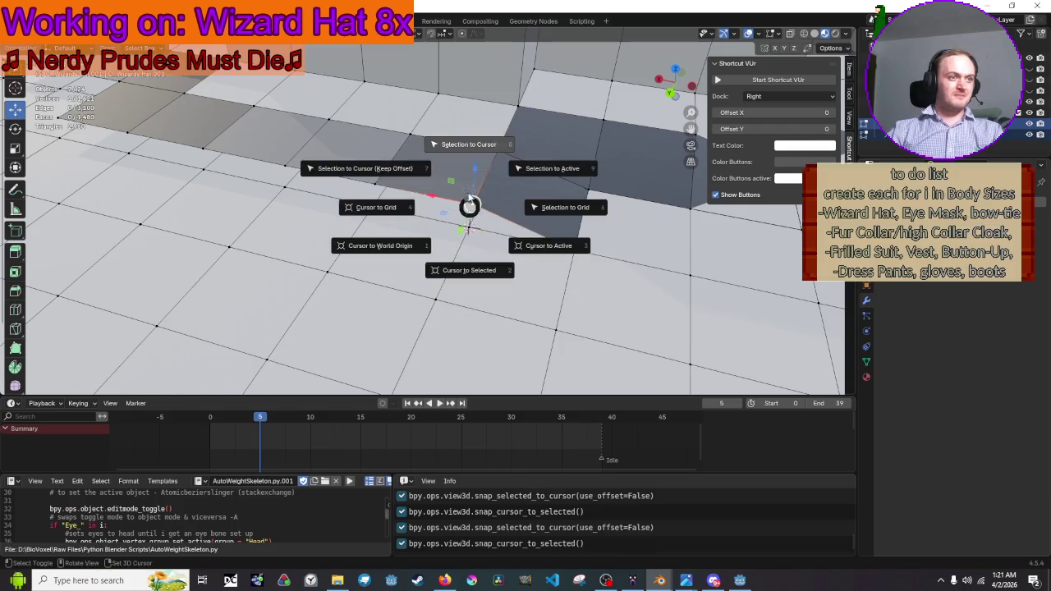
left_click(433, 181)
key("ctrl+z")
key("shift+s")
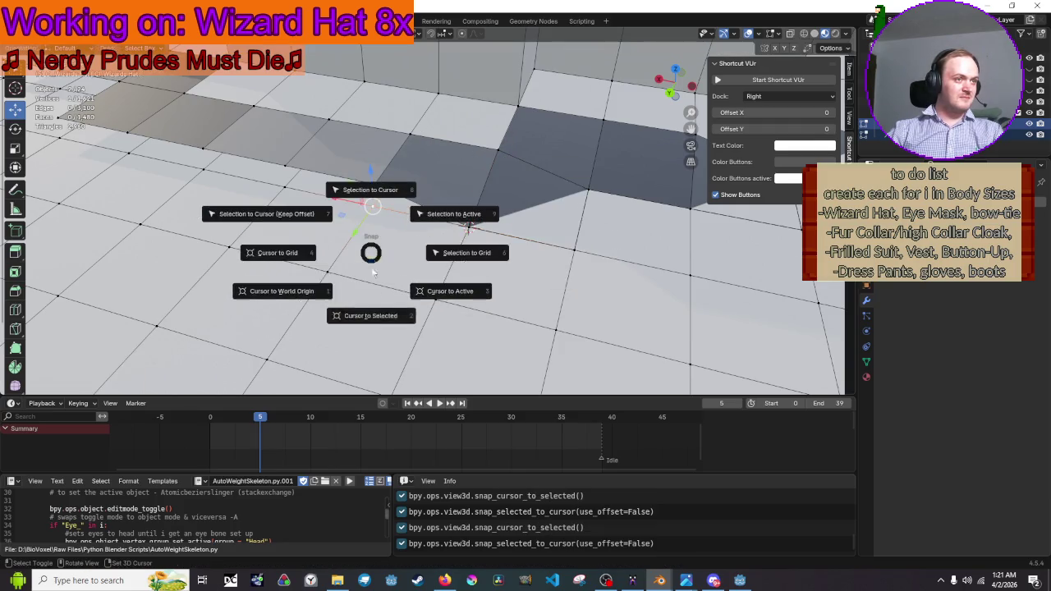
left_click(374, 289)
key("shift+s")
left_click(375, 109)
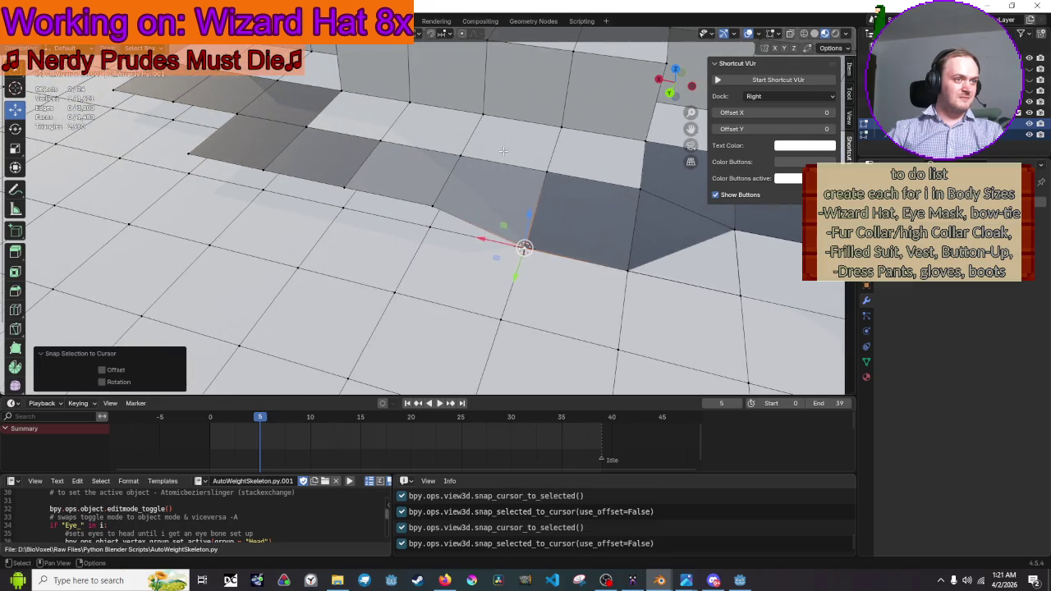
Snap two more vertices onto cursor points taken from adjacent vertices
key("shift+s")
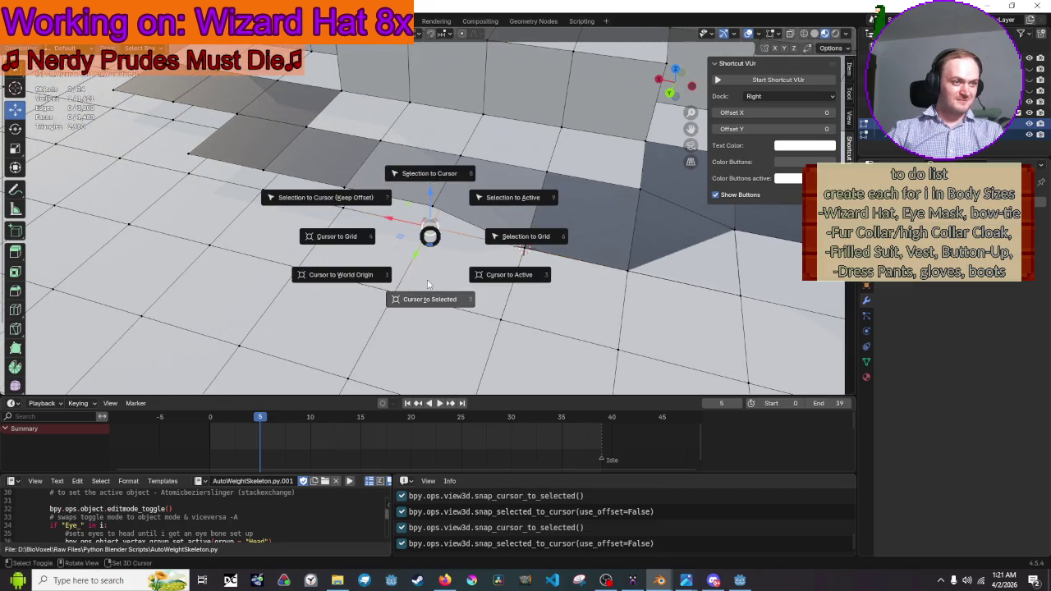
left_click(431, 247)
key("shift+s")
left_click(440, 172)
key("shift+s")
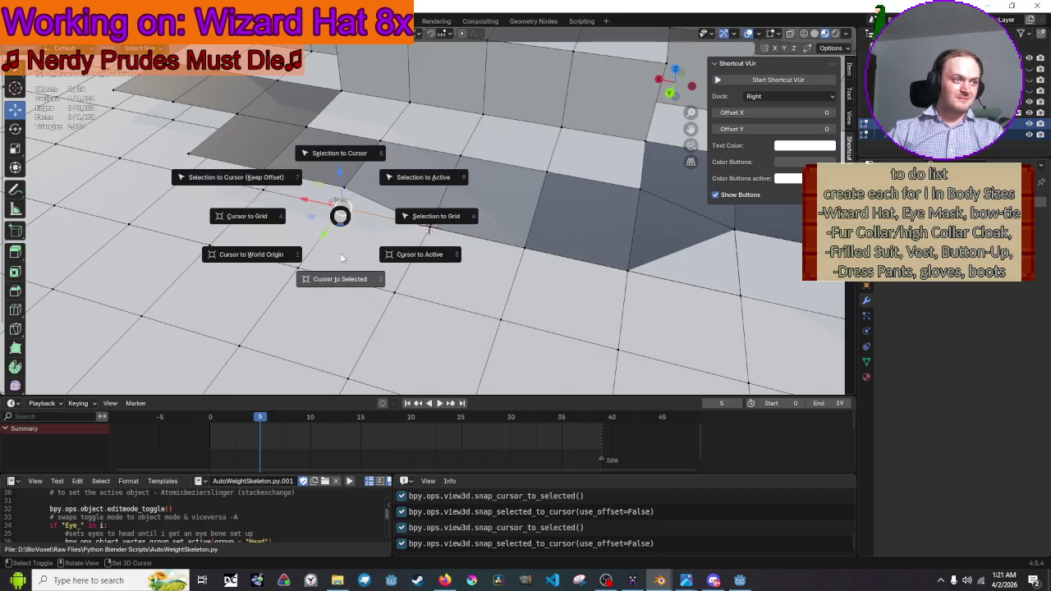
left_click(340, 267)
key("shift+s")
left_click(340, 133)
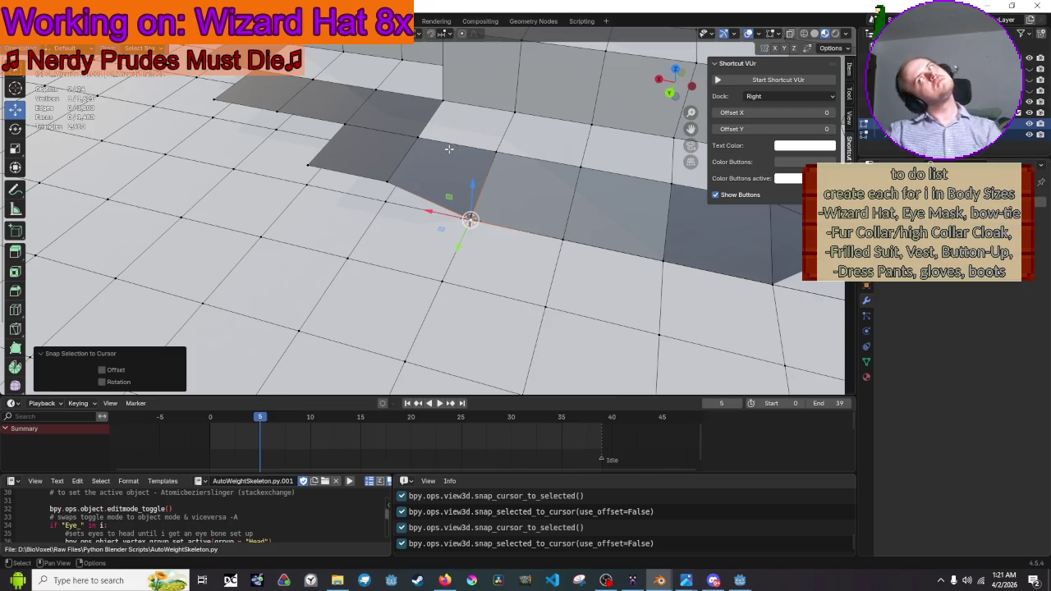
Realign another vertex onto the 3D cursor after a cancelled move, orbiting to see more mesh
left_click(386, 202)
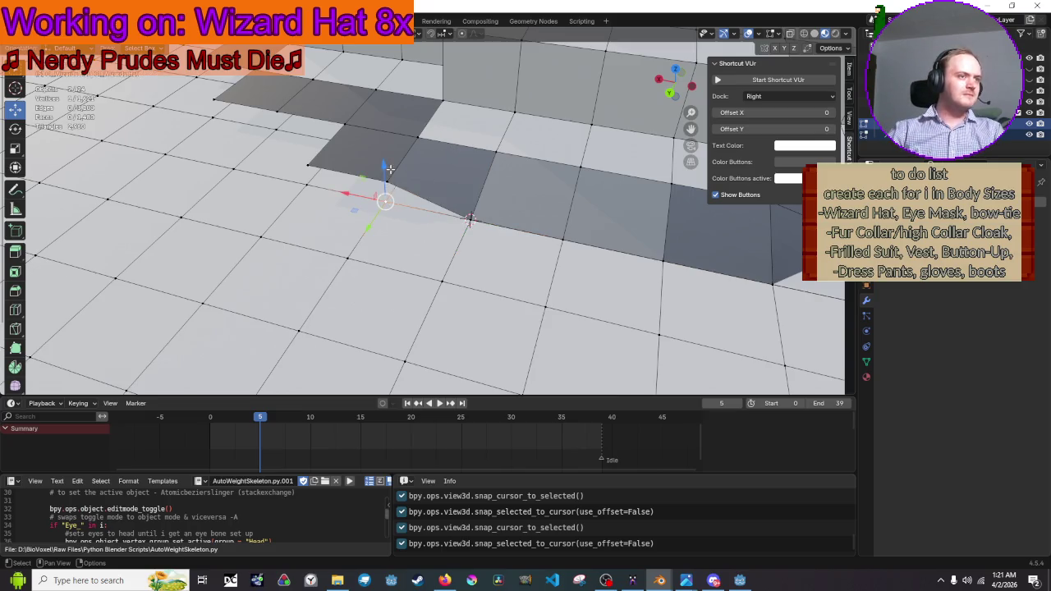
key("shift+s")
left_click(387, 230)
key("g")
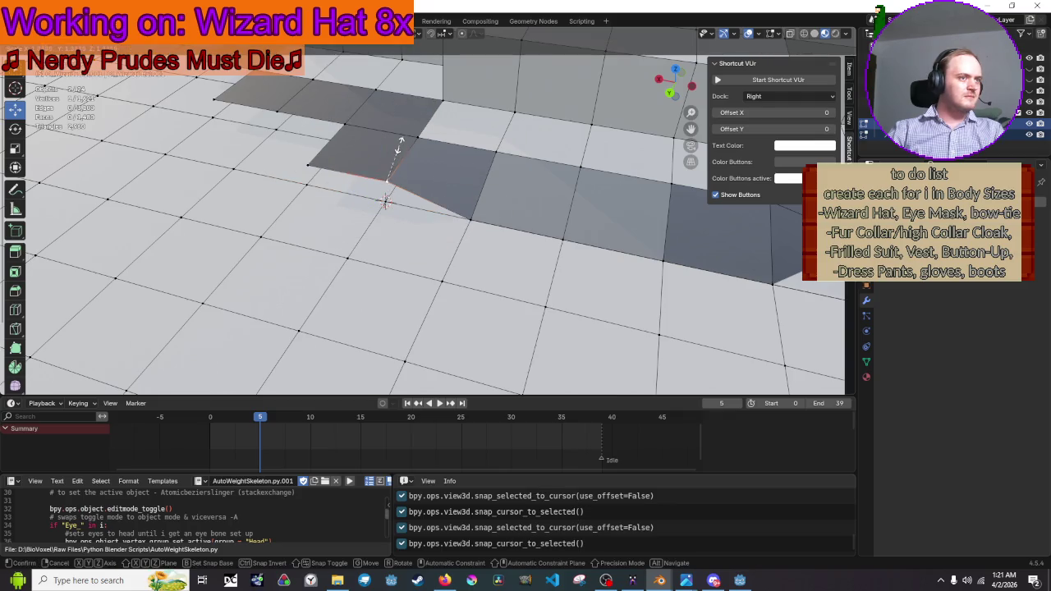
right_click(384, 174)
key("shift+s")
left_click(403, 111)
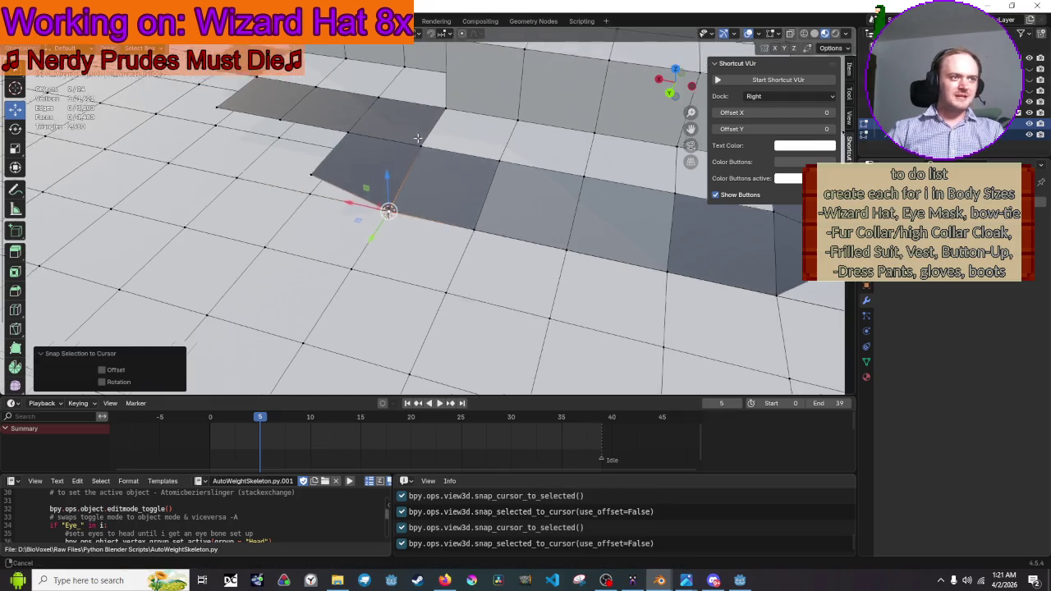
left_click_drag(449, 179, 536, 179)
key("shift+s")
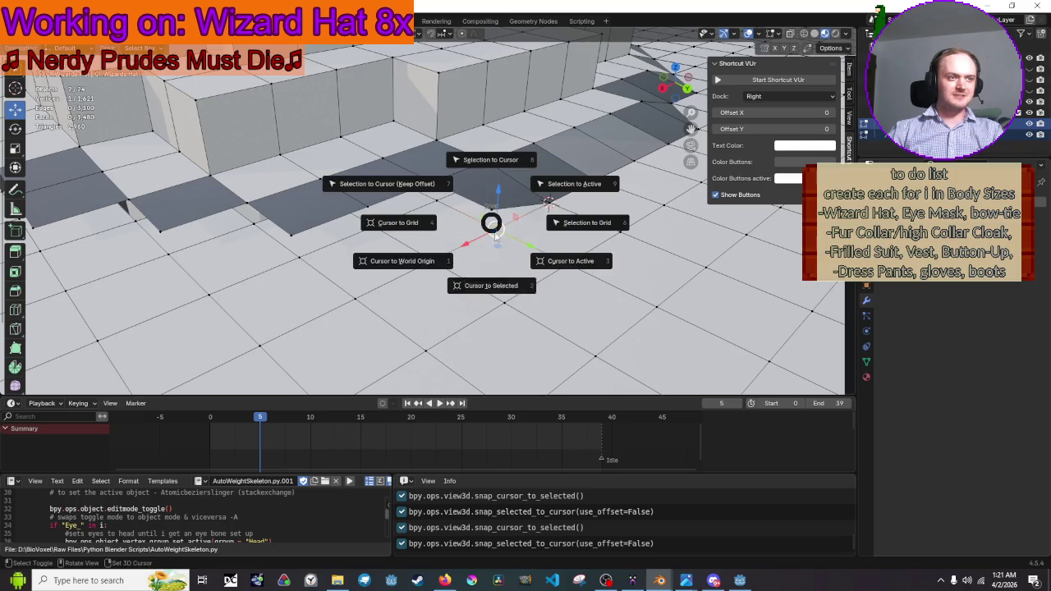
key("Escape")
right_click(492, 222, "shift")
key("shift+s")
left_click(497, 162)
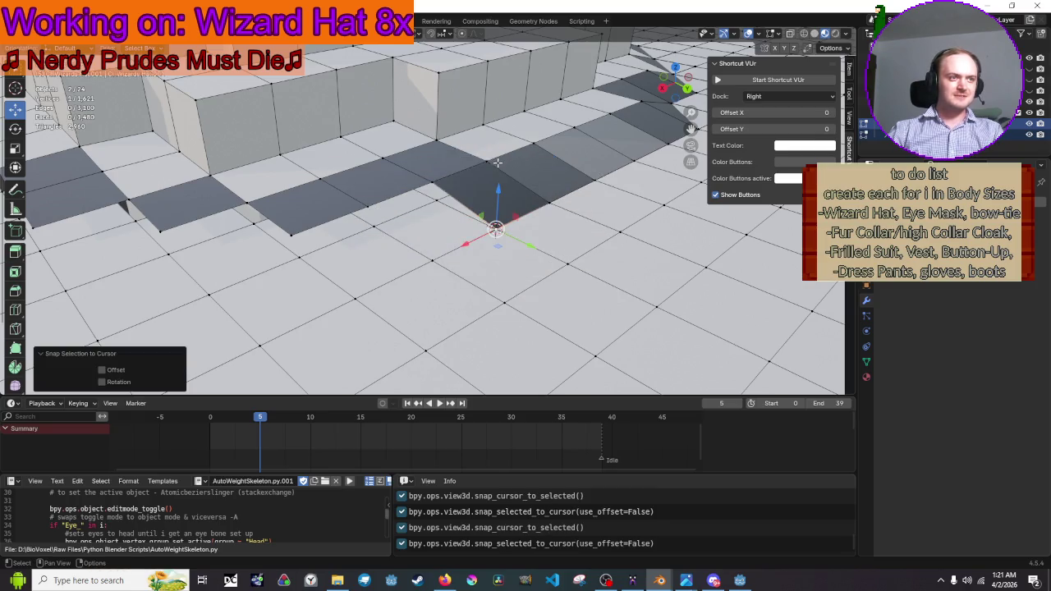
Snap the next two vertices using the Shift+S pie shortcuts 2 and 8
left_click(427, 189)
key("shift+s")
key("2")
key("shift+s")
key("Escape")
key("shift+s")
key("8")
left_click(376, 226)
key("shift+s")
key("2")
key("shift+s")
key("8")
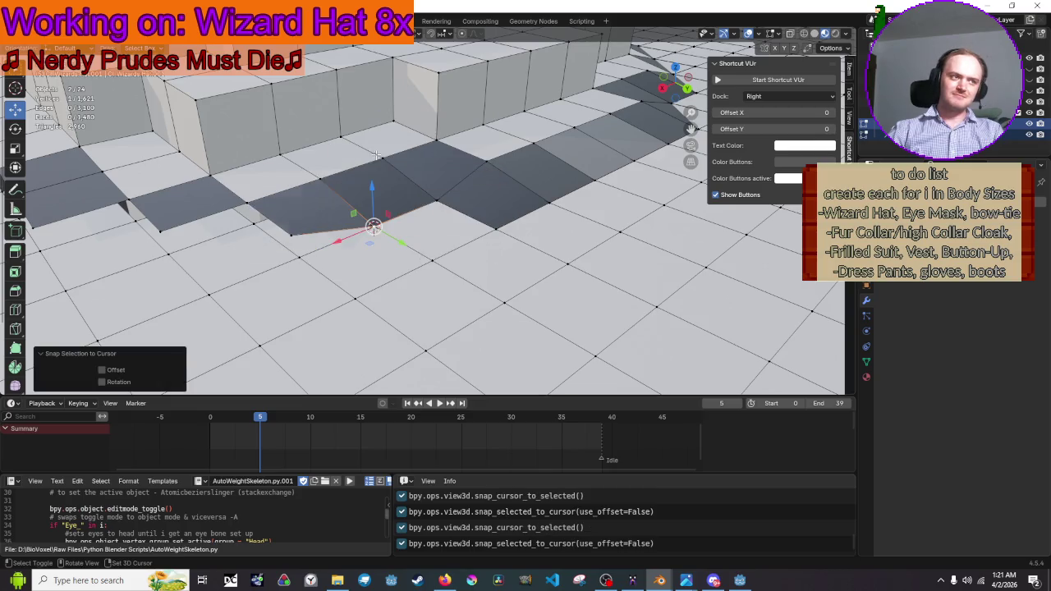
Snap two further vertices the same way, then orbit to a new angle
left_click(292, 236)
key("shift+s")
key("2")
key("shift+s")
key("8")
left_click(256, 224)
key("shift+s")
key("2")
key("shift+s")
key("8")
left_click_drag(253, 206, 450, 196)
Raise a vertex and snap it back, then snap another vertex and recentre the view
key("shift+s")
key("2")
left_click_drag(384, 185, 378, 188)
key("shift+s")
key("8")
key("shift+s")
left_click(378, 149)
key("shift+s")
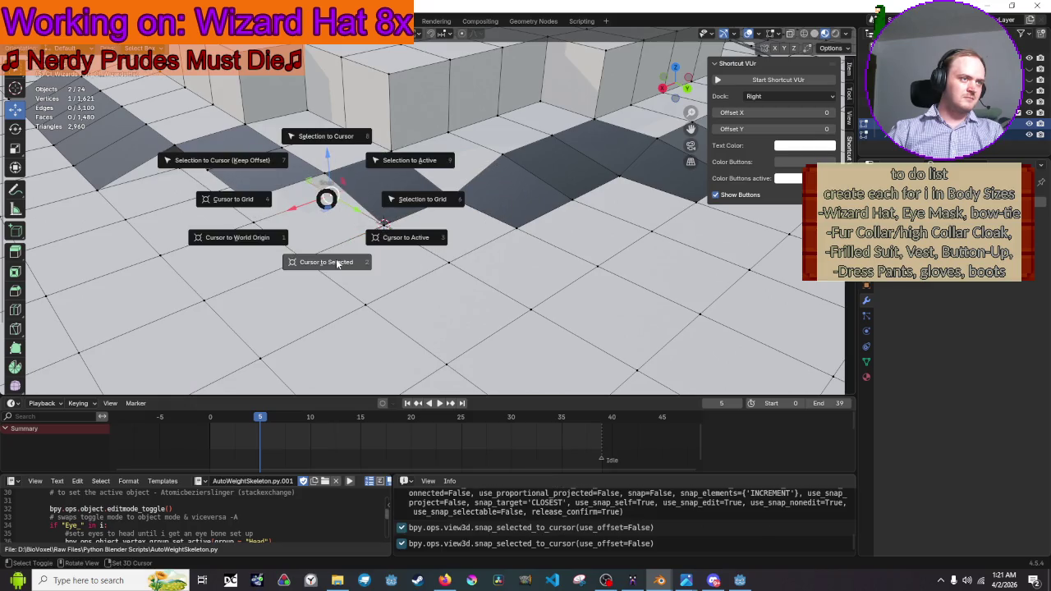
left_click(329, 261)
key("shift+s")
left_click(333, 123)
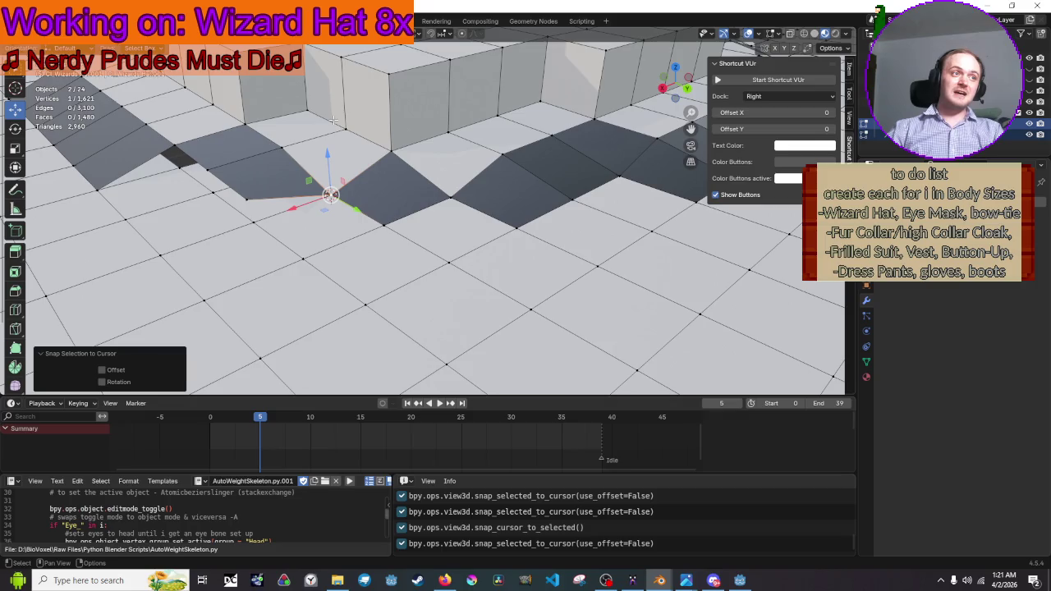
left_click_drag(332, 121, 422, 162)
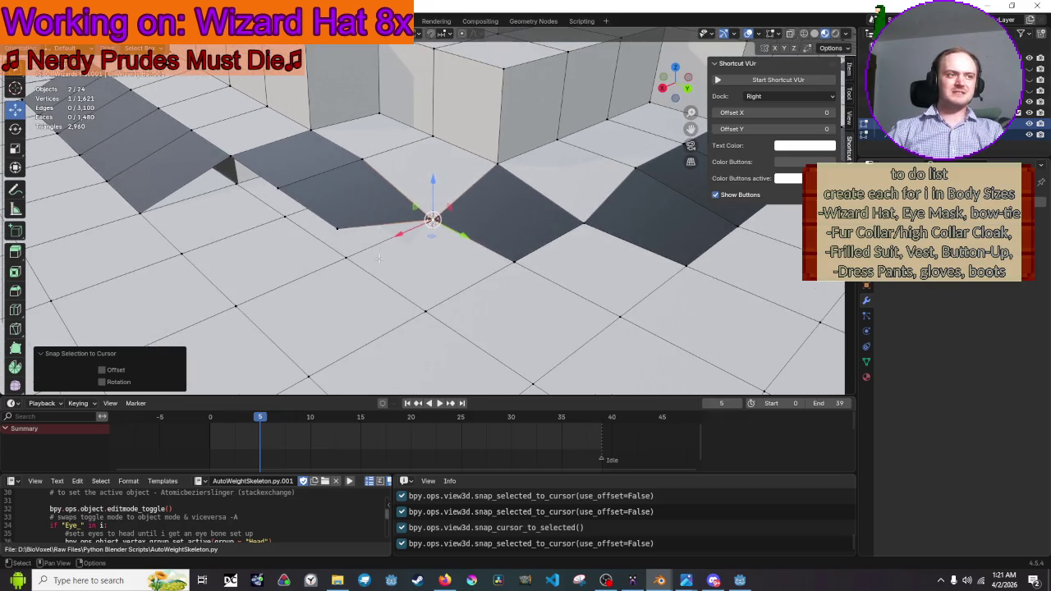
Snap two more vertices onto cursor positions taken from nearby vertices
key("shift+s")
left_click(361, 302)
key("shift+s")
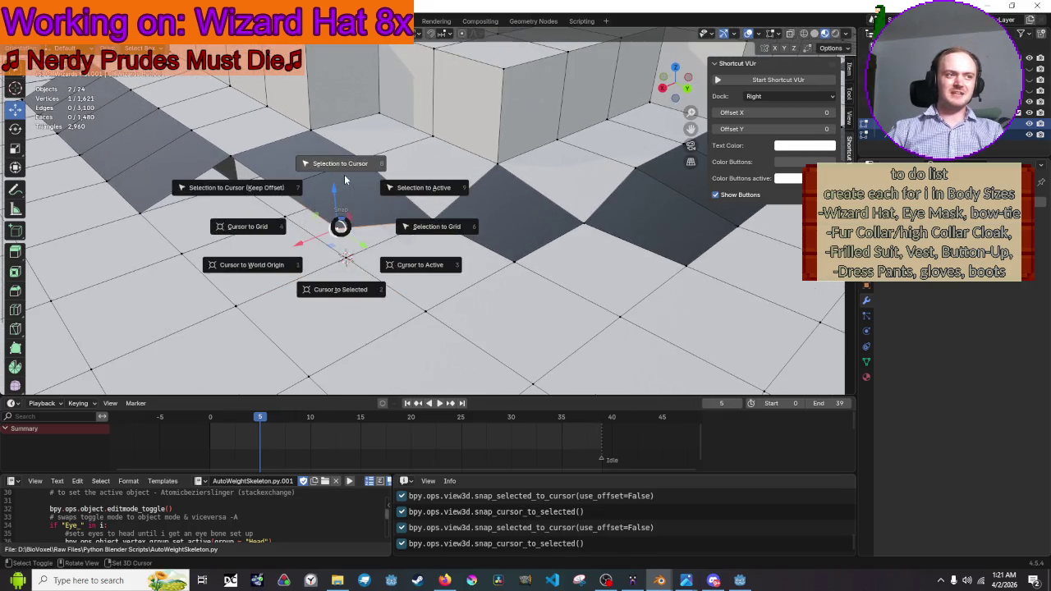
left_click(345, 179)
left_click(286, 216)
key("shift+s")
left_click(294, 257)
key("shift+s")
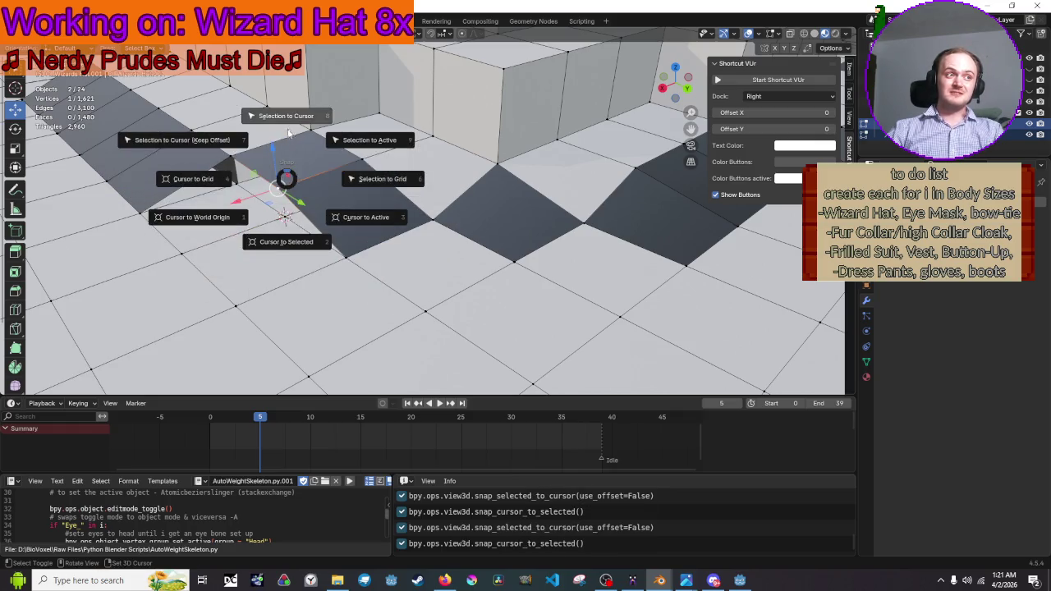
left_click(286, 139)
Snap the final brim vertex onto the 3D cursor, redoing it after an undo
left_click(311, 191)
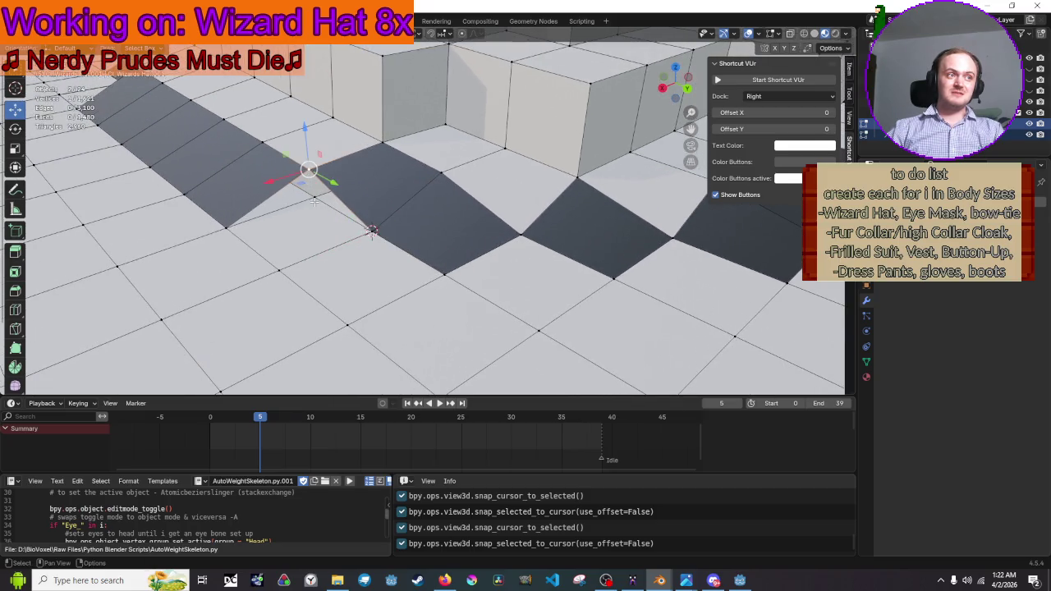
key("shift+s")
left_click(312, 148)
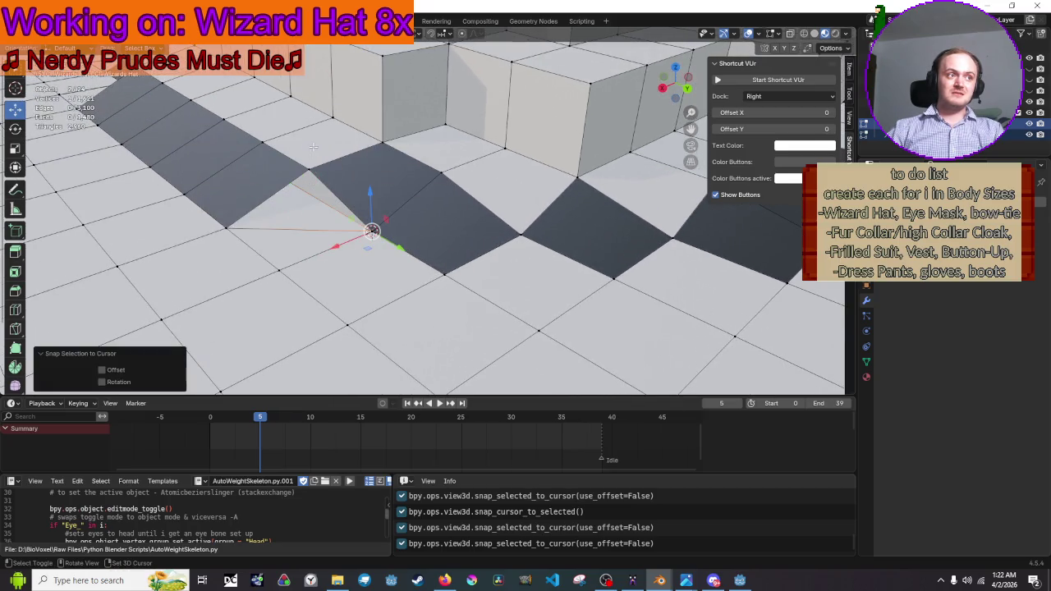
key("ctrl+z")
key("shift+s")
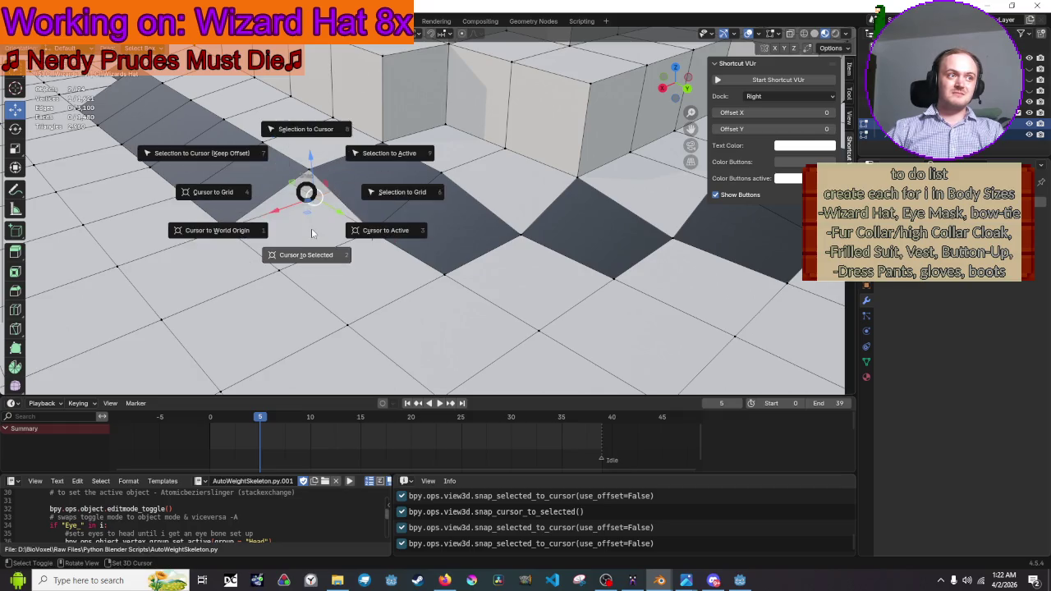
left_click(312, 233)
key("shift+s")
left_click(316, 119)
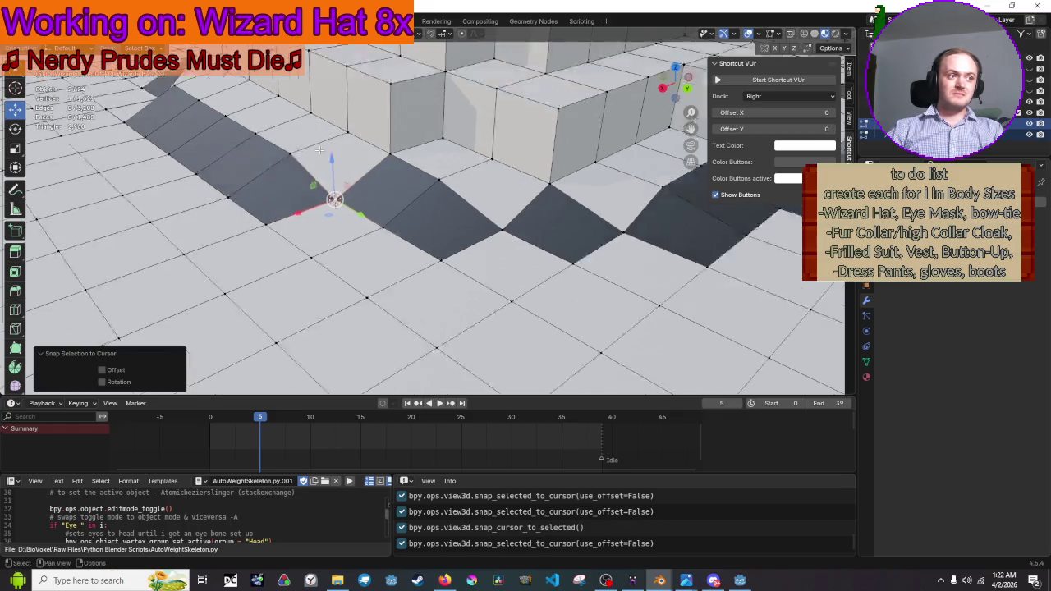
Return to Object Mode and pause the YouTube music video in Firefox
scroll(364, 353, "down", 8)
key("Tab")
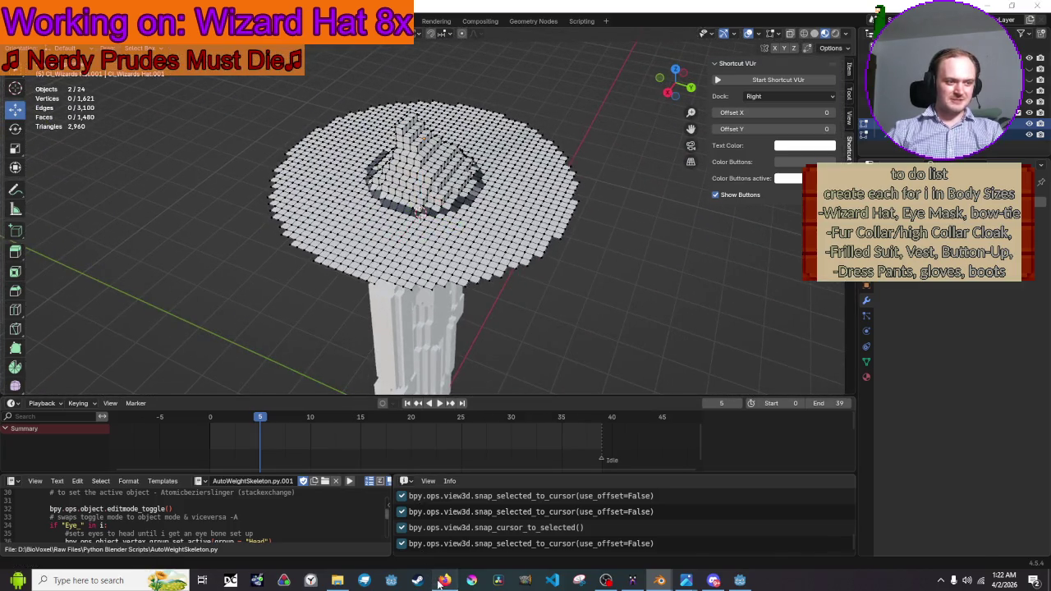
left_click(444, 580)
left_click(608, 311)
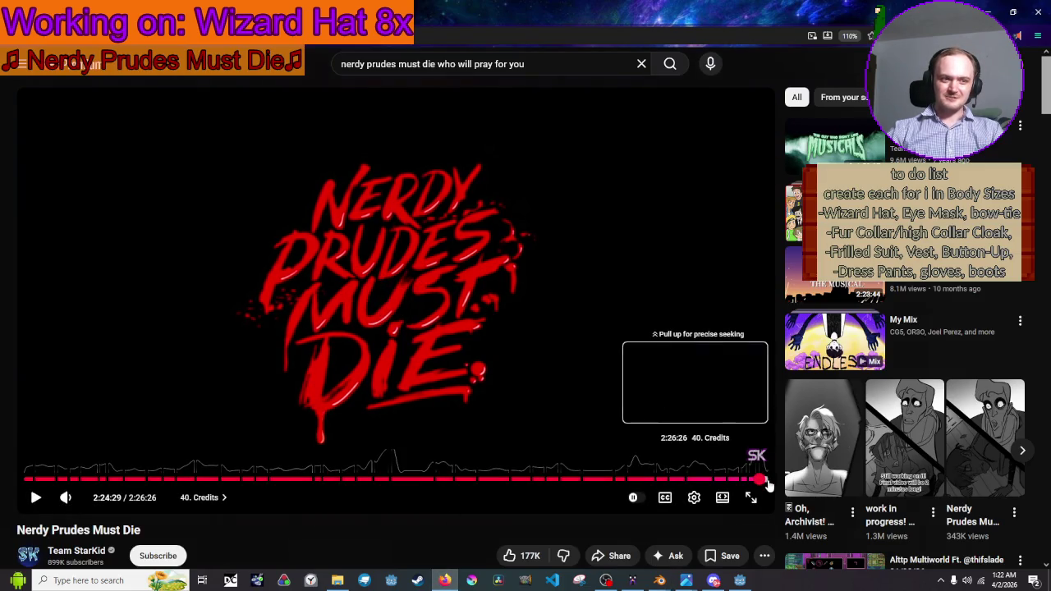
scroll(851, 300, "down", 5)
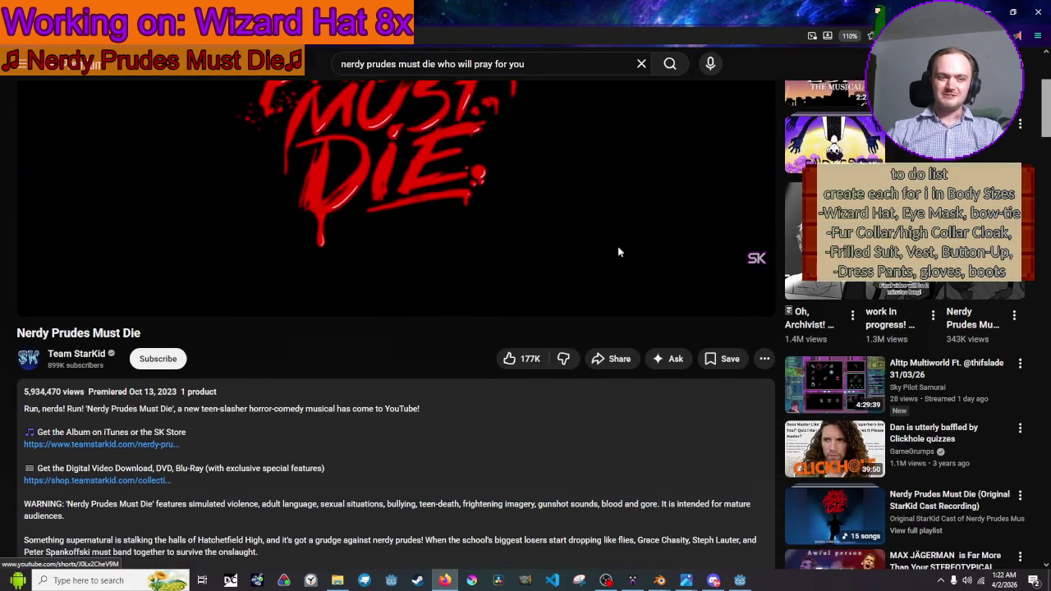
scroll(513, 209, "down", 2)
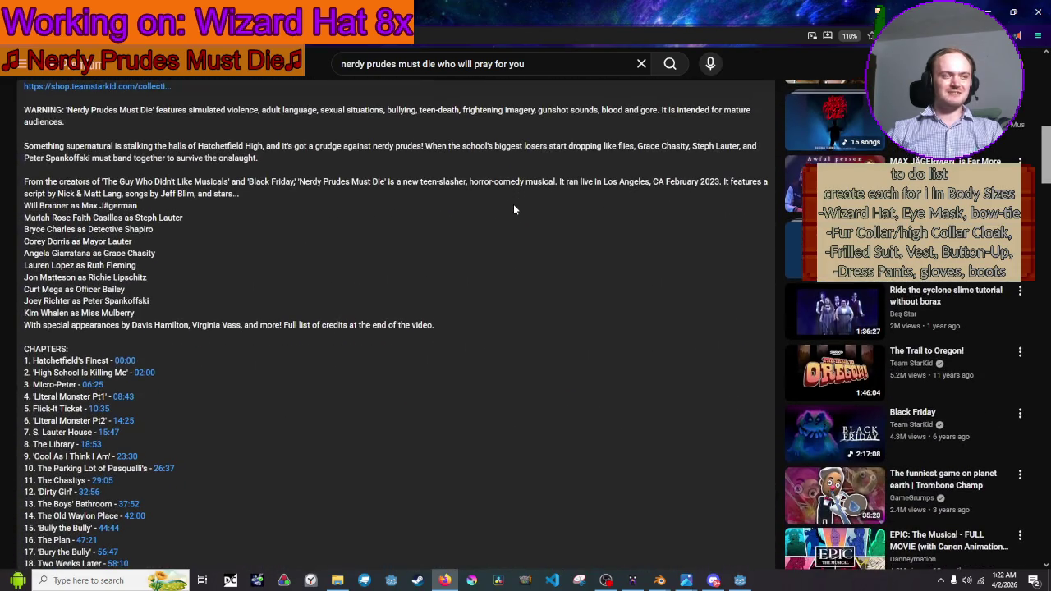
scroll(514, 209, "up", 7)
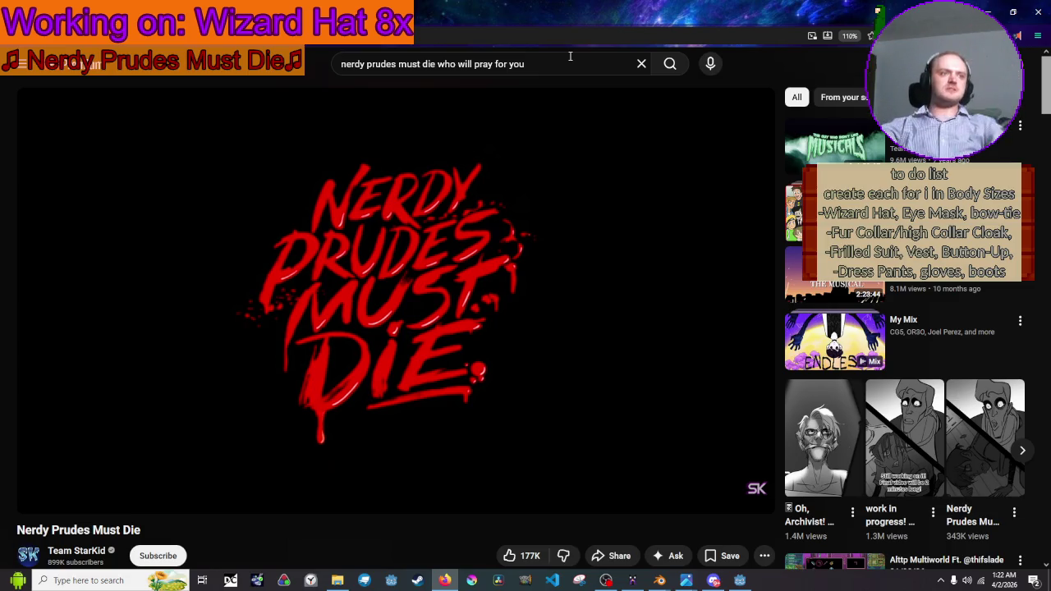
Search YouTube for 'Centaurworld soundtrack', play the 'Centaurworld full series OST' playlist, and return to Blender
left_click(472, 65)
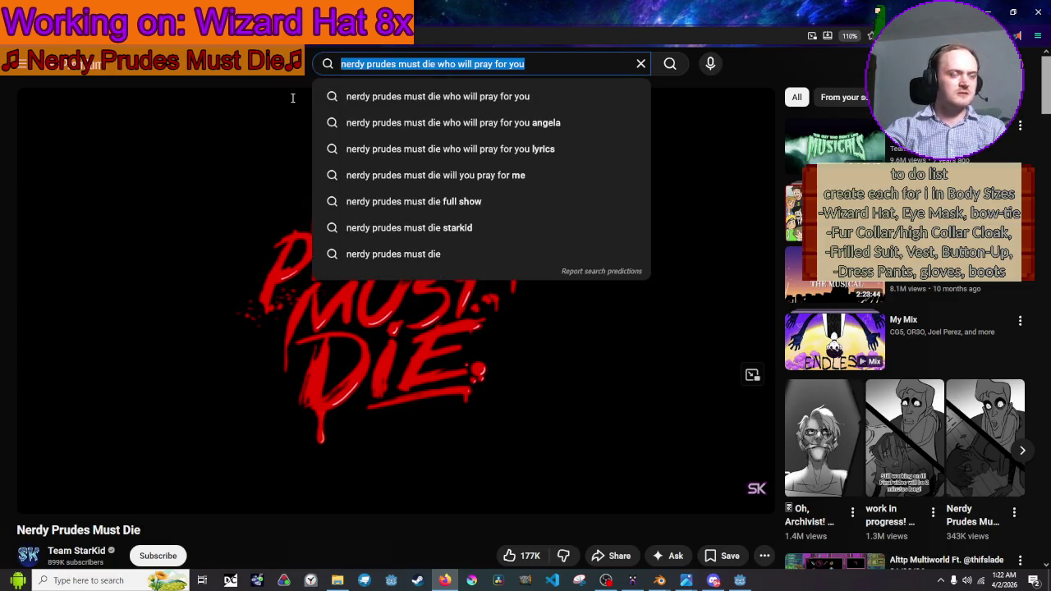
type("cent")
key("BackSpace")
key("BackSpace")
key("BackSpace")
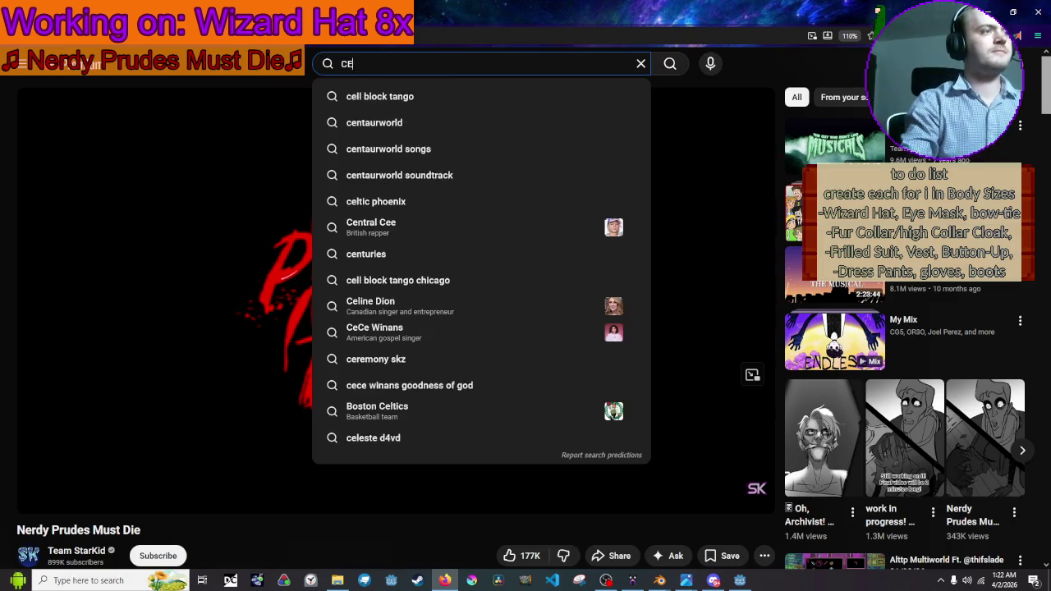
key("BackSpace")
type("Cent")
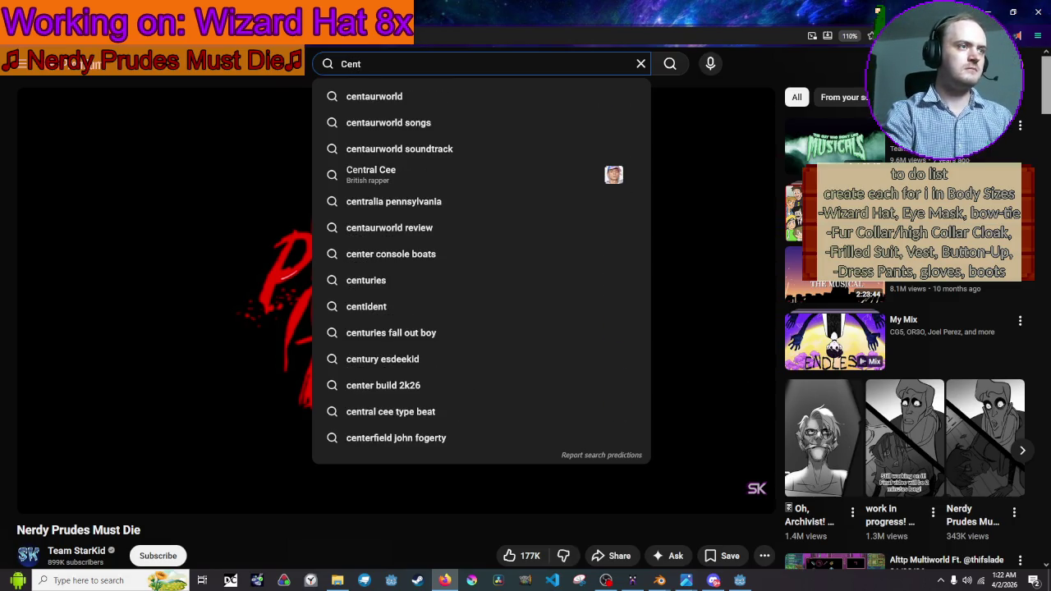
type("aurworld")
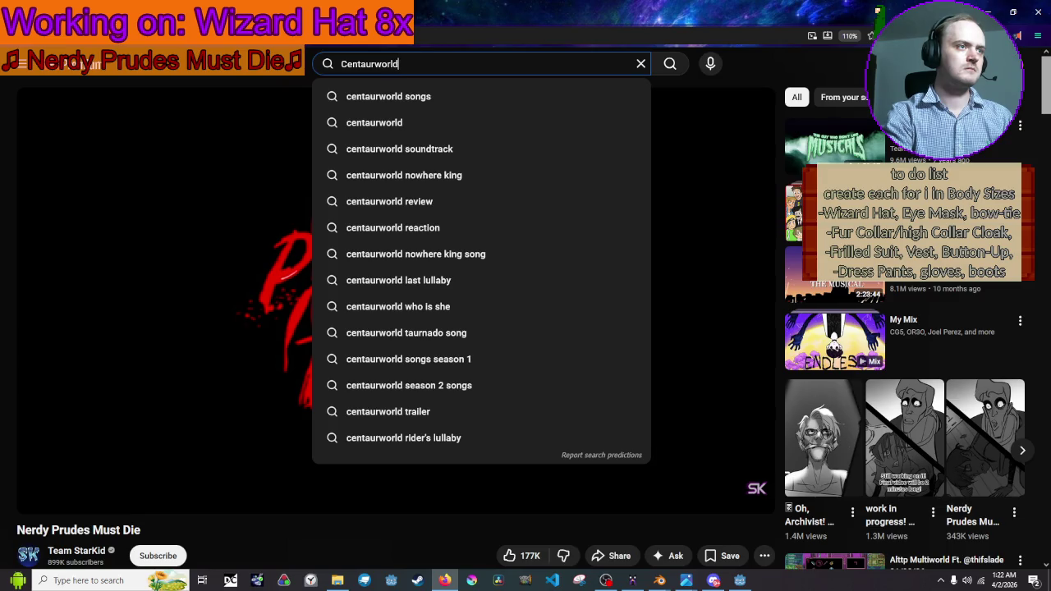
type(" soundt")
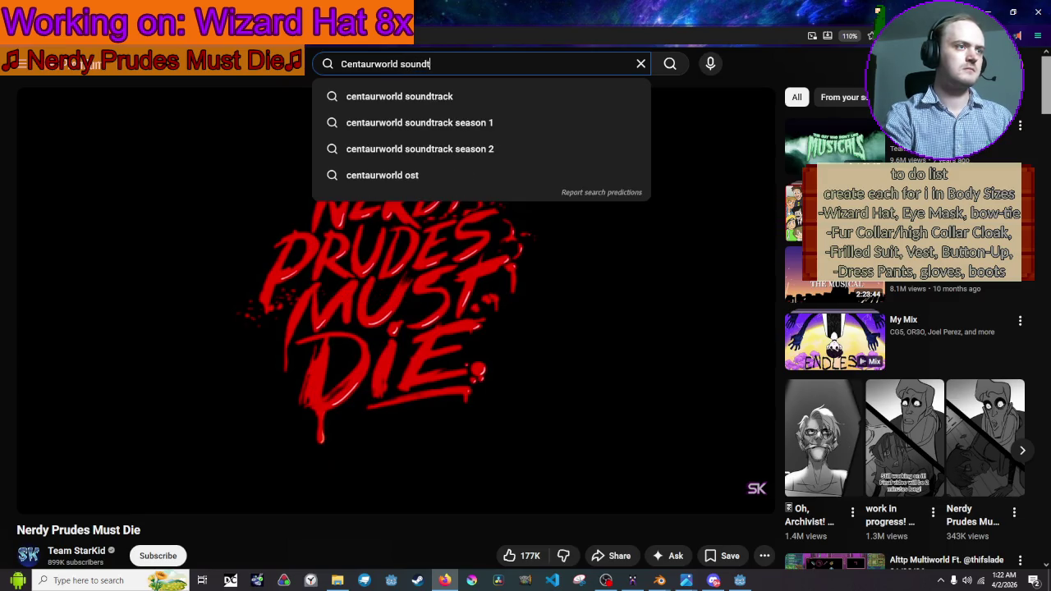
type("rack")
key("Return")
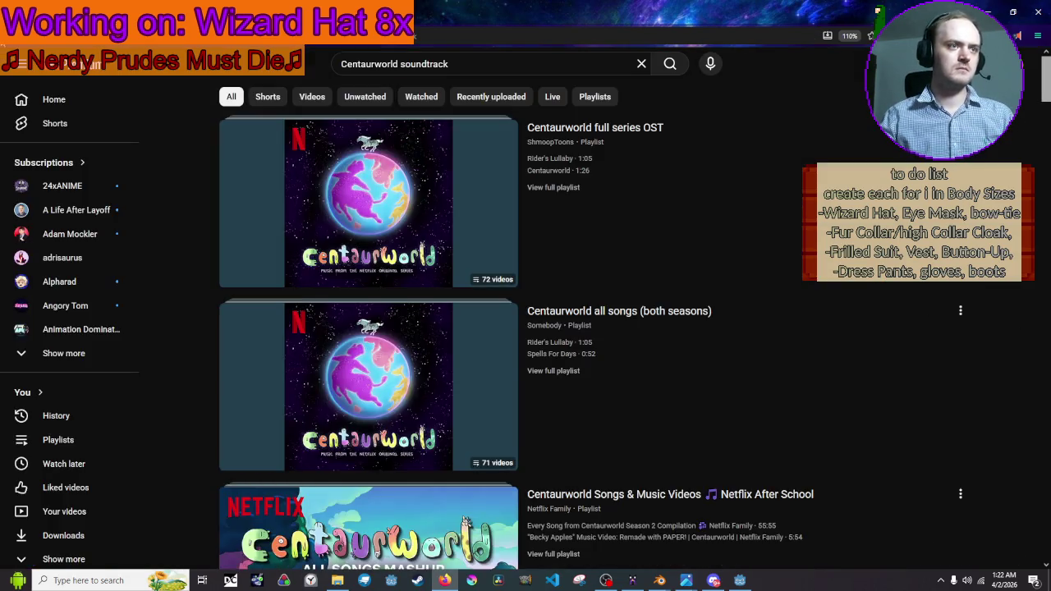
left_click(651, 134)
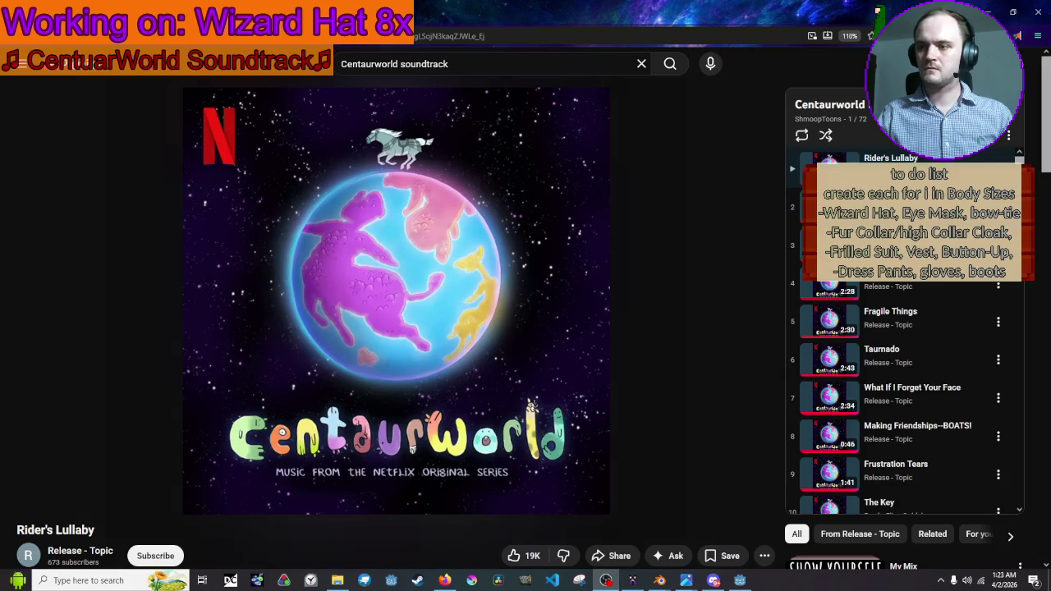
key("alt+Tab")
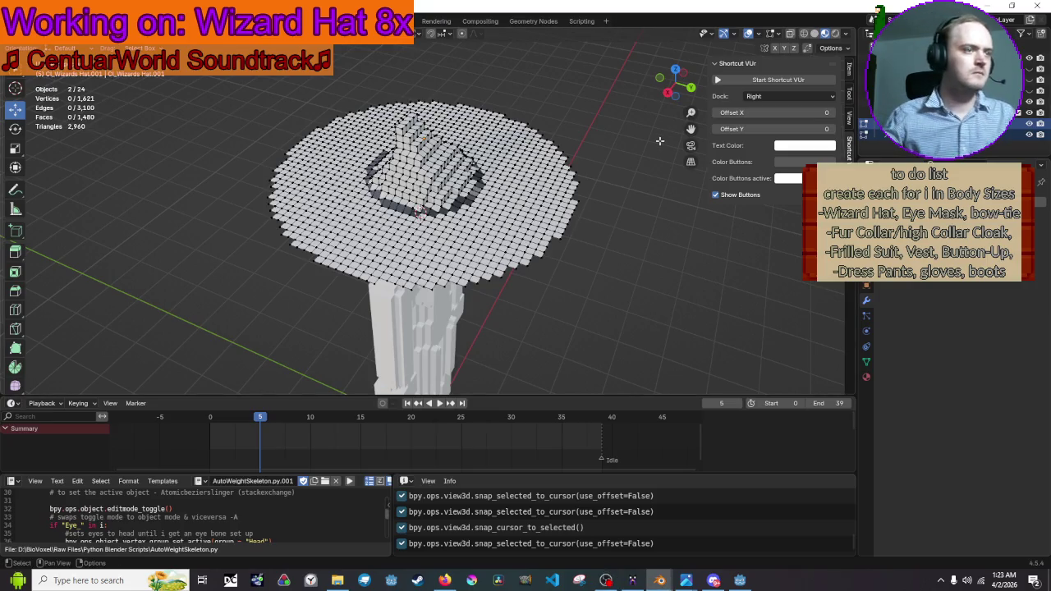
Exit Edit Mode, select the wizard hat object, and orbit to a low side view
key("Tab")
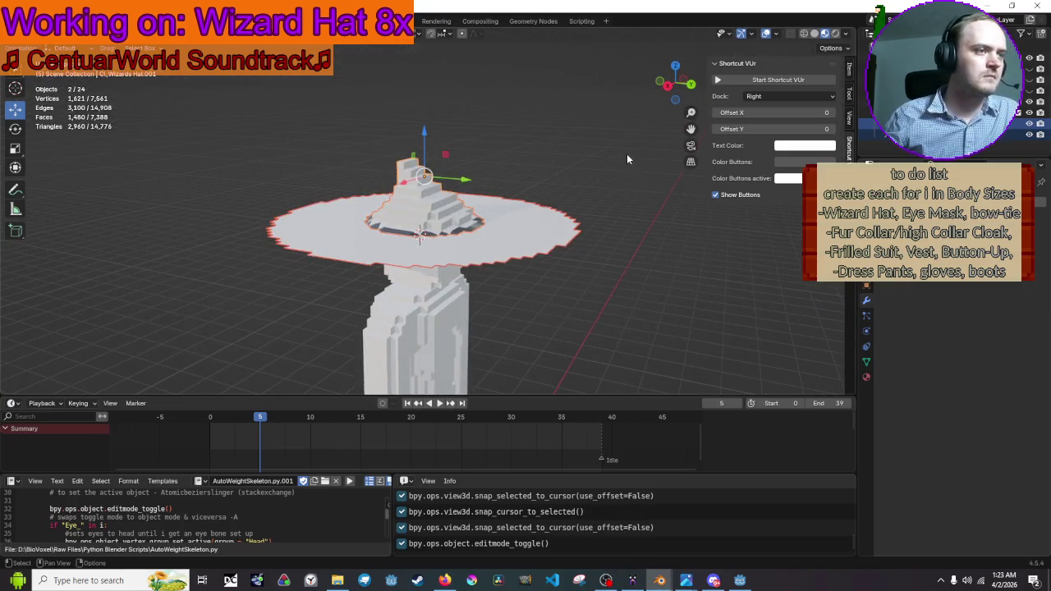
left_click(534, 252)
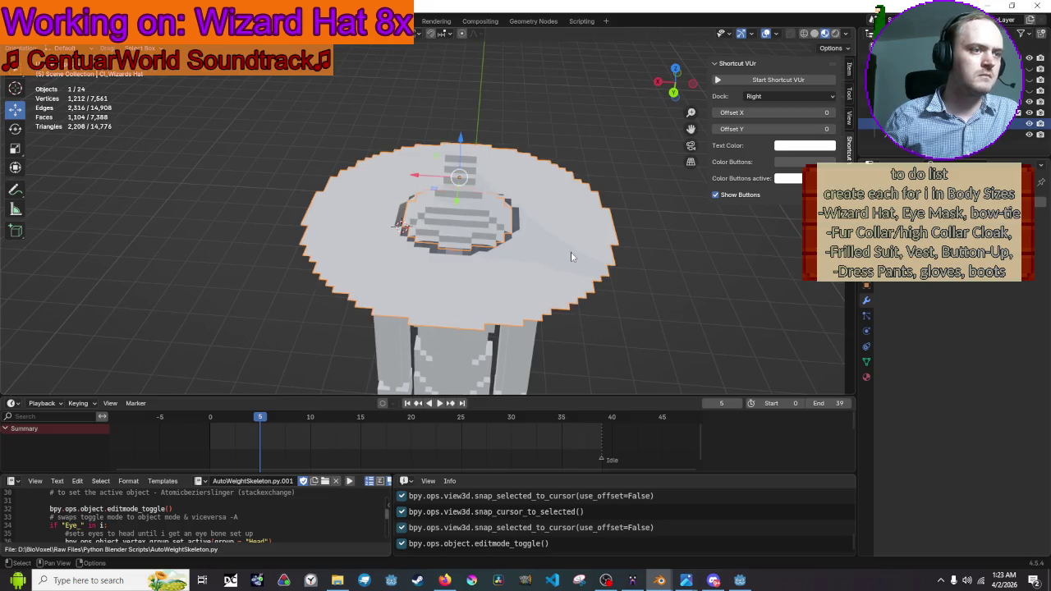
scroll(572, 252, "up", 2)
mouse_move(572, 253)
left_mouse_down()
mouse_move(589, 227)
mouse_move(665, 176)
mouse_move(619, 173)
mouse_move(573, 128)
mouse_move(464, 201)
mouse_move(504, 225)
mouse_move(719, 215)
mouse_move(624, 215)
left_mouse_up()
left_click(902, 174)
Add a Cloth modifier pinned to the 'Anchors' group and test-play the simulation
mouse_move(886, 200)
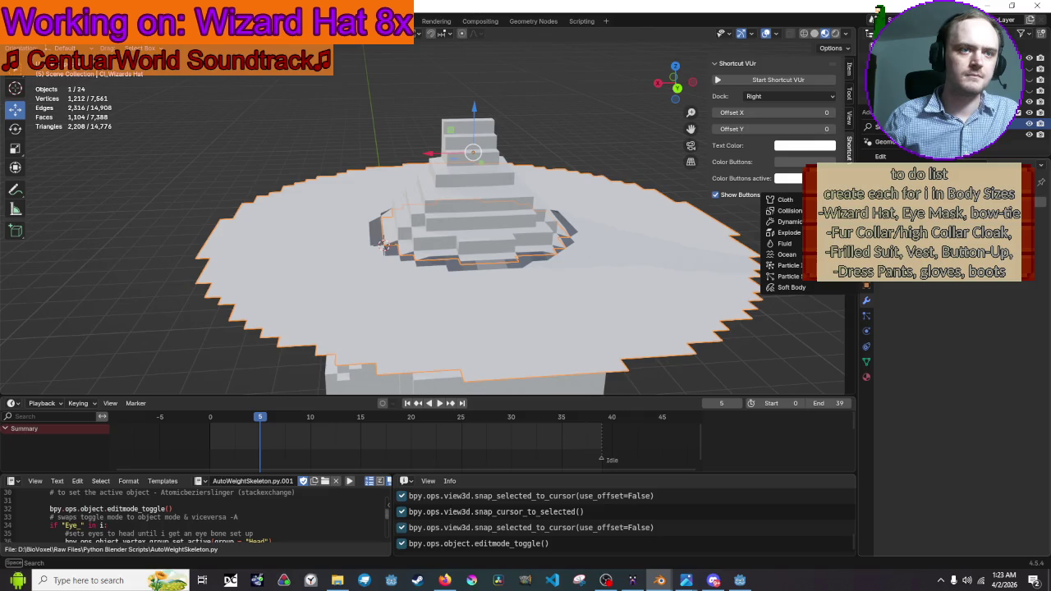
left_click(784, 199)
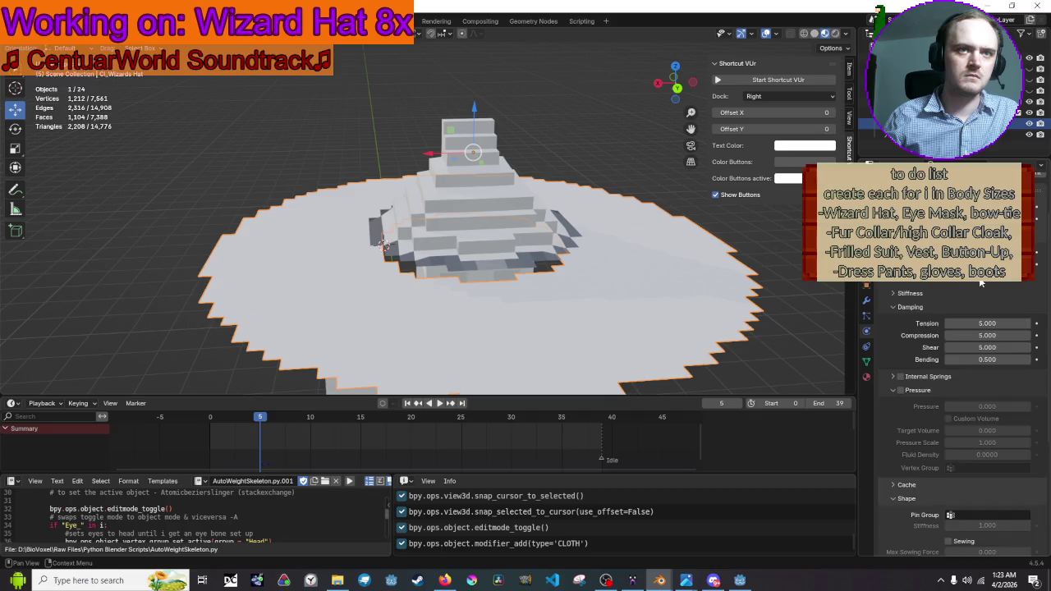
scroll(952, 331, "down", 4)
left_click(955, 336)
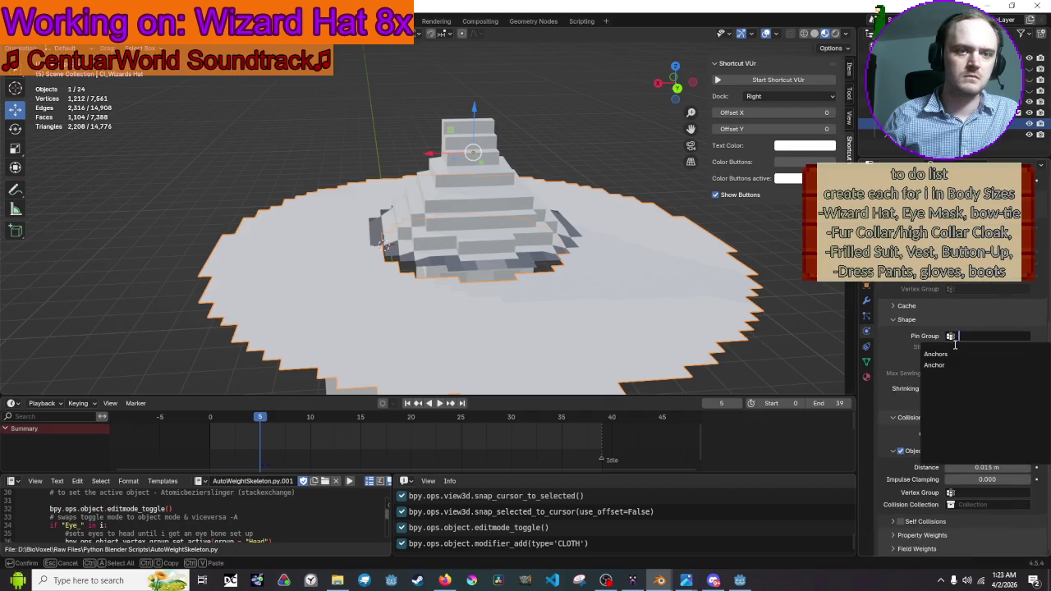
left_click(954, 354)
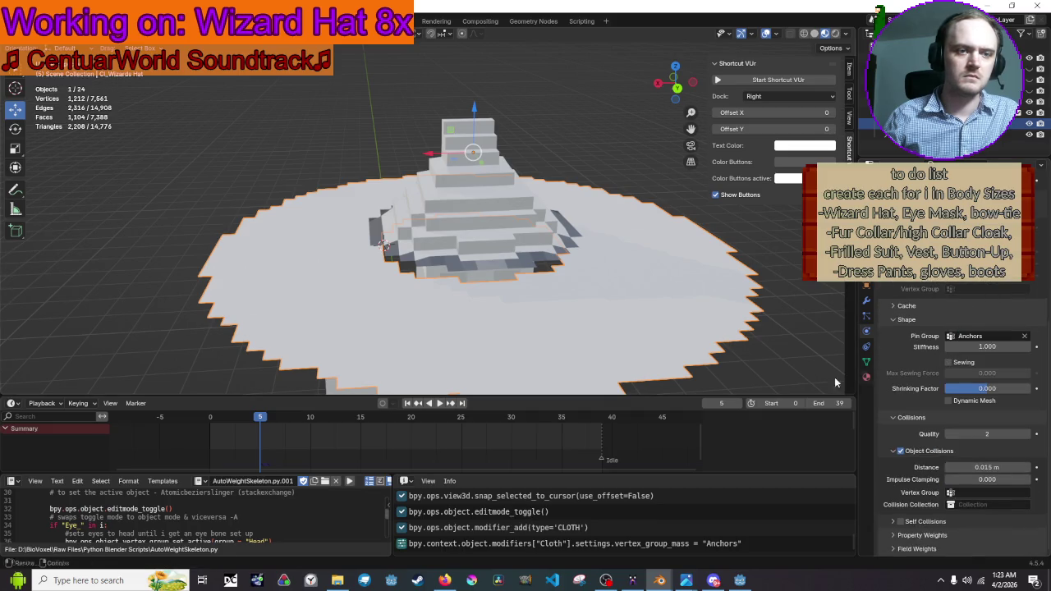
left_click(210, 418)
key("space")
key("Escape")
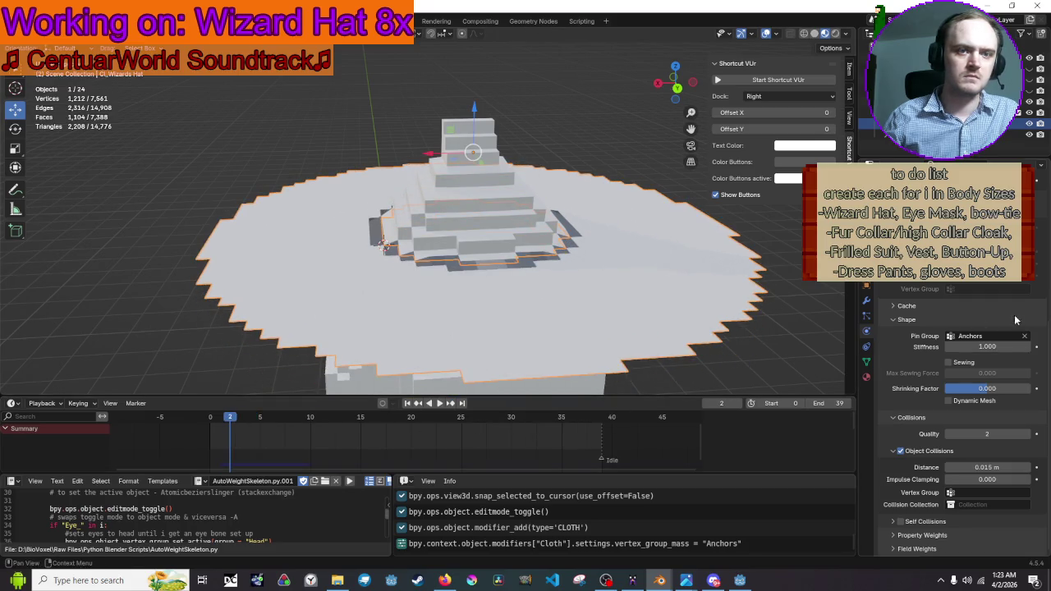
Switch the Cloth pin group to 'Anchor' and replay the simulation so the brim drapes
left_click(1023, 337)
left_click(985, 336)
left_click(981, 366)
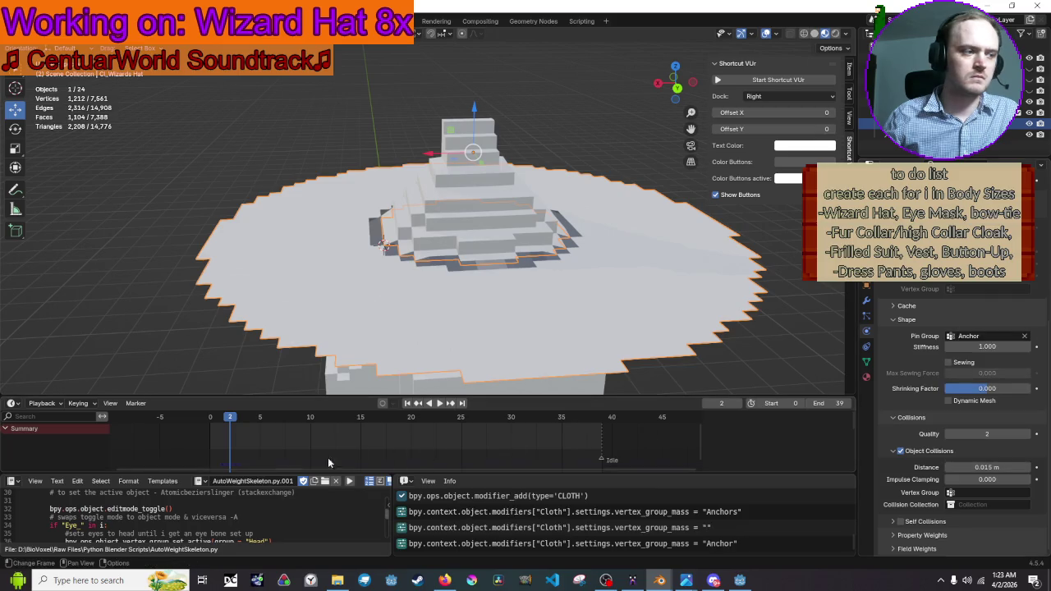
left_click(211, 419)
key("space")
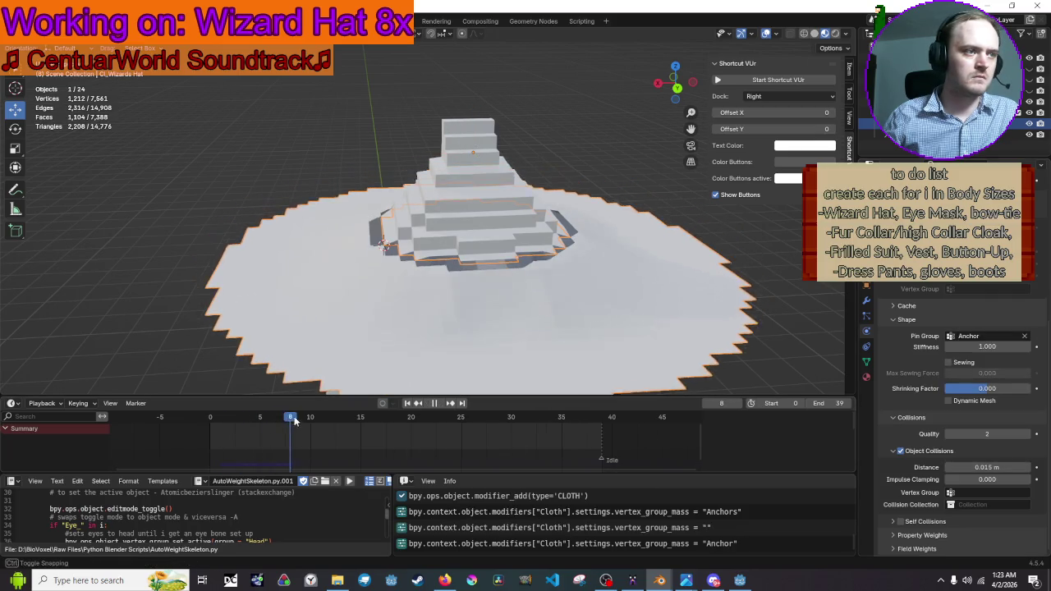
key("Escape")
left_click_drag(259, 198, 273, 167)
key("space")
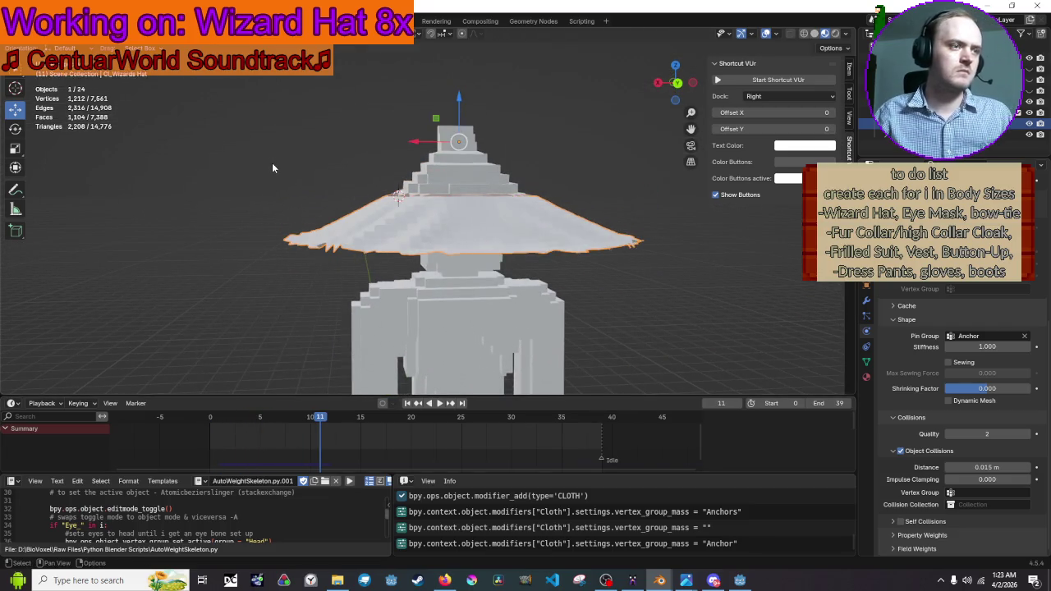